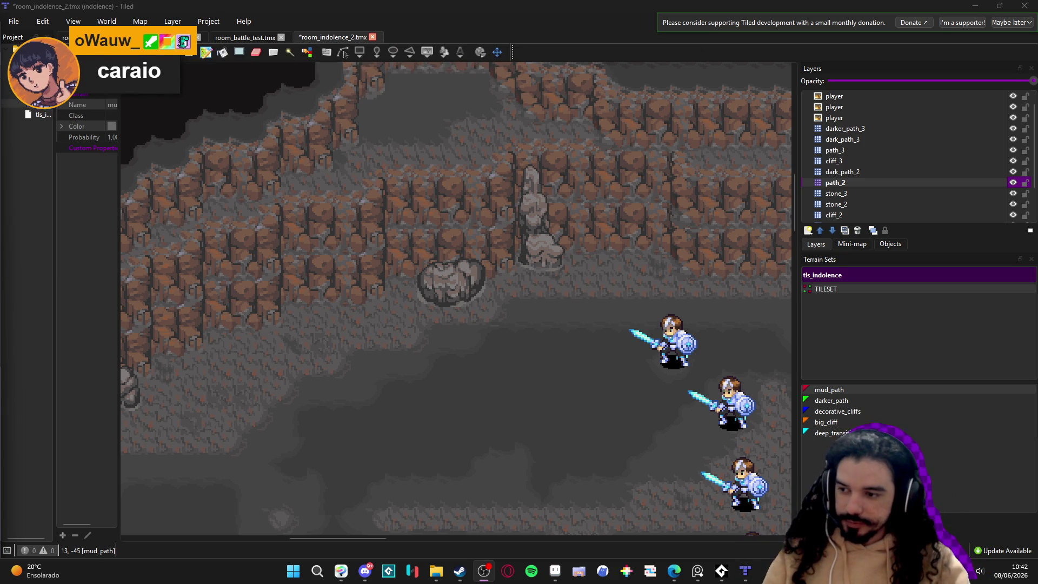
Step: Pan over the cliff walls of room_indolence_2.tmx in Tiled, then bring up the scenery_indolence sprite in Aseprite
drag(429, 226, 391, 155)
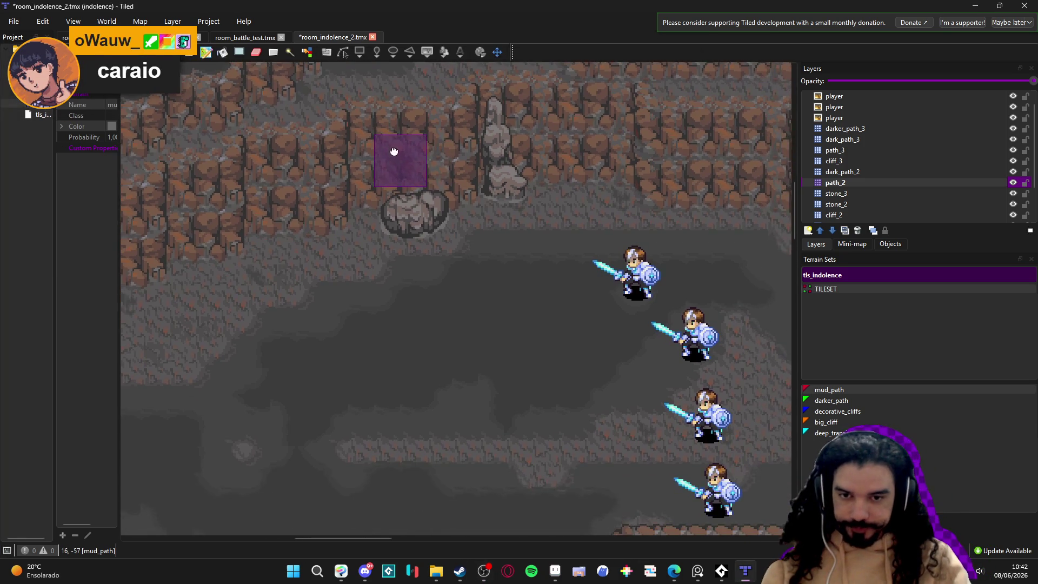
drag(382, 214, 486, 270)
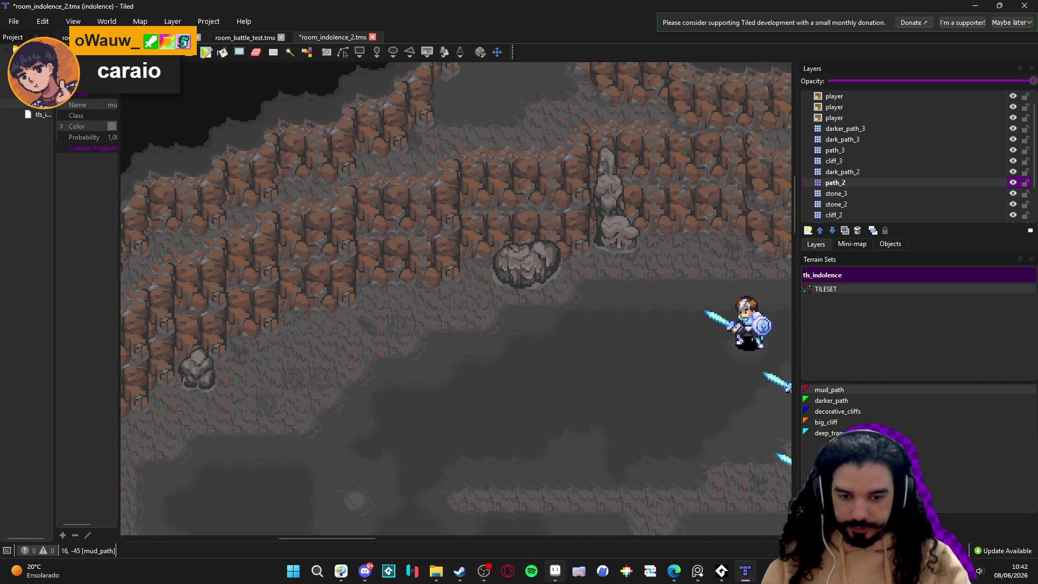
key(alt+Tab)
scroll(439, 261, down, 3)
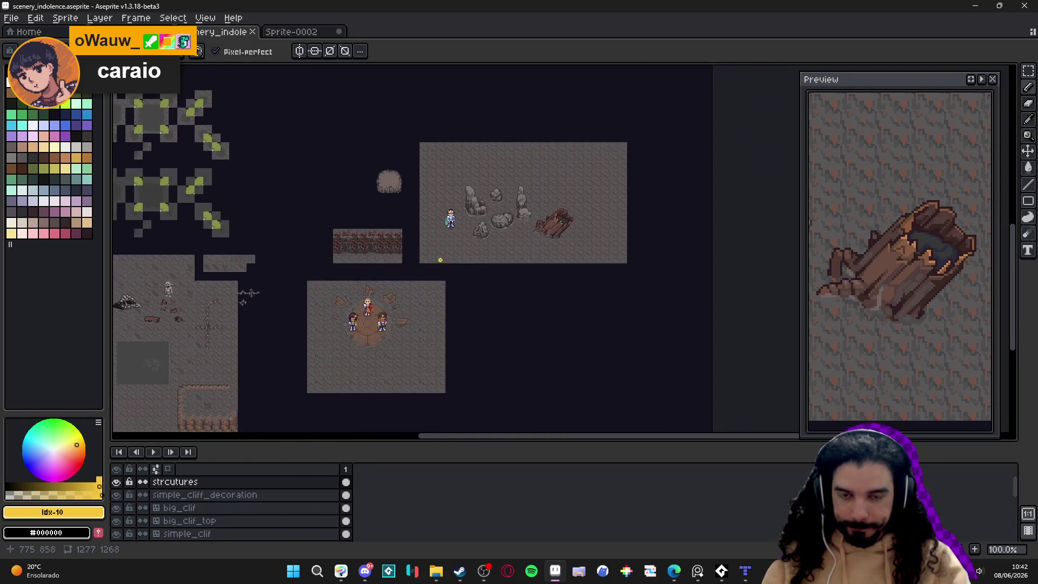
Step: Show the tile grid, choose the big_clif layer and marquee-select the strip of brick wall tiles
mouse_move(440, 261)
mouse_down()
mouse_move(421, 269)
mouse_move(480, 161)
mouse_up()
scroll(234, 349, up, 2)
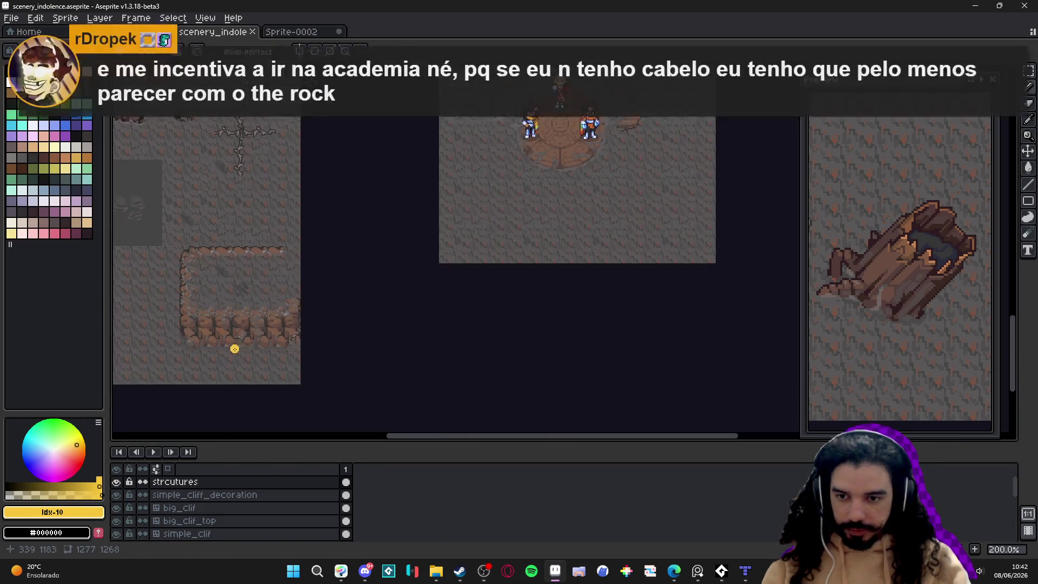
scroll(234, 346, up, 2)
key(ctrl+apostrophe)
key(Down)
key(Down)
key(m)
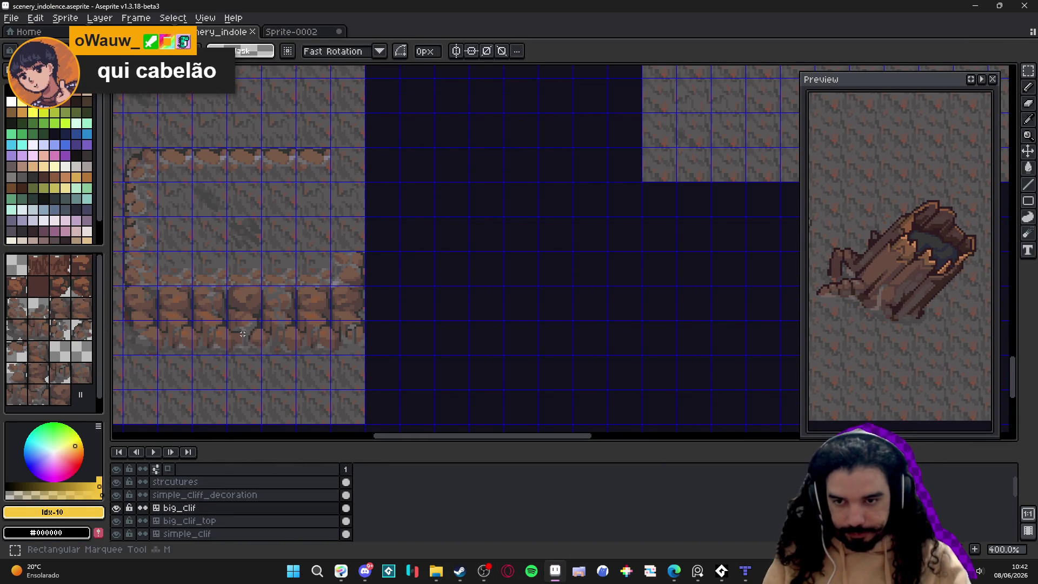
mouse_move(242, 334)
mouse_down()
mouse_move(281, 270)
mouse_move(309, 279)
mouse_up()
Step: Pan to the room with rock formations and the log, hide the grid, and activate the strcutures layer
scroll(310, 279, down, 2)
drag(610, 88, 478, 209)
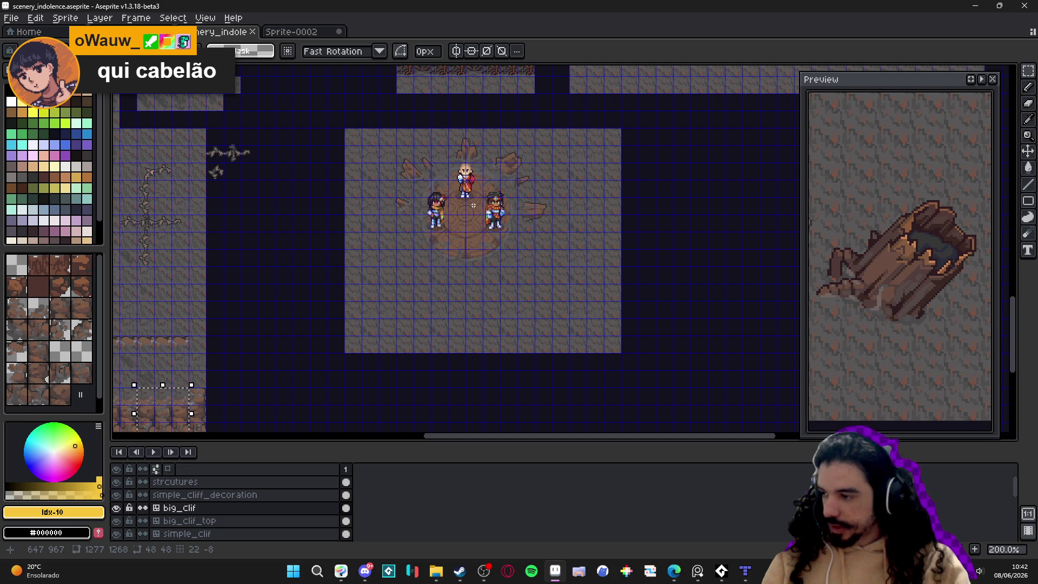
scroll(404, 274, up, 3)
scroll(403, 274, right, 2)
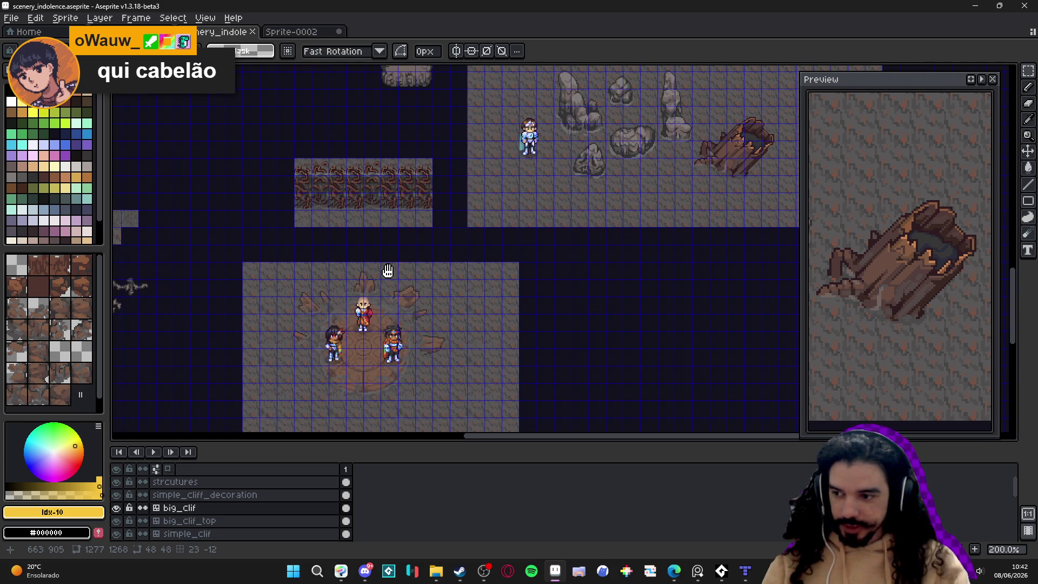
drag(387, 271, 423, 203)
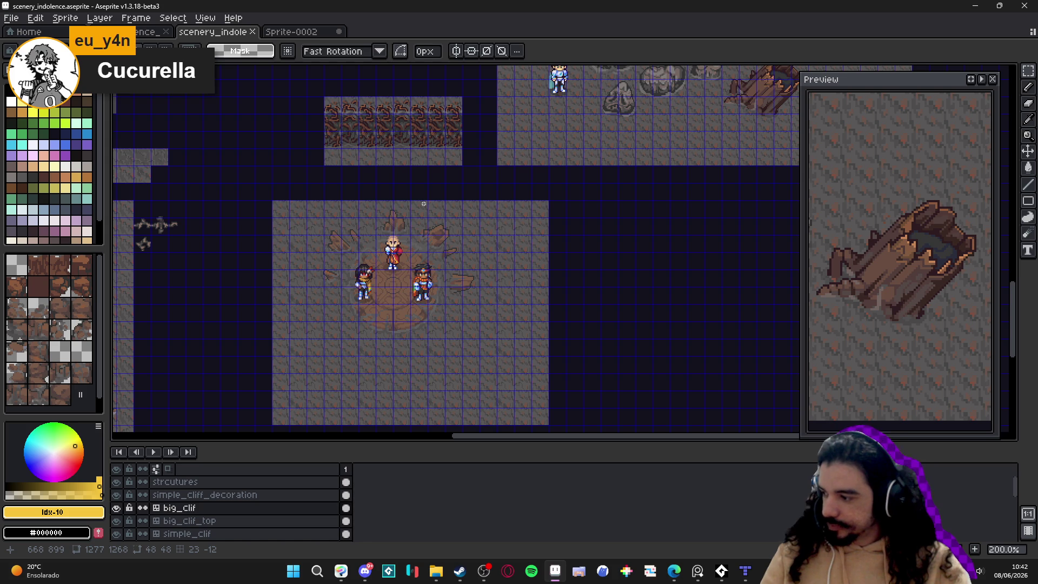
scroll(480, 210, up, 5)
scroll(479, 211, right, 5)
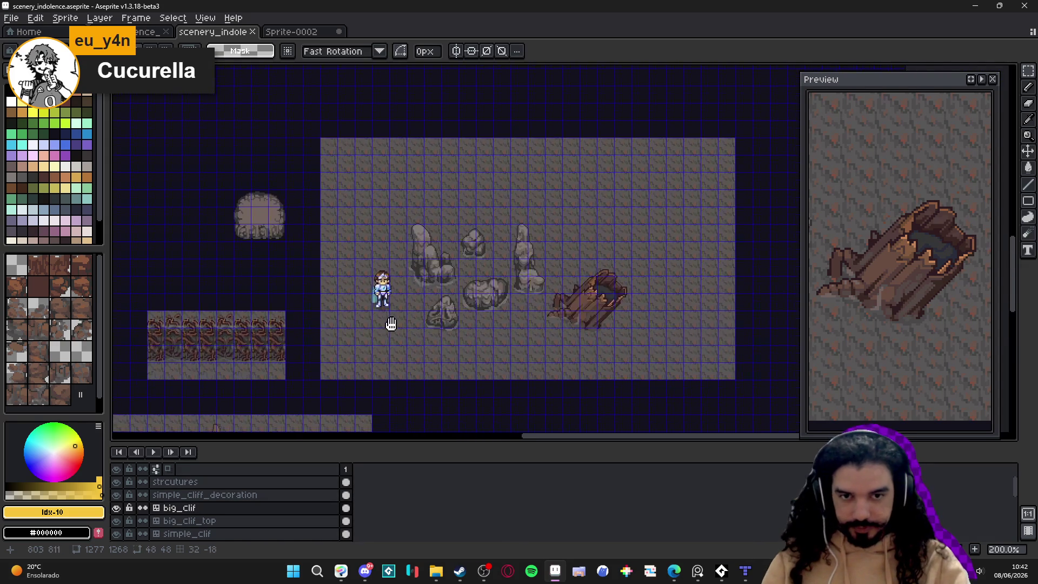
key(ctrl+')
scroll(457, 197, up, 1)
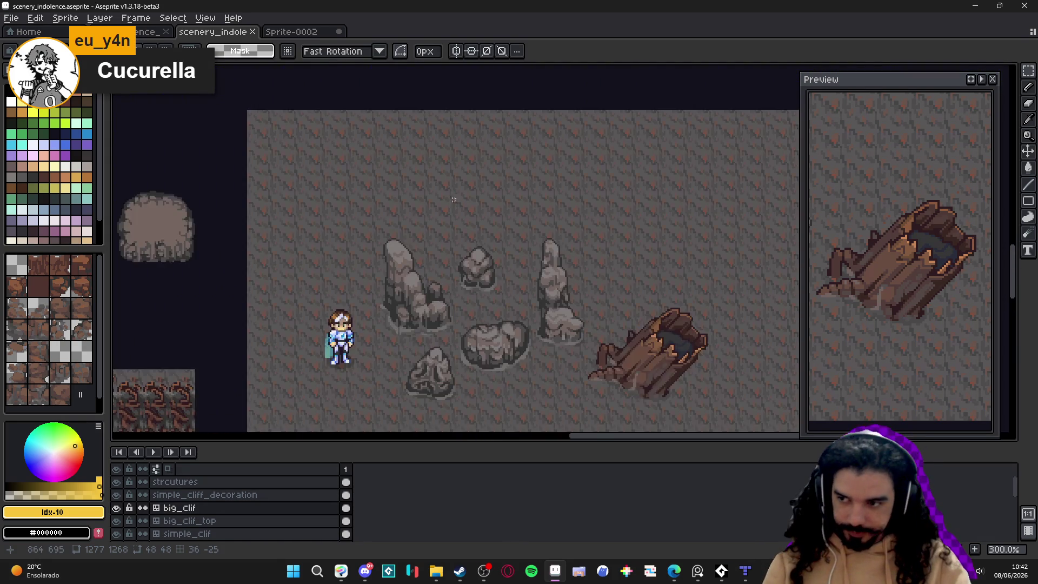
scroll(423, 271, up, 1)
ctrl+click(383, 363)
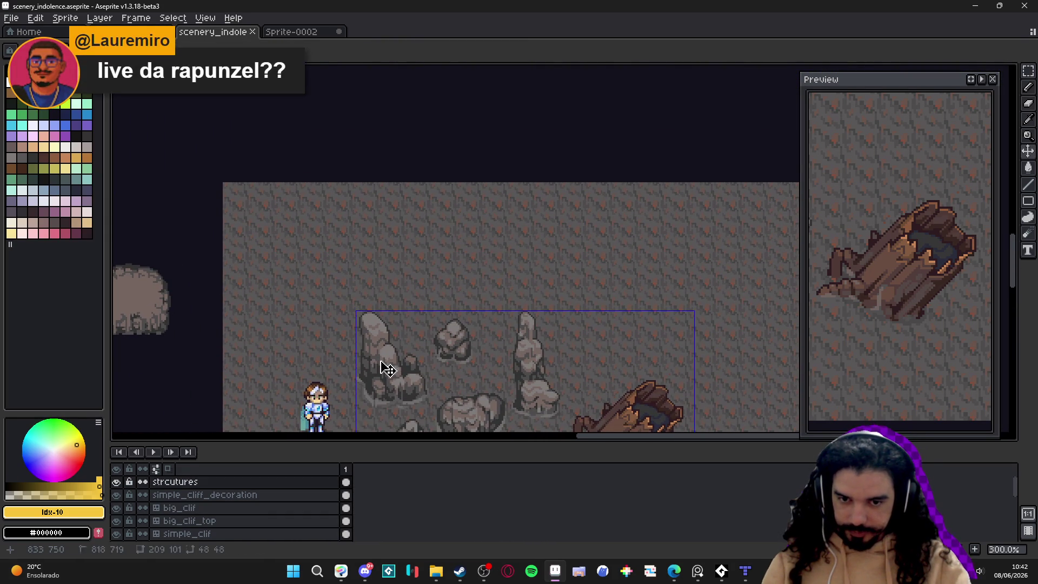
Step: Select the brick cliff tiles at lower left on the big_clif layer
key(ctrl+Tab)
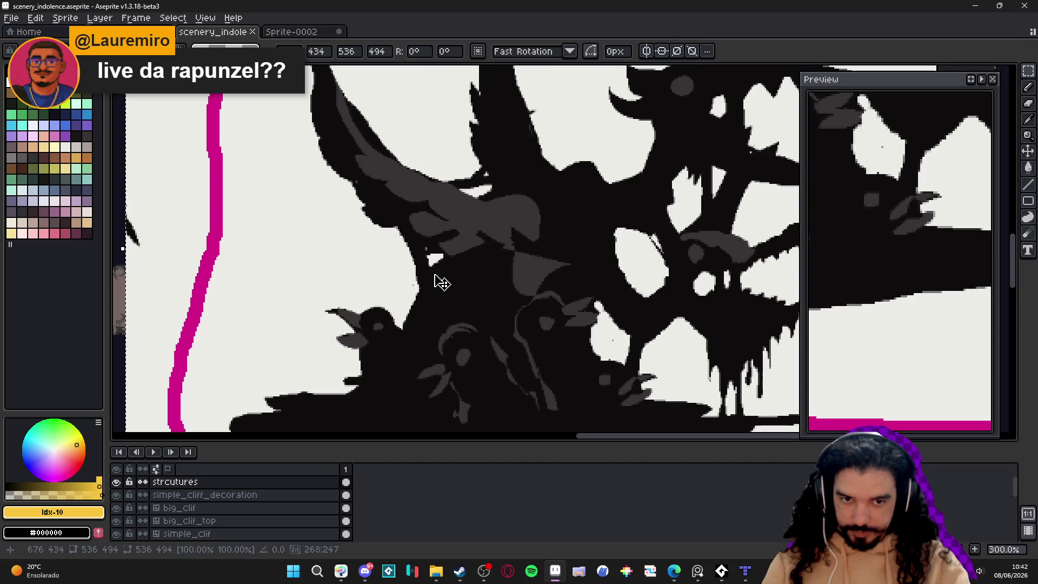
key(ctrl+Tab)
scroll(330, 335, down, 5)
scroll(330, 335, up, 4)
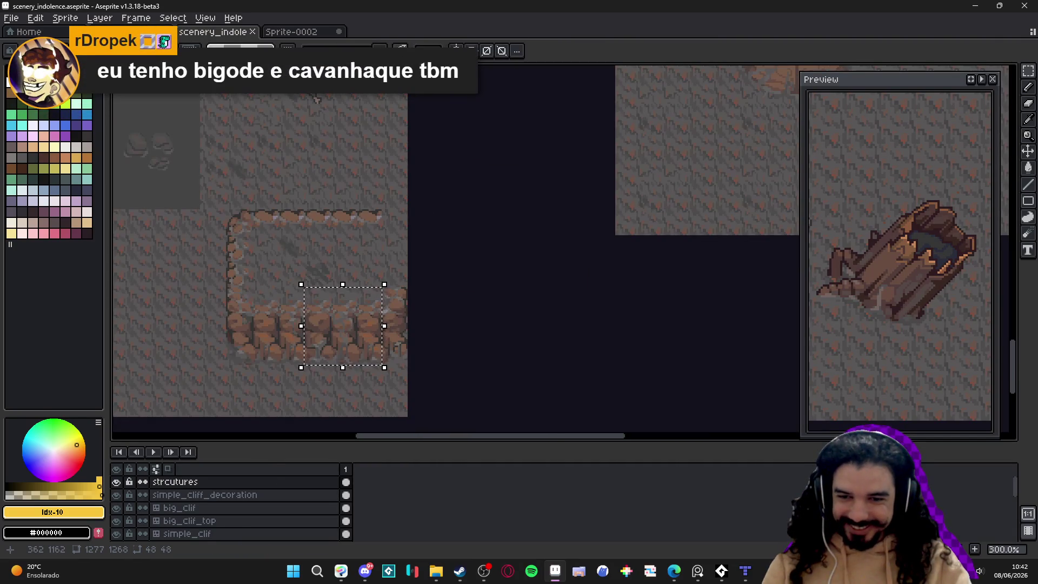
ctrl+click(352, 337)
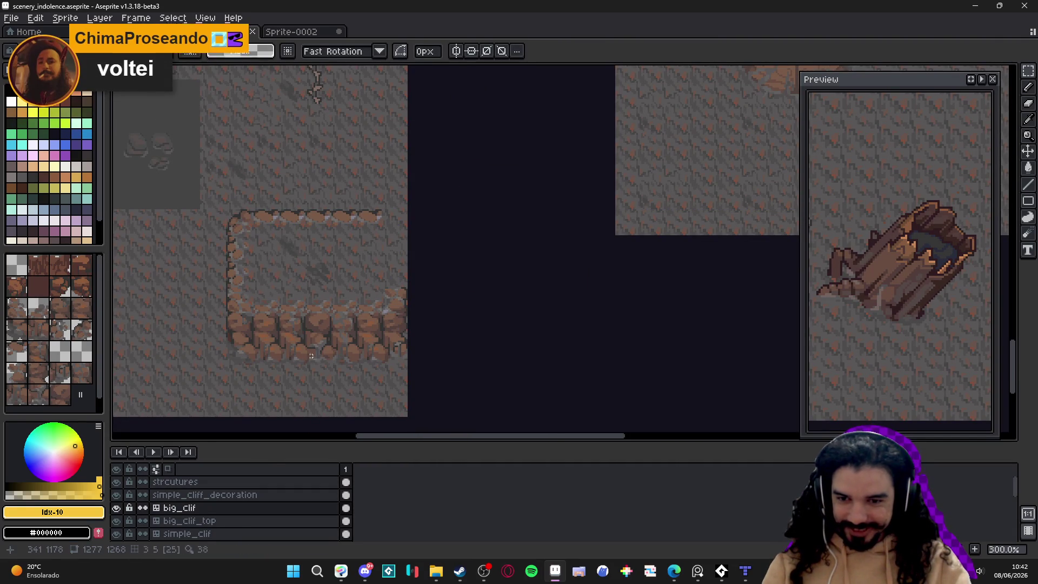
mouse_move(300, 357)
mouse_down()
mouse_move(378, 327)
mouse_move(379, 305)
mouse_up()
scroll(487, 289, down, 4)
scroll(487, 289, up, 3)
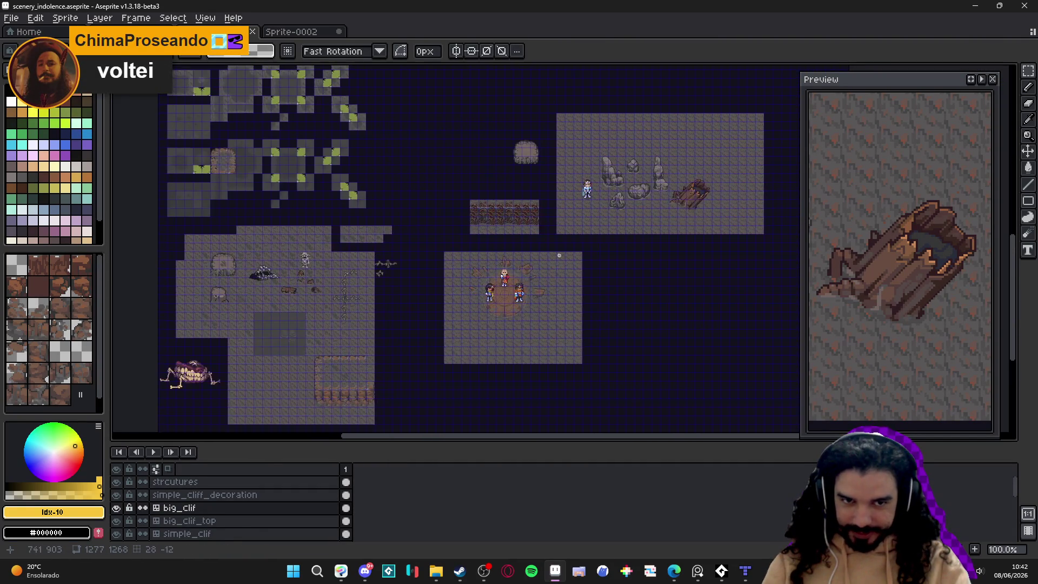
scroll(485, 281, down, 1)
scroll(483, 274, up, 1)
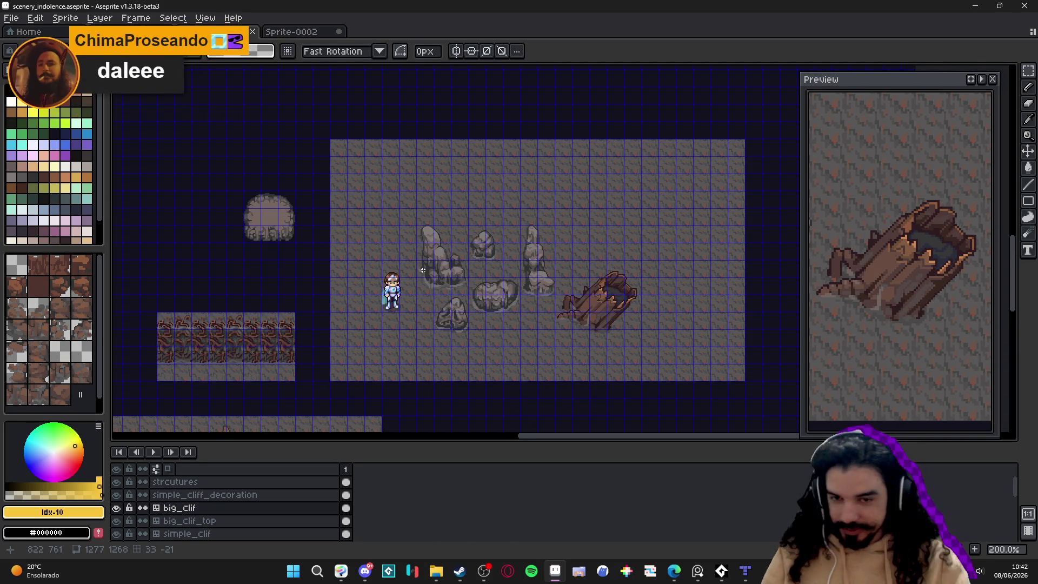
scroll(423, 269, up, 2)
Step: Paste the brick strip onto the strcutures layer and move it above the rock spires
ctrl+click(431, 229)
drag(423, 184, 420, 286)
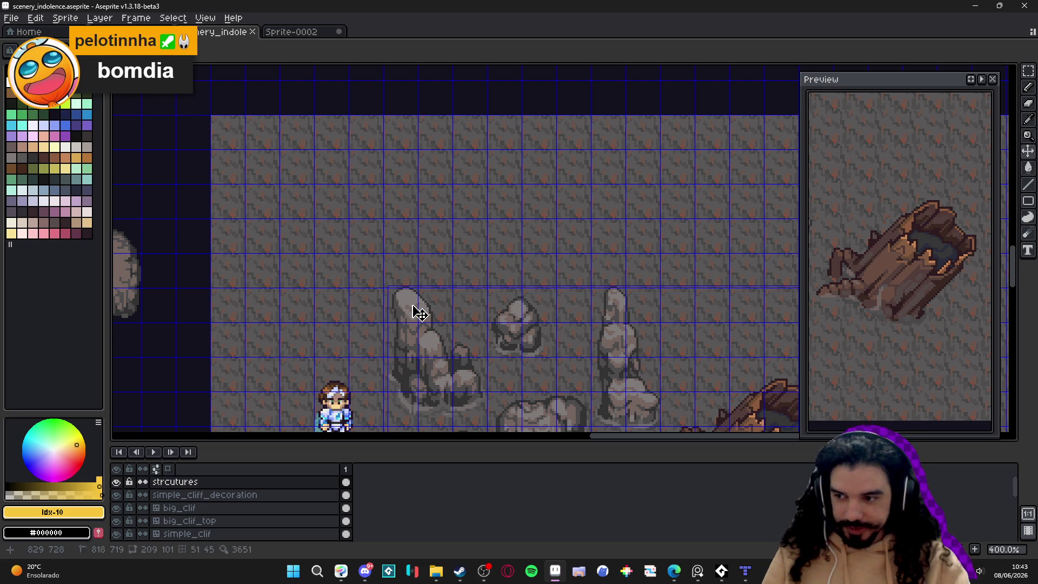
scroll(460, 243, up, 2)
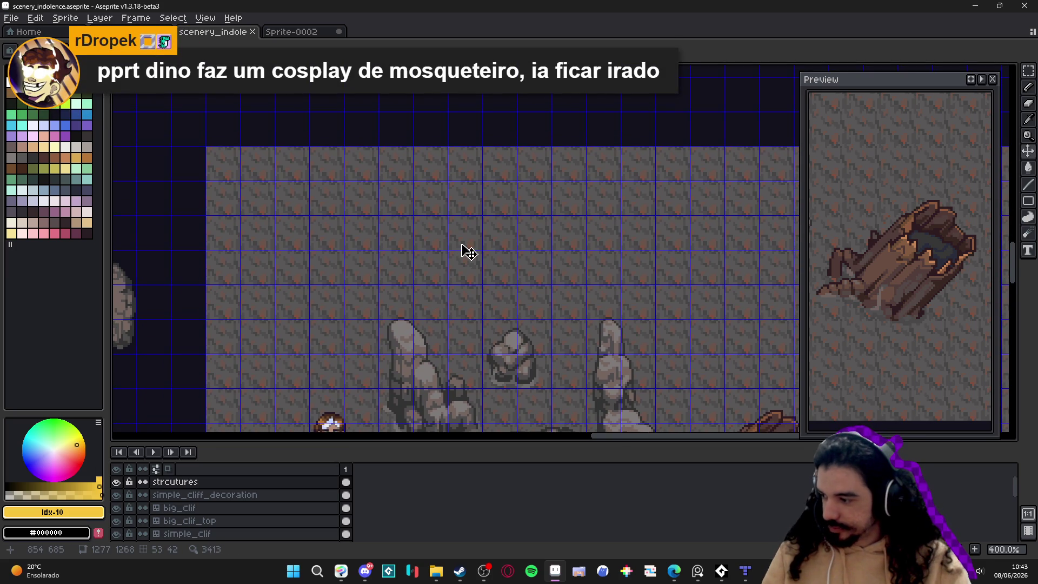
scroll(463, 249, up, 1)
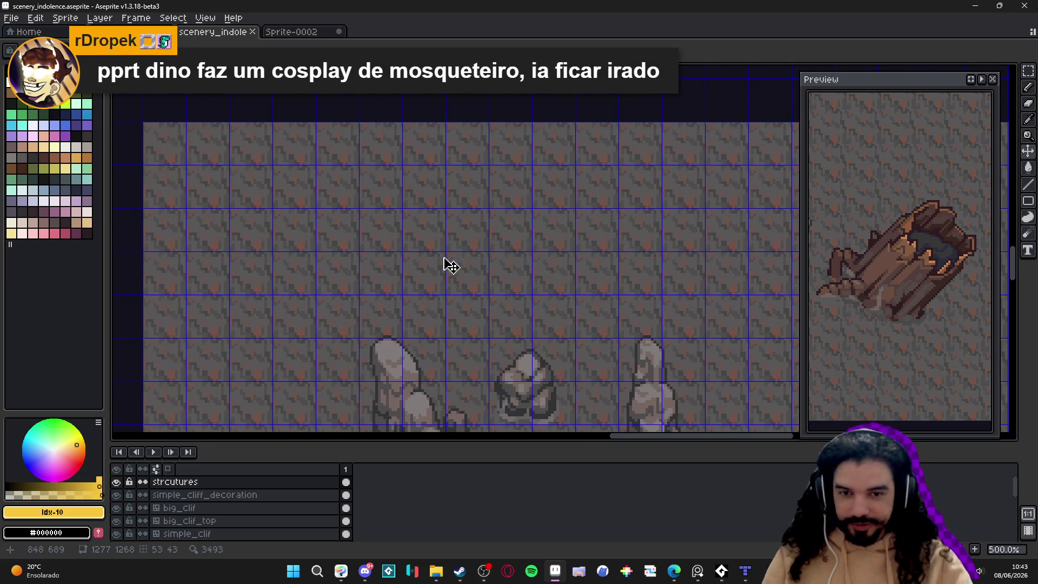
key(ctrl+v)
mouse_move(559, 276)
mouse_down()
mouse_move(475, 251)
mouse_move(481, 259)
mouse_up()
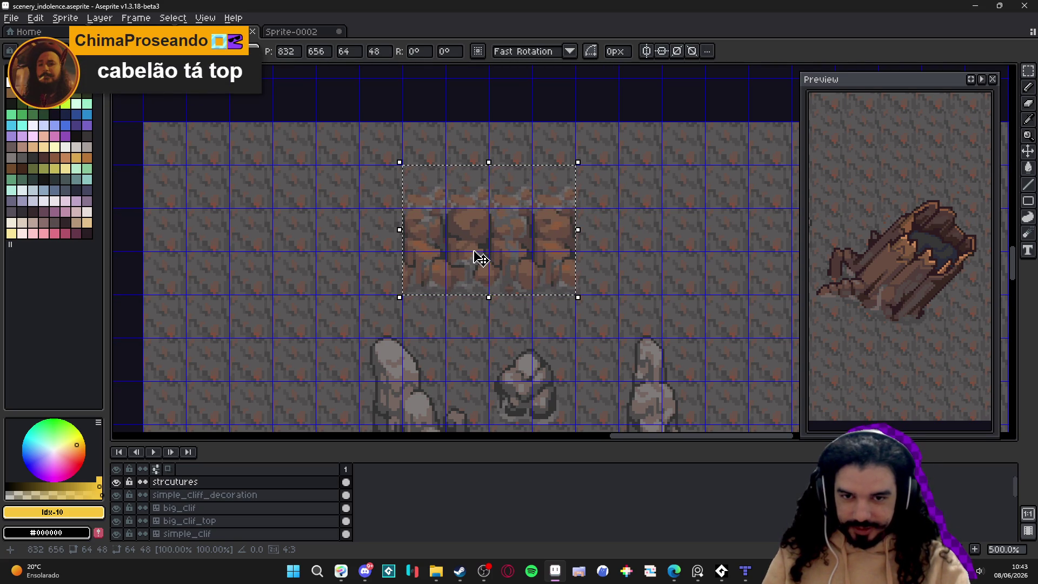
scroll(478, 257, down, 1)
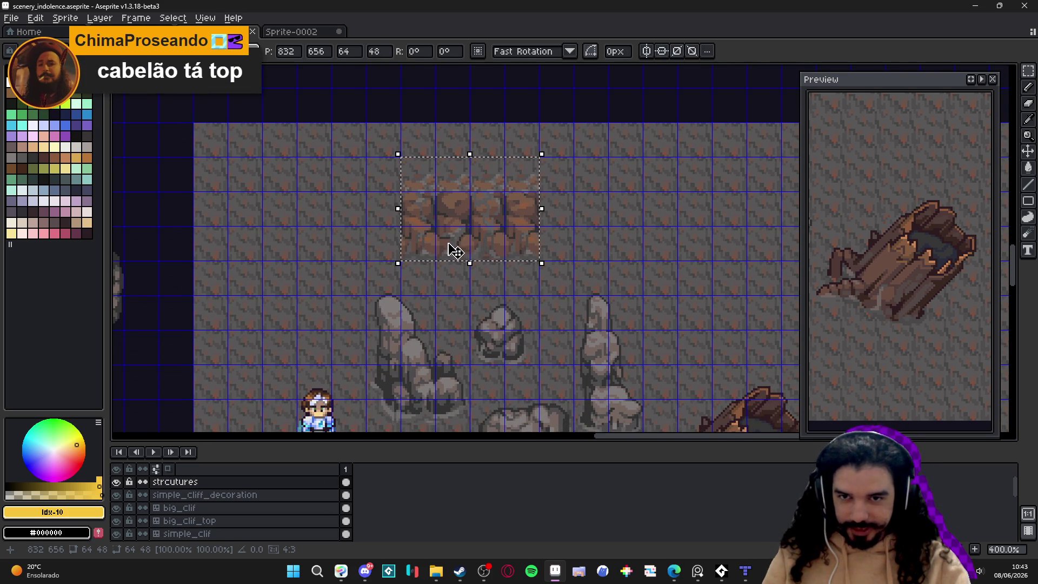
Step: Commit the pasted bricks, try converting strcutures to a tilemap, then undo the conversion
key(Return)
right_click(195, 485)
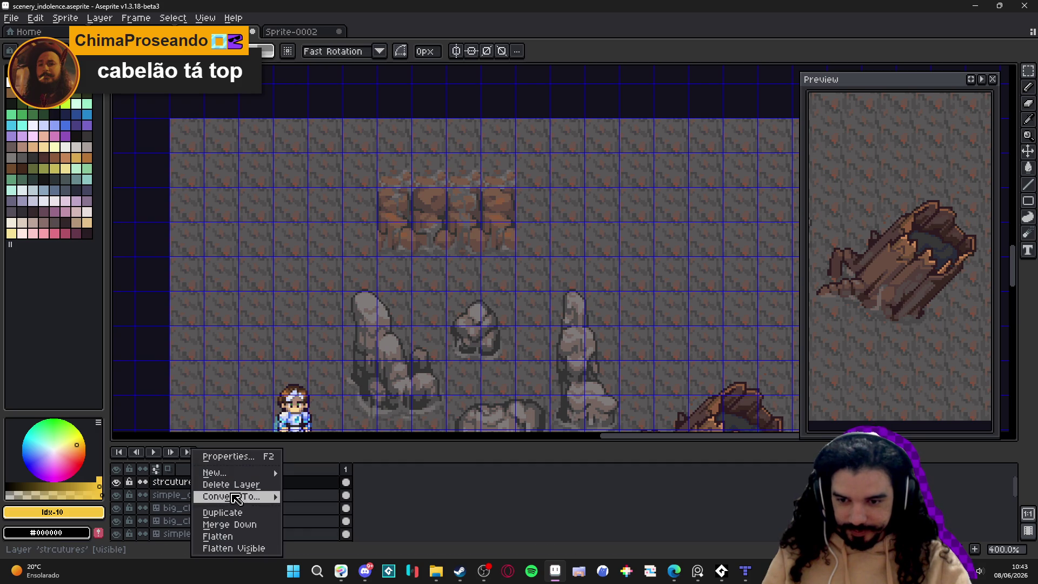
mouse_move(248, 496)
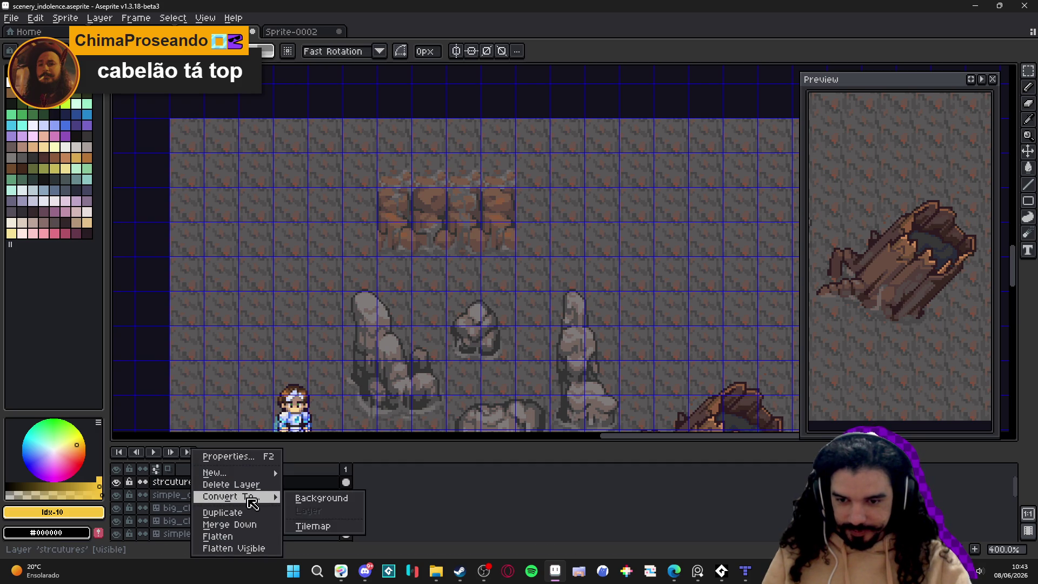
click(323, 527)
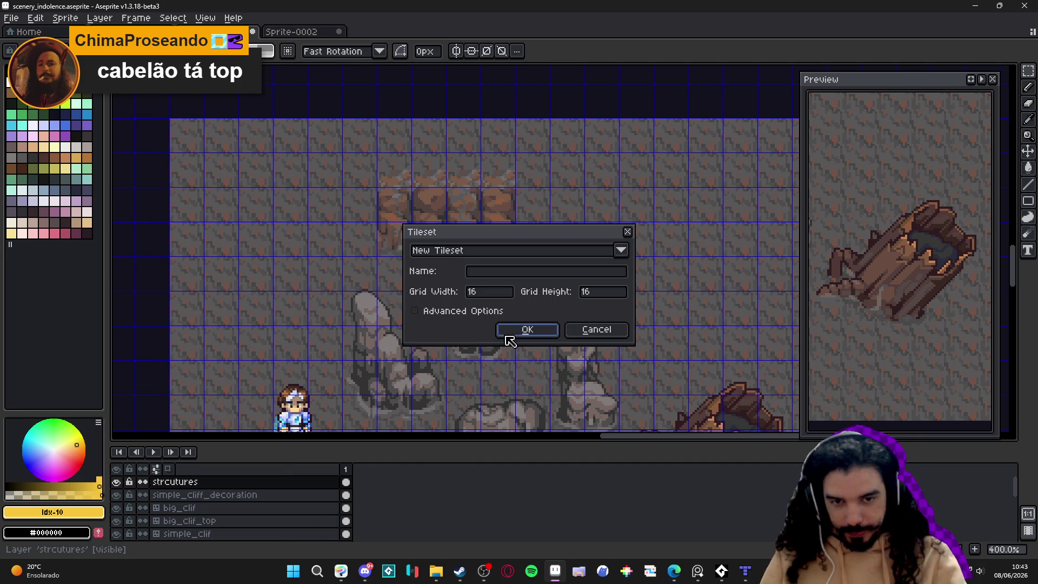
click(525, 329)
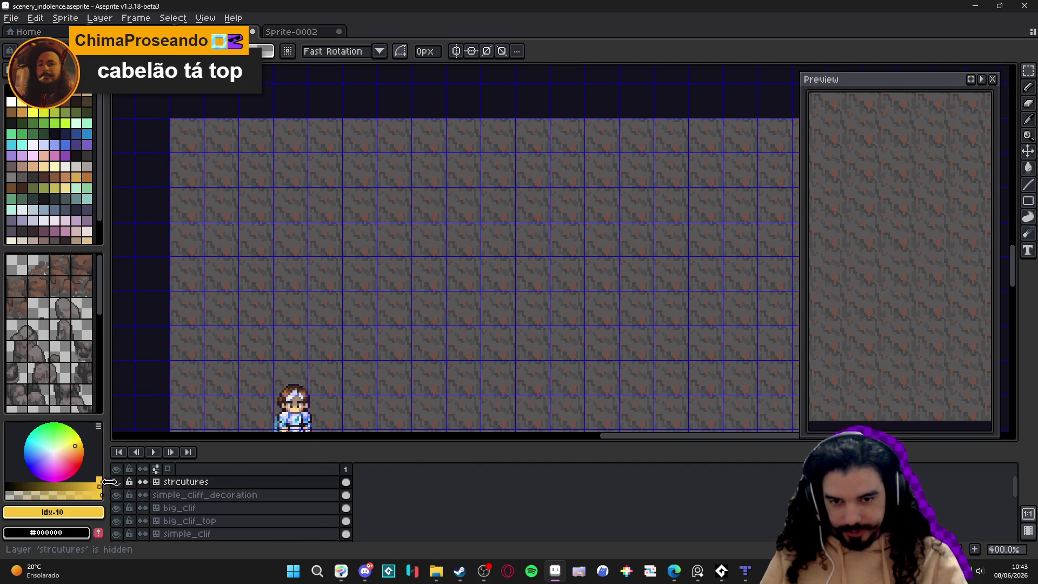
key(ctrl+z)
key(ctrl+z)
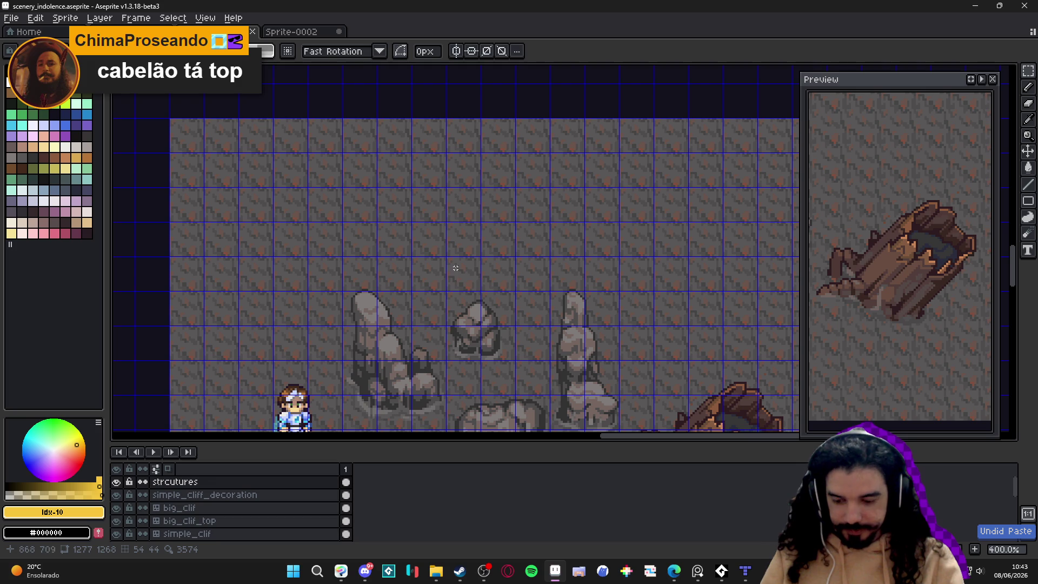
Step: Add a new layer above strcutures and paste the brick strip onto it, nudged into place
click(195, 482)
key(shift+n)
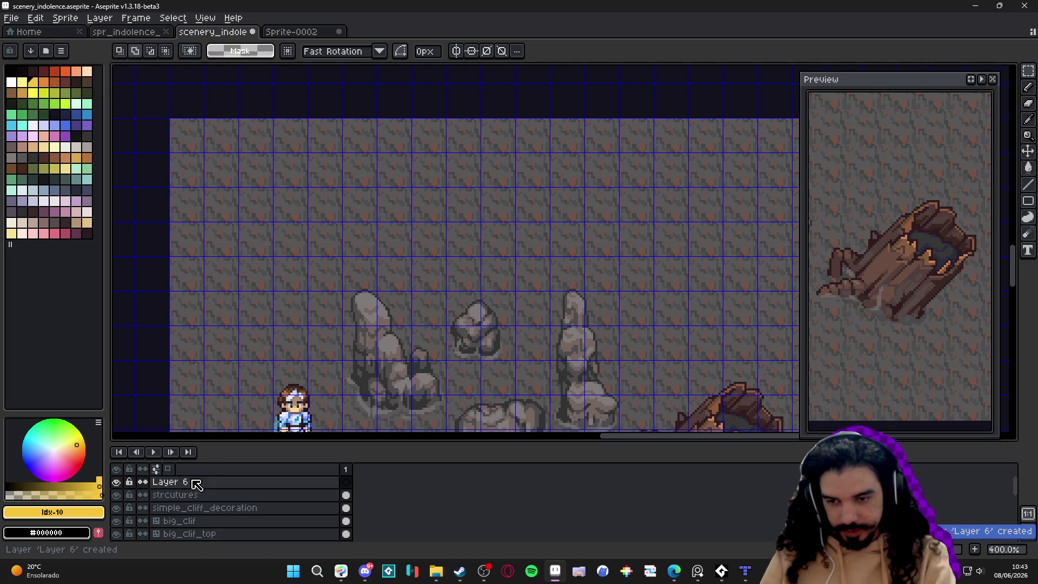
key(ctrl+v)
drag(583, 248, 492, 187)
scroll(493, 188, up, 3)
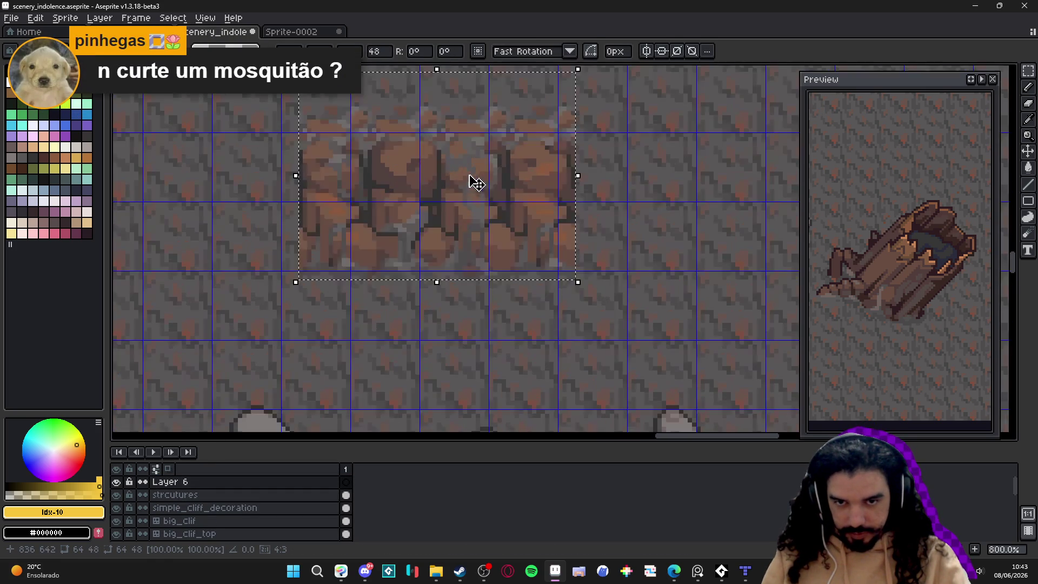
drag(528, 247, 551, 275)
scroll(532, 250, up, 2)
scroll(551, 276, down, 2)
scroll(543, 300, down, 1)
key(ctrl+d)
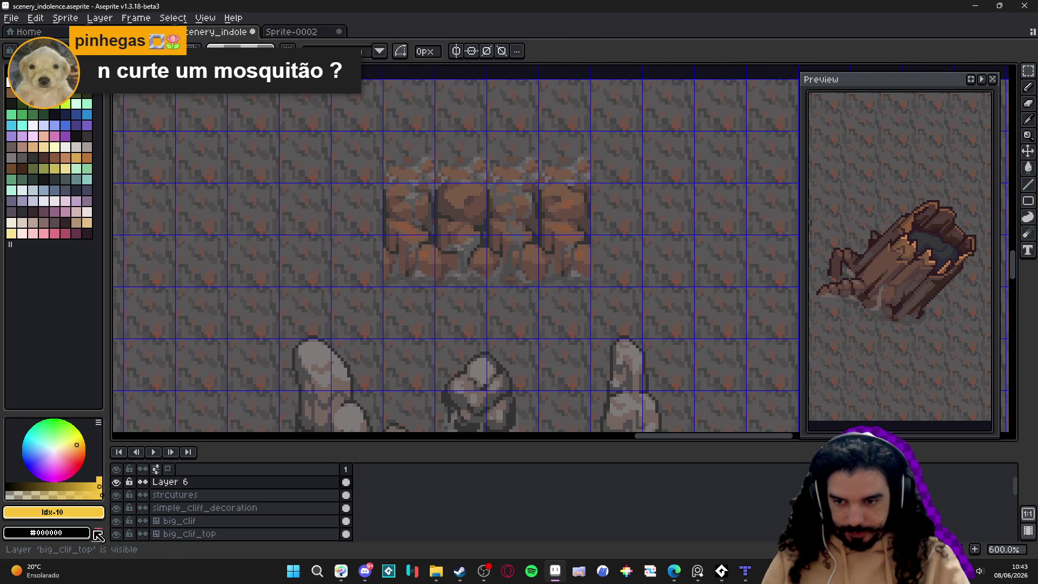
Step: Convert Layer 6 into a tilemap layer with a 16×16 tileset
right_click(193, 488)
mouse_move(271, 494)
click(317, 523)
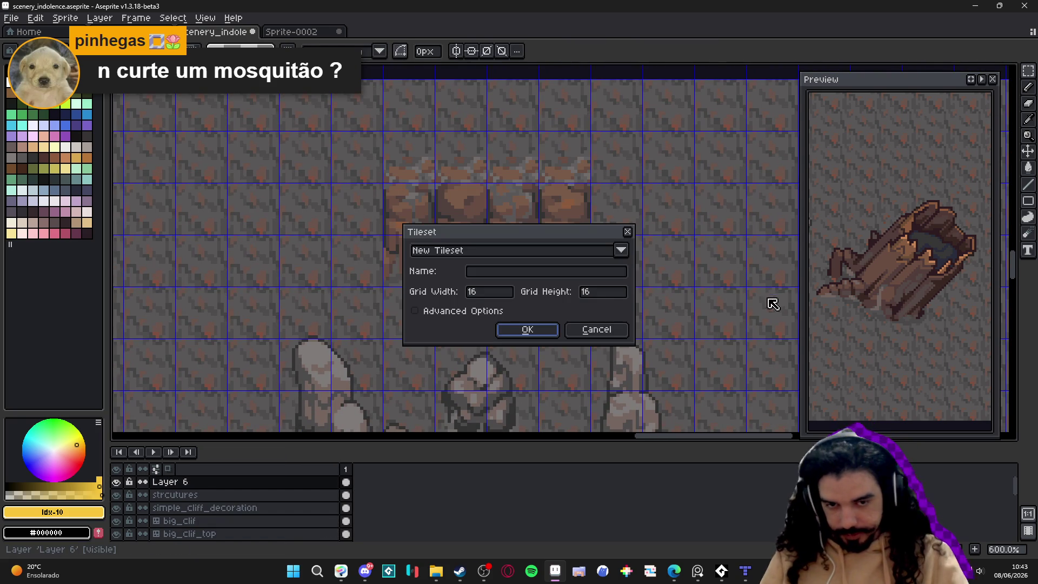
click(550, 327)
Step: Rename the new tilemap layer to dry_mud_wall
double_click(196, 480)
text(dre)
key(BackSpace)
text(mud_wall)
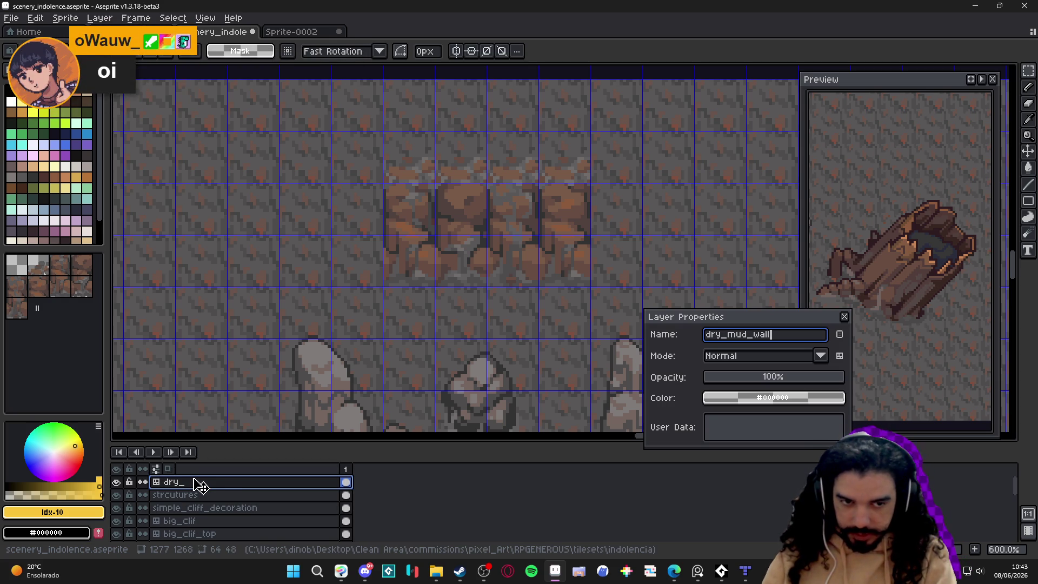
key(Return)
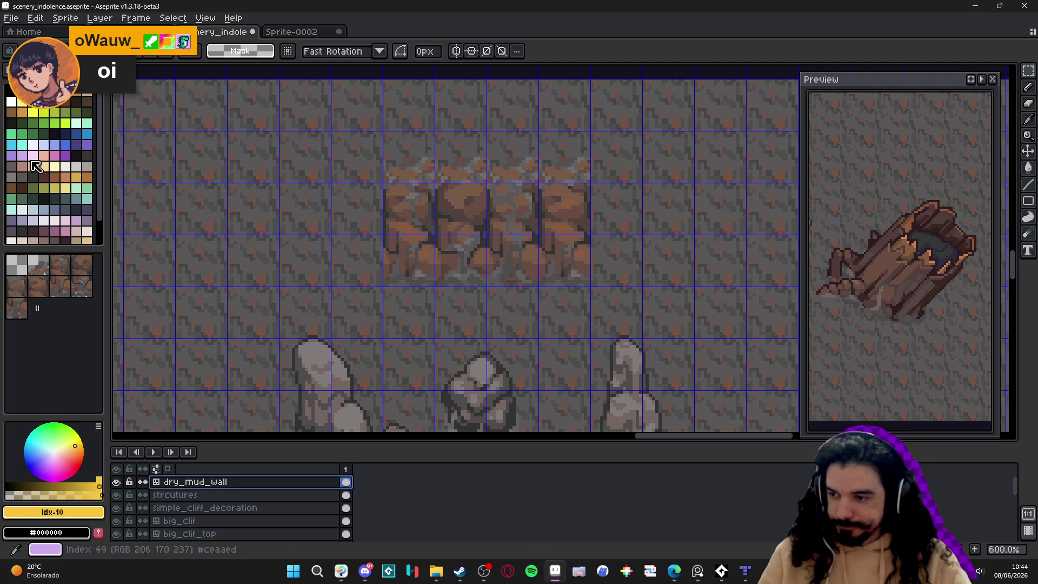
Step: Deselect, switch to the pencil, pick #756661 from the wall and enable tile editing mode
drag(378, 216, 347, 222)
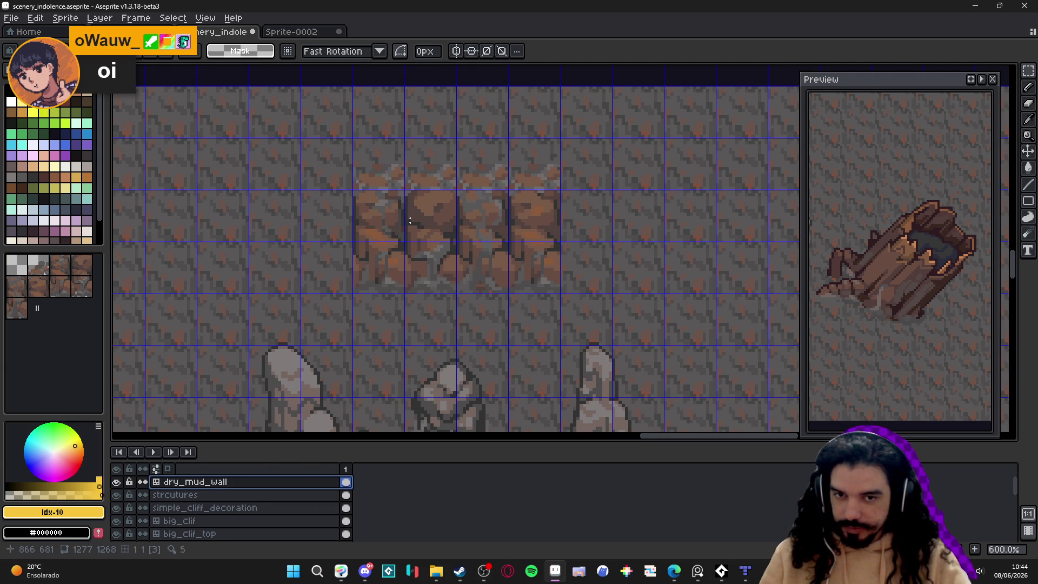
key(Return)
key(ctrl+d)
key(b)
alt+click(449, 379)
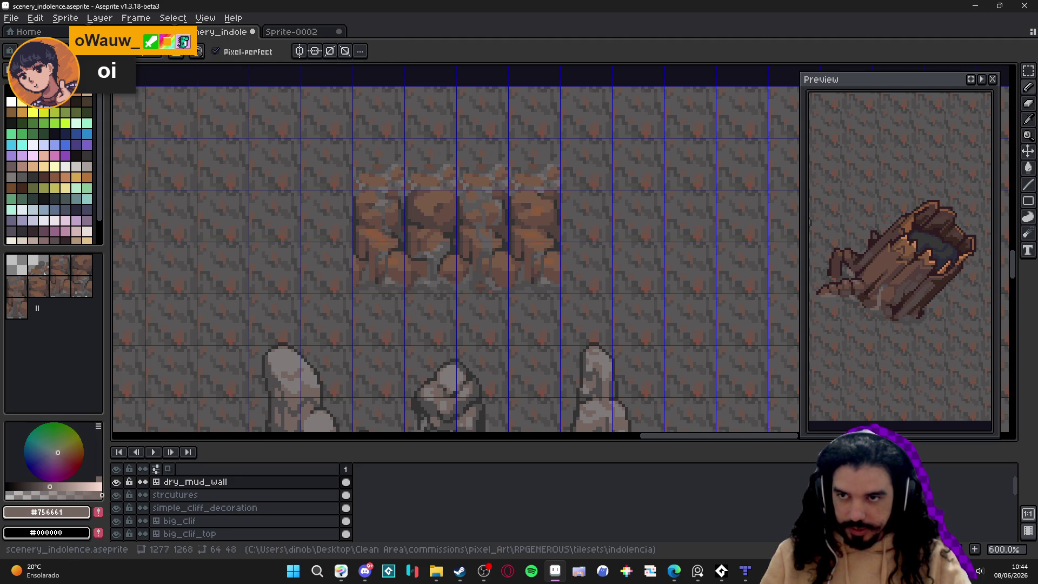
scroll(418, 244, up, 1)
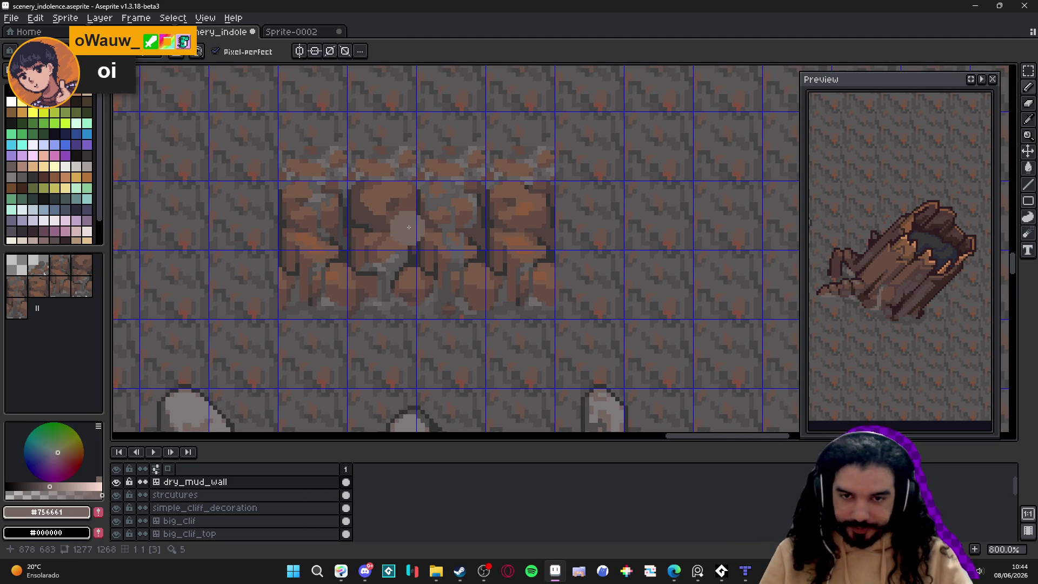
key(space+Tab)
key(space+Tab)
scroll(363, 214, up, 2)
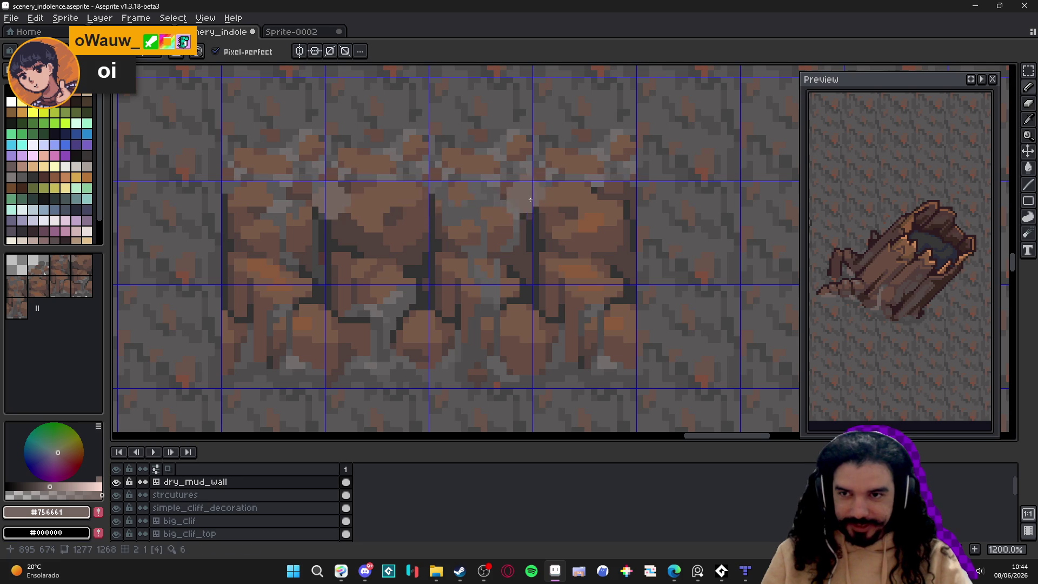
key(space+Tab)
key(space+Tab)
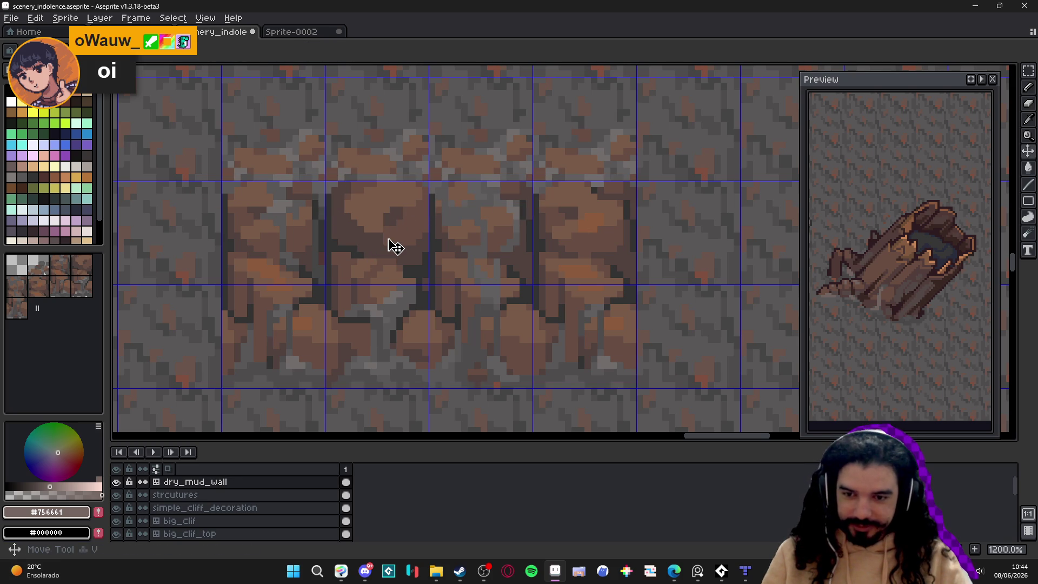
Step: Paint the light-brown band along the wall top and down the right side, redoing a misstroke
drag(332, 207, 626, 203)
mouse_move(324, 216)
mouse_down()
mouse_move(338, 216)
mouse_move(329, 196)
mouse_up()
key(ctrl+z)
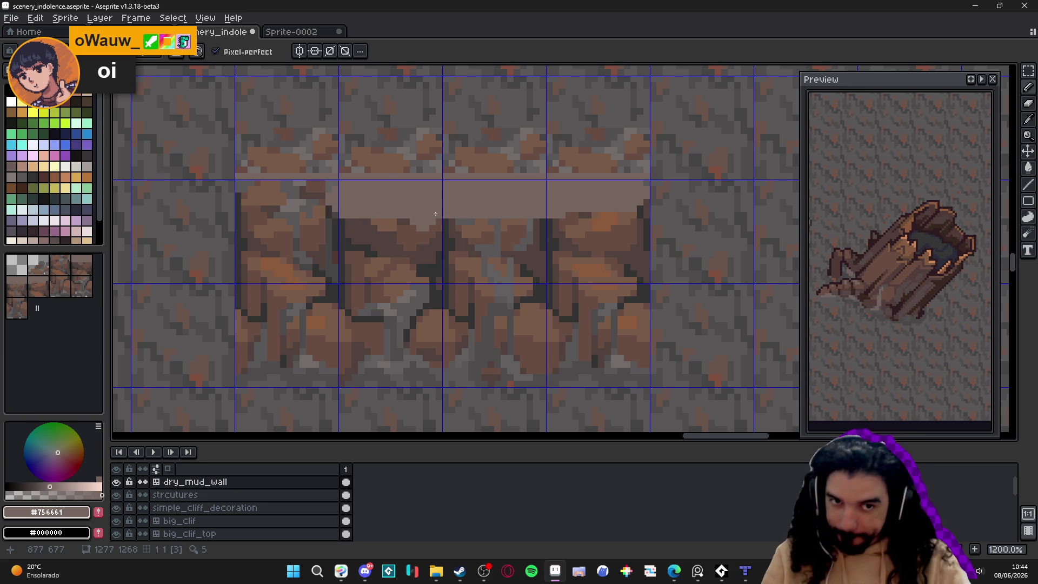
key(ctrl+z)
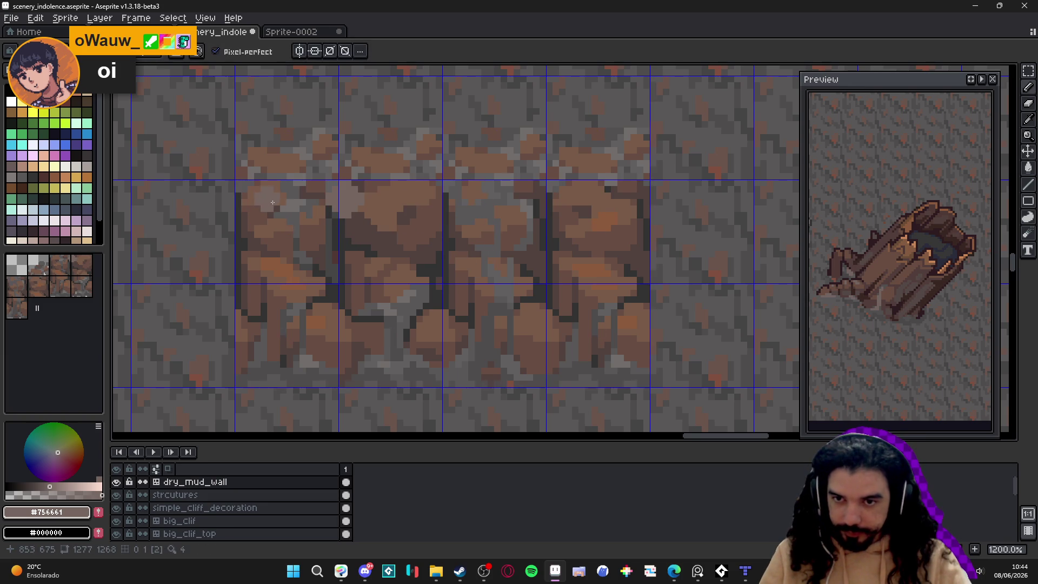
mouse_move(370, 200)
mouse_down()
mouse_move(637, 193)
mouse_move(638, 359)
mouse_move(583, 347)
mouse_move(524, 361)
mouse_move(457, 323)
mouse_up()
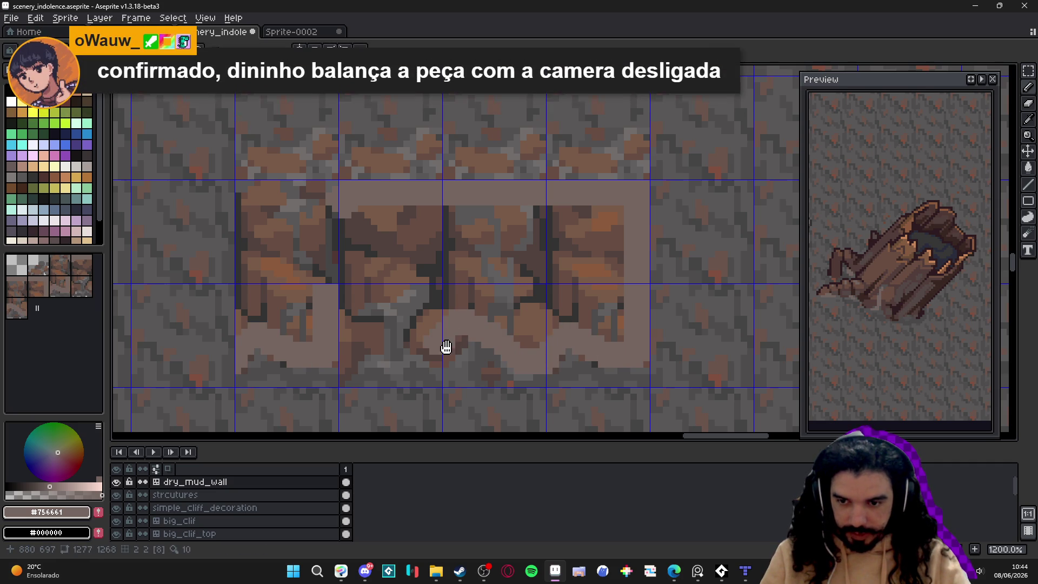
Step: Show only the dry_mud_wall layer and start repainting its left tile with #756661
scroll(448, 348, down, 3)
ctrl+click(340, 377)
alt+click(102, 534)
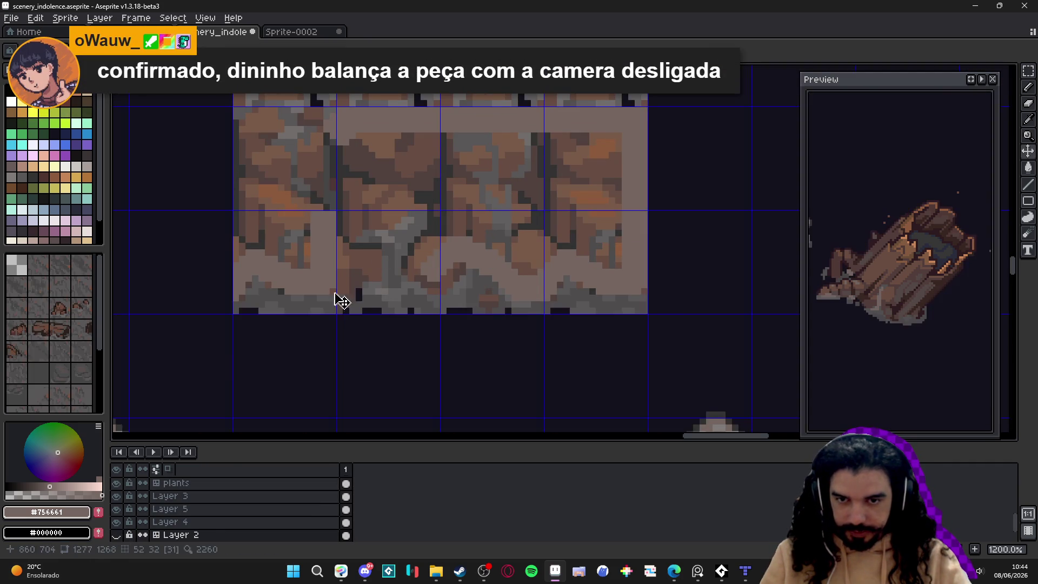
ctrl+click(478, 328)
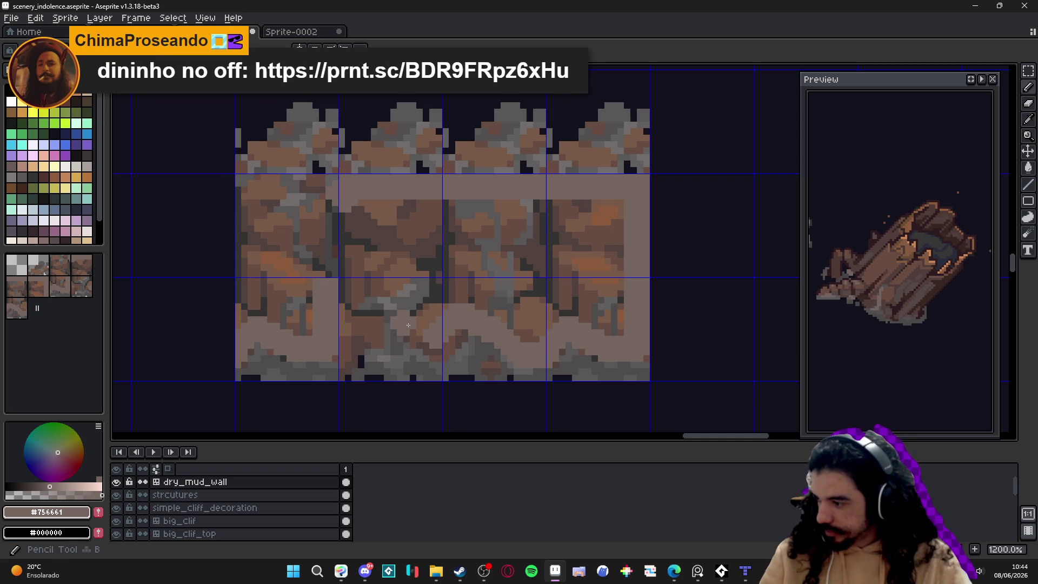
mouse_move(408, 325)
mouse_down()
mouse_move(403, 341)
mouse_move(427, 319)
mouse_move(450, 330)
mouse_up()
key(alt+Tab)
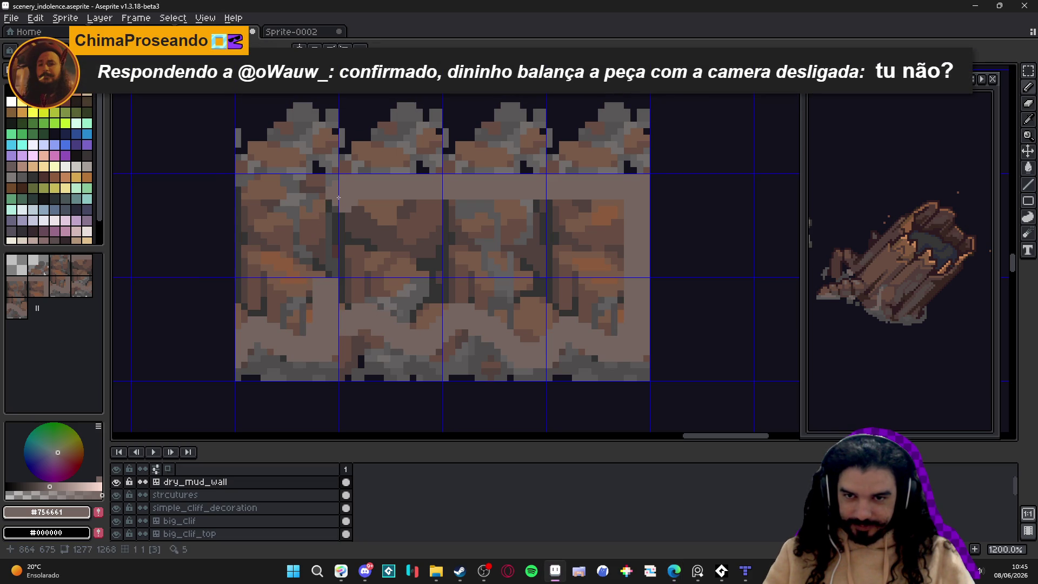
Step: Cover the remaining dark pixels across the left, middle and right tiles with light brown
drag(335, 191, 238, 185)
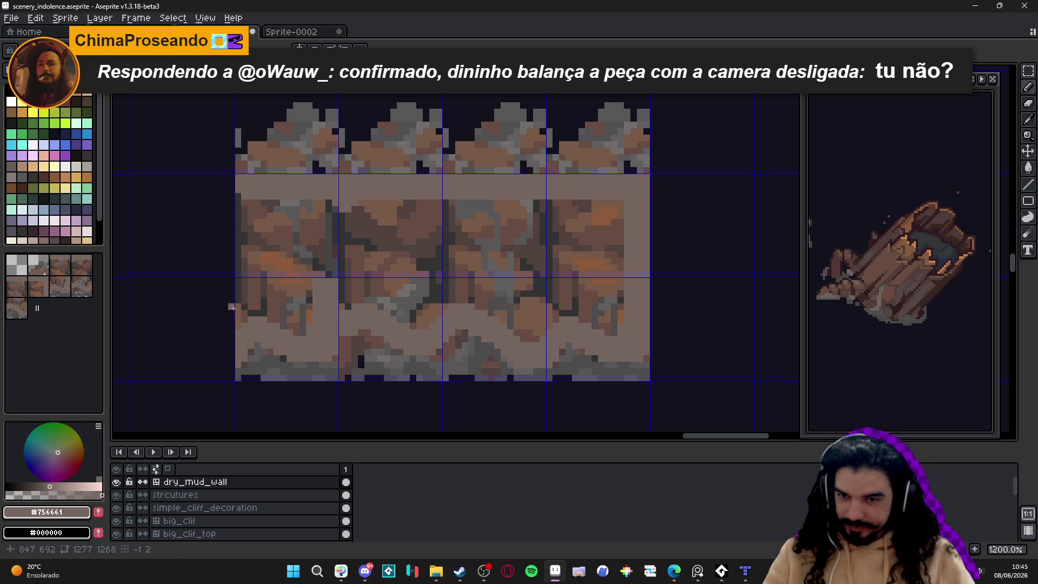
mouse_move(244, 200)
mouse_down()
mouse_move(245, 340)
mouse_move(276, 303)
mouse_move(289, 303)
mouse_up()
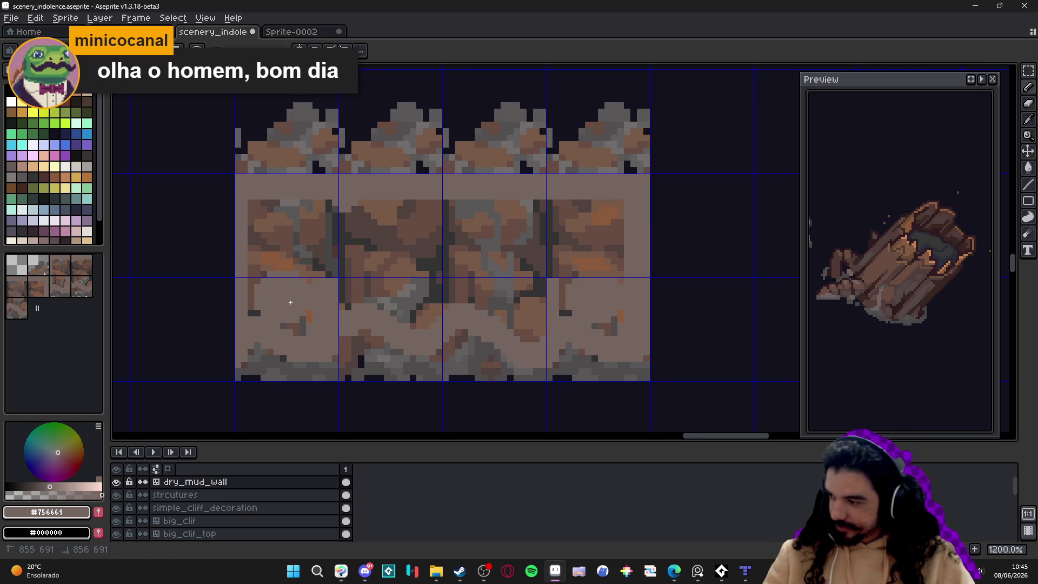
mouse_move(290, 302)
mouse_down()
mouse_move(281, 254)
mouse_move(249, 208)
mouse_up()
mouse_move(292, 327)
mouse_down()
mouse_move(251, 271)
mouse_move(251, 313)
mouse_up()
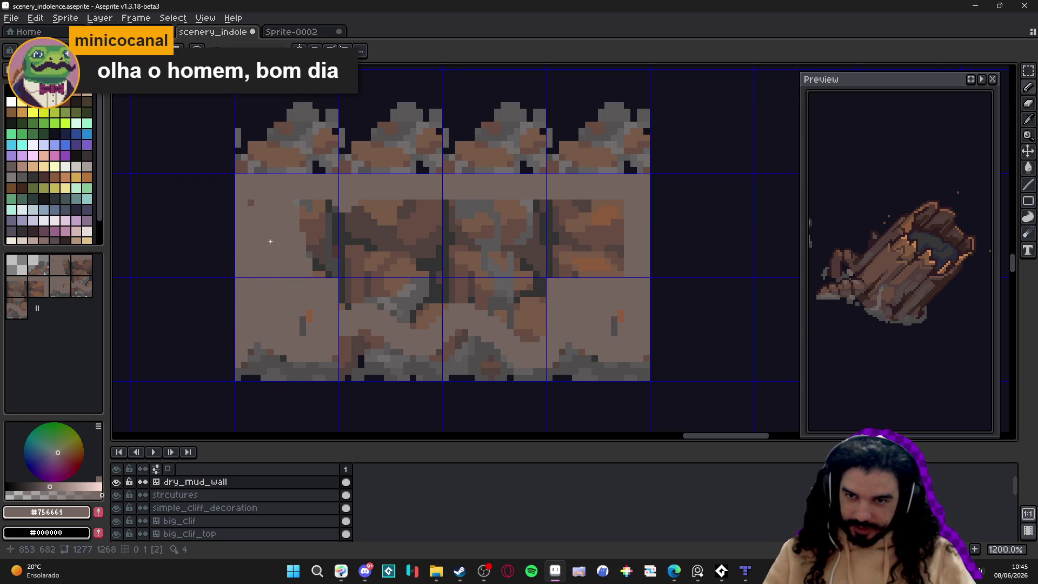
mouse_move(265, 213)
mouse_down()
mouse_move(617, 227)
mouse_move(611, 326)
mouse_move(525, 313)
mouse_move(522, 292)
mouse_move(558, 266)
mouse_move(357, 270)
mouse_move(347, 285)
mouse_move(422, 311)
mouse_move(495, 303)
mouse_up()
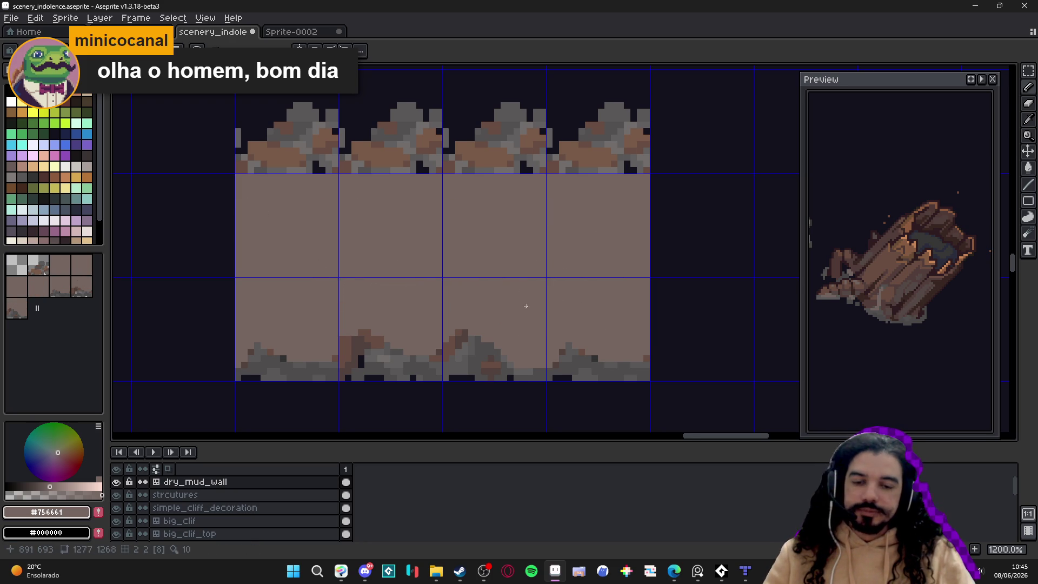
scroll(574, 293, down, 1)
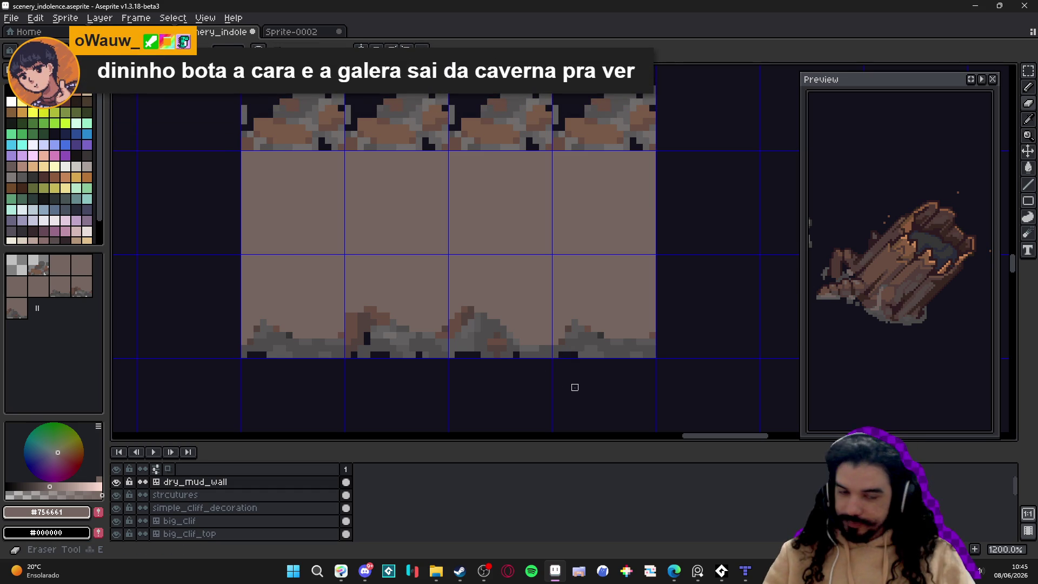
scroll(575, 384, up, 1)
Step: Paint the grey rubble along the wall base dark, leaving a clean wavy bottom edge
mouse_move(571, 299)
mouse_down()
mouse_move(629, 332)
mouse_move(754, 328)
mouse_move(737, 313)
mouse_up()
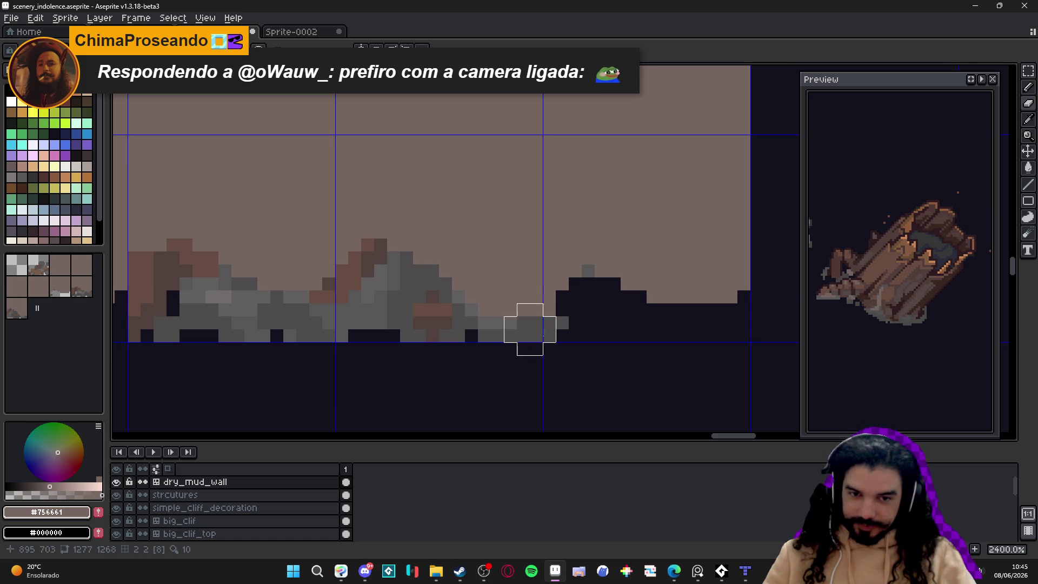
mouse_move(542, 342)
mouse_down()
mouse_move(400, 342)
mouse_move(424, 301)
mouse_move(387, 277)
mouse_move(400, 278)
mouse_move(374, 252)
mouse_move(349, 297)
mouse_move(361, 317)
mouse_move(282, 327)
mouse_move(373, 351)
mouse_move(410, 338)
mouse_move(398, 322)
mouse_move(425, 321)
mouse_move(412, 302)
mouse_move(459, 302)
mouse_move(463, 322)
mouse_move(498, 319)
mouse_move(410, 310)
mouse_move(391, 280)
mouse_up()
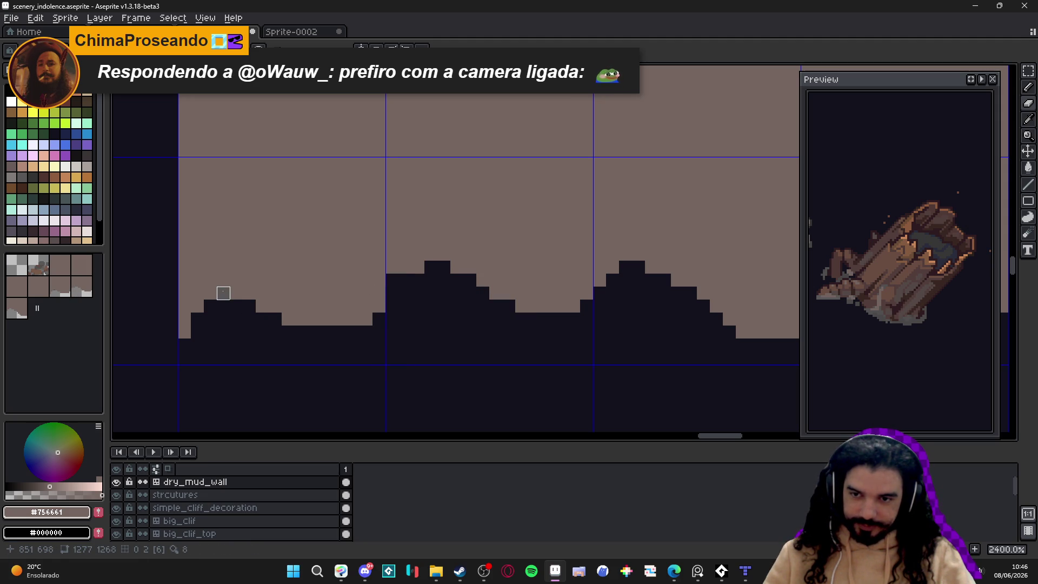
scroll(351, 347, down, 8)
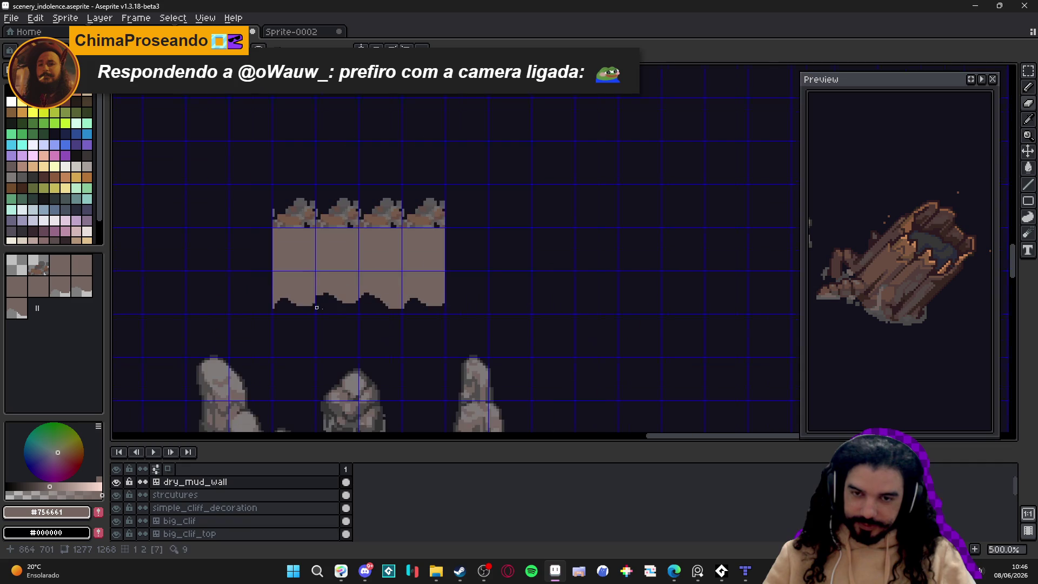
mouse_move(352, 347)
mouse_down()
mouse_move(425, 260)
mouse_move(441, 271)
mouse_up()
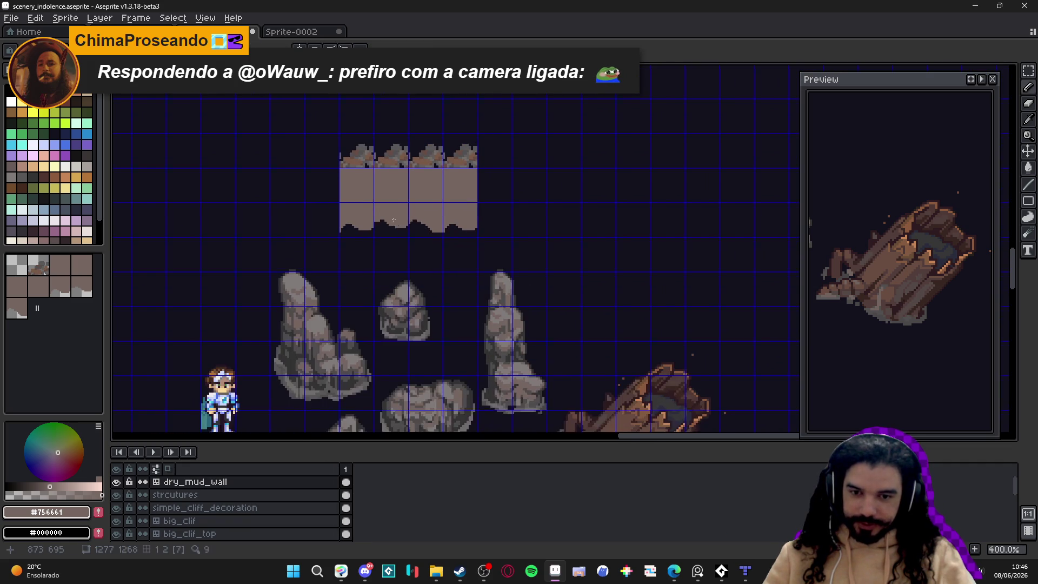
scroll(408, 227, down, 1)
scroll(408, 227, down, 1)
scroll(408, 227, up, 3)
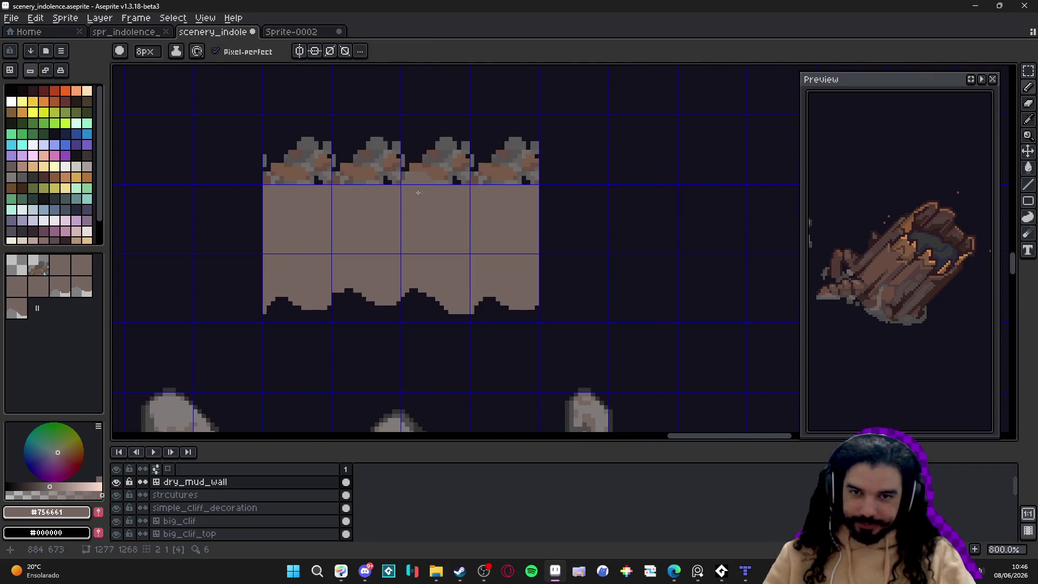
scroll(408, 214, down, 1)
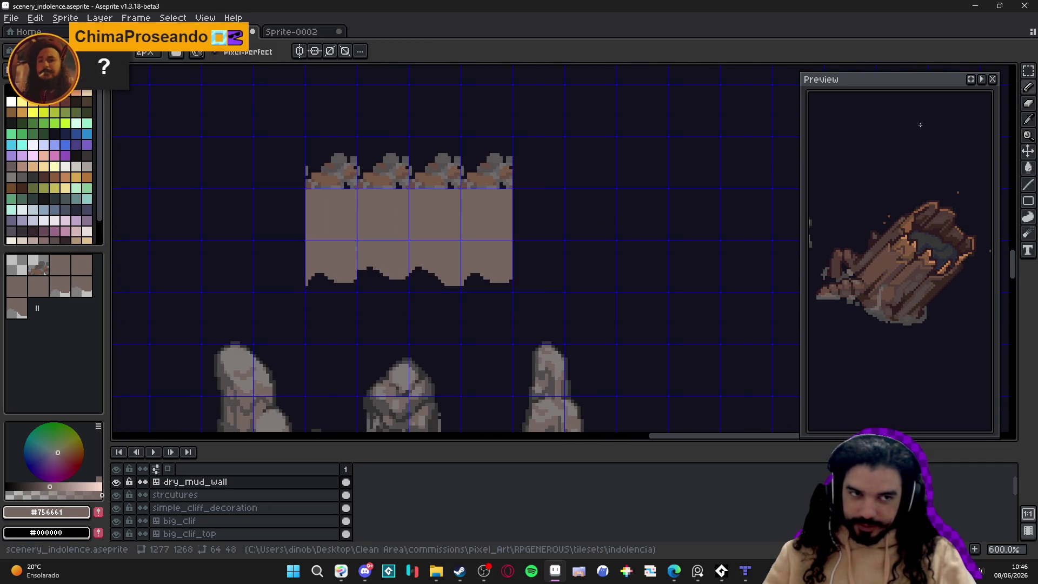
click(979, 85)
drag(864, 232, 954, 206)
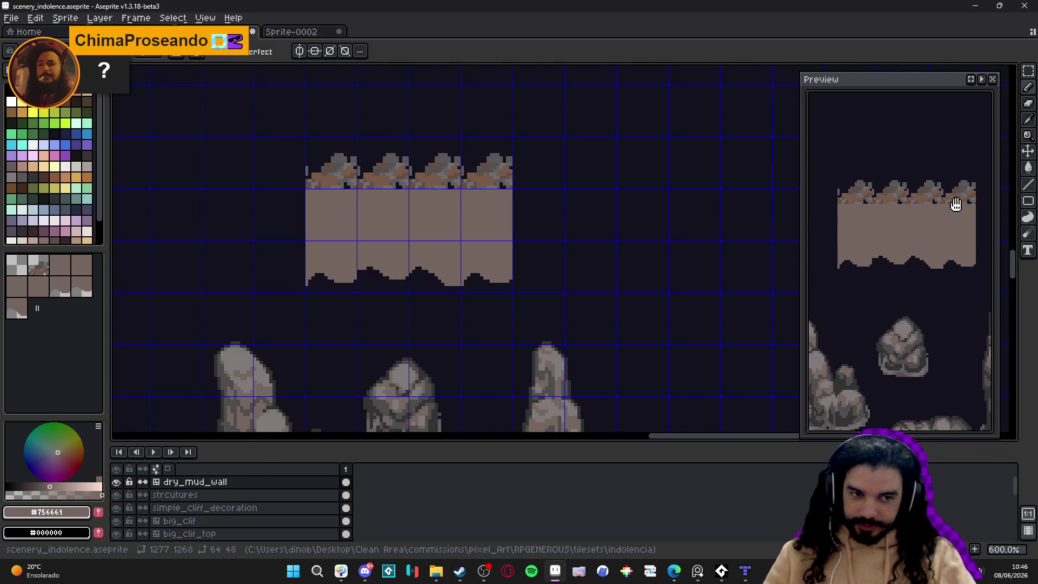
scroll(366, 263, up, 4)
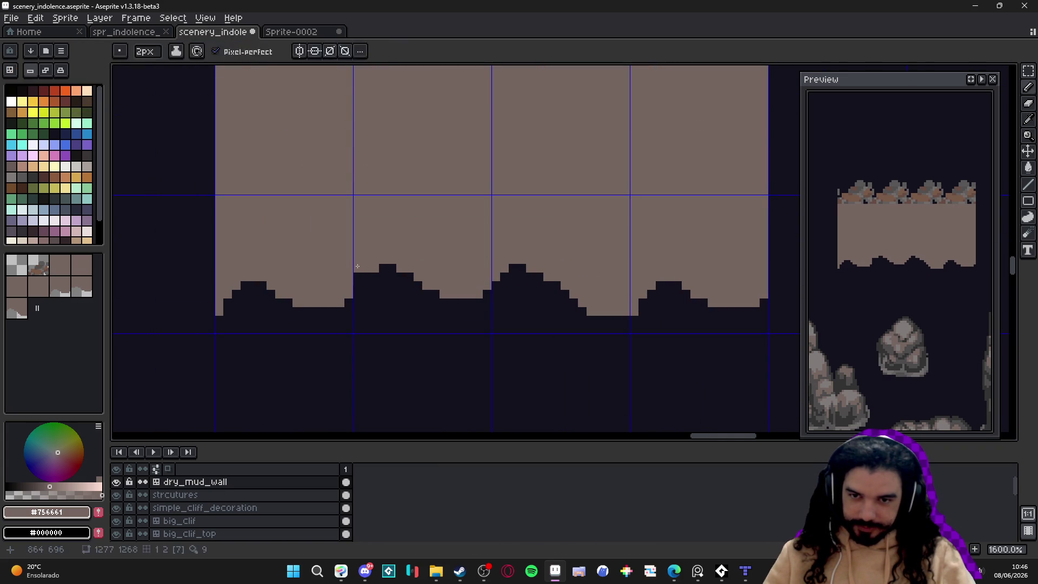
click(392, 268)
drag(375, 277, 479, 294)
click(487, 286)
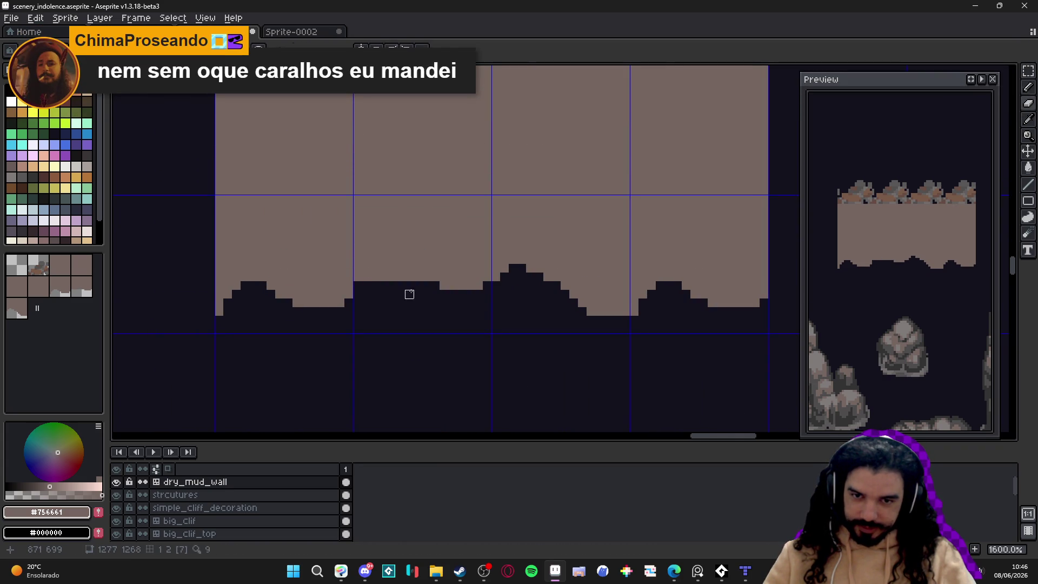
drag(383, 277, 400, 276)
scroll(400, 277, down, 4)
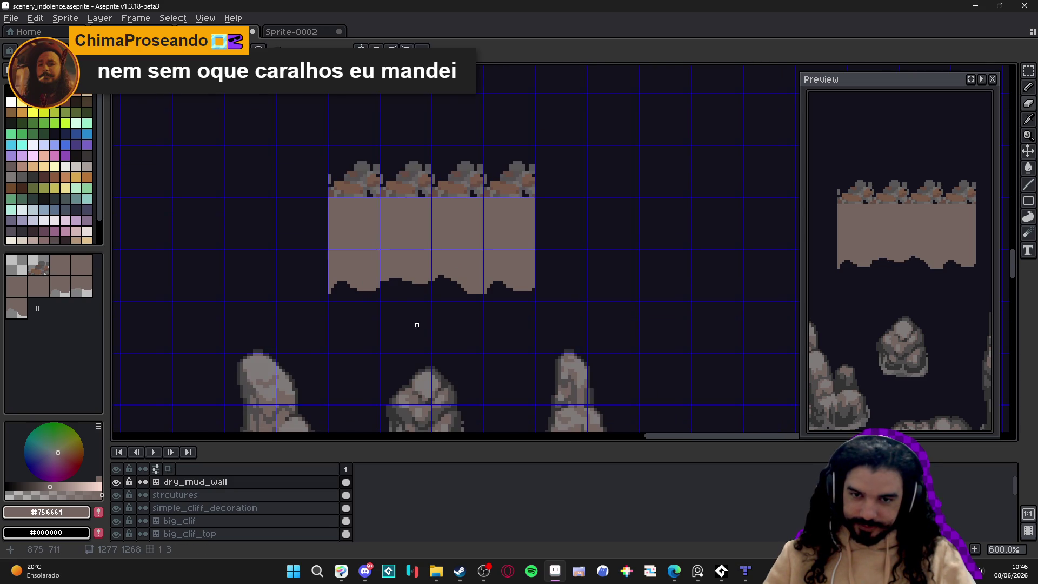
scroll(453, 285, up, 5)
key(e)
scroll(497, 297, down, 2)
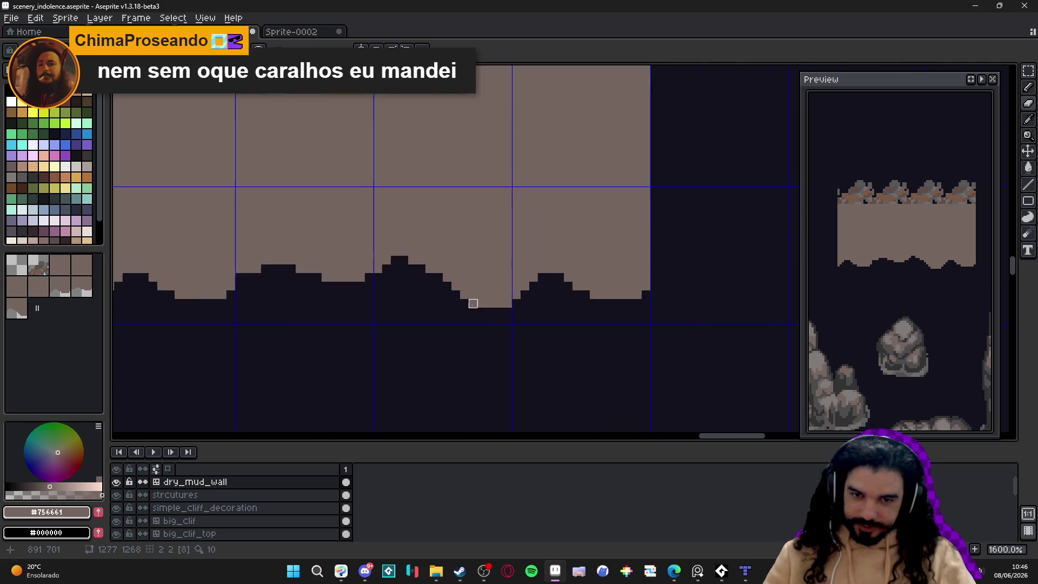
scroll(473, 303, down, 4)
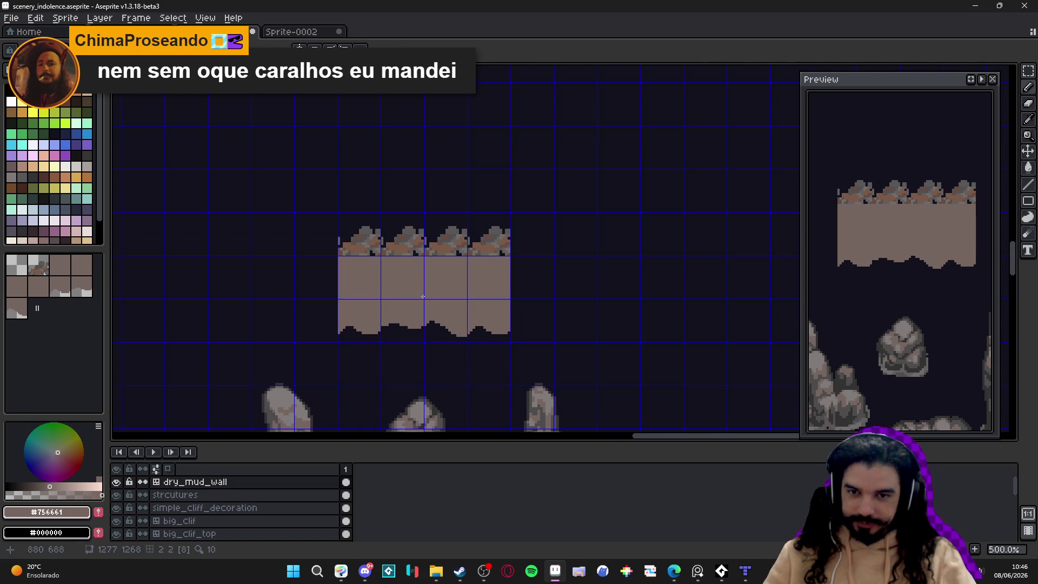
scroll(422, 280, down, 1)
key(ctrl+')
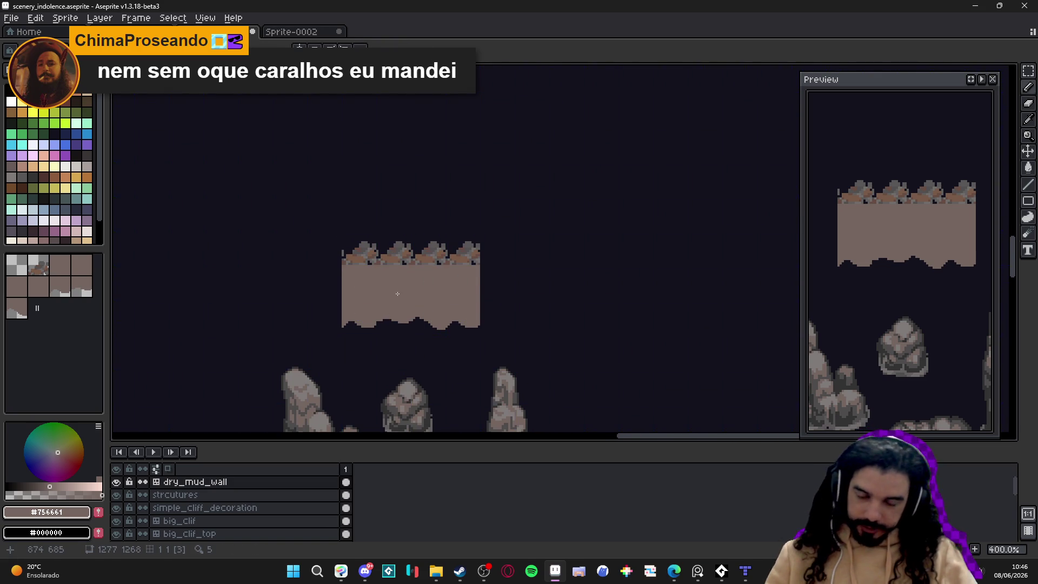
scroll(391, 306, up, 1)
scroll(391, 306, up, 4)
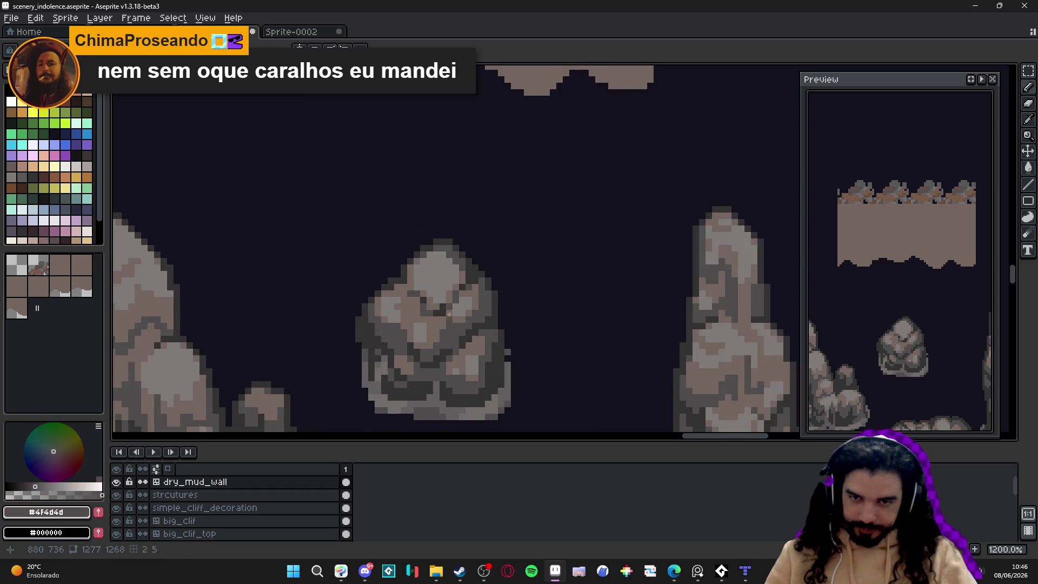
scroll(405, 298, down, 2)
scroll(405, 298, down, 2)
scroll(399, 206, up, 2)
scroll(401, 227, down, 2)
scroll(401, 228, down, 2)
scroll(369, 255, down, 1)
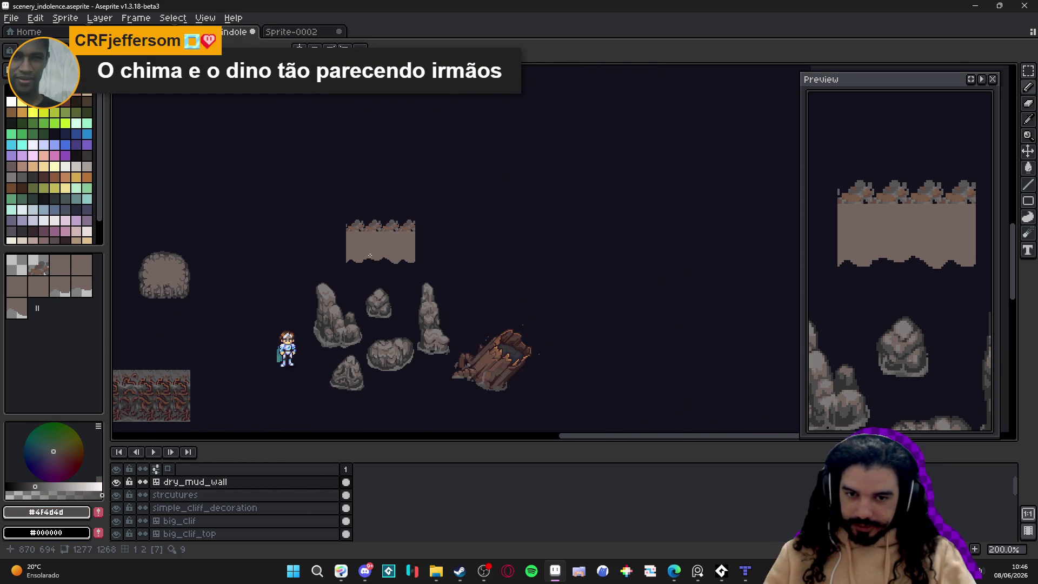
scroll(372, 240, up, 4)
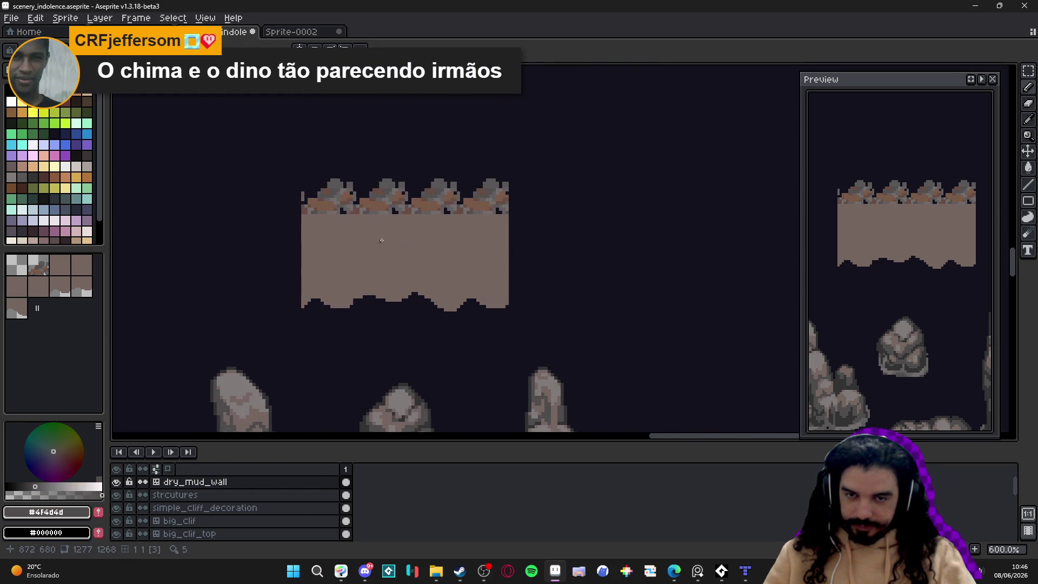
click(43, 270)
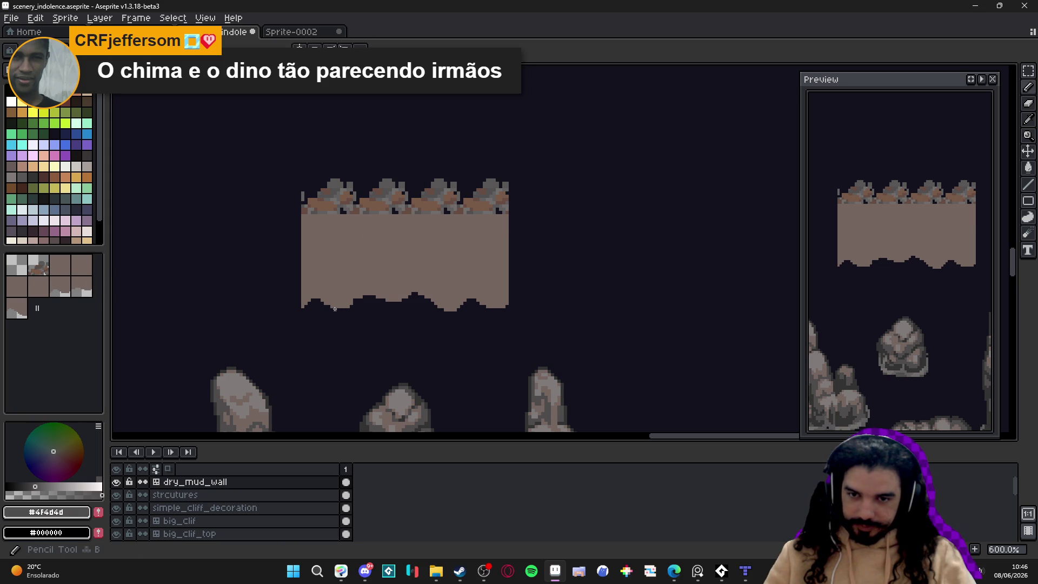
key(v)
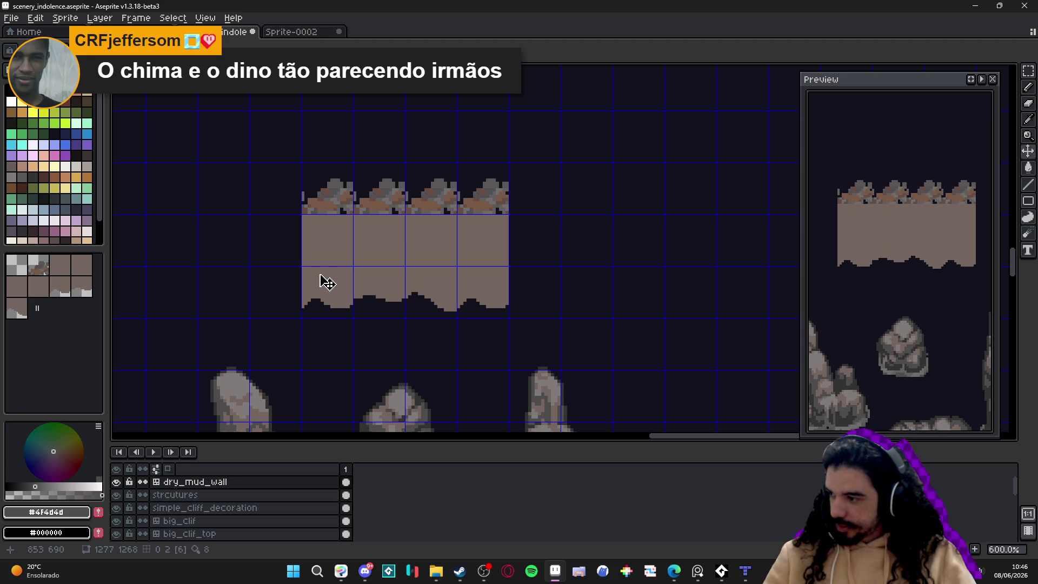
scroll(369, 303, up, 1)
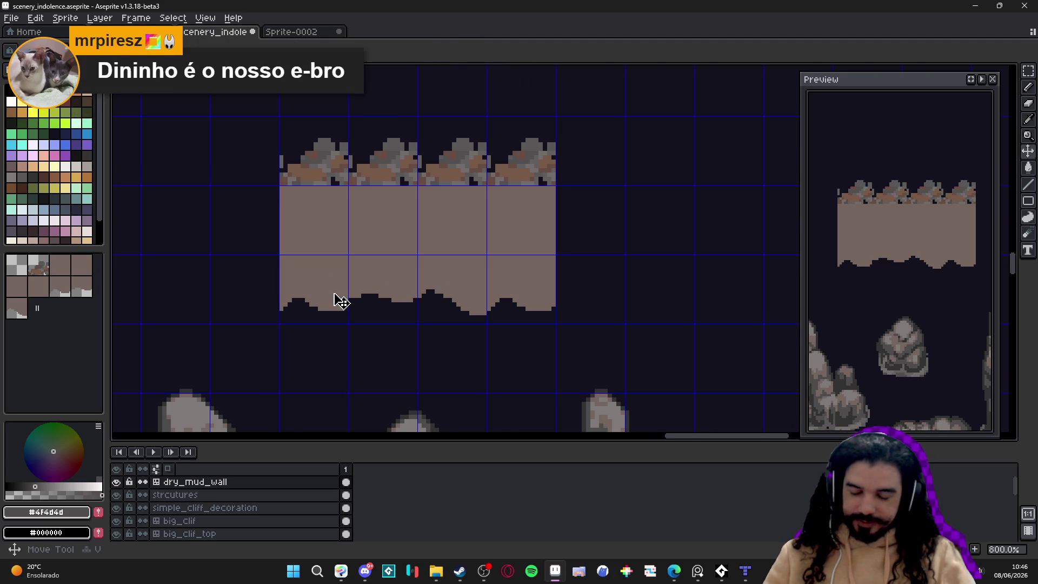
Step: Stamp the wavy bottom-edge tile into the wall's other columns
key(b)
click(67, 293)
click(384, 292)
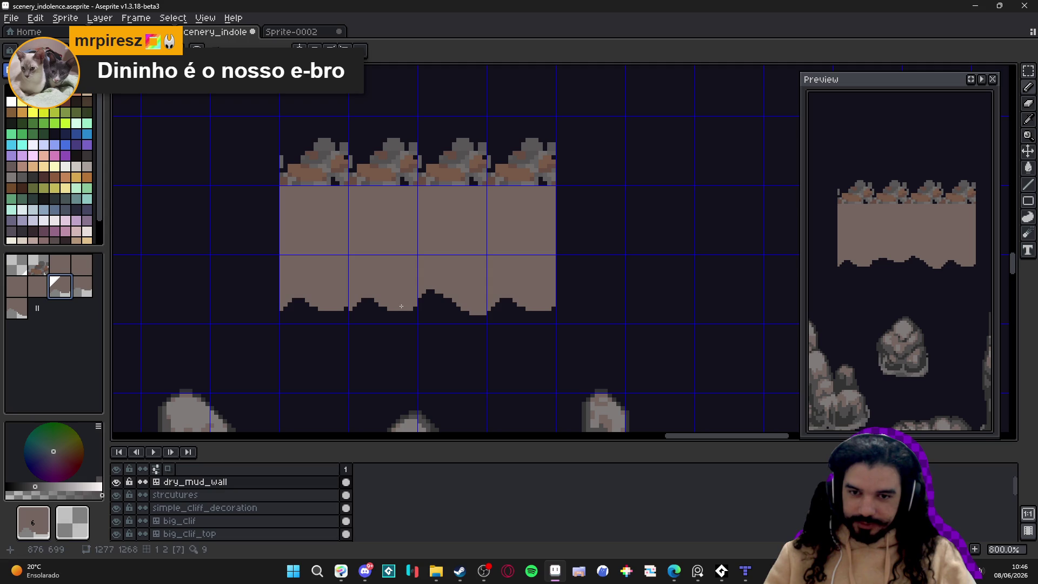
click(460, 307)
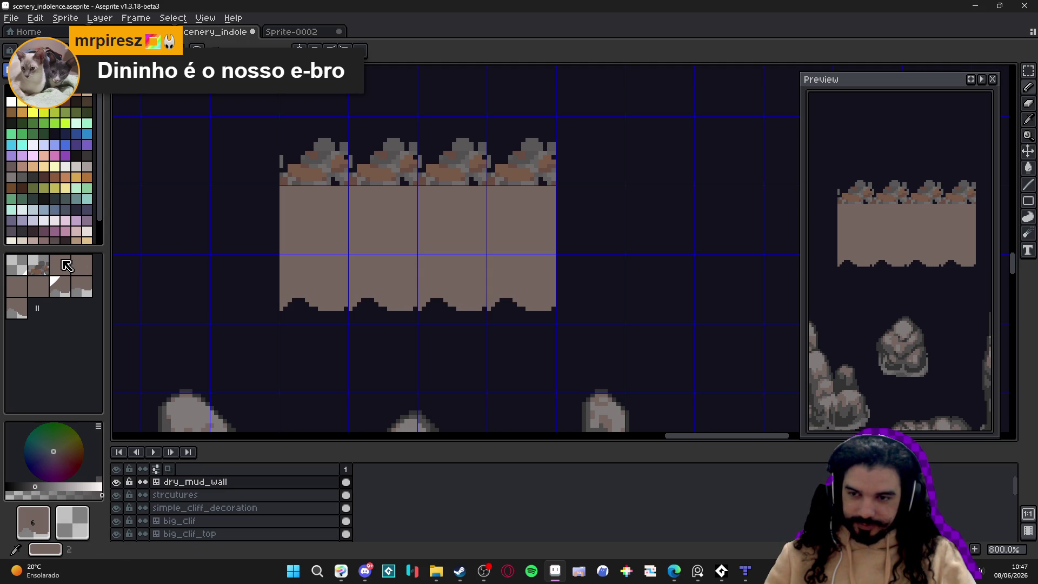
Step: Convert dry_mud_wall to a normal layer and back to a tilemap to rebuild its tileset
right_click(268, 482)
mouse_move(345, 499)
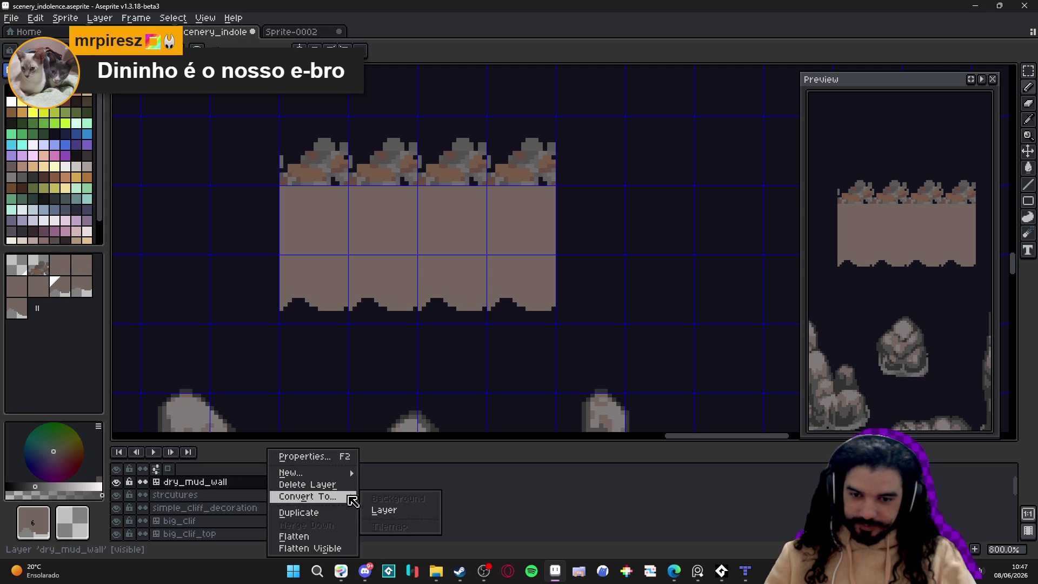
click(384, 509)
right_click(263, 482)
mouse_move(304, 496)
click(378, 525)
click(526, 329)
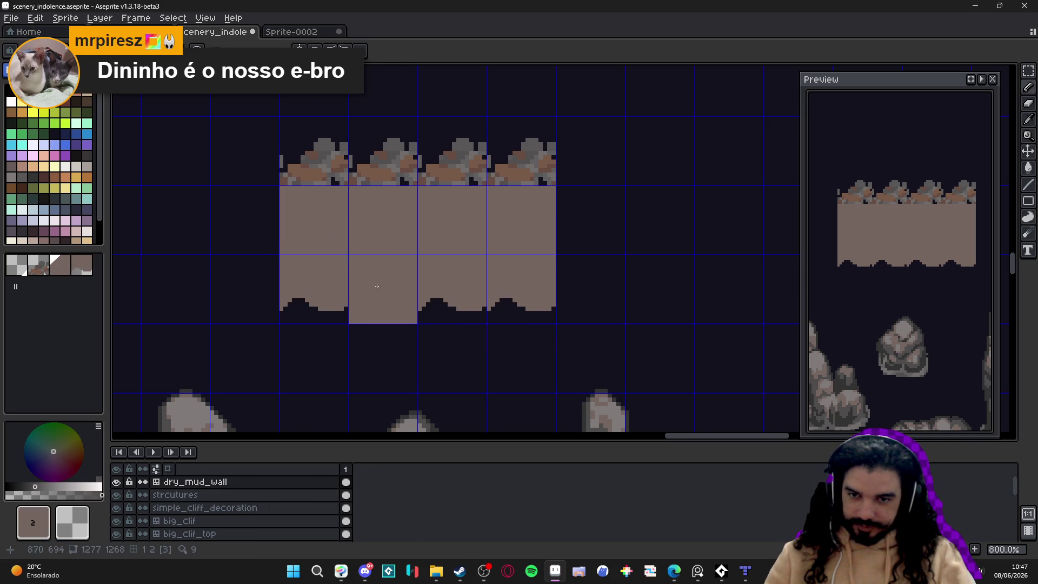
alt+click(336, 282)
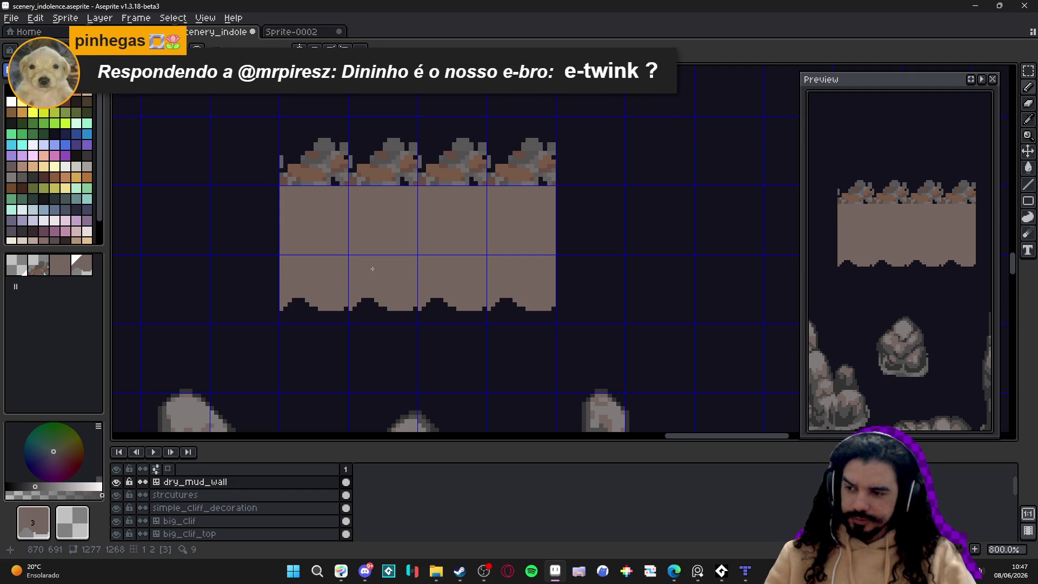
scroll(347, 276, up, 1)
Step: Switch to pixel drawing mode and pick the dark rock grey #4f4d4d as the colour
right_click(355, 325)
key(ctrl+z)
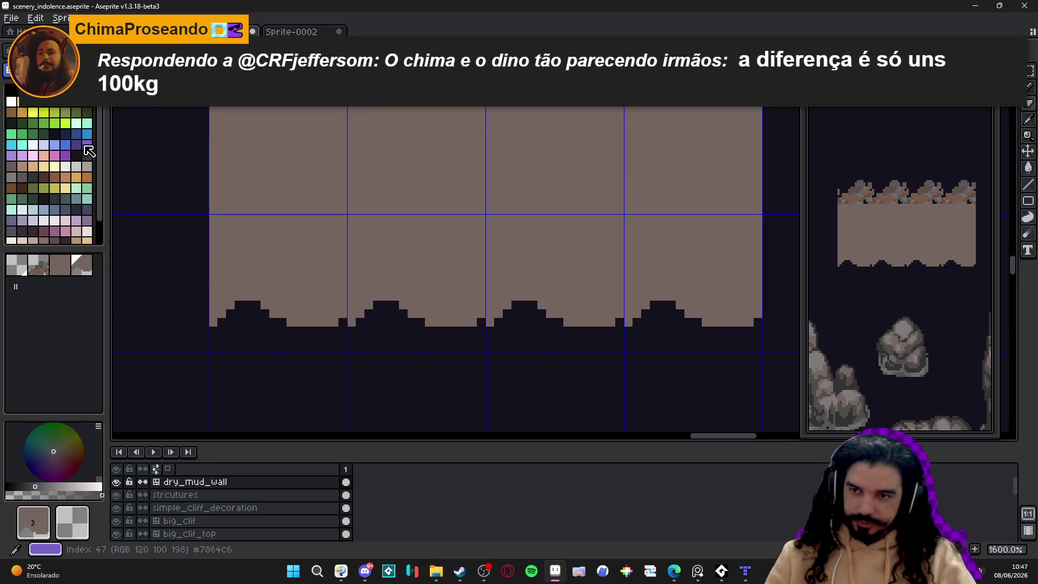
key(space+Tab)
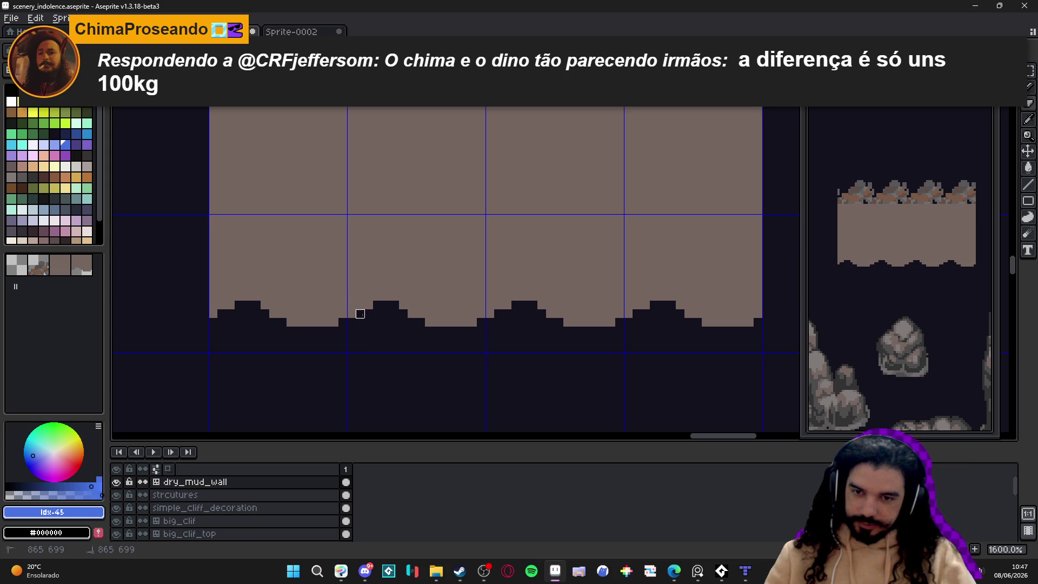
scroll(427, 361, down, 4)
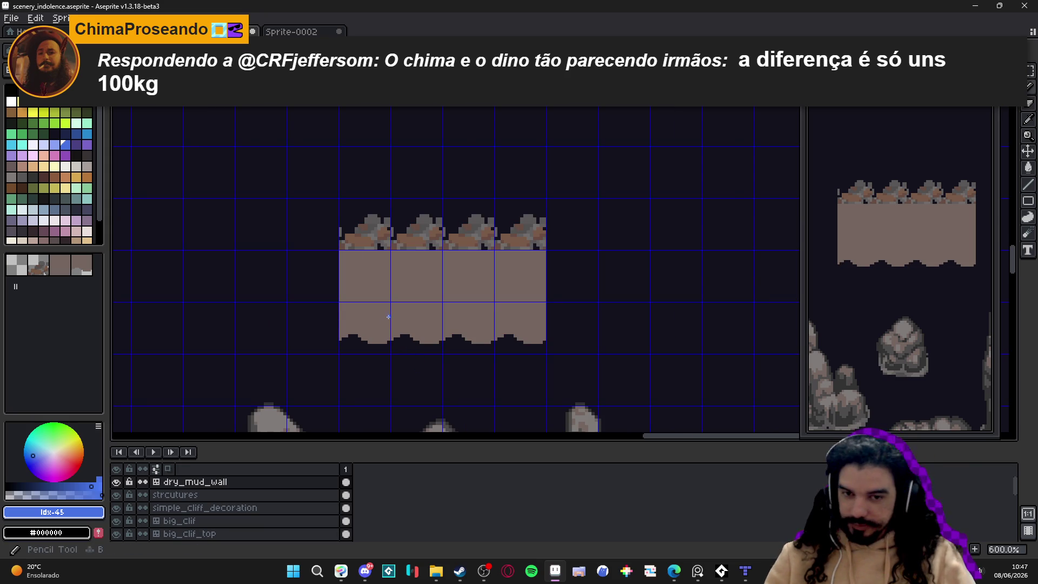
scroll(388, 317, up, 3)
alt+click(416, 320)
scroll(81, 225, down, 1)
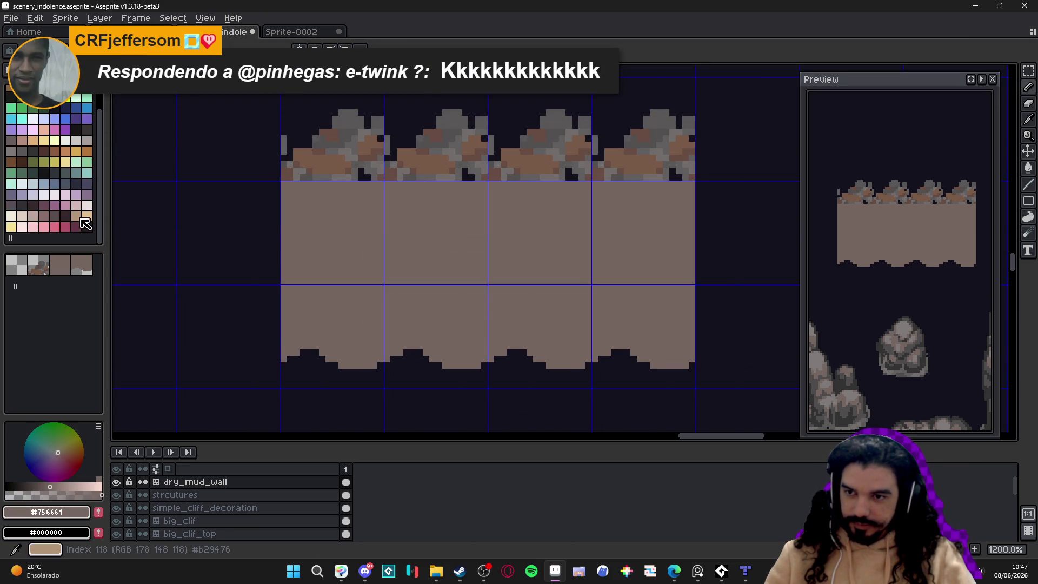
scroll(341, 284, down, 4)
scroll(395, 400, up, 2)
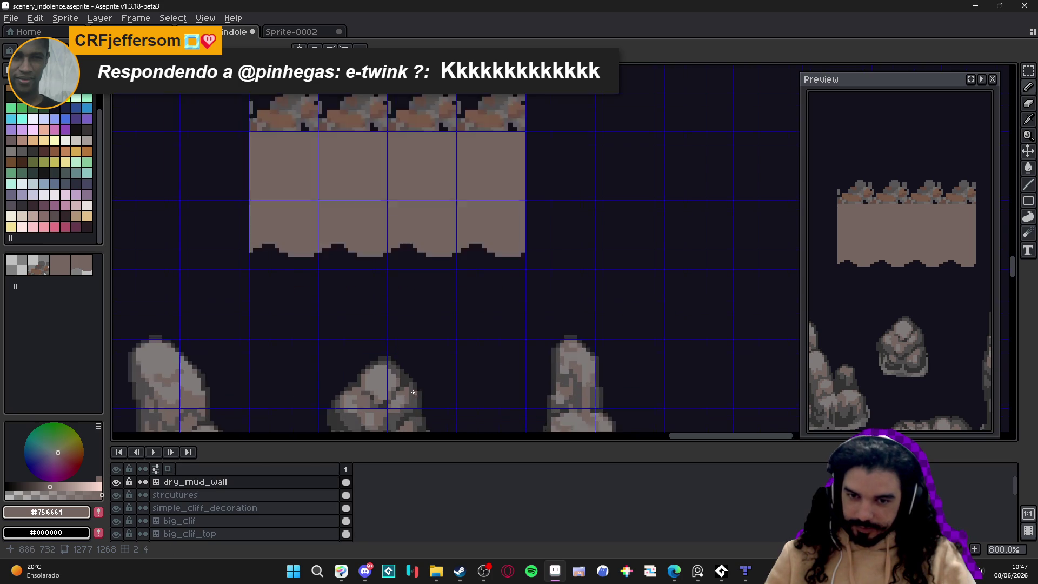
alt+click(394, 390)
Step: Draw grey cobblestone outlines above the mounds in the lower wall tiles
scroll(324, 243, up, 2)
scroll(308, 301, up, 1)
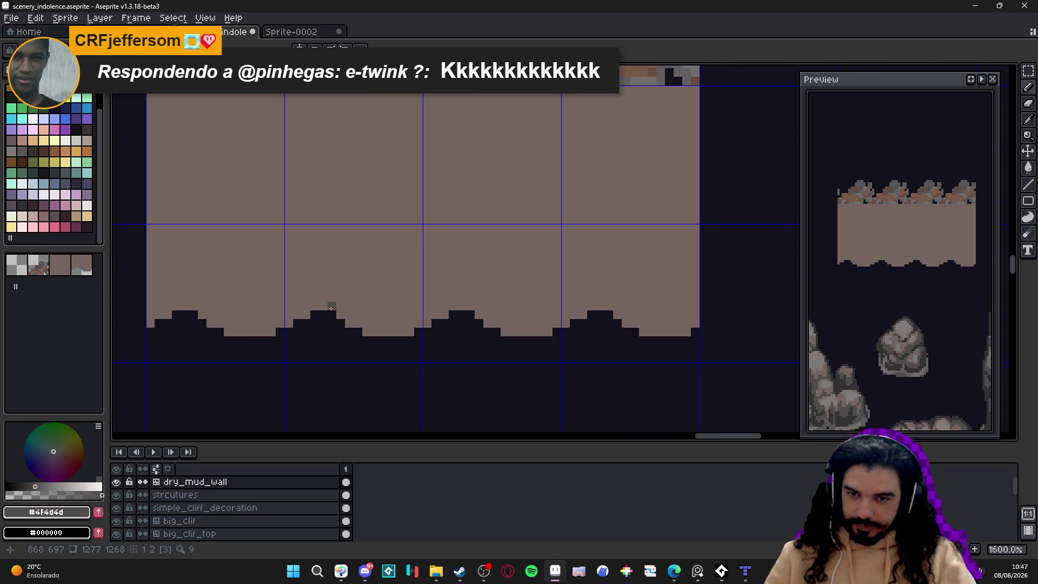
drag(332, 310, 332, 251)
mouse_move(323, 297)
mouse_down()
mouse_move(327, 308)
mouse_move(323, 289)
mouse_up()
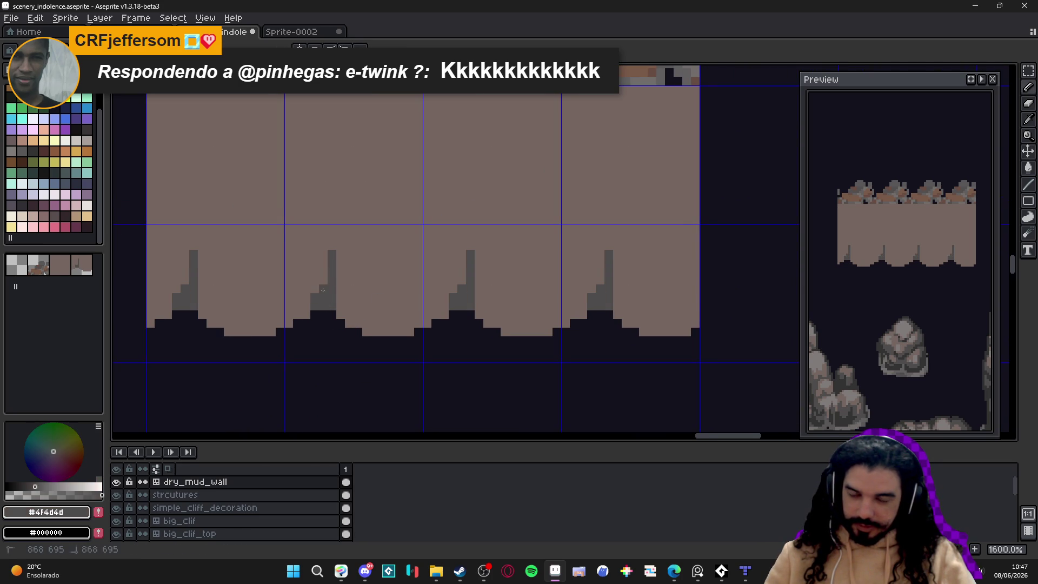
mouse_move(338, 244)
mouse_down()
mouse_move(414, 229)
mouse_move(443, 302)
mouse_up()
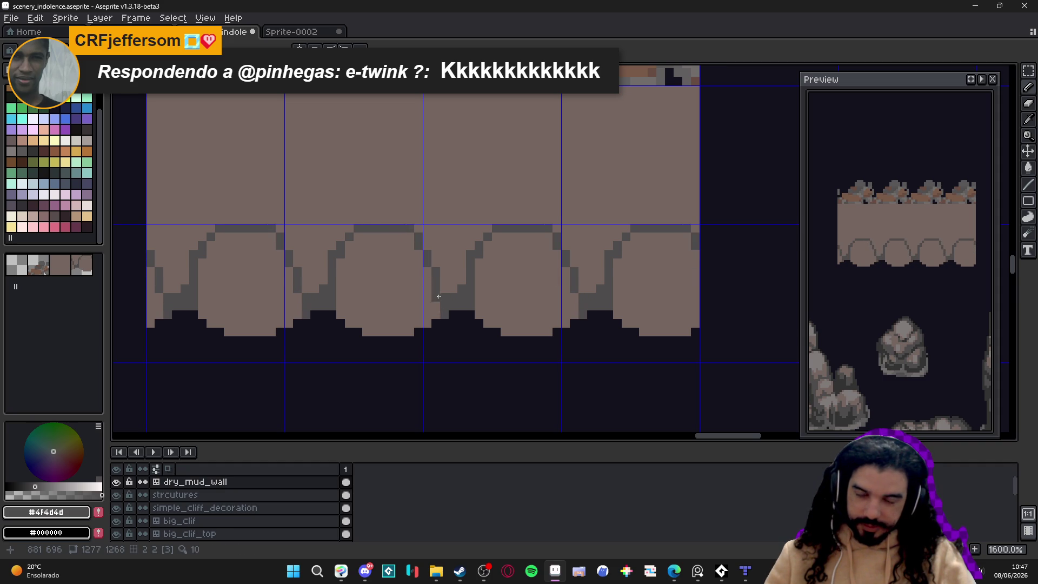
scroll(440, 303, up, 3)
mouse_move(421, 271)
mouse_down()
mouse_move(413, 237)
mouse_move(429, 208)
mouse_move(482, 188)
mouse_move(496, 208)
mouse_up()
Step: Undo a stray grey stroke, then draw crack lines across the upper stones up to the tile top
key(ctrl+z)
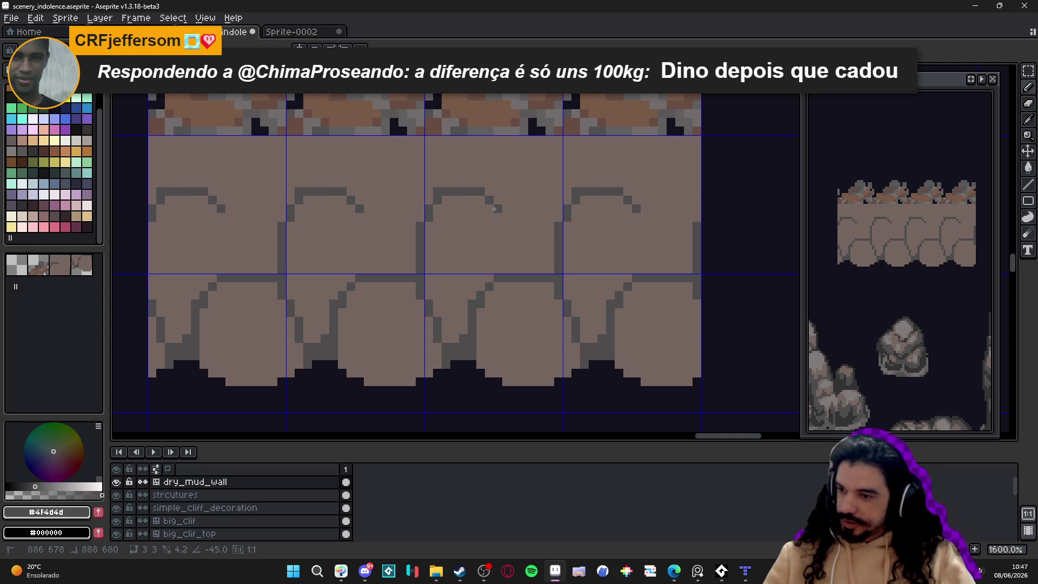
mouse_move(494, 209)
mouse_down()
mouse_move(501, 236)
mouse_move(520, 243)
mouse_move(523, 270)
mouse_up()
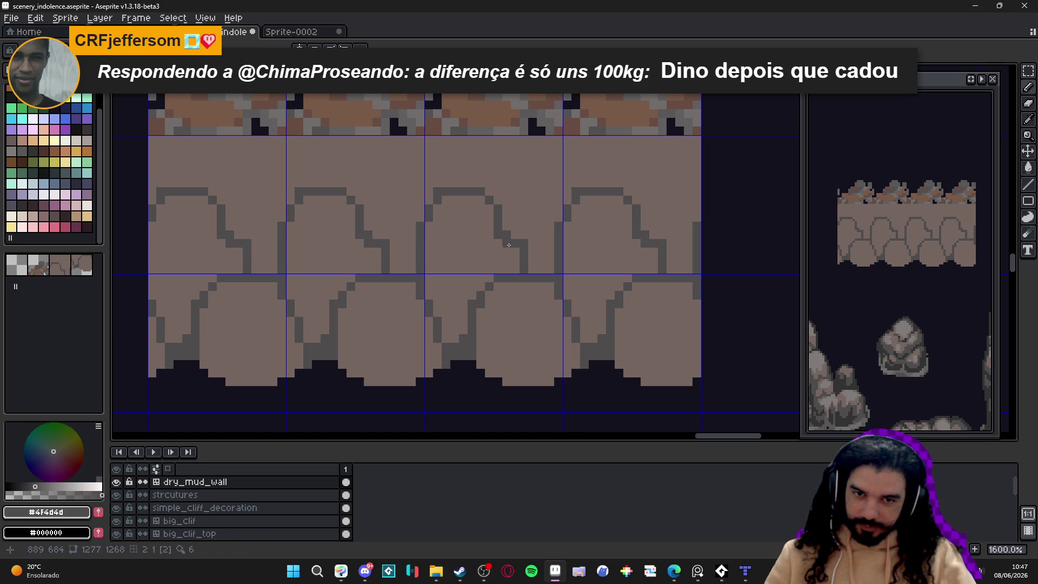
click(437, 184)
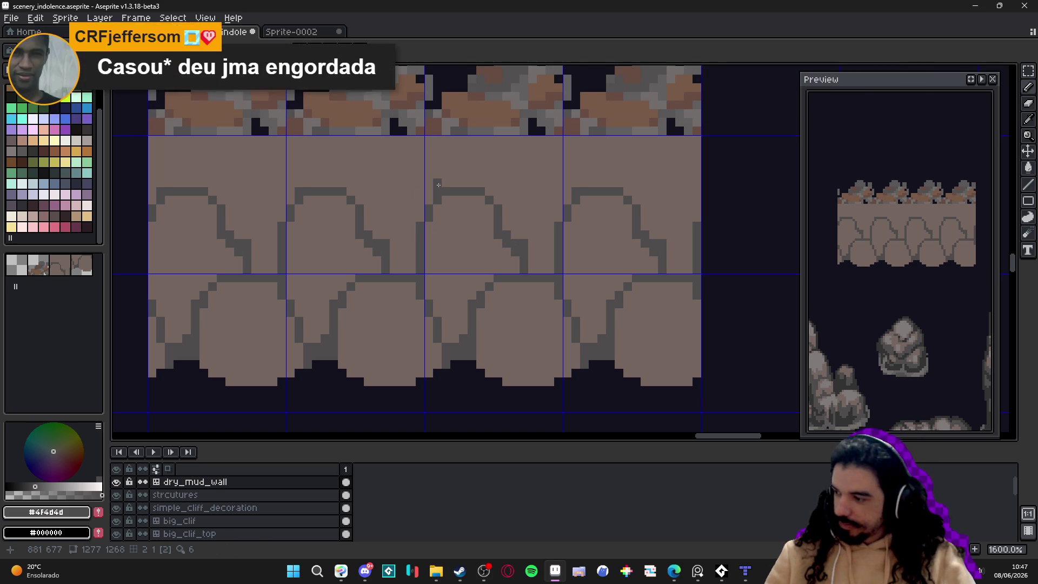
drag(439, 185, 449, 203)
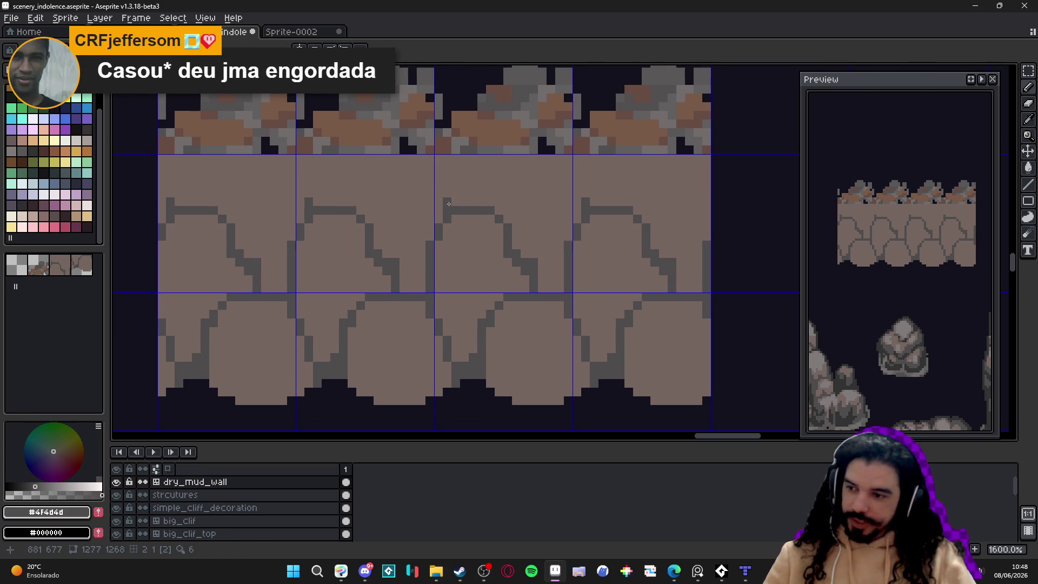
drag(446, 200, 426, 187)
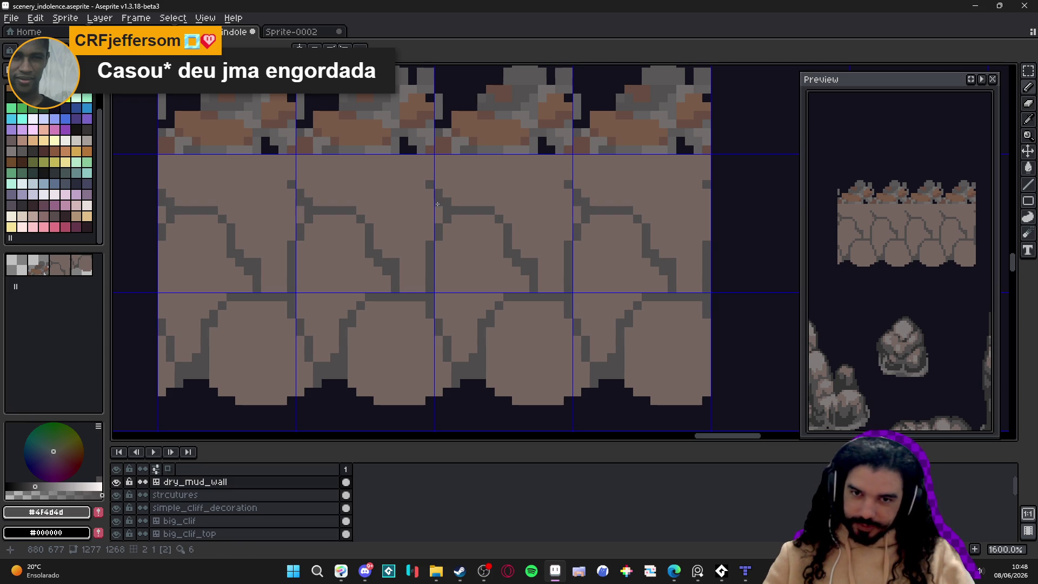
mouse_move(424, 175)
mouse_down()
mouse_move(382, 175)
mouse_move(369, 217)
mouse_move(372, 206)
mouse_up()
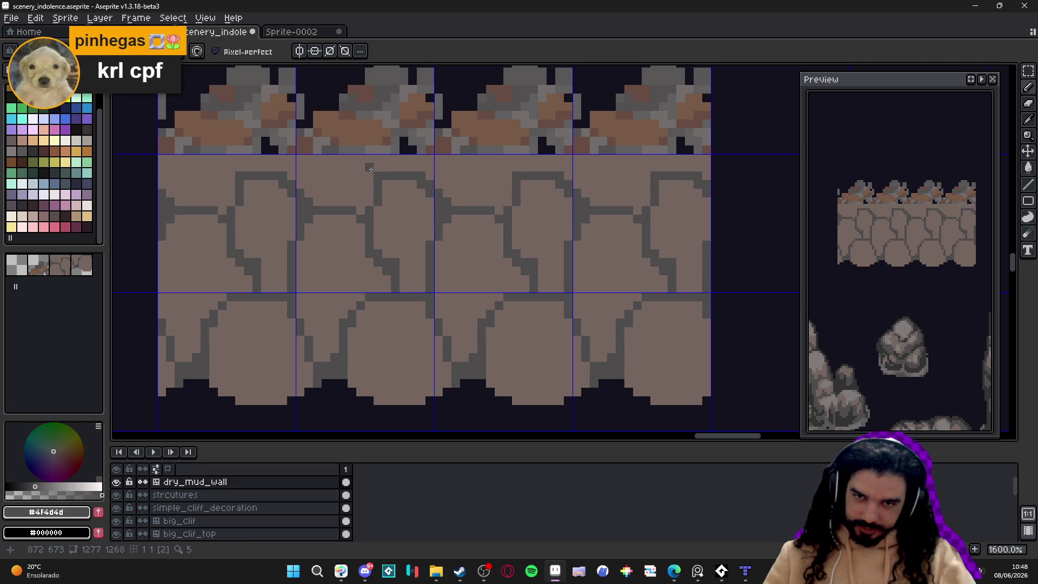
drag(373, 167, 374, 155)
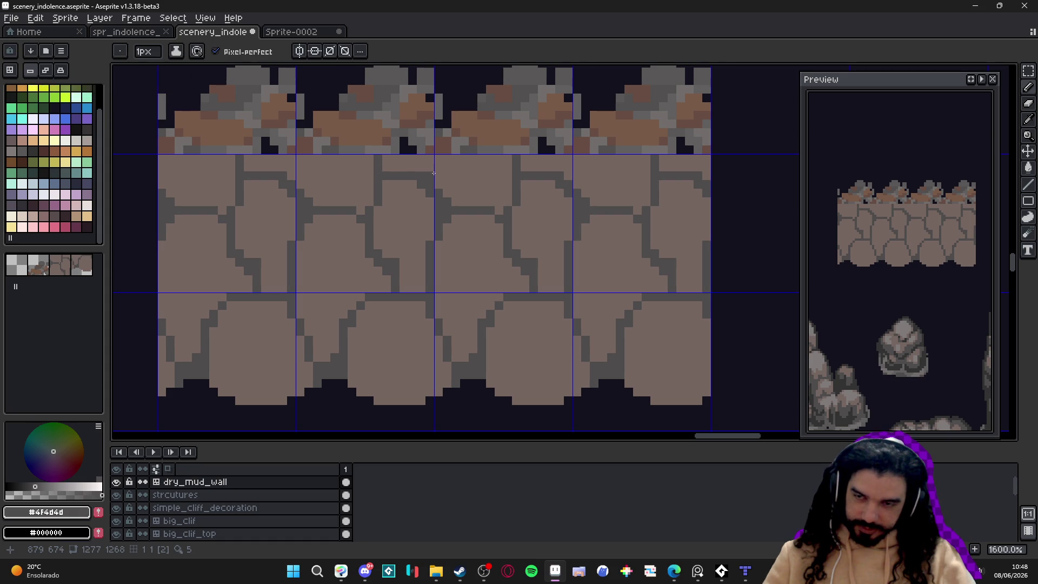
drag(376, 185, 445, 203)
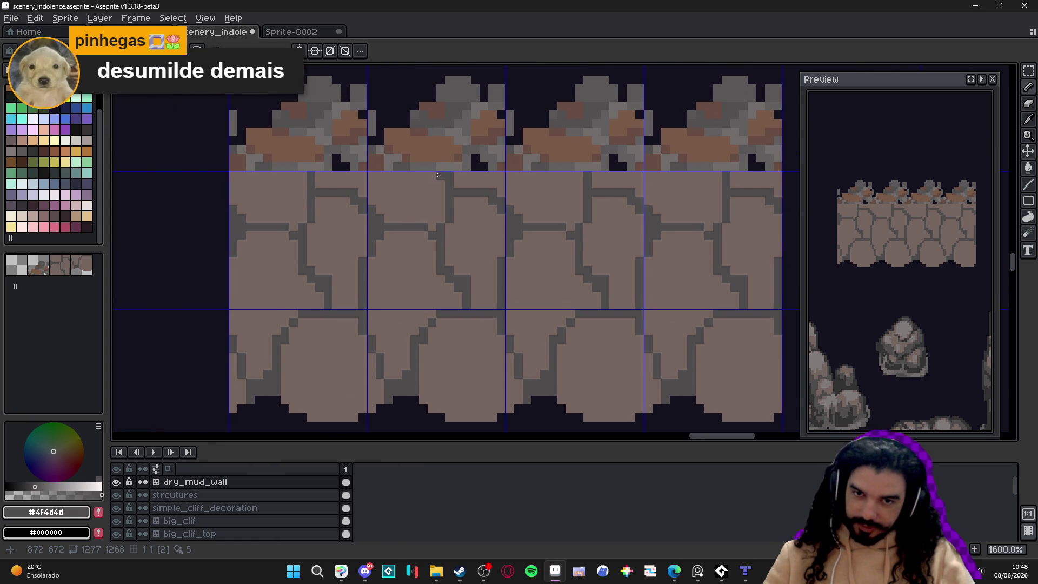
Step: Alternate #756661 and #4f4d4d to add crack pixels and two short dark cracks along the stone edges
click(361, 188)
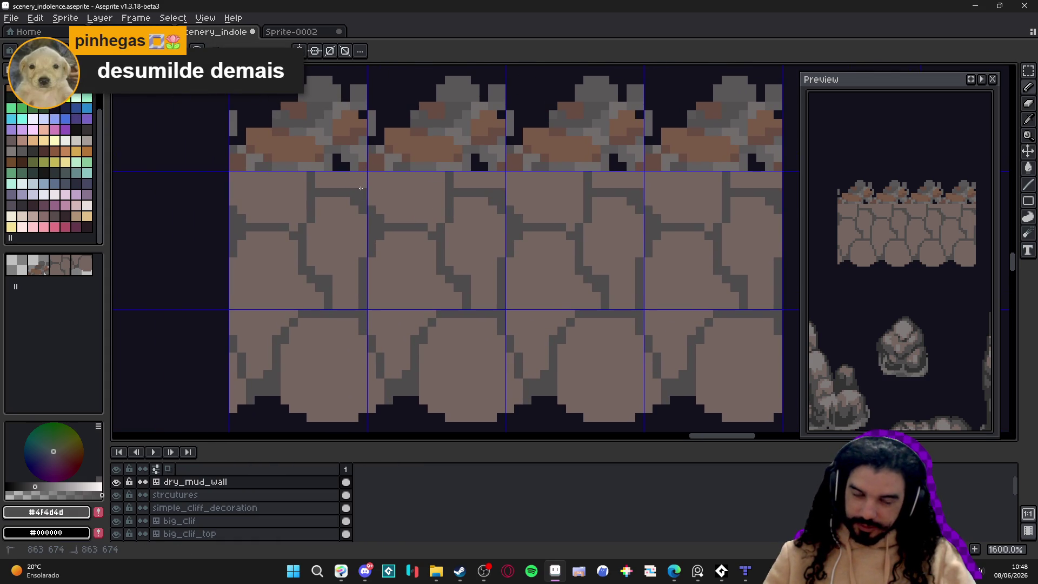
shift+click(388, 173)
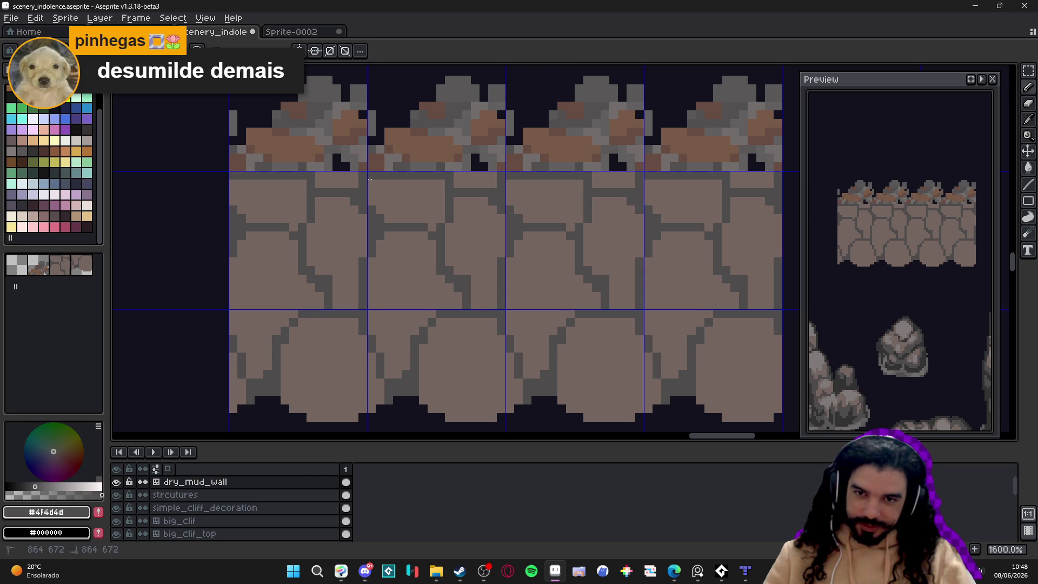
alt+click(330, 188)
click(331, 192)
alt+click(351, 186)
click(341, 201)
shift+click(323, 201)
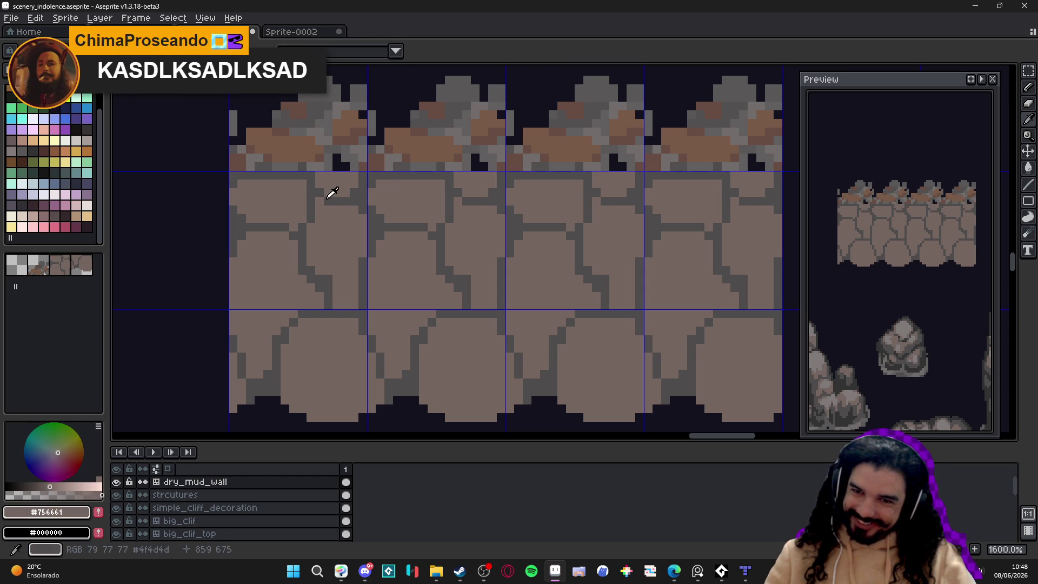
drag(323, 203, 317, 217)
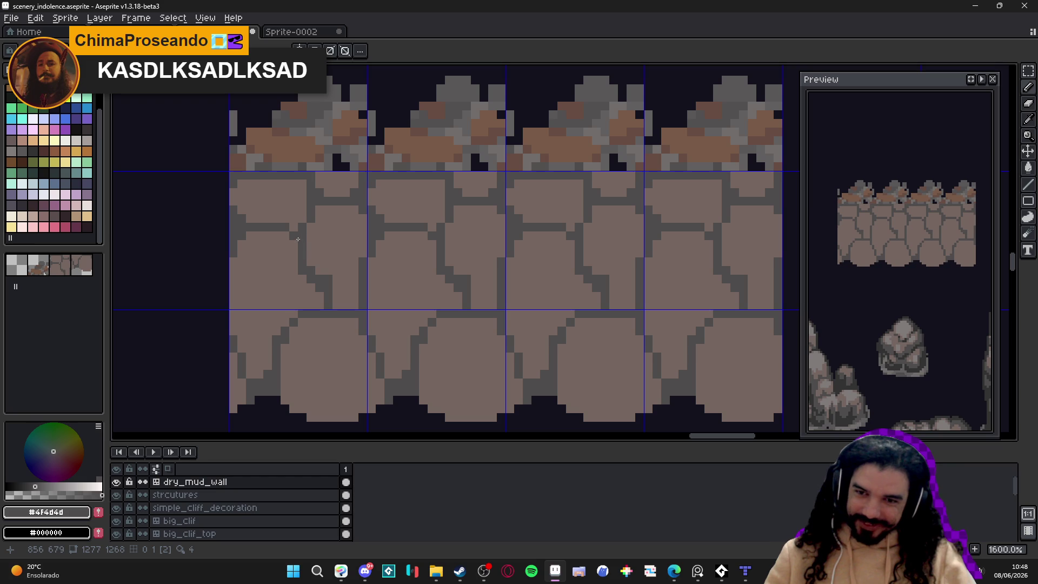
mouse_move(297, 239)
mouse_down()
mouse_move(285, 235)
mouse_move(299, 218)
mouse_up()
scroll(299, 217, down, 5)
scroll(375, 273, up, 1)
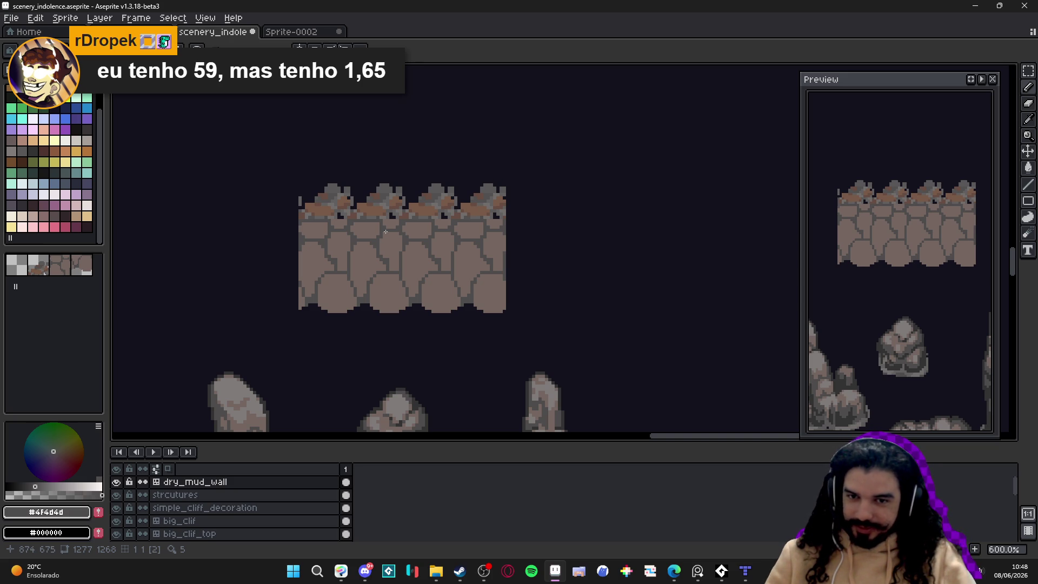
scroll(385, 231, up, 3)
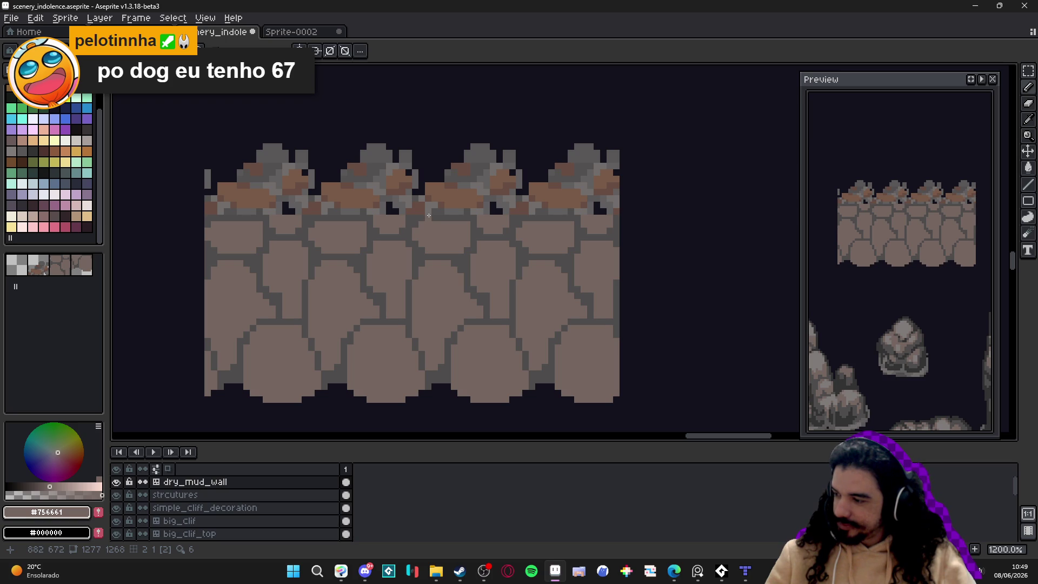
scroll(429, 215, down, 2)
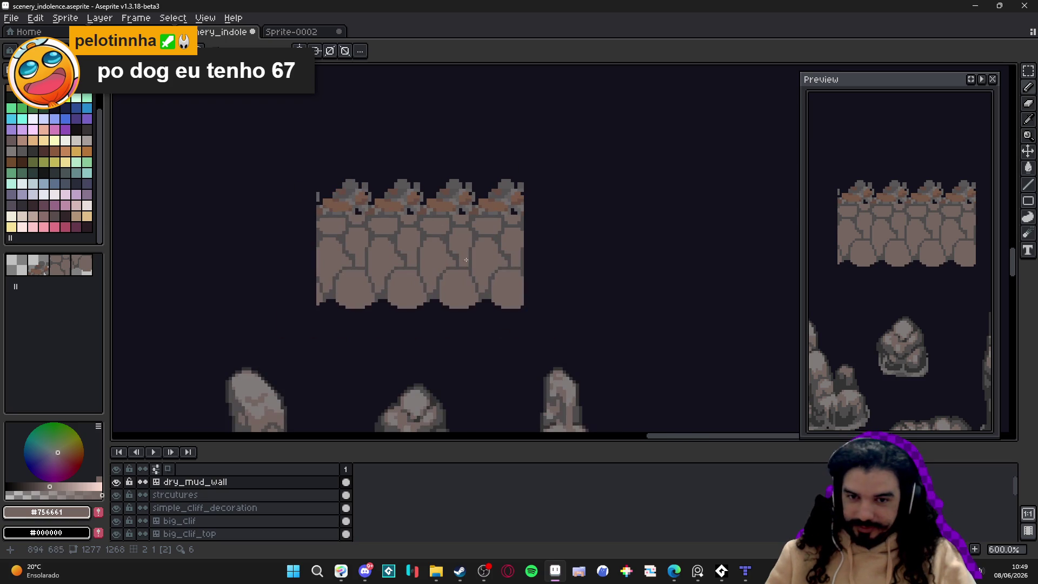
scroll(452, 299, down, 2)
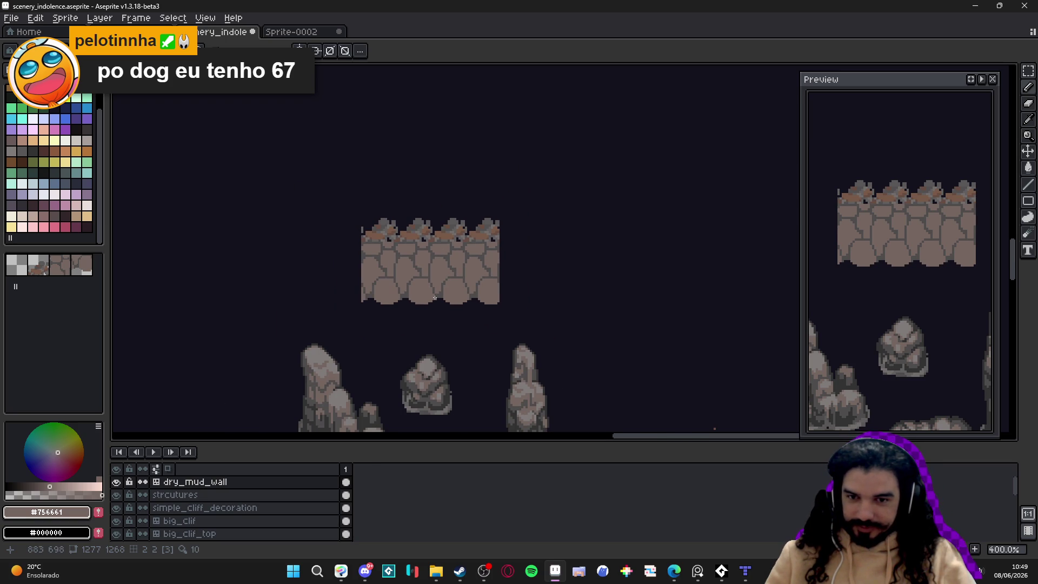
scroll(420, 295, up, 3)
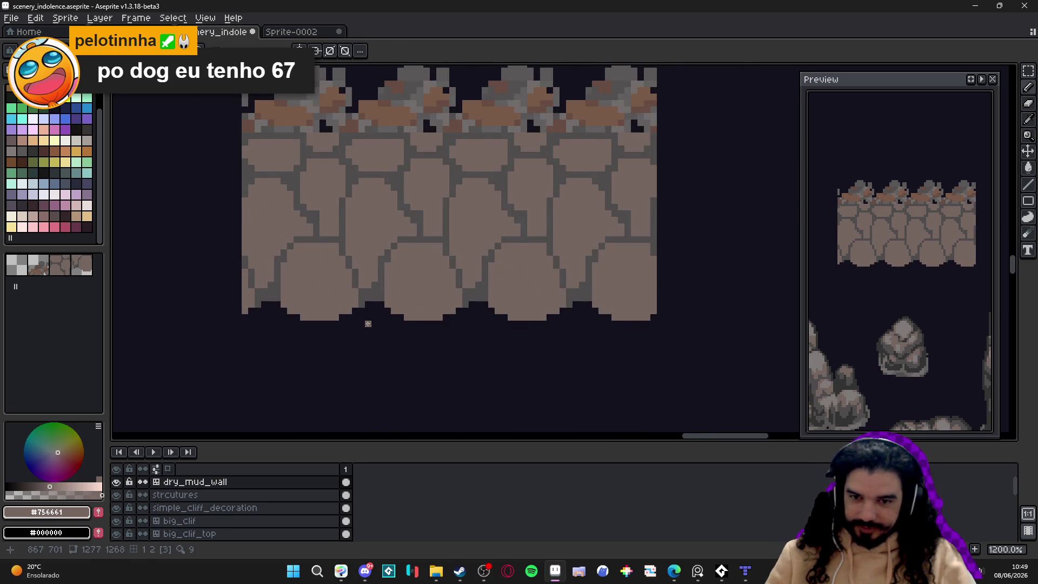
scroll(366, 319, up, 1)
Step: Stamp a cross-shaped chunk under the wall and outline it in dark grey #4f4d4d
click(381, 319)
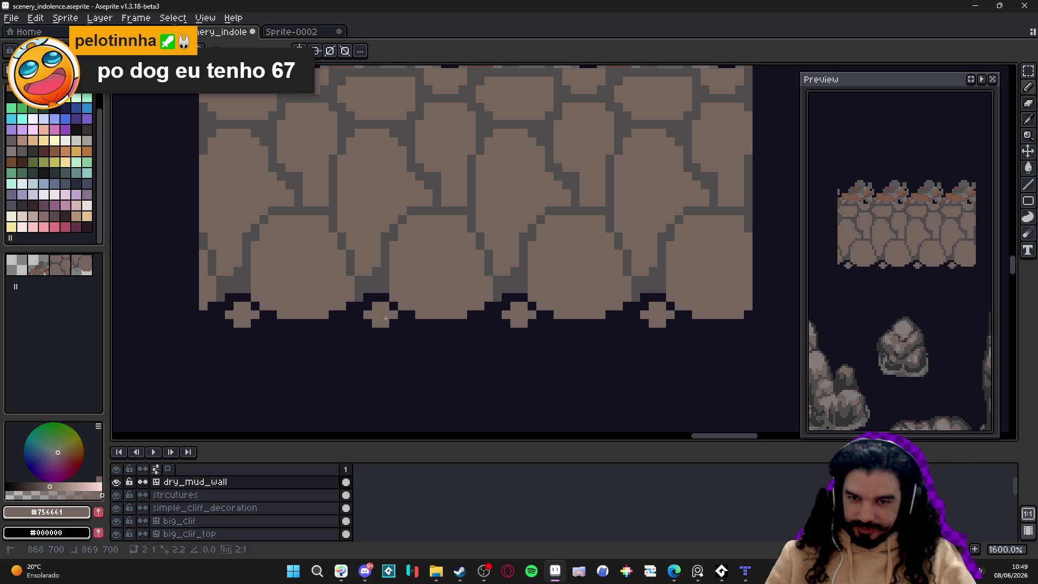
alt+click(395, 289)
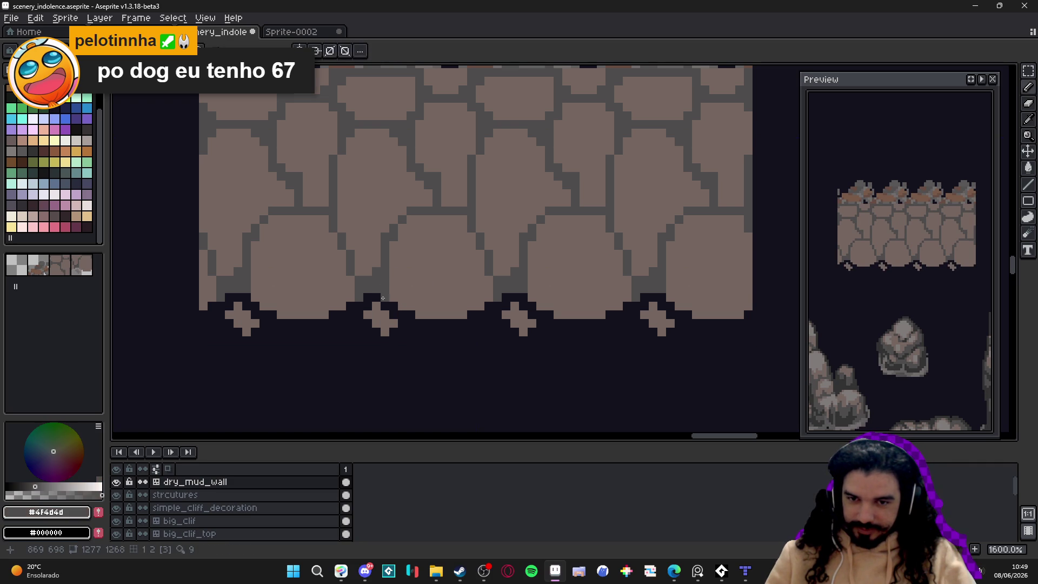
click(384, 302)
click(372, 298)
click(368, 306)
click(358, 313)
click(357, 308)
click(358, 323)
click(368, 323)
click(377, 323)
click(394, 315)
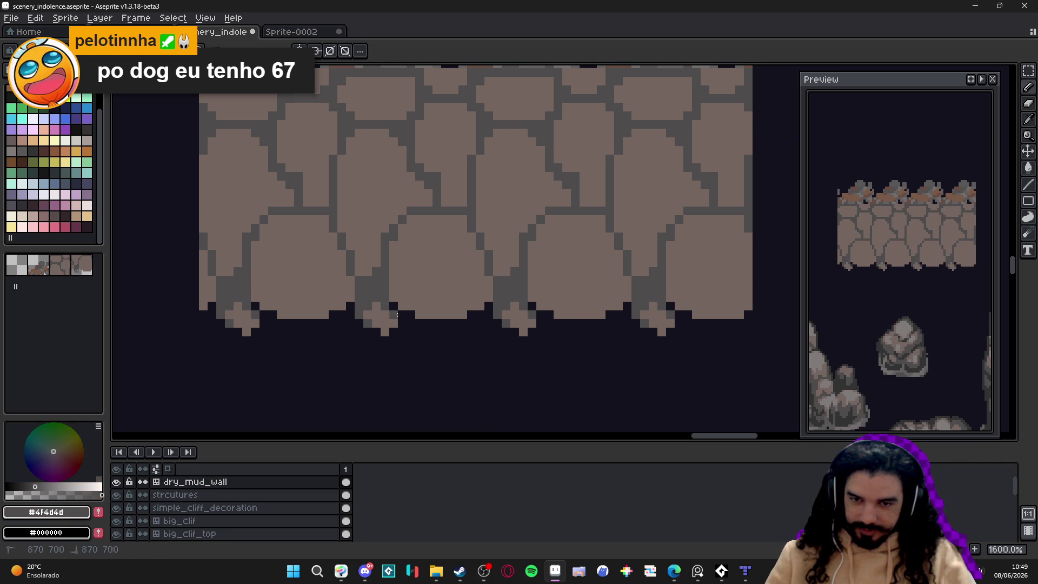
click(402, 315)
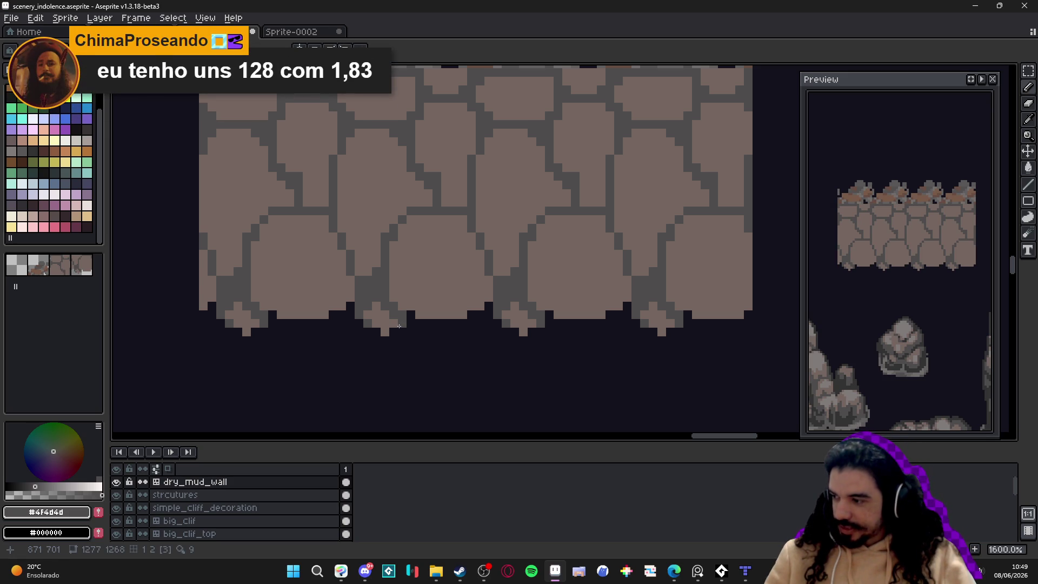
Step: Add more dark grey pixels just below the wall's bottom edge
scroll(404, 322, up, 2)
click(399, 334)
click(412, 321)
click(411, 308)
scroll(413, 318, down, 3)
scroll(422, 311, up, 1)
Step: Fill the crack bottom with dark grey pixels and add a brown stone pixel near the base
click(489, 302)
click(489, 292)
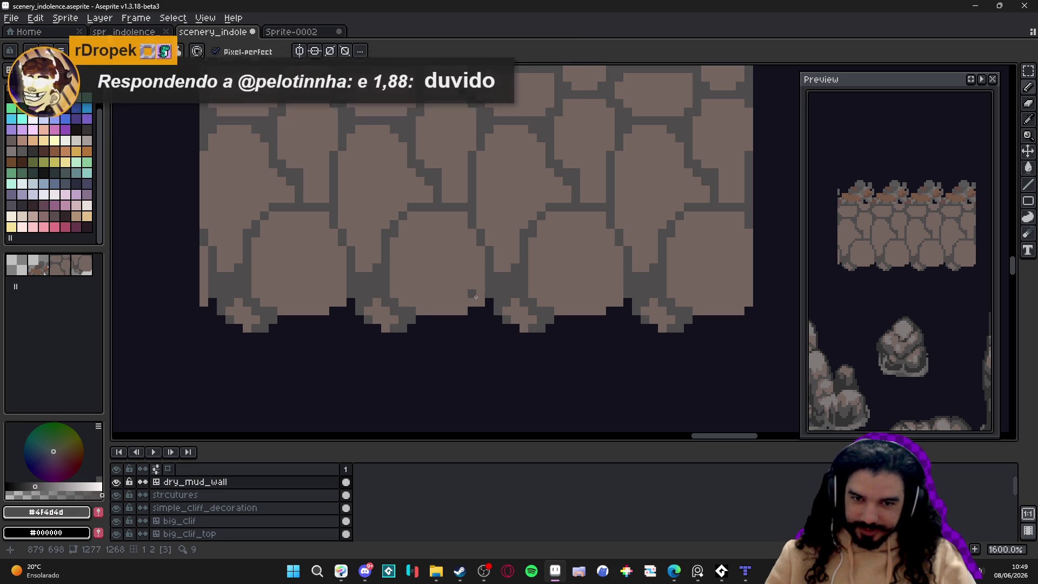
click(481, 299)
click(467, 303)
click(462, 312)
click(447, 311)
scroll(452, 306, down, 4)
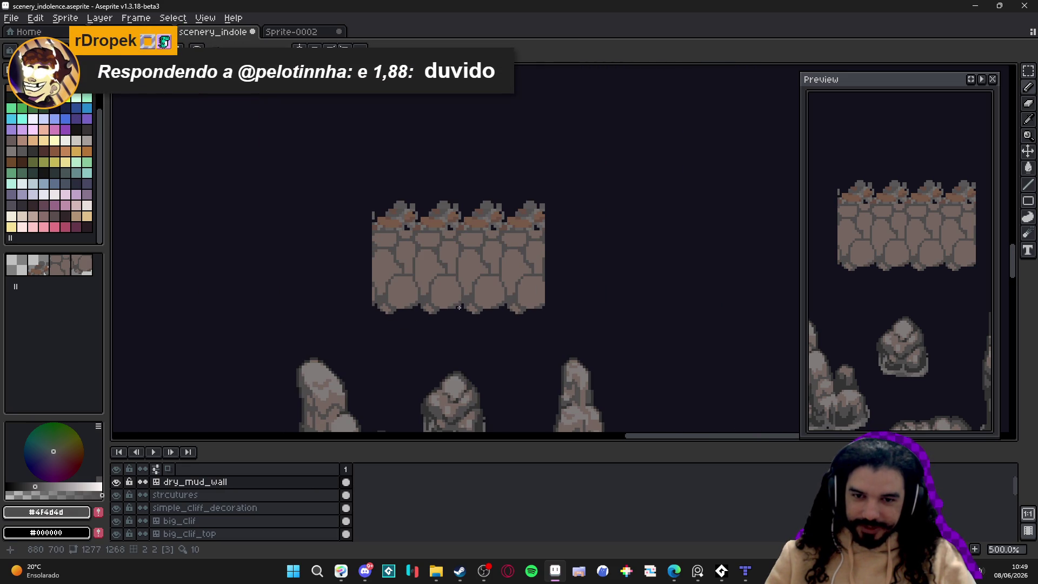
scroll(463, 307, up, 5)
alt+click(492, 294)
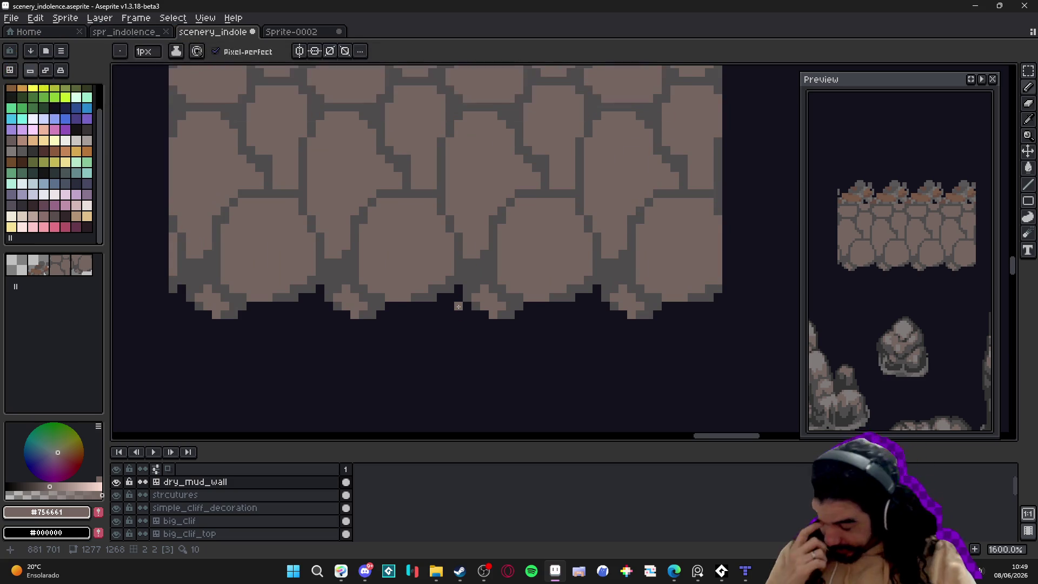
click(461, 311)
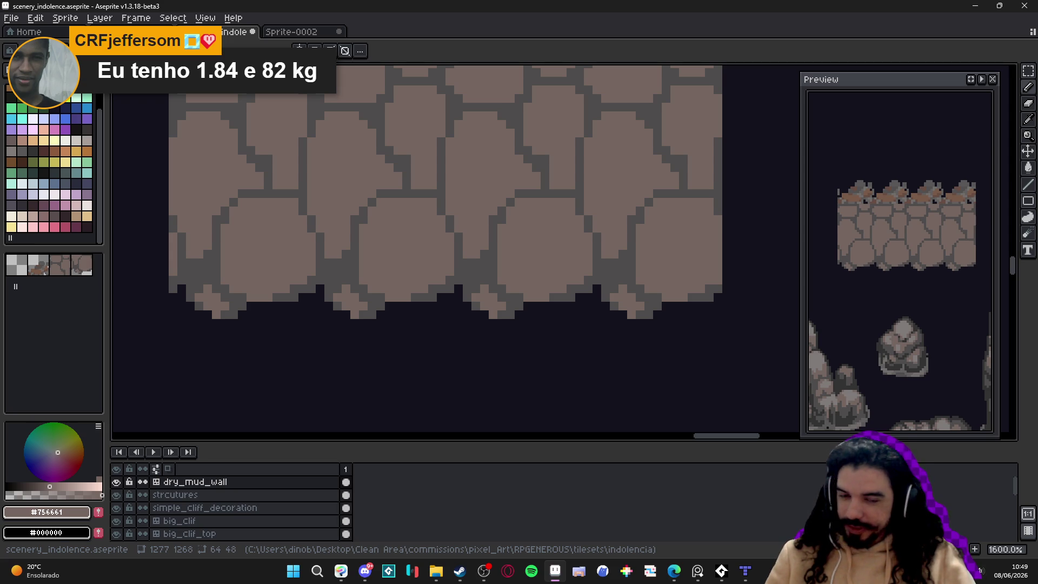
Step: Cover the bottom stone row with mortar grey #4f4d4d strokes
scroll(456, 298, down, 4)
drag(442, 299, 442, 302)
scroll(433, 238, up, 4)
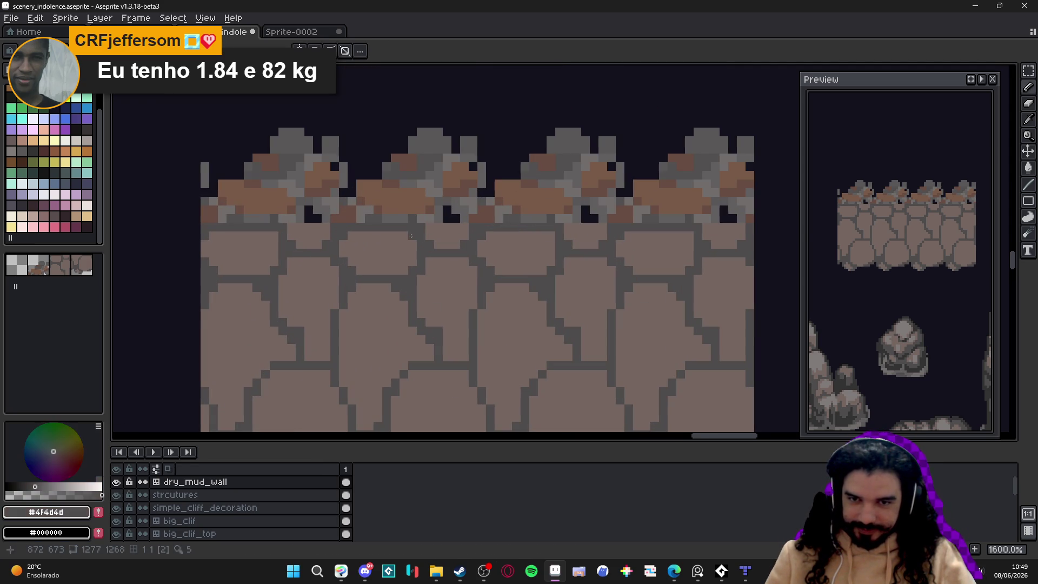
scroll(441, 259, down, 6)
scroll(443, 270, down, 1)
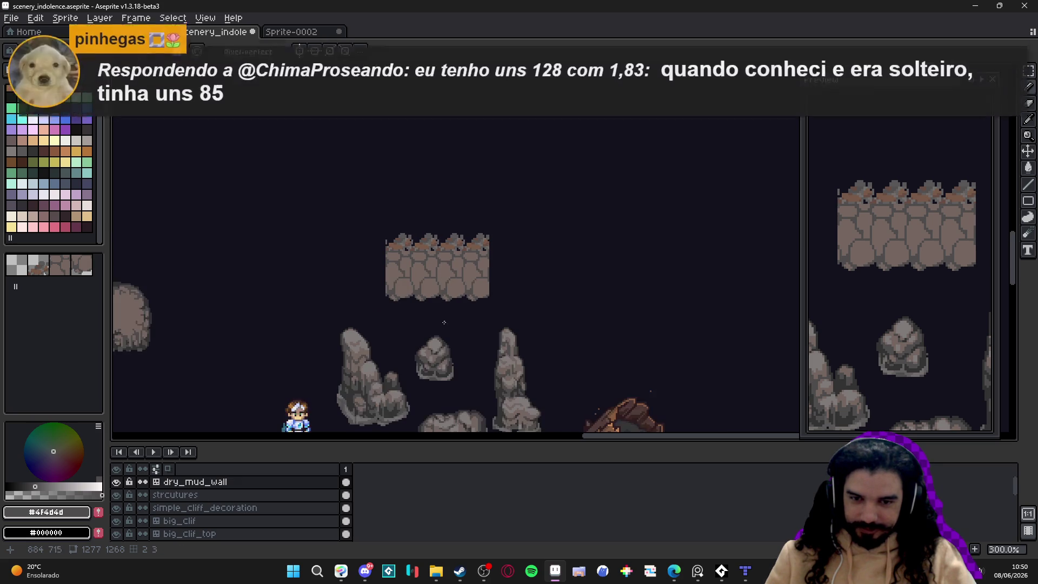
scroll(368, 379, up, 3)
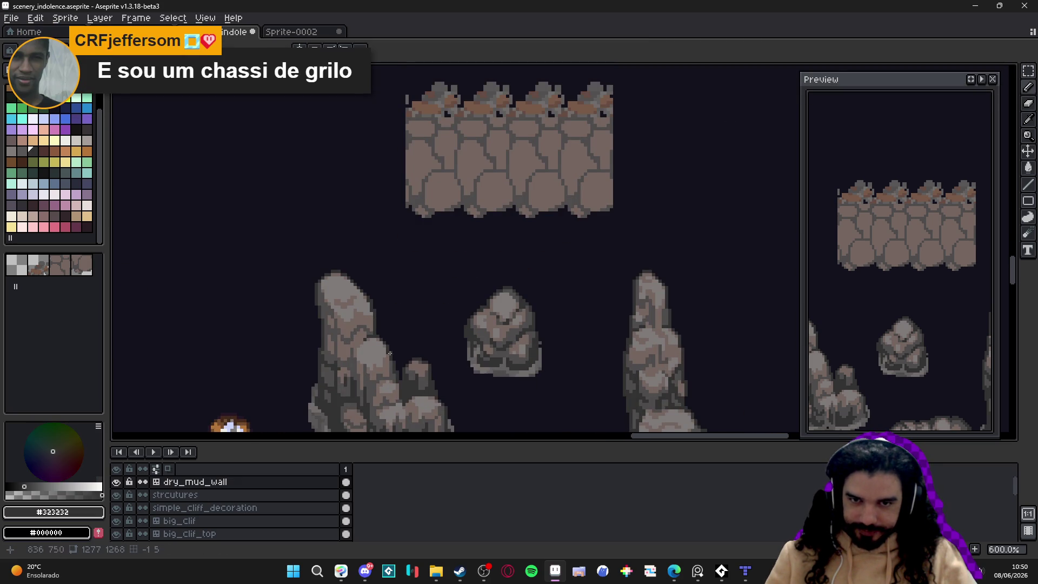
drag(438, 260, 420, 317)
scroll(430, 276, down, 4)
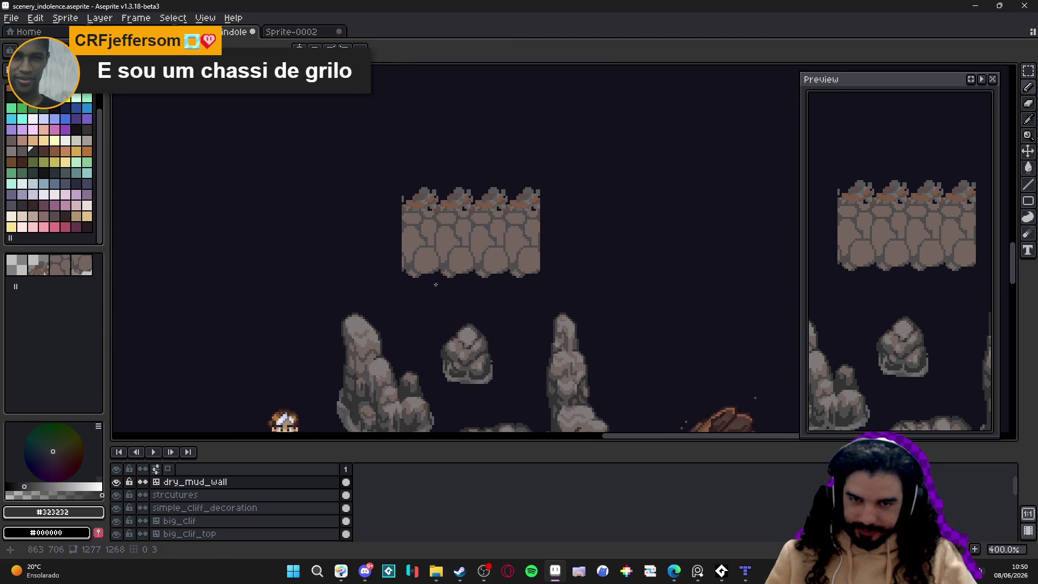
scroll(440, 281, up, 5)
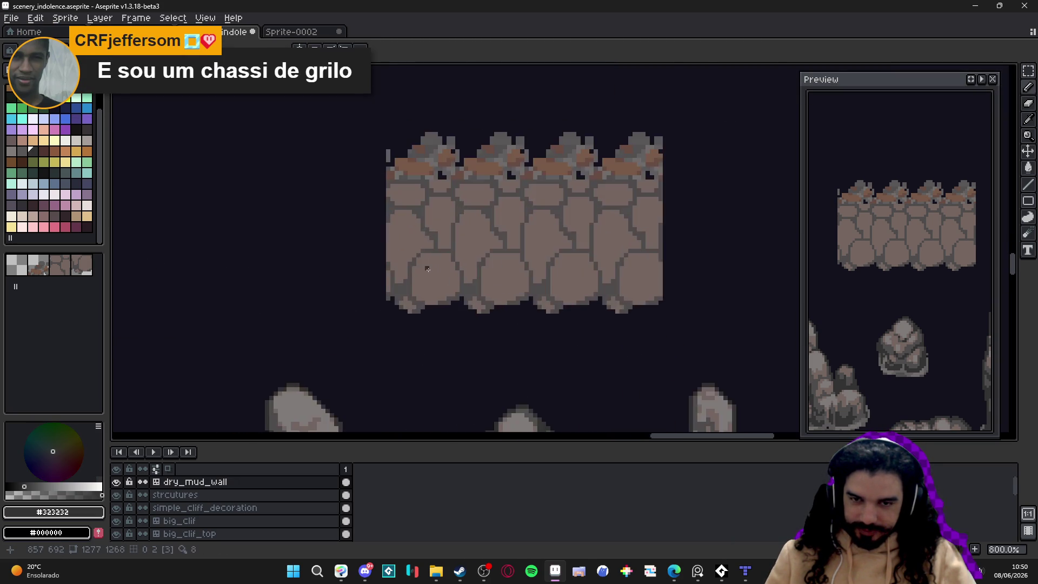
scroll(456, 310, down, 2)
scroll(456, 310, up, 2)
alt+click(456, 309)
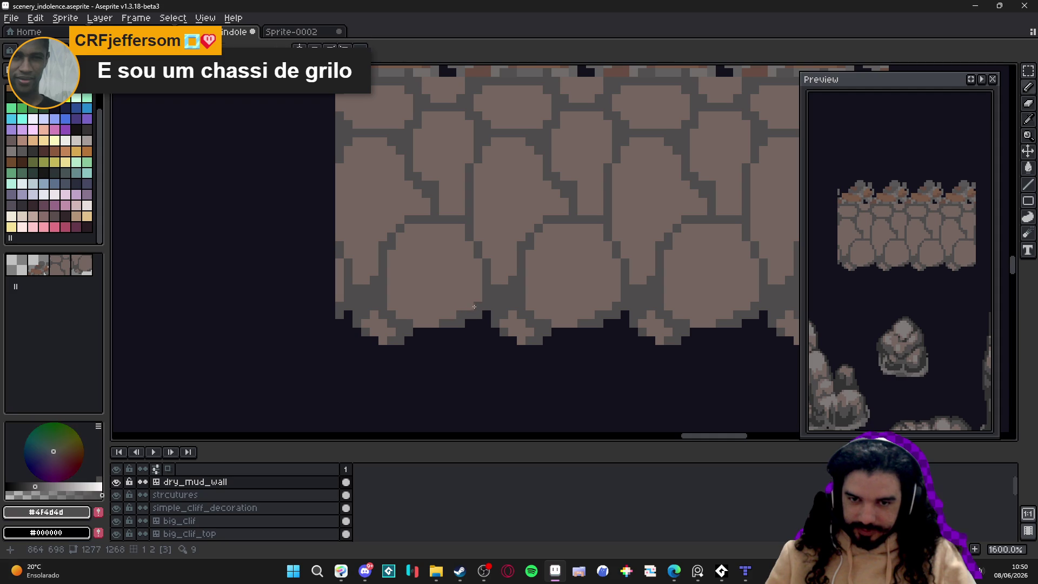
shift+click(398, 297)
mouse_move(399, 296)
mouse_down()
mouse_move(457, 306)
mouse_move(411, 319)
mouse_move(436, 318)
mouse_up()
Step: Draw two vertical mortar joints and a few single mortar-grey pixels in the bottom row
drag(392, 236, 391, 281)
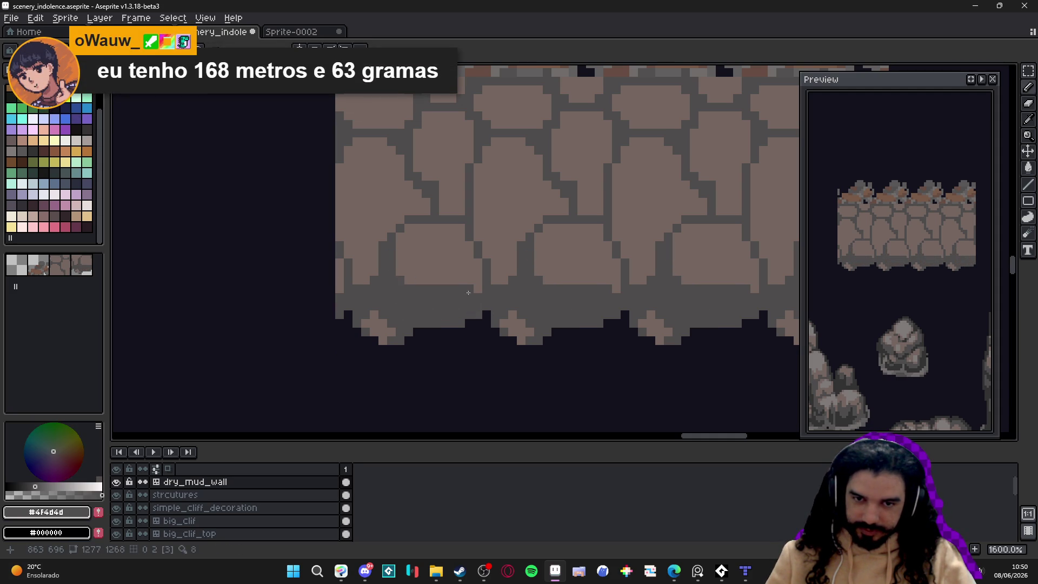
drag(478, 259, 478, 285)
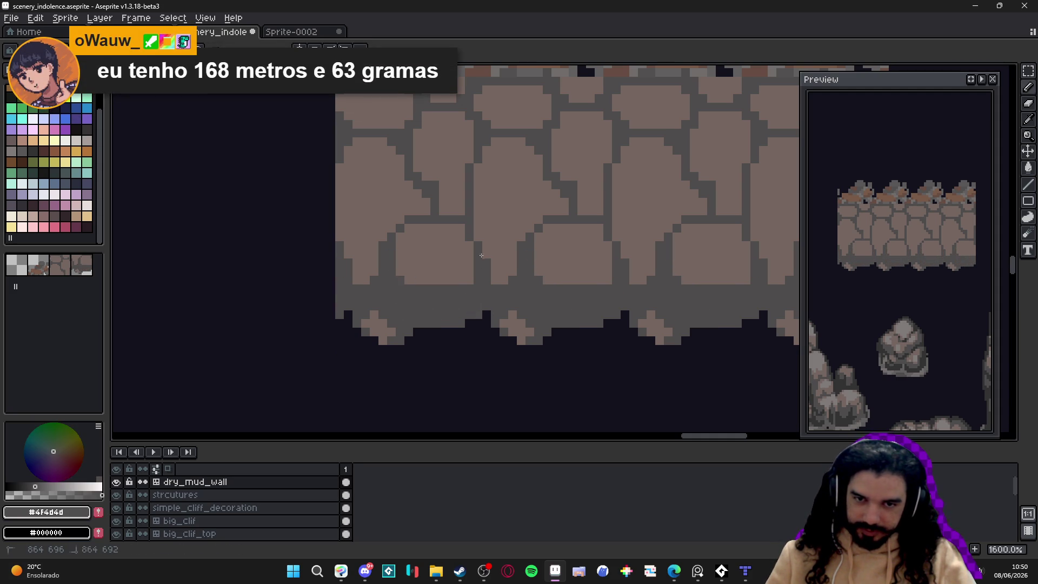
click(495, 281)
click(512, 271)
scroll(476, 294, down, 4)
drag(487, 306, 487, 310)
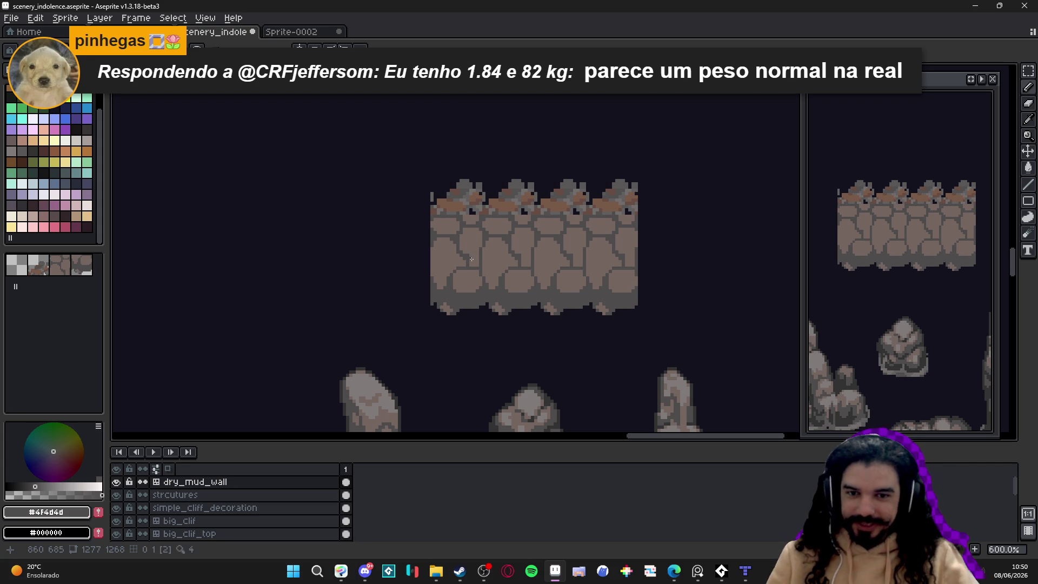
Step: Draw a dark diagonal crack across a stone and darken a pixel beside it
scroll(457, 255, up, 4)
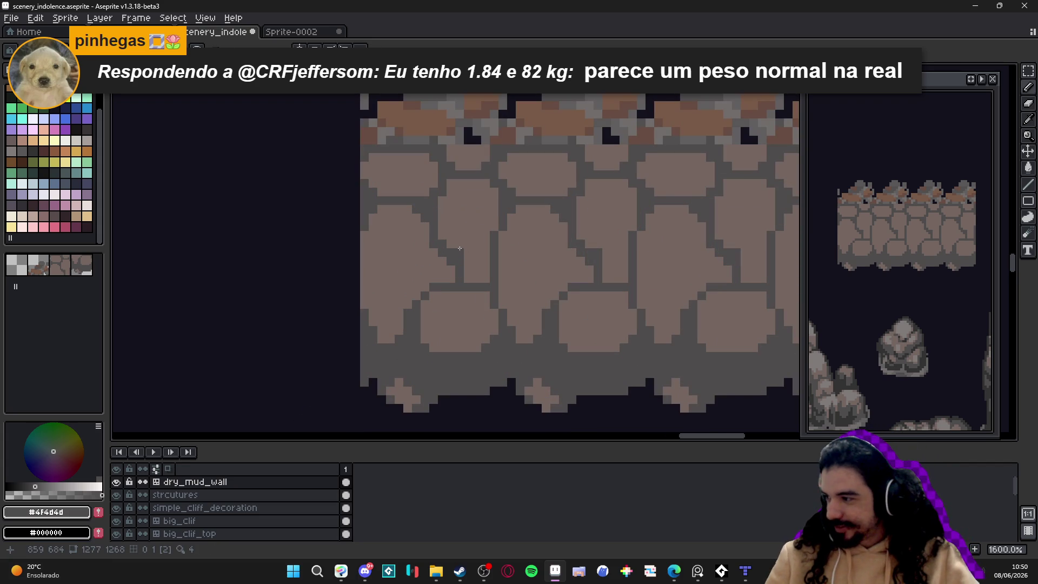
mouse_move(462, 246)
mouse_down()
mouse_move(483, 258)
mouse_move(440, 225)
mouse_move(459, 236)
mouse_up()
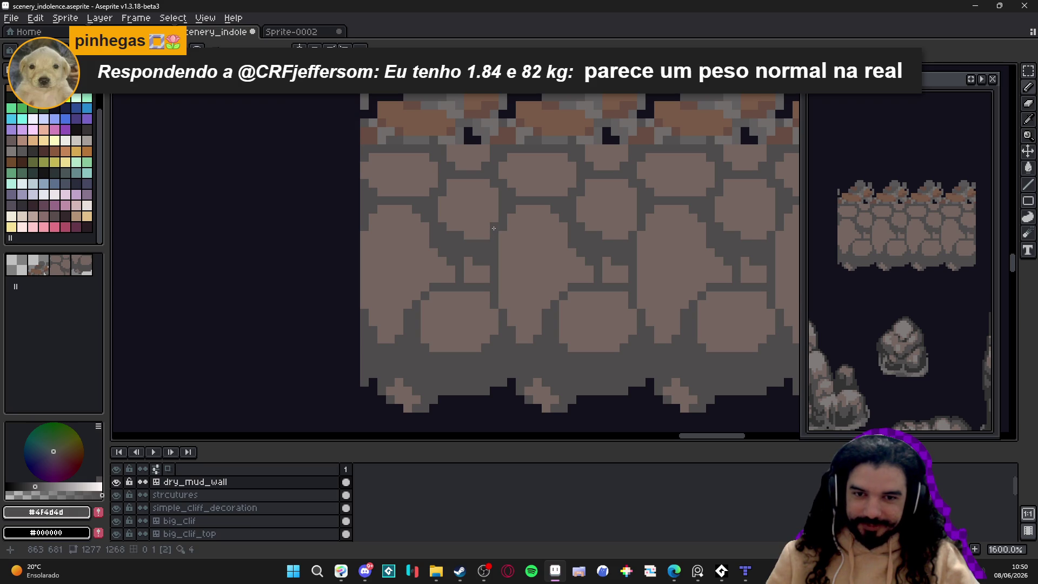
click(486, 233)
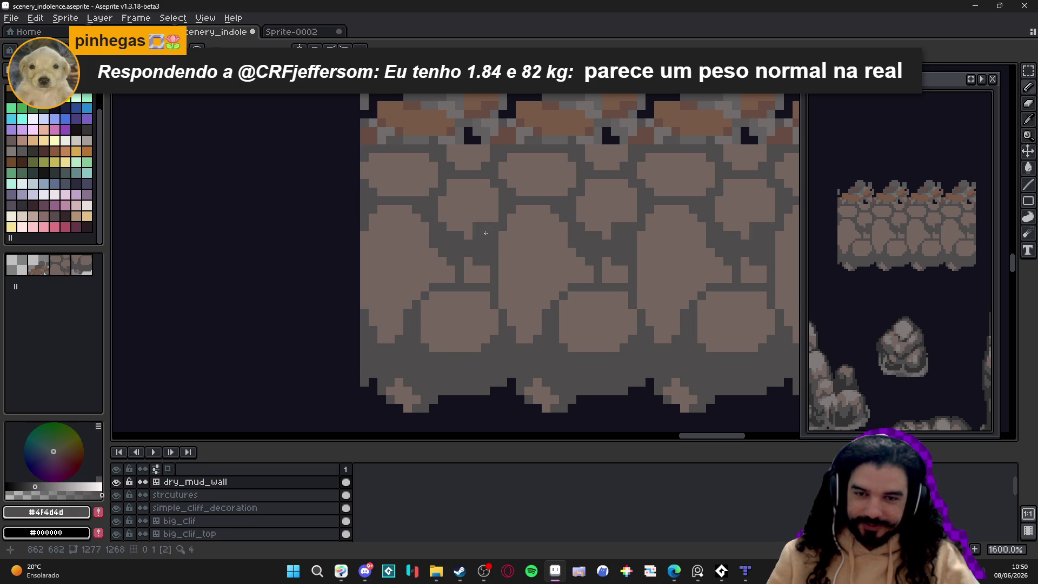
alt+click(476, 216)
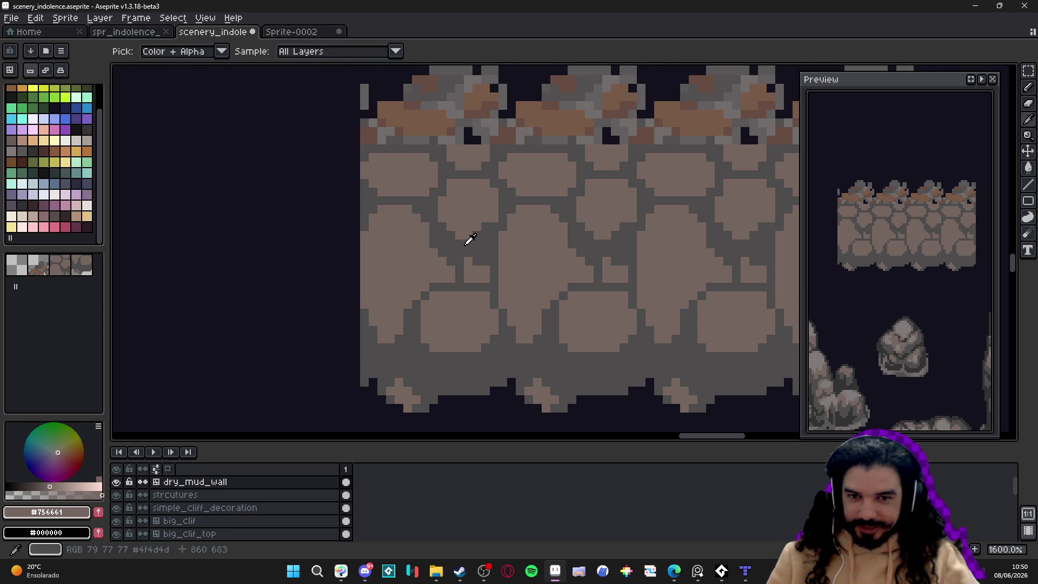
alt+click(468, 239)
Step: Paint a dark mortar stroke over a lower slab to shorten the stones
scroll(436, 280, left, 1)
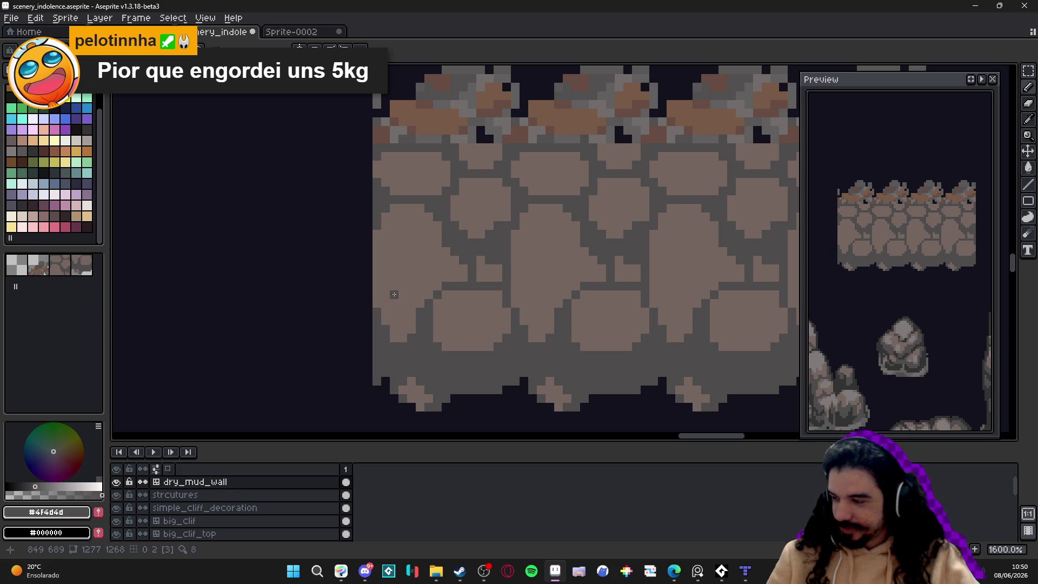
scroll(411, 303, up, 1)
scroll(457, 283, down, 2)
scroll(454, 280, up, 1)
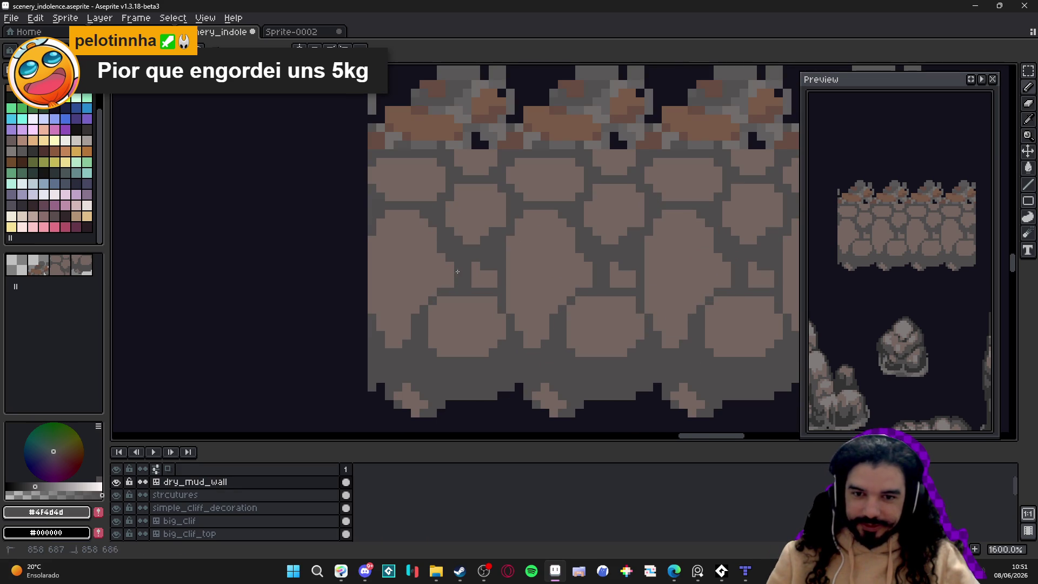
scroll(460, 303, up, 2)
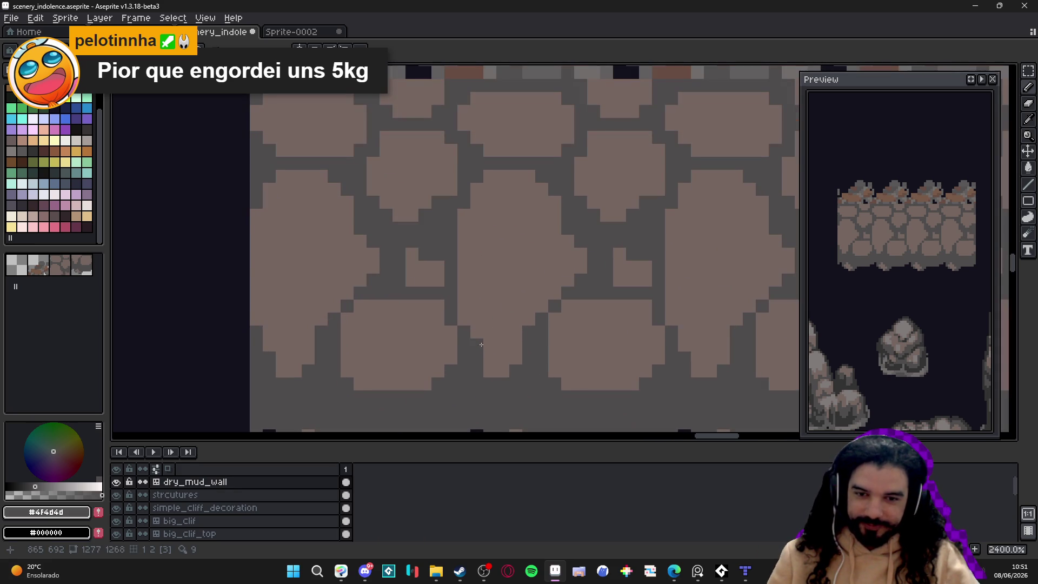
mouse_move(483, 352)
mouse_down()
mouse_move(507, 364)
mouse_move(507, 346)
mouse_move(473, 322)
mouse_move(503, 330)
mouse_move(467, 295)
mouse_move(472, 306)
mouse_move(470, 280)
mouse_move(489, 319)
mouse_up()
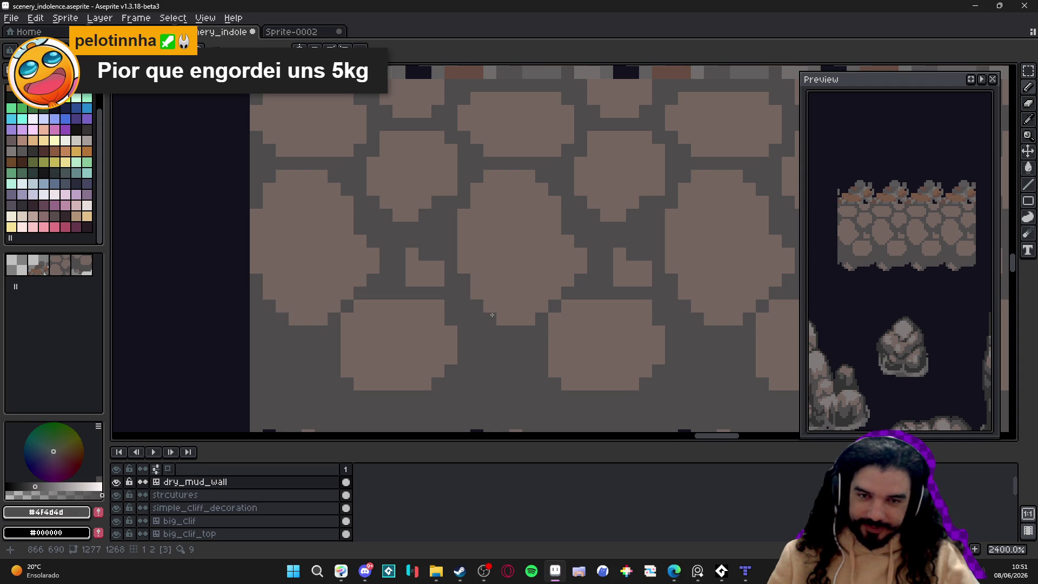
scroll(494, 315, down, 6)
scroll(494, 315, up, 5)
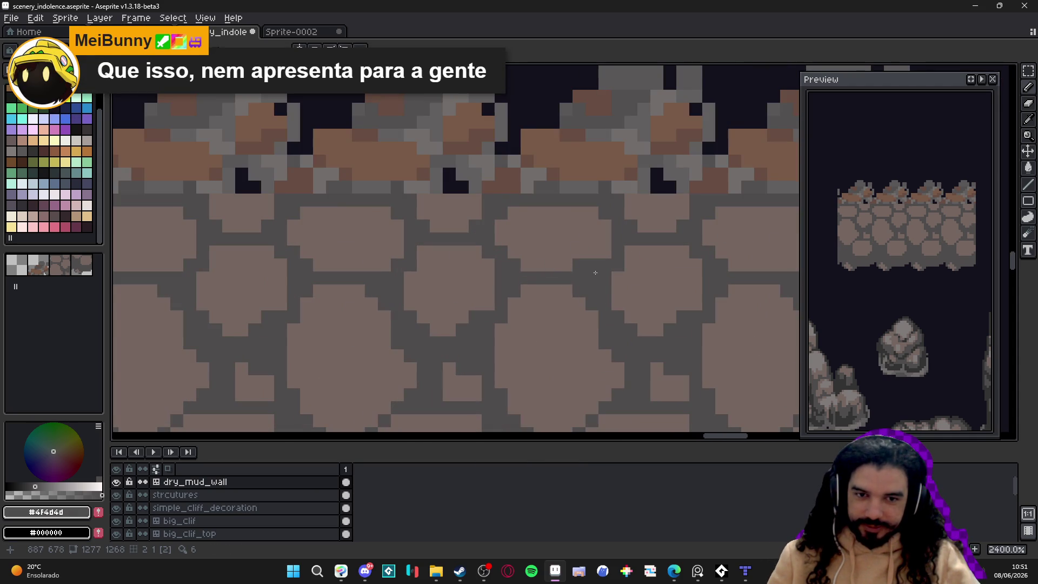
alt+click(549, 244)
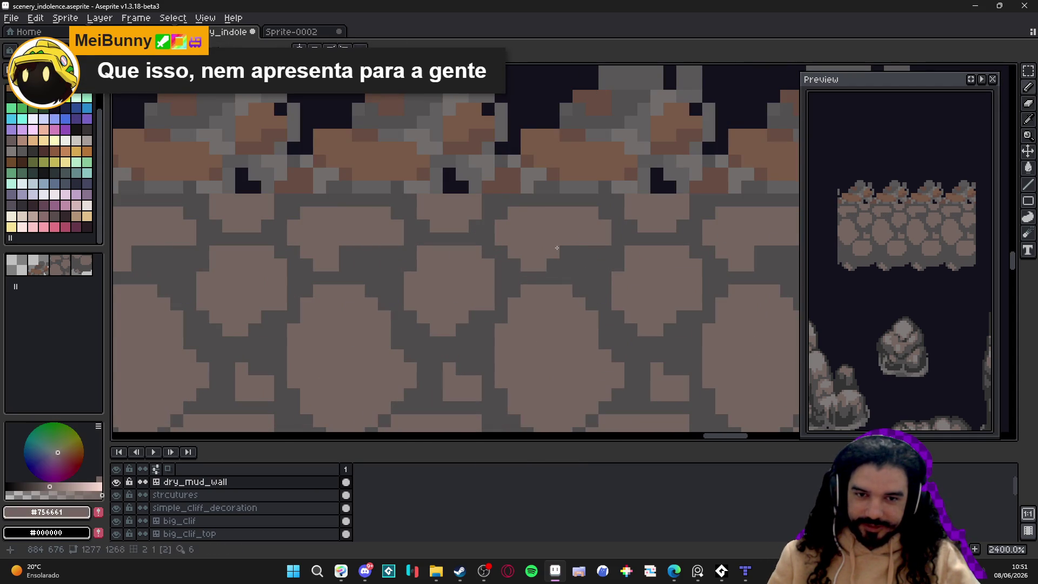
alt+click(574, 248)
scroll(586, 282, down, 5)
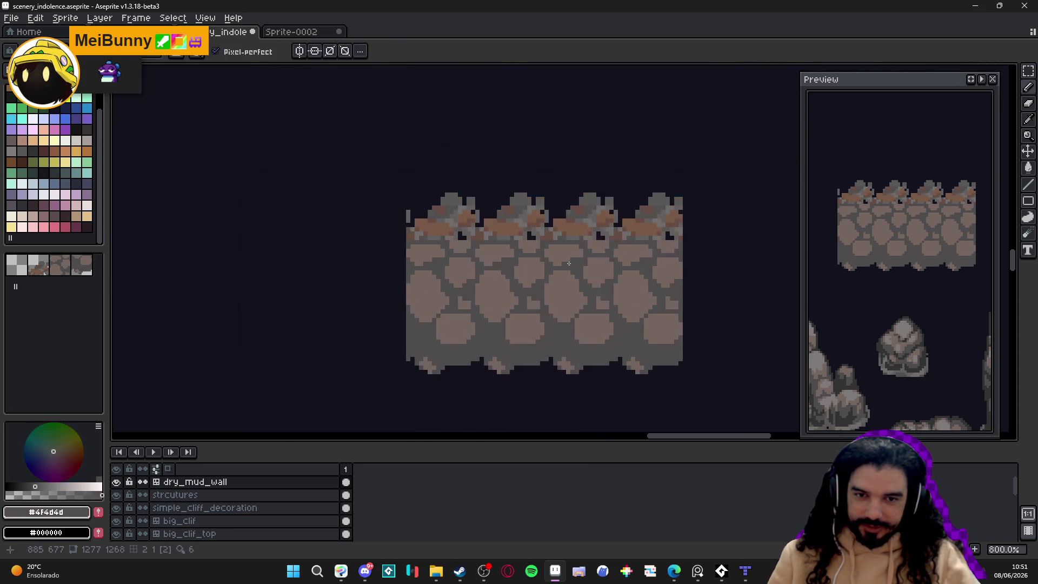
Step: With #323232, draw two vertical shadow lines and darken pixels at the stone bottoms
scroll(568, 284, down, 1)
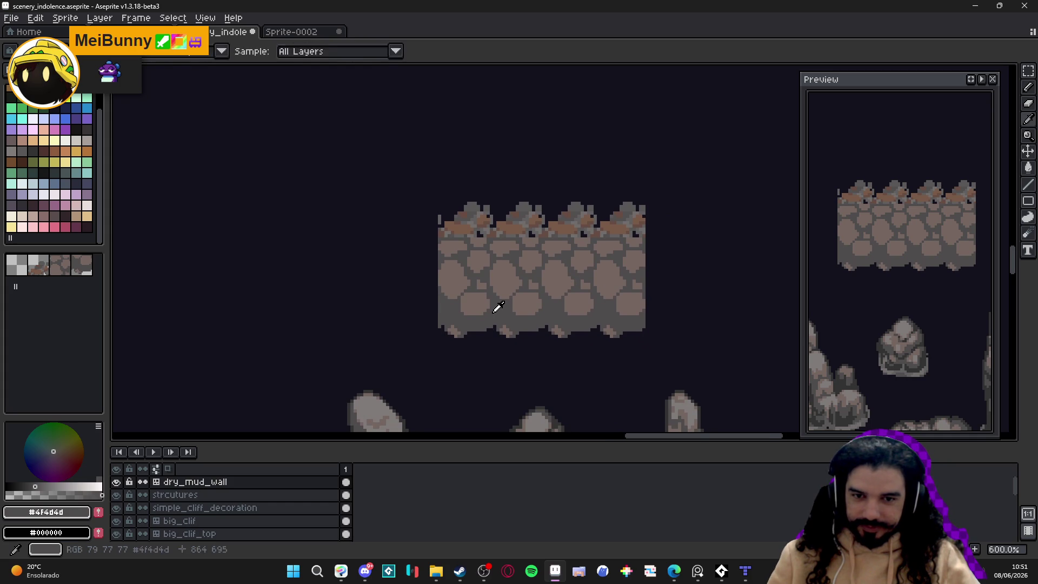
scroll(493, 313, down, 2)
scroll(422, 403, up, 3)
scroll(414, 415, up, 1)
scroll(444, 306, up, 1)
alt+click(445, 306)
scroll(445, 306, down, 3)
scroll(497, 260, up, 1)
scroll(497, 260, up, 3)
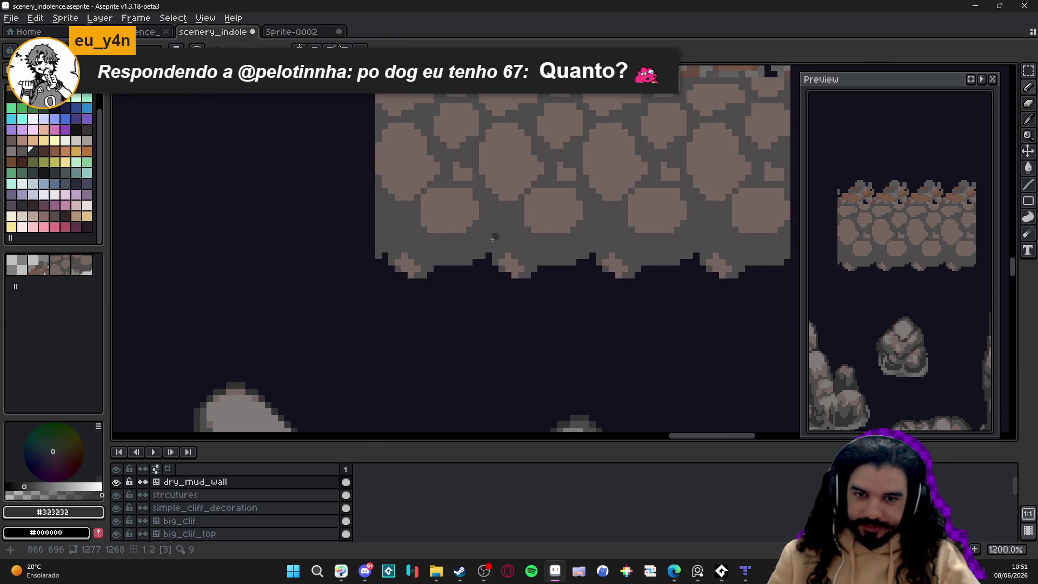
mouse_move(489, 247)
mouse_down()
mouse_move(485, 190)
mouse_move(479, 214)
mouse_up()
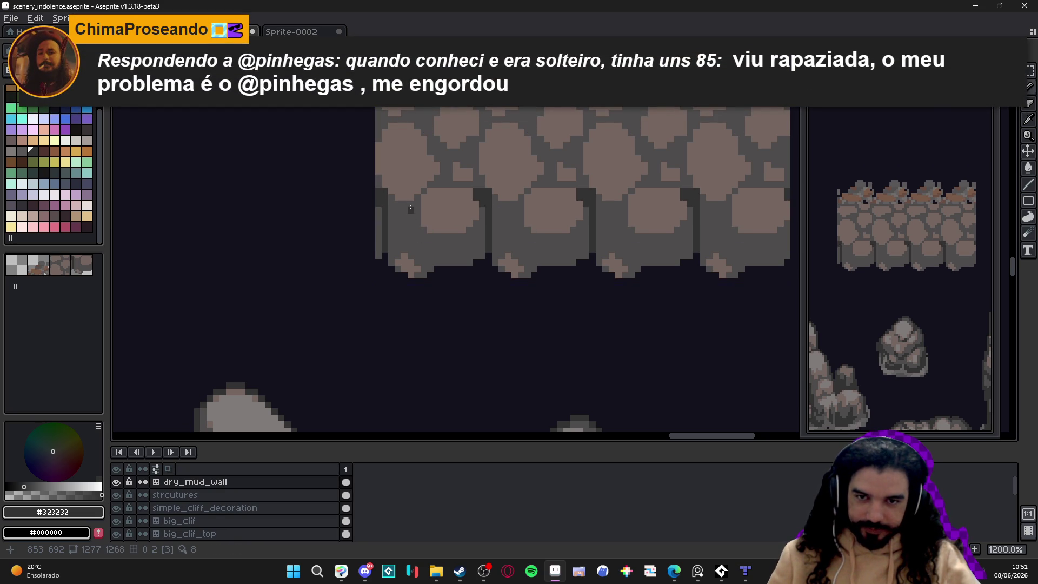
mouse_move(415, 210)
mouse_down()
mouse_move(417, 259)
mouse_move(431, 262)
mouse_up()
click(426, 272)
click(424, 272)
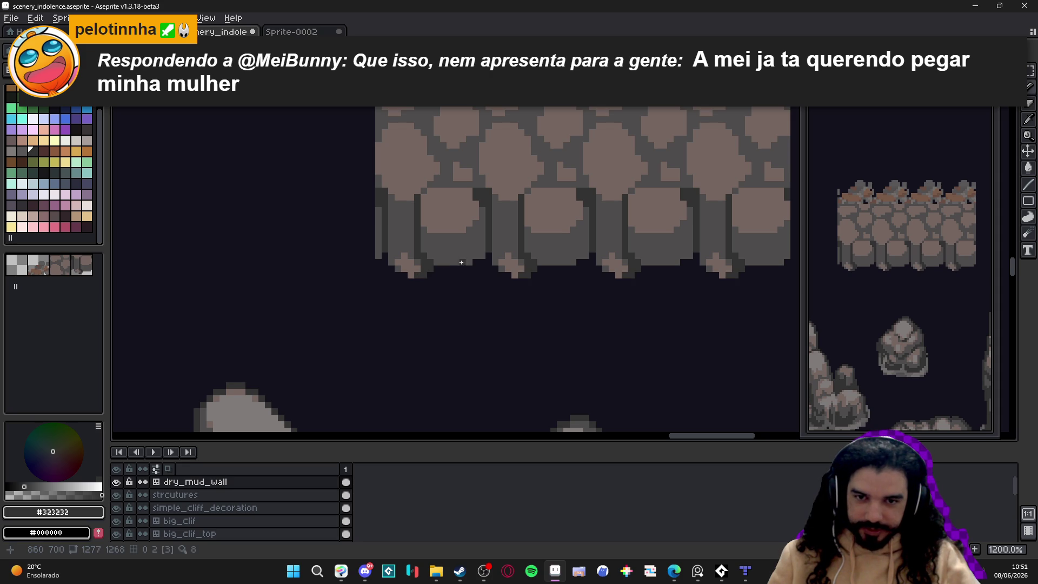
click(482, 258)
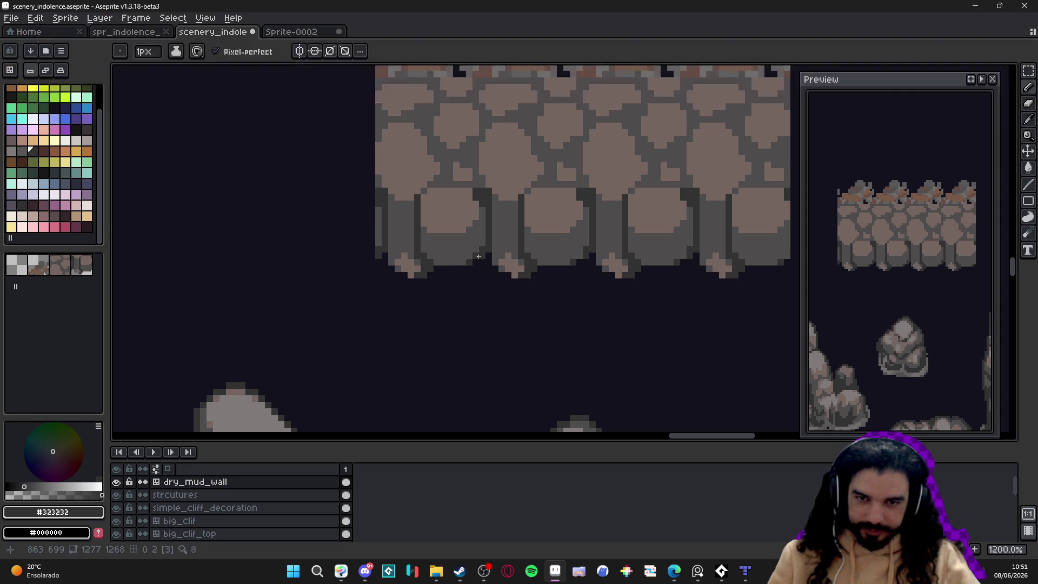
Step: Darken single pixels along the upper stone edges and outlines with the darkest grey
click(476, 170)
click(444, 179)
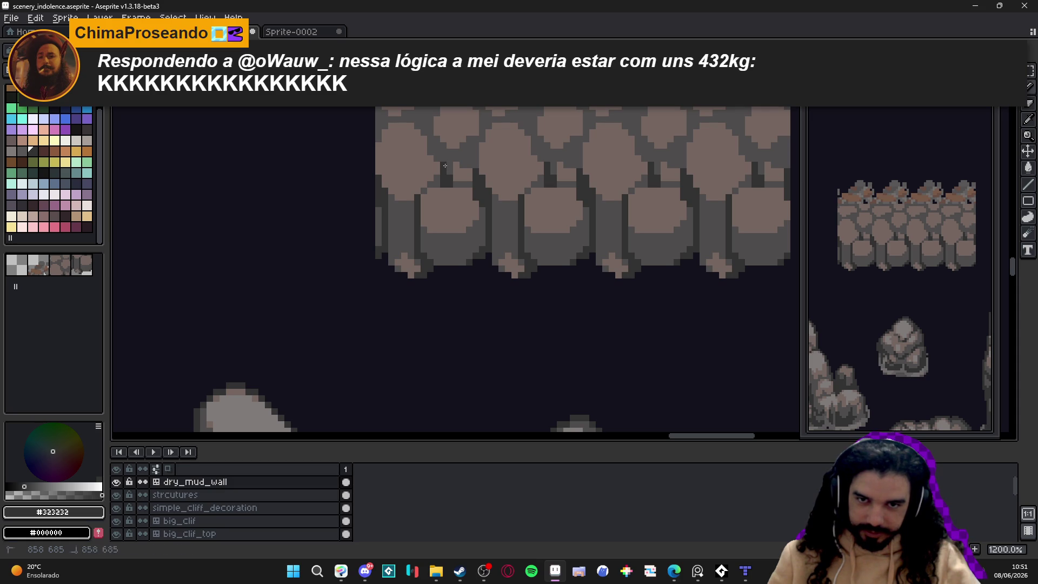
click(441, 185)
click(430, 187)
key(i)
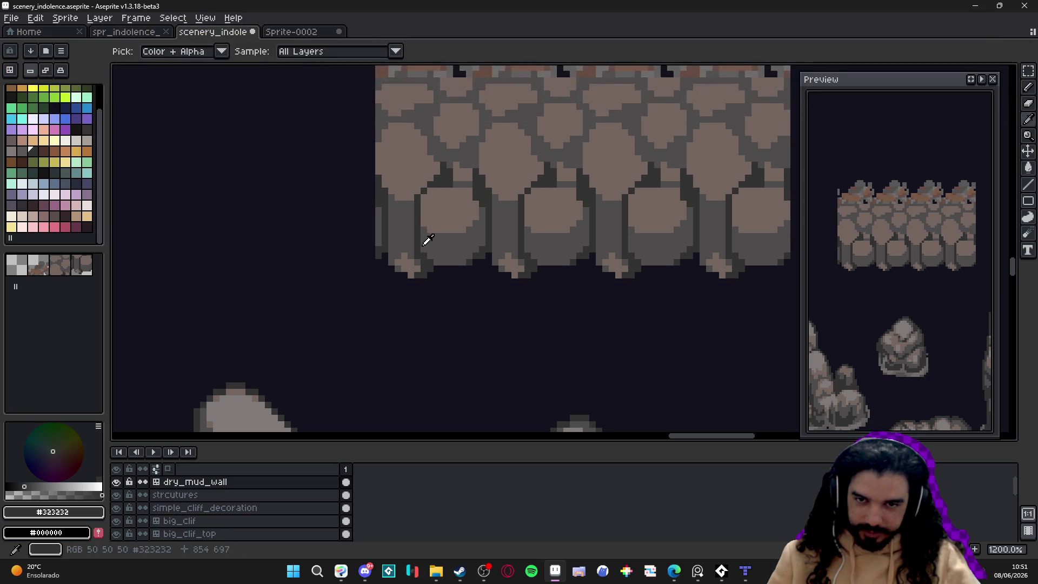
click(423, 241)
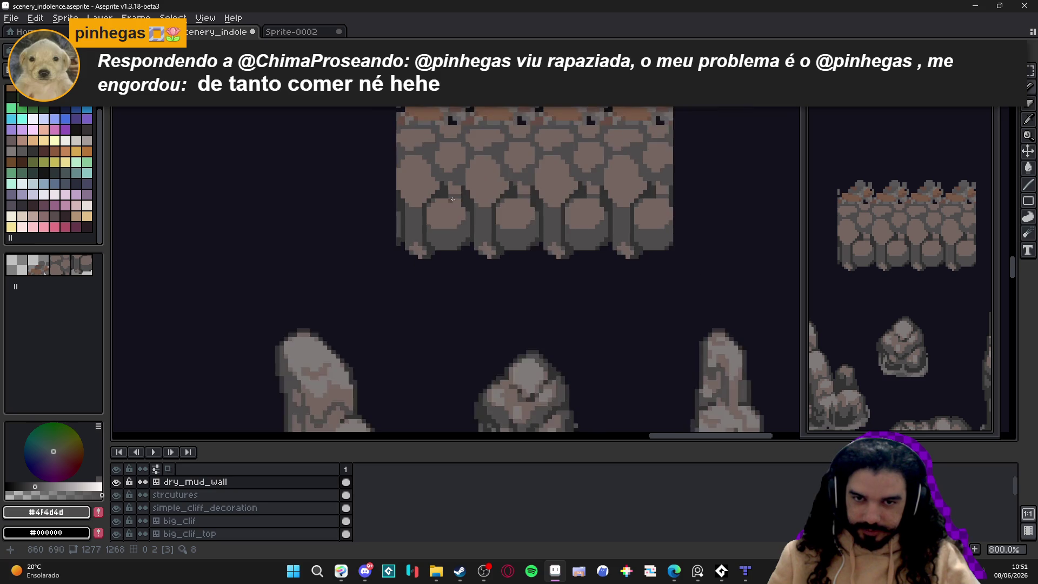
alt+click(470, 192)
click(459, 174)
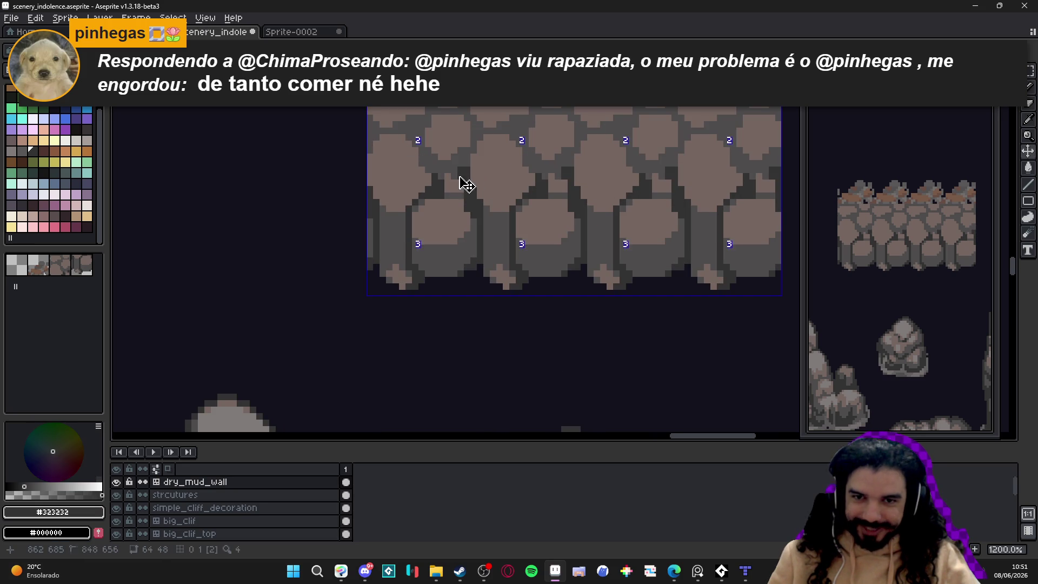
click(425, 154)
click(427, 156)
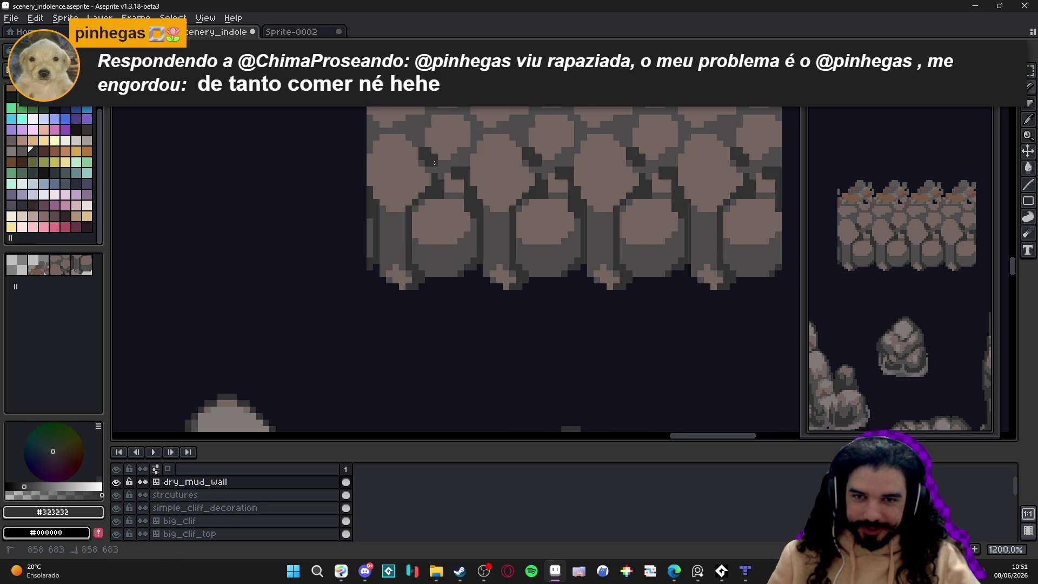
scroll(408, 137, down, 6)
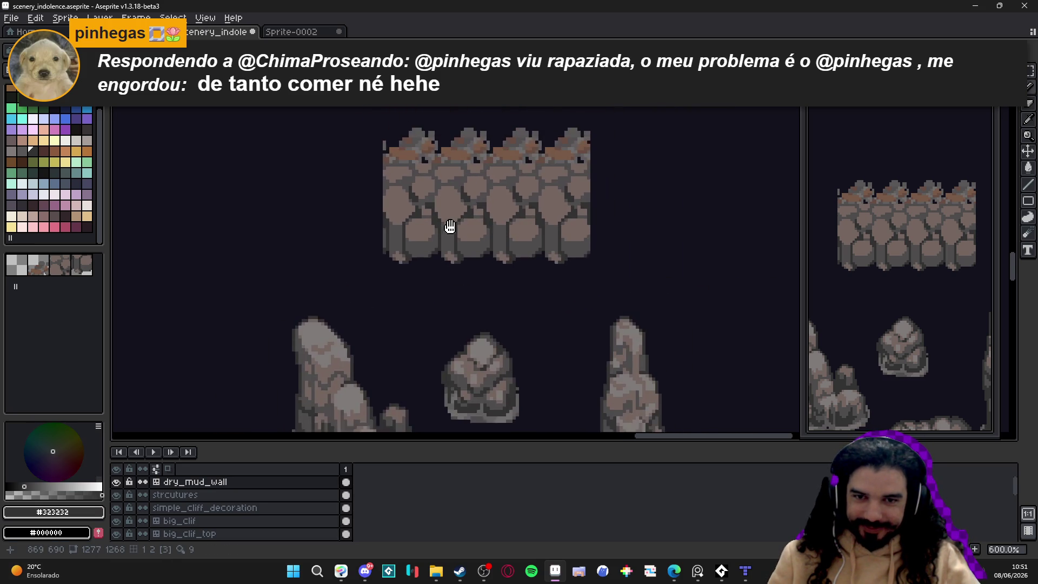
drag(506, 234, 500, 245)
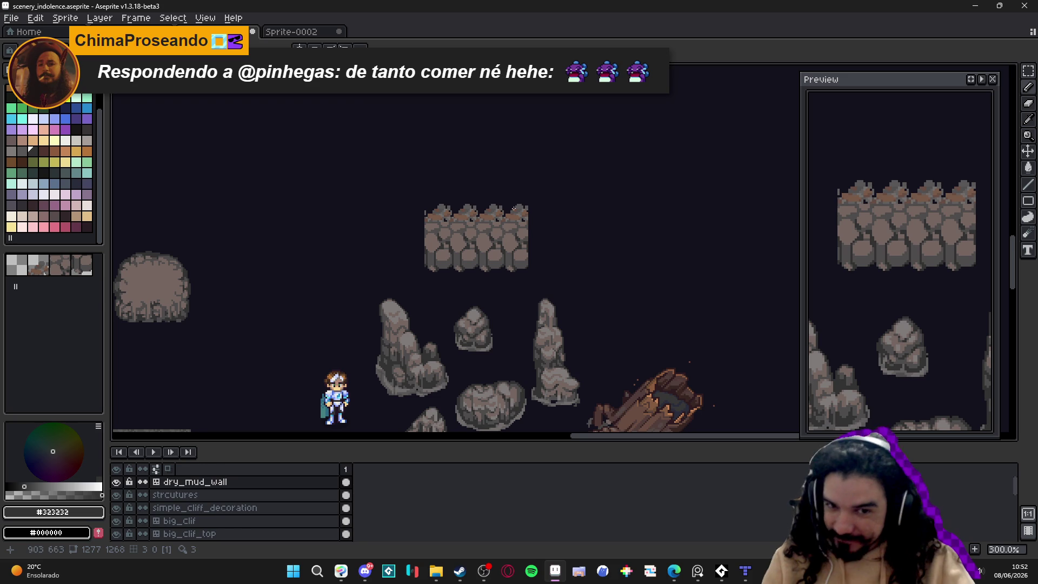
scroll(513, 208, up, 2)
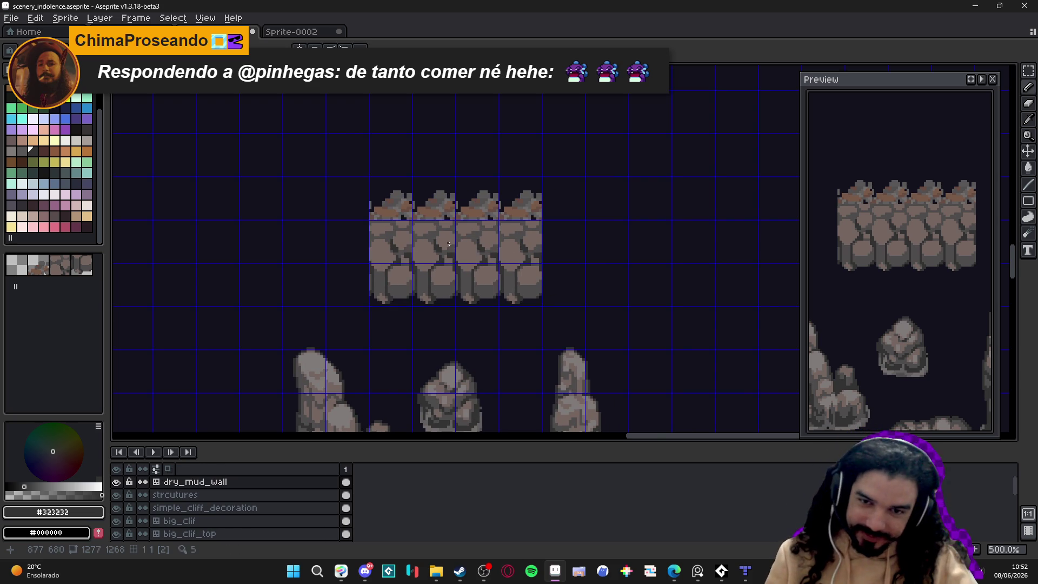
Step: Paint a diagonal dark crack across the wall stones
scroll(449, 244, up, 2)
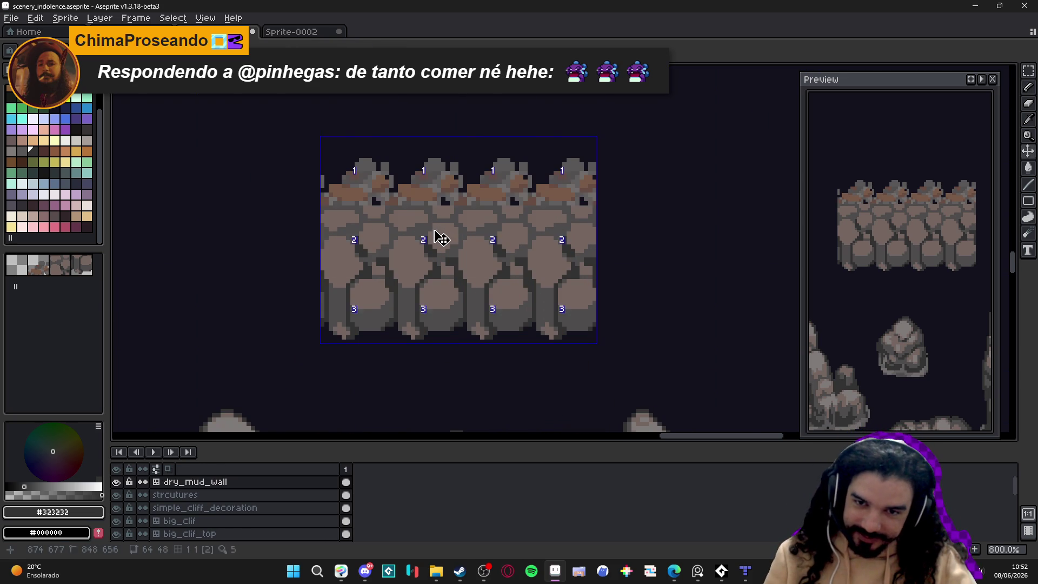
scroll(430, 233, up, 2)
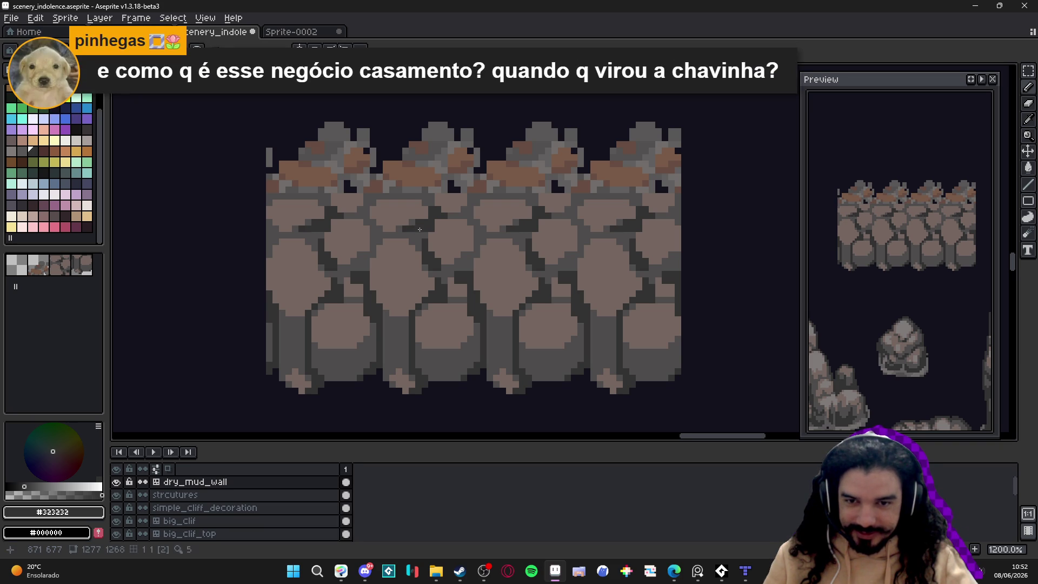
scroll(419, 229, down, 3)
scroll(413, 231, up, 6)
mouse_move(396, 234)
mouse_down()
mouse_move(380, 205)
mouse_move(349, 197)
mouse_move(372, 169)
mouse_up()
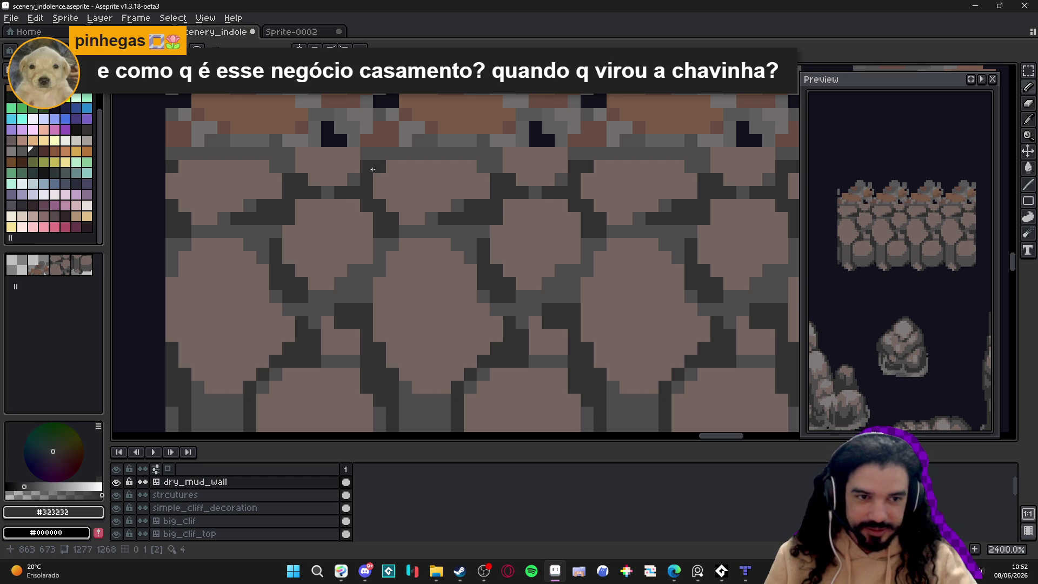
scroll(373, 169, down, 7)
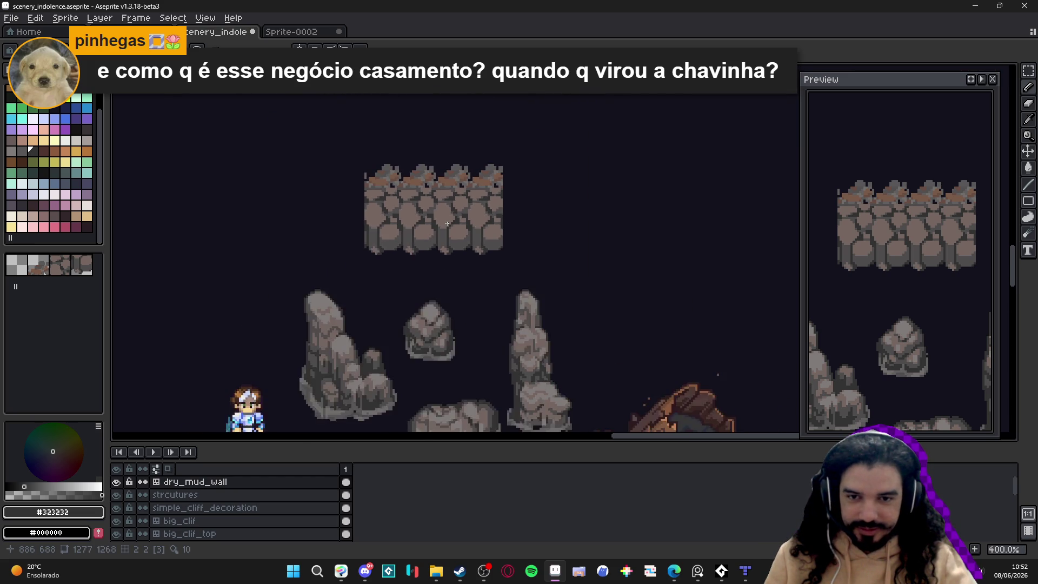
scroll(448, 223, up, 3)
Step: Paint a small #4f4d4d dark patch on a stone, extending it leftward
alt+click(436, 243)
scroll(428, 209, up, 3)
click(428, 209)
click(442, 207)
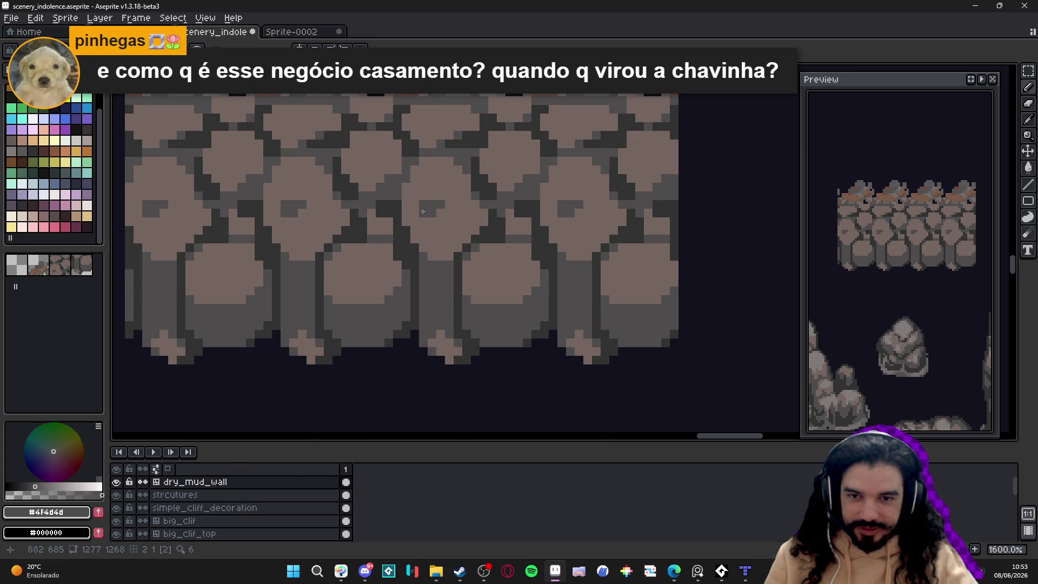
click(414, 205)
scroll(448, 250, down, 5)
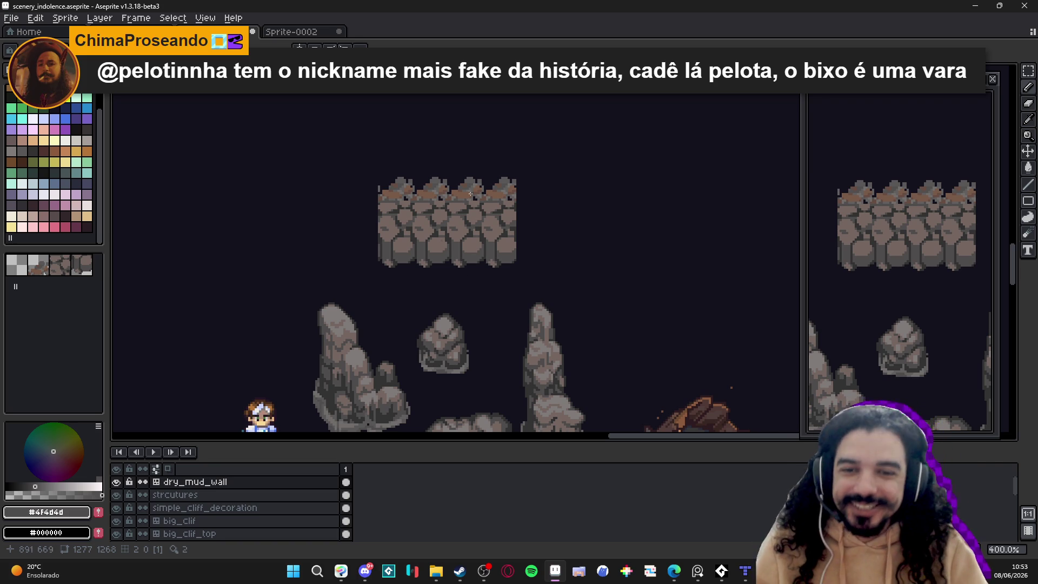
Step: Show the tile grid and brush light grey #807b7a over the brown band on the tile tops
scroll(460, 227, right, 1)
key(ctrl+apostrophe)
scroll(458, 206, up, 2)
alt+click(449, 207)
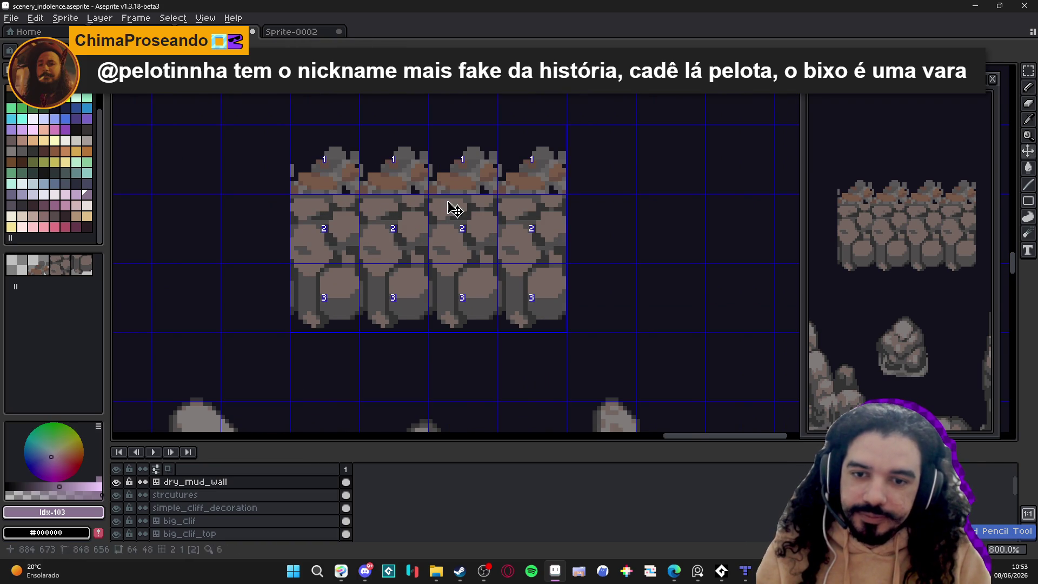
scroll(454, 211, down, 2)
alt+click(449, 206)
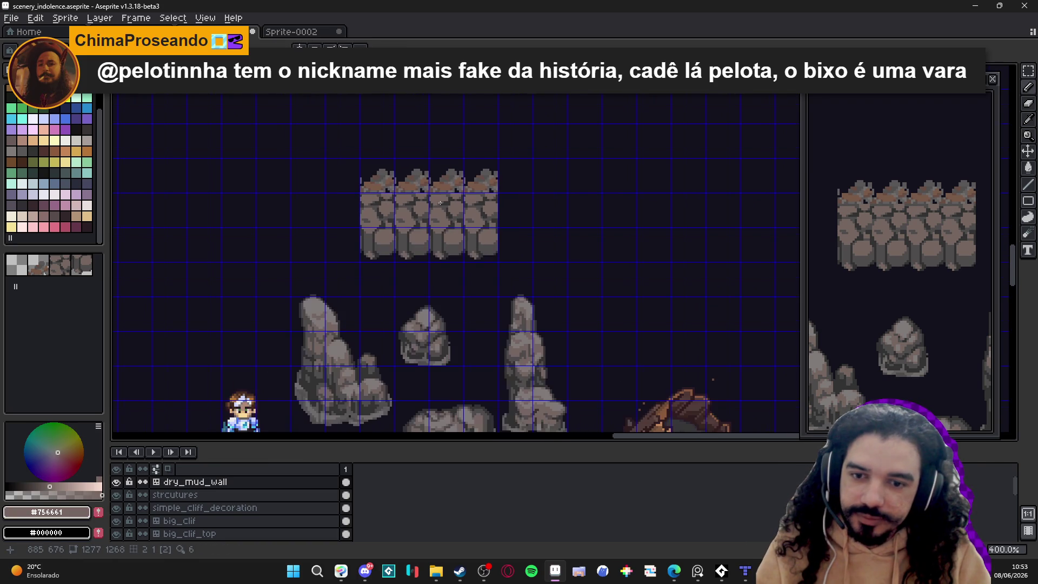
scroll(440, 203, up, 2)
alt+click(465, 237)
scroll(470, 296, up, 3)
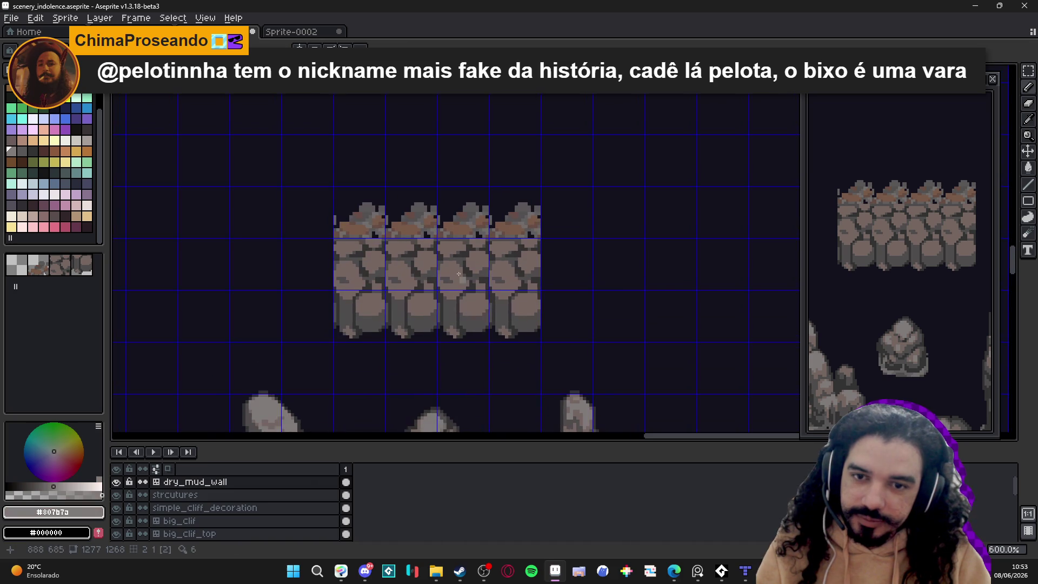
scroll(443, 229, up, 2)
mouse_move(445, 239)
mouse_down()
mouse_move(474, 234)
mouse_move(465, 222)
mouse_move(493, 227)
mouse_move(486, 236)
mouse_move(522, 227)
mouse_move(519, 238)
mouse_move(446, 200)
mouse_move(516, 197)
mouse_move(505, 196)
mouse_up()
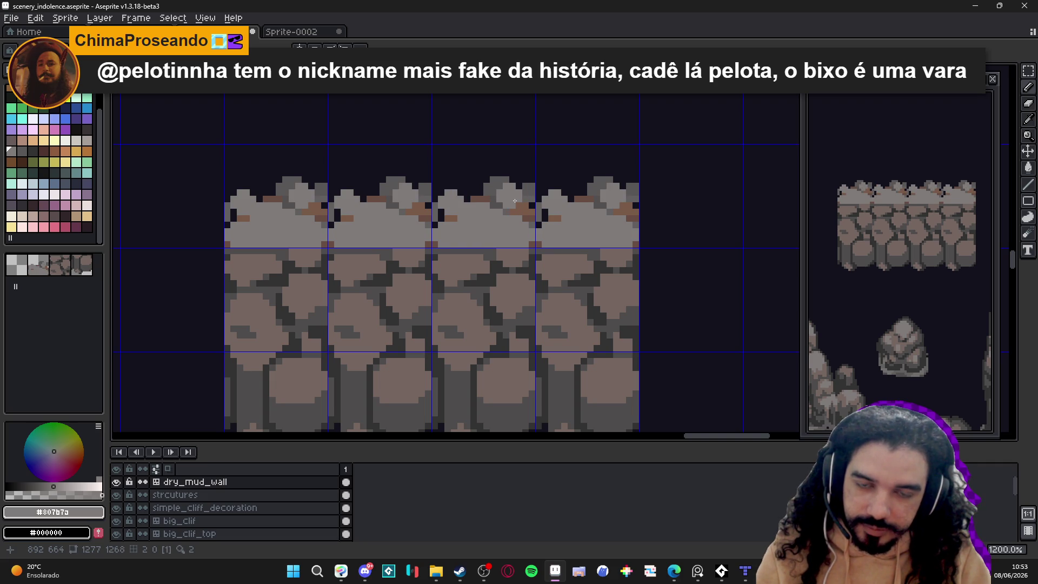
Step: Cover the orange-brown and dark pixels along the tile tops with light grey
alt+click(498, 186)
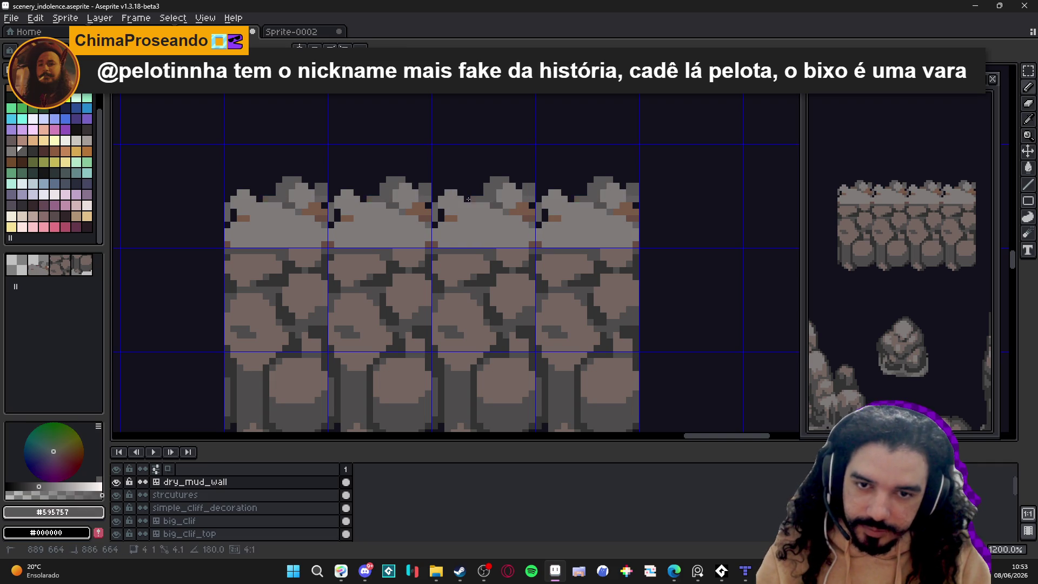
click(530, 210)
click(538, 221)
click(542, 214)
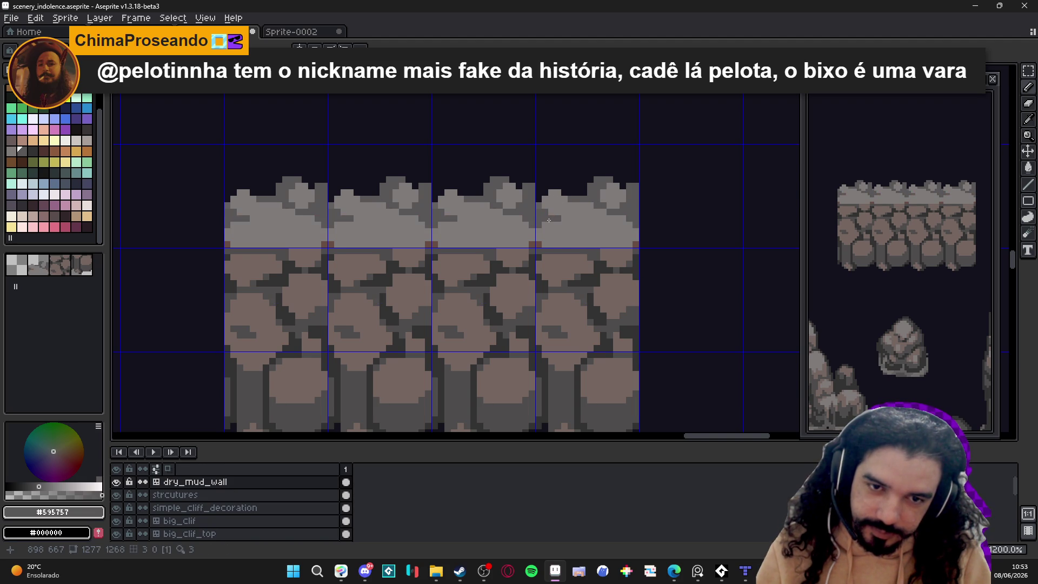
Step: Paint additional pixels across the stone top of the wall
scroll(558, 220, down, 1)
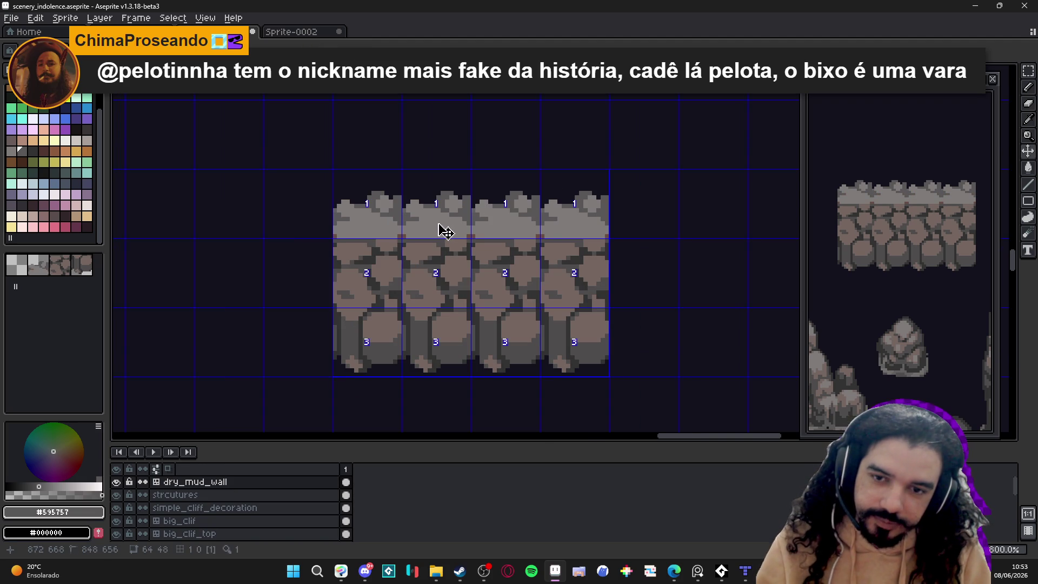
scroll(433, 208, up, 2)
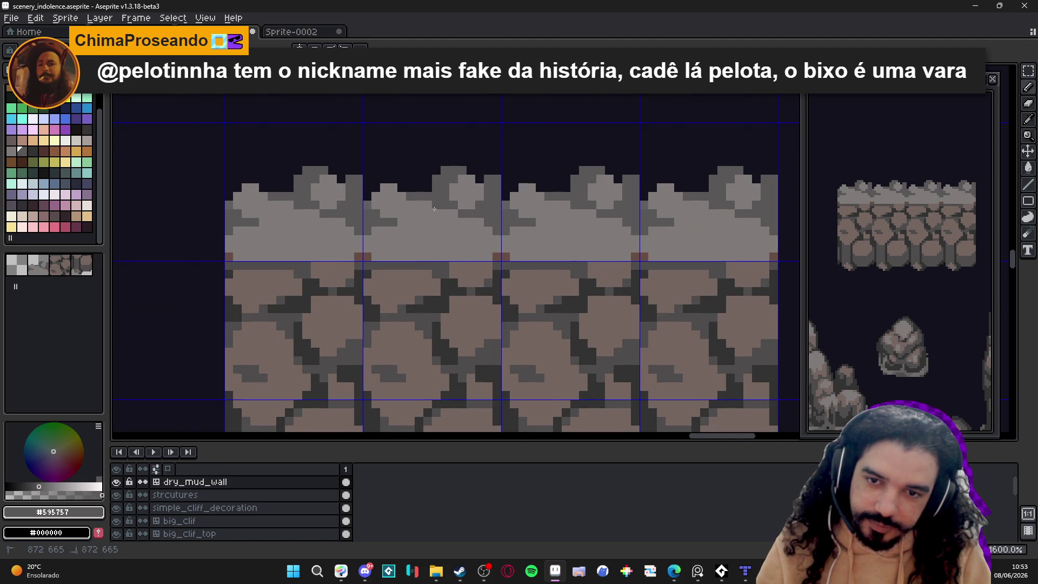
click(429, 206)
click(419, 214)
click(409, 188)
click(370, 188)
click(369, 192)
Step: Pick brown #756661 and paint it along the lower edge of the grey top band
scroll(513, 229, down, 1)
scroll(432, 227, down, 1)
scroll(474, 228, up, 1)
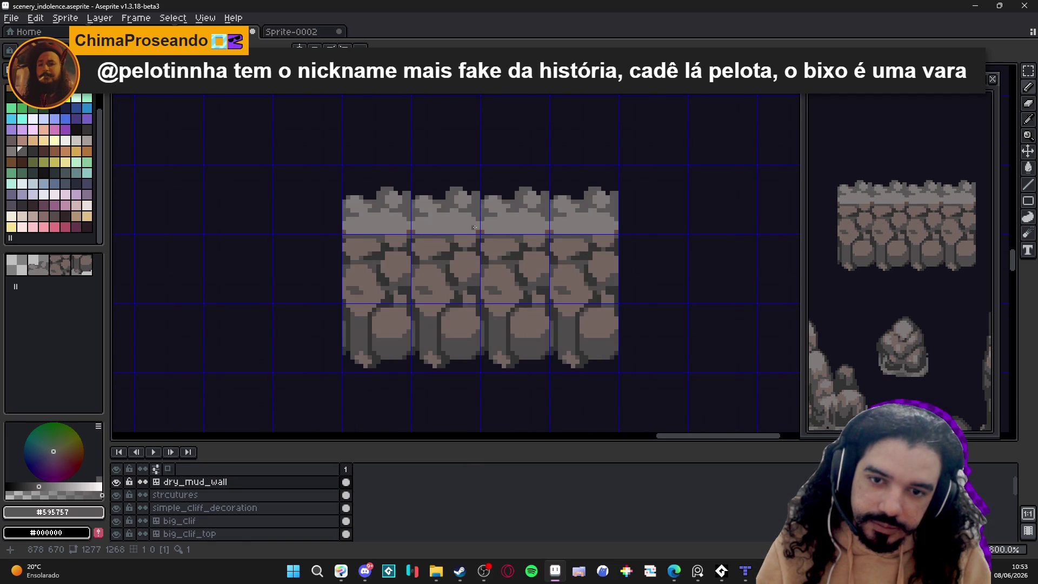
scroll(474, 228, up, 2)
alt+click(385, 247)
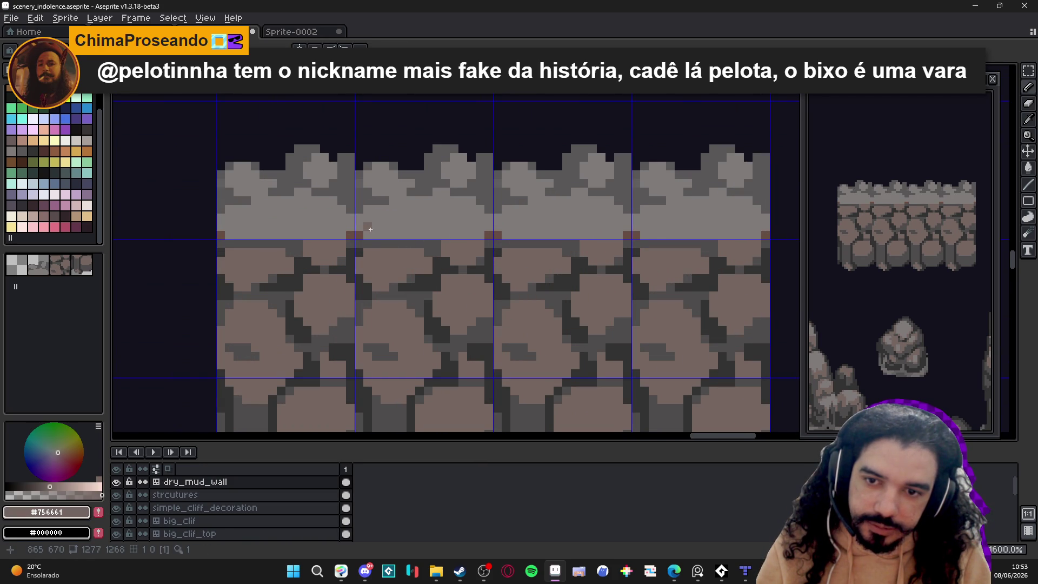
click(370, 234)
mouse_move(368, 224)
mouse_down()
mouse_move(326, 235)
mouse_move(341, 218)
mouse_up()
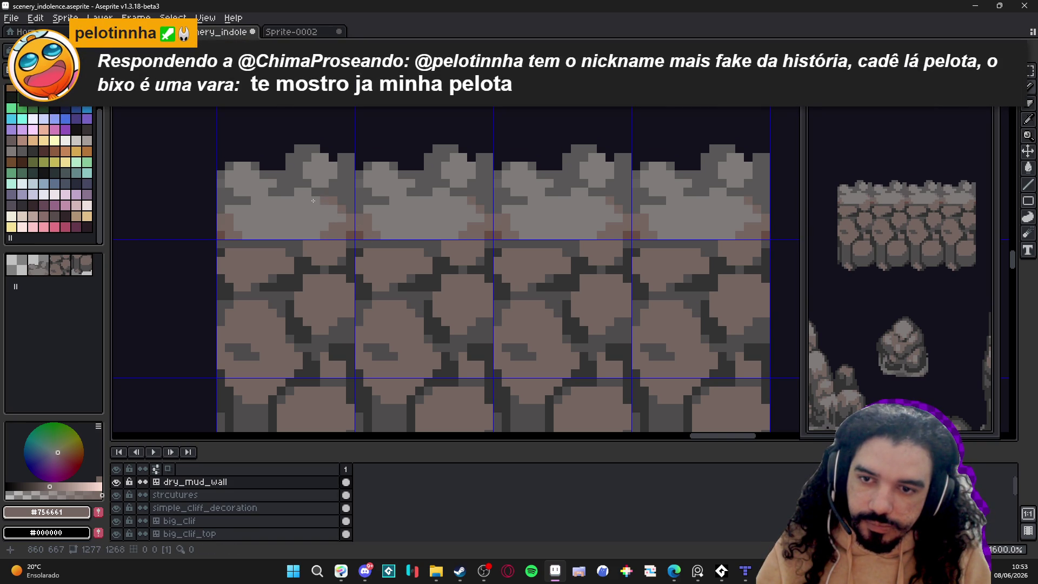
Step: Paint a few more brown pixels onto the wall's stone top
scroll(296, 235, down, 3)
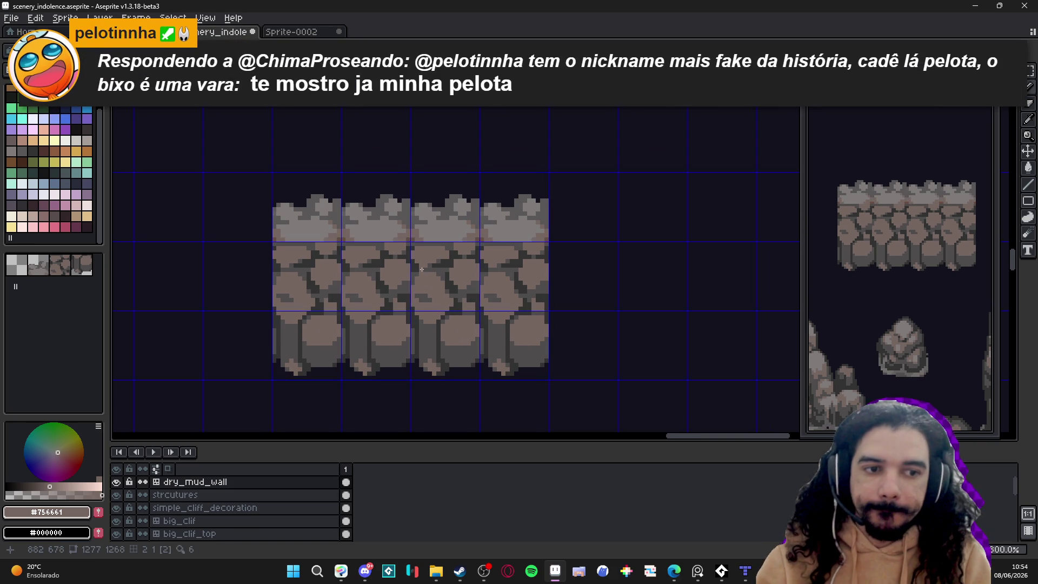
scroll(400, 238, up, 3)
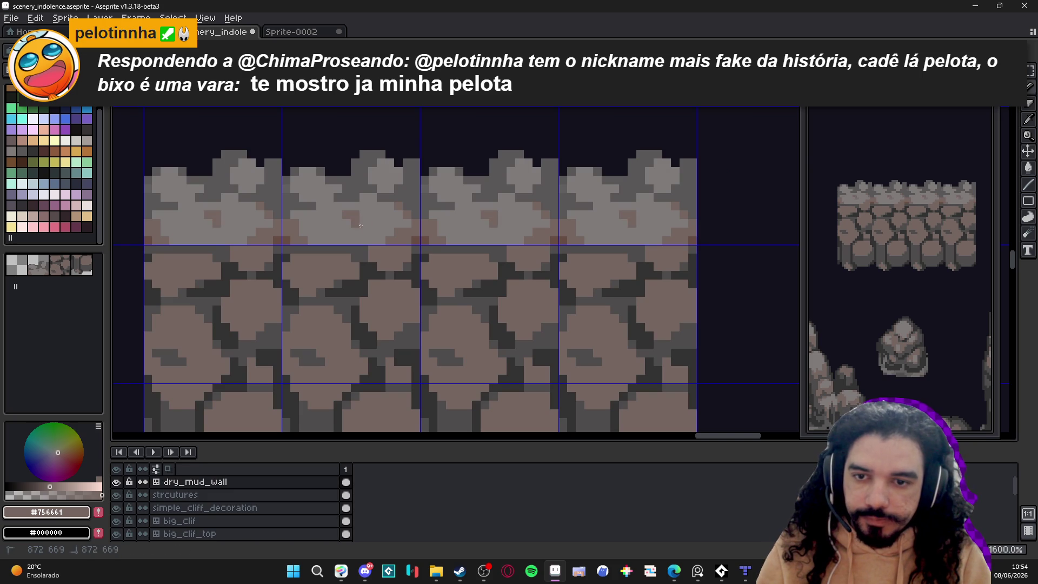
click(372, 231)
click(373, 240)
click(320, 216)
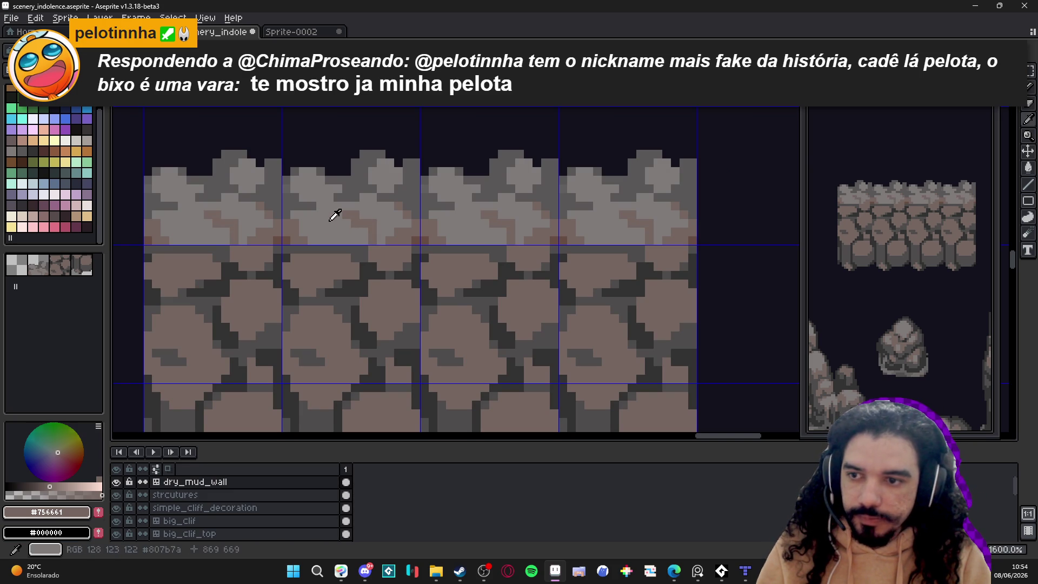
Step: Choose palette colour Idx-63 and dot 2x2 light highlights on the wall-top stones
click(8, 149)
click(86, 140)
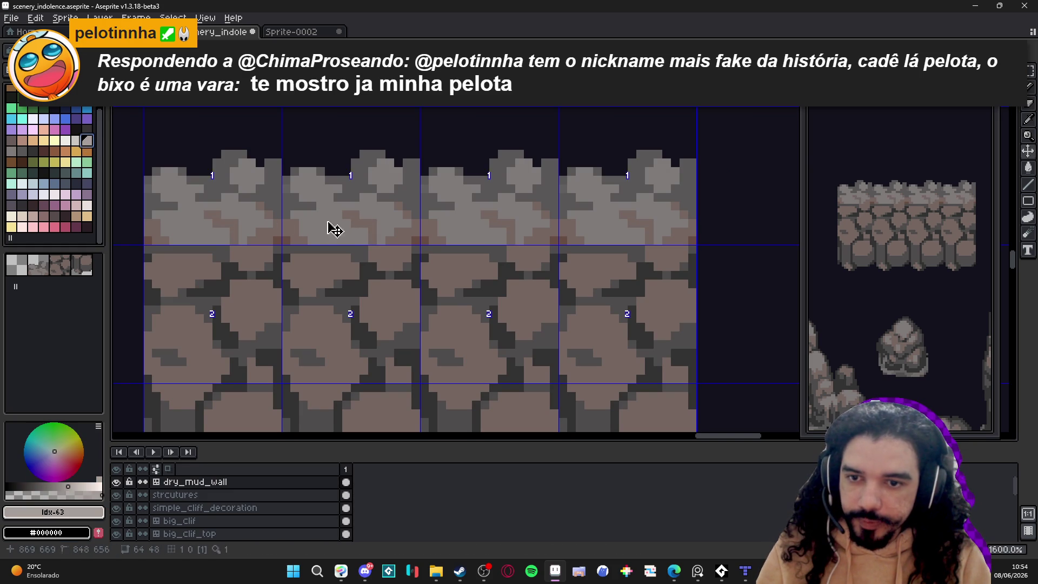
click(318, 219)
click(335, 219)
scroll(387, 243, down, 1)
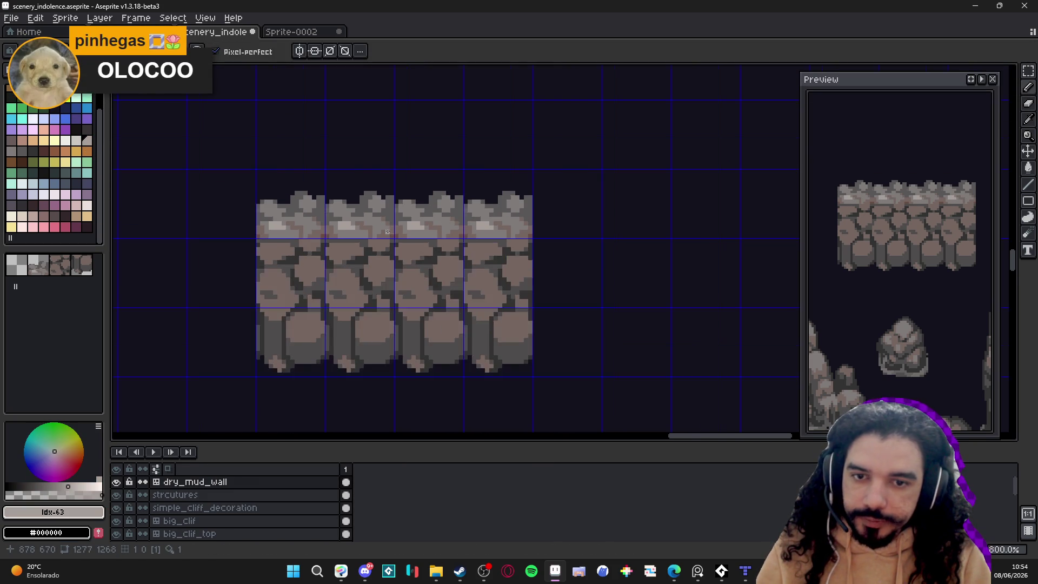
scroll(406, 201, up, 1)
click(413, 191)
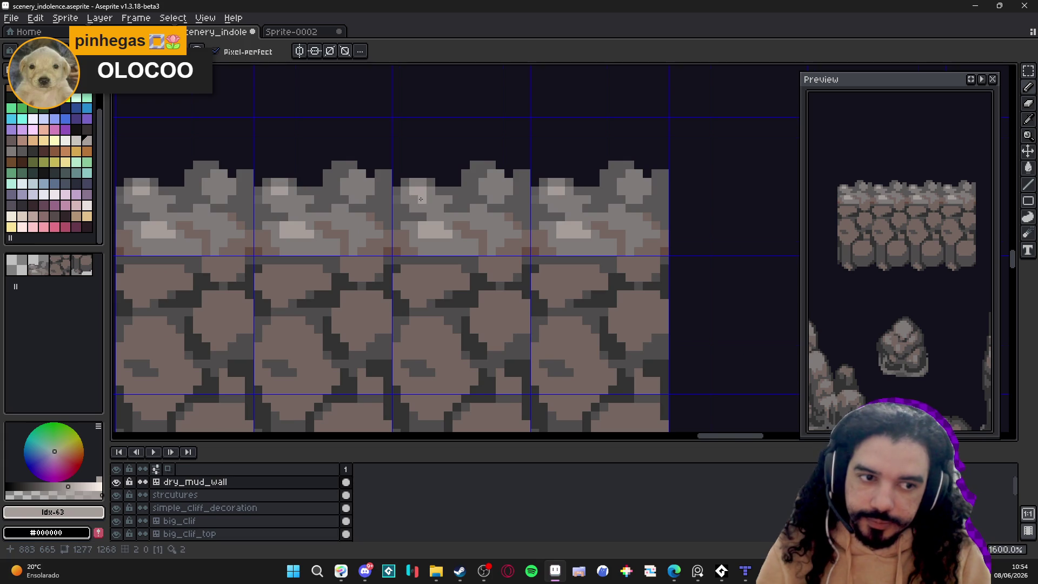
scroll(420, 205, down, 3)
scroll(422, 217, down, 3)
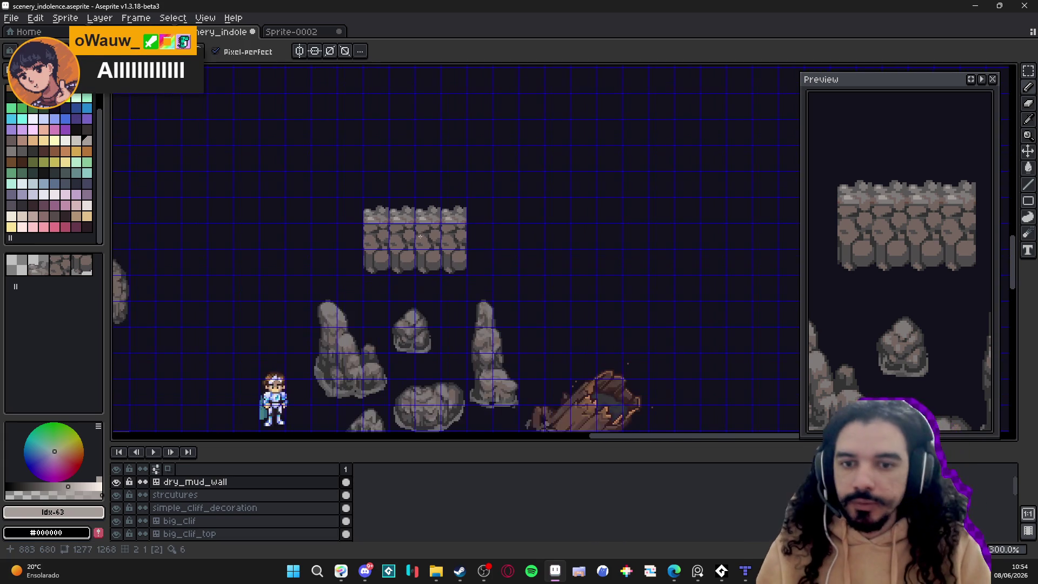
drag(425, 244, 425, 249)
key(Tab)
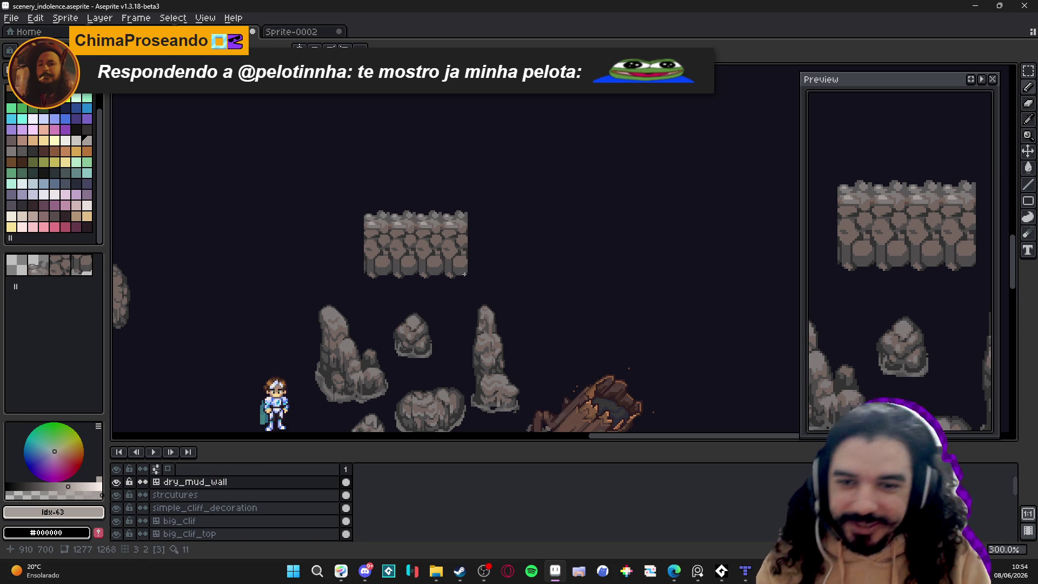
Step: Scroll back over the dry_mud_wall tiles, now shown in pixel mode without the tile grid
scroll(378, 246, up, 3)
Step: Sample dark grey #4f4d4d and paint dark pixels onto the lower stones
scroll(396, 260, up, 3)
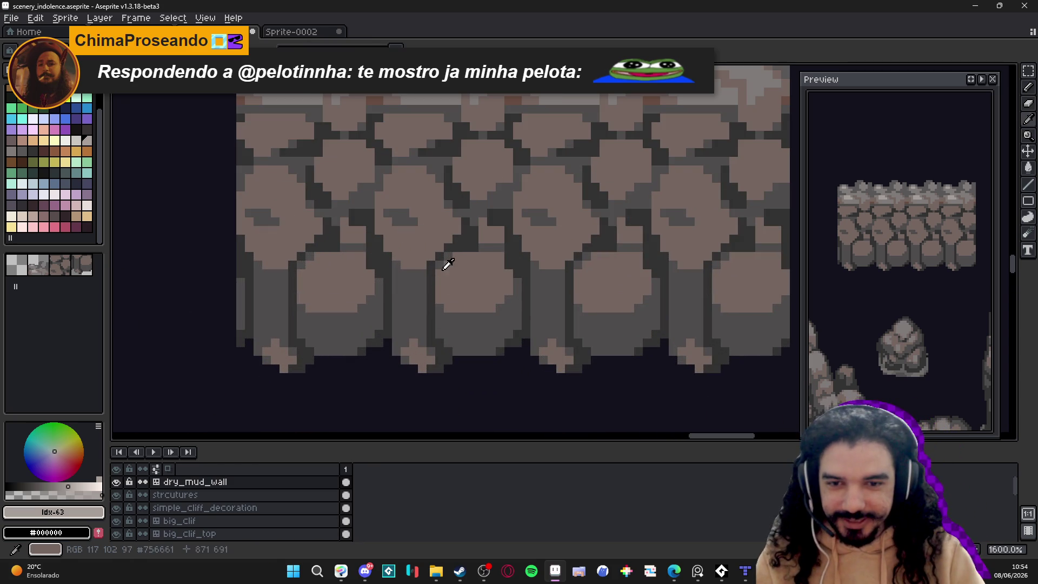
alt+click(444, 262)
alt+click(436, 271)
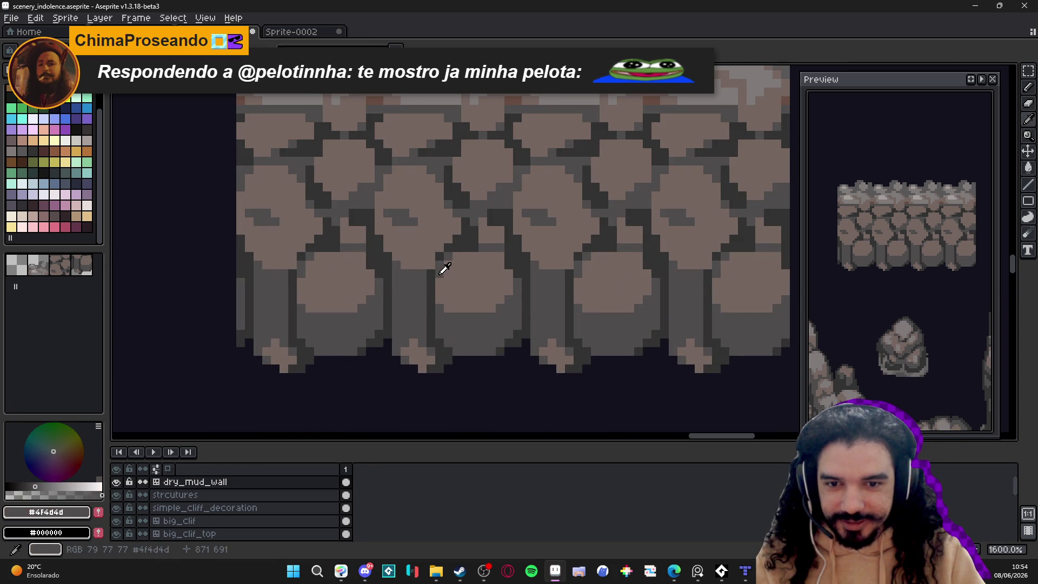
alt+click(487, 312)
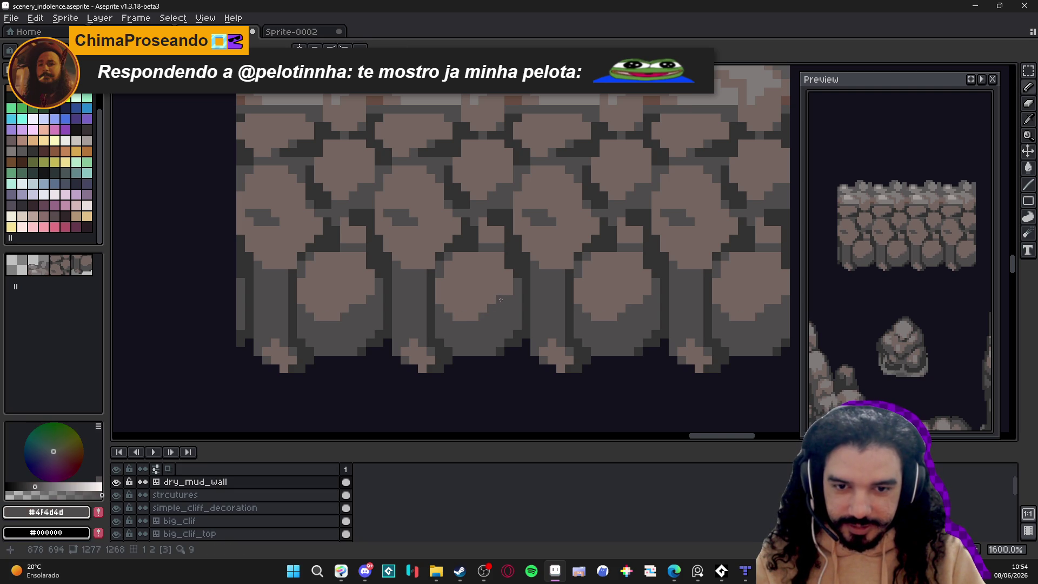
alt+click(505, 305)
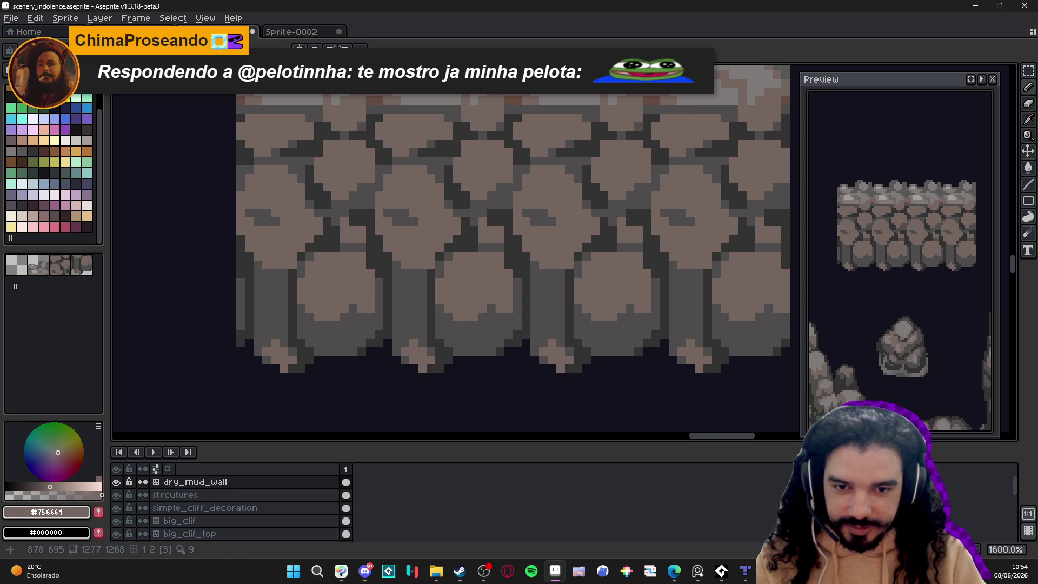
alt+click(490, 313)
click(444, 282)
click(456, 282)
click(457, 290)
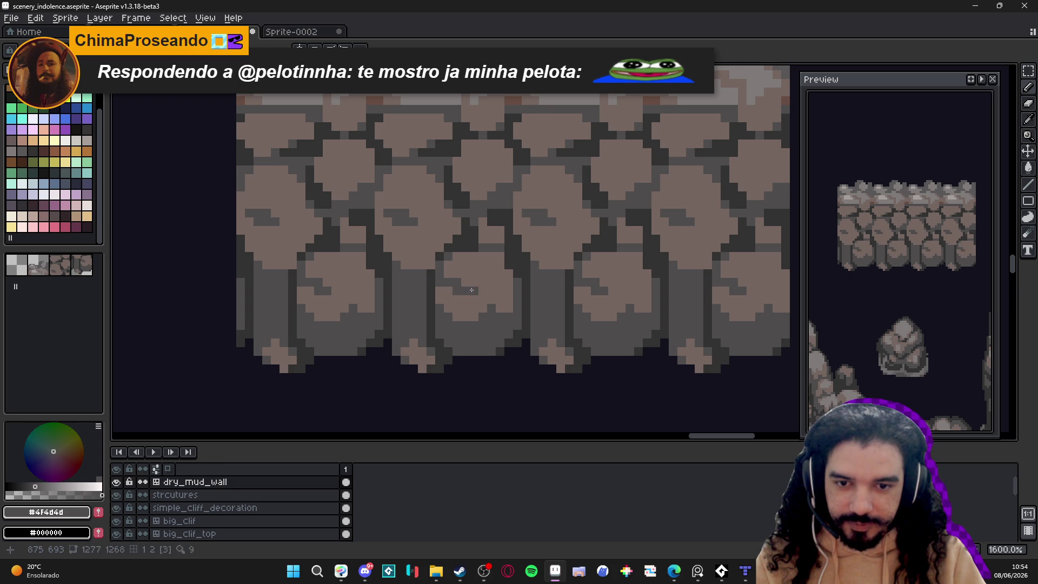
Step: Touch up more dark grey pixels across the lower stones
click(481, 282)
click(449, 290)
alt+click(473, 273)
click(451, 282)
alt+click(444, 272)
click(445, 272)
click(456, 282)
scroll(457, 282, down, 3)
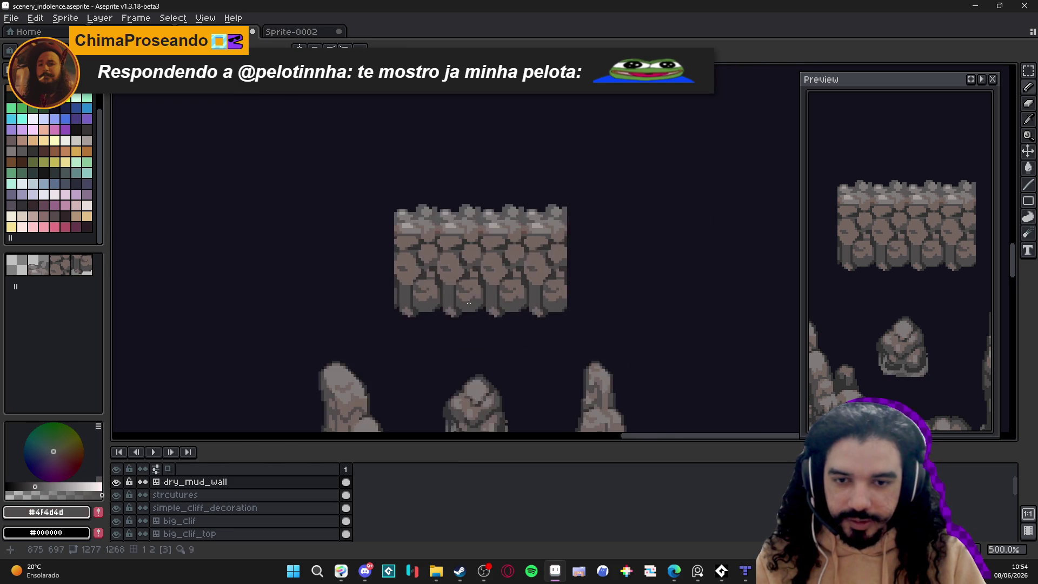
scroll(464, 293, up, 3)
Step: Sample the darkest crack colour #323232 and add crack pixels between the lower stones
alt+click(464, 292)
click(445, 296)
click(418, 279)
click(428, 296)
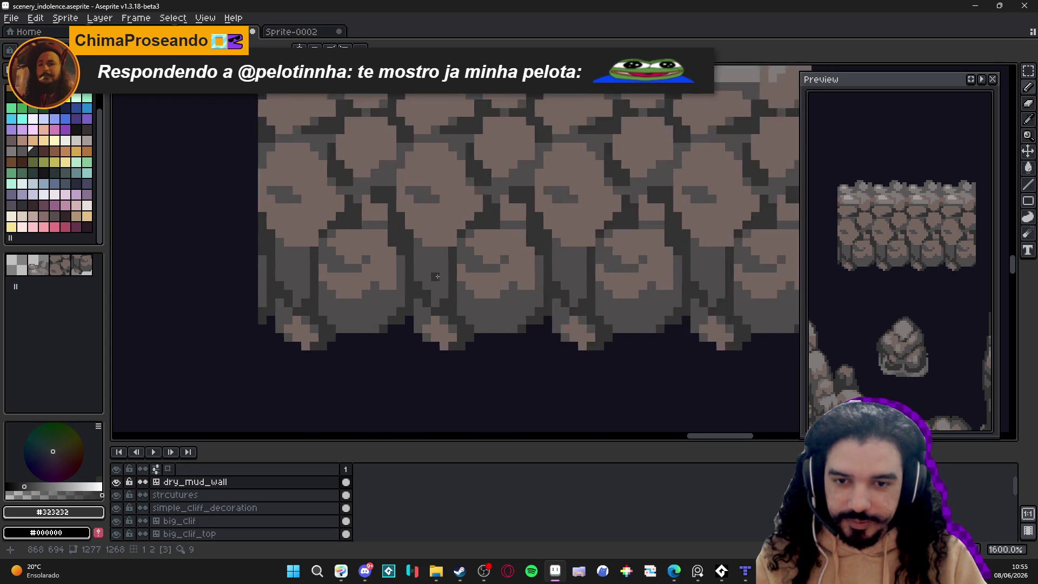
scroll(437, 273, up, 2)
click(445, 258)
click(433, 265)
click(434, 276)
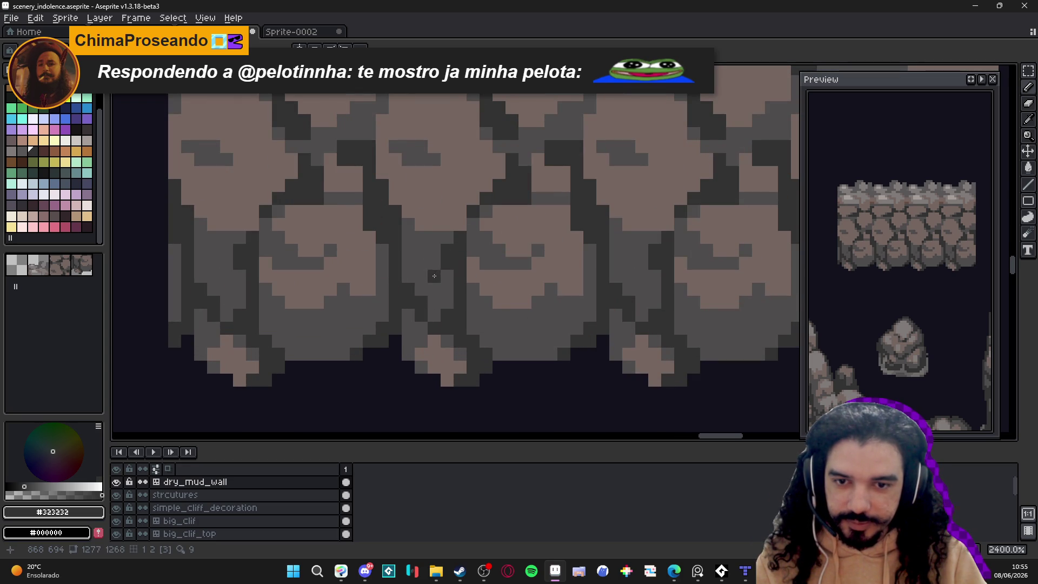
scroll(446, 337, down, 6)
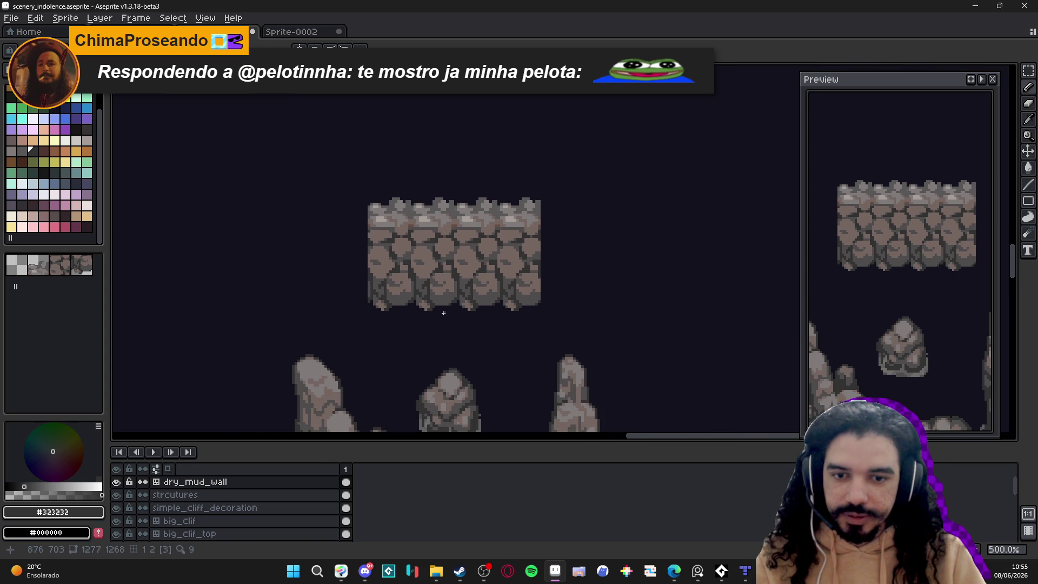
scroll(470, 261, up, 3)
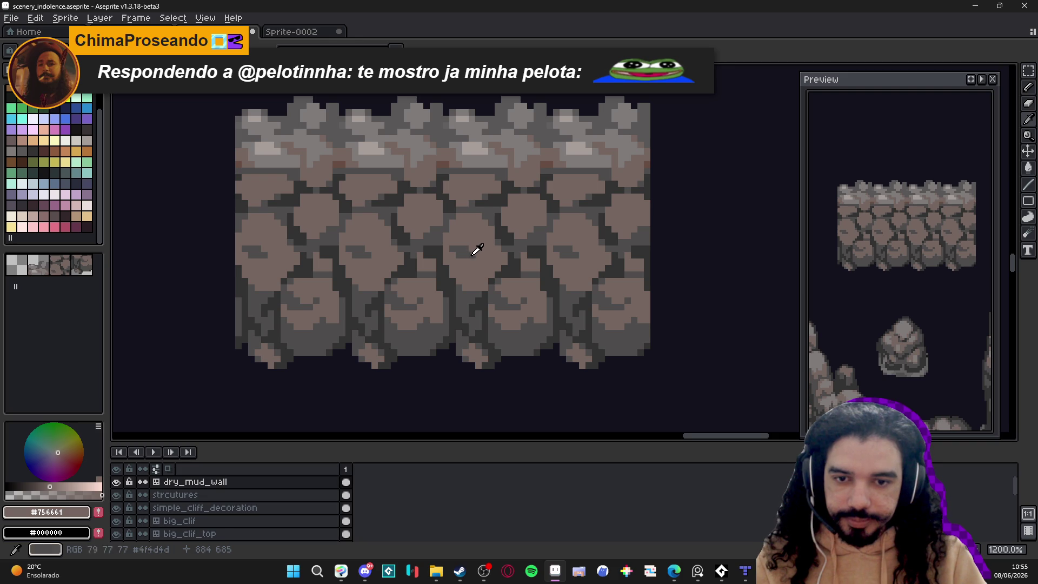
Step: Sample dark greys #4f4d4d and #323232 from the wall and refocus the drawing
alt+click(469, 263)
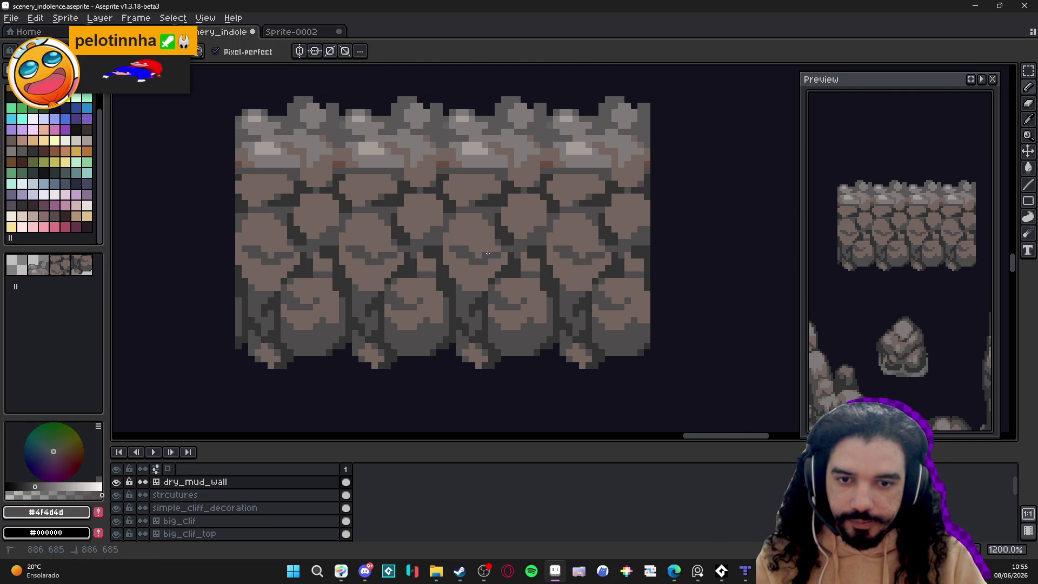
alt+click(503, 242)
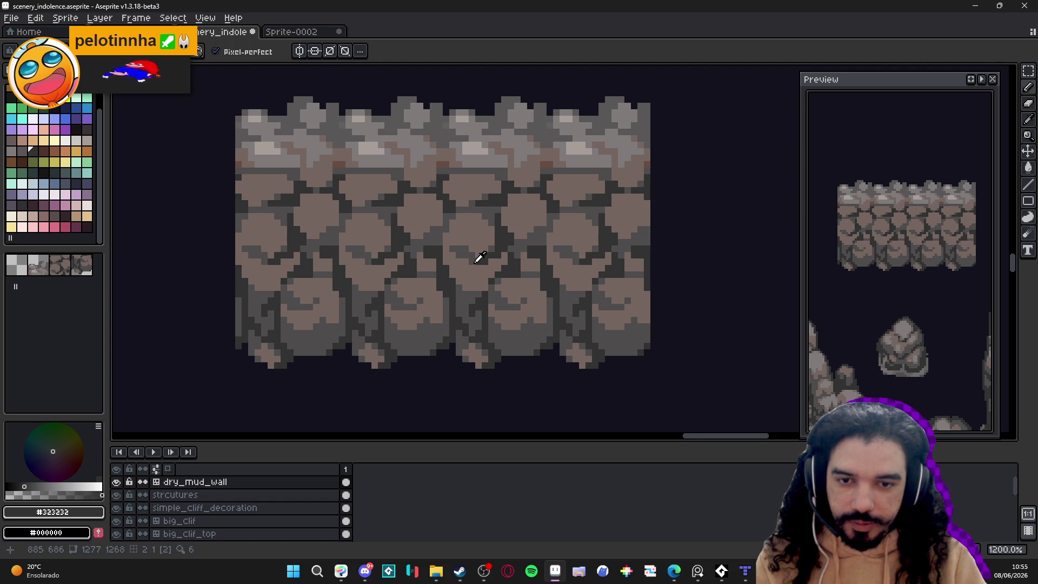
alt+click(485, 265)
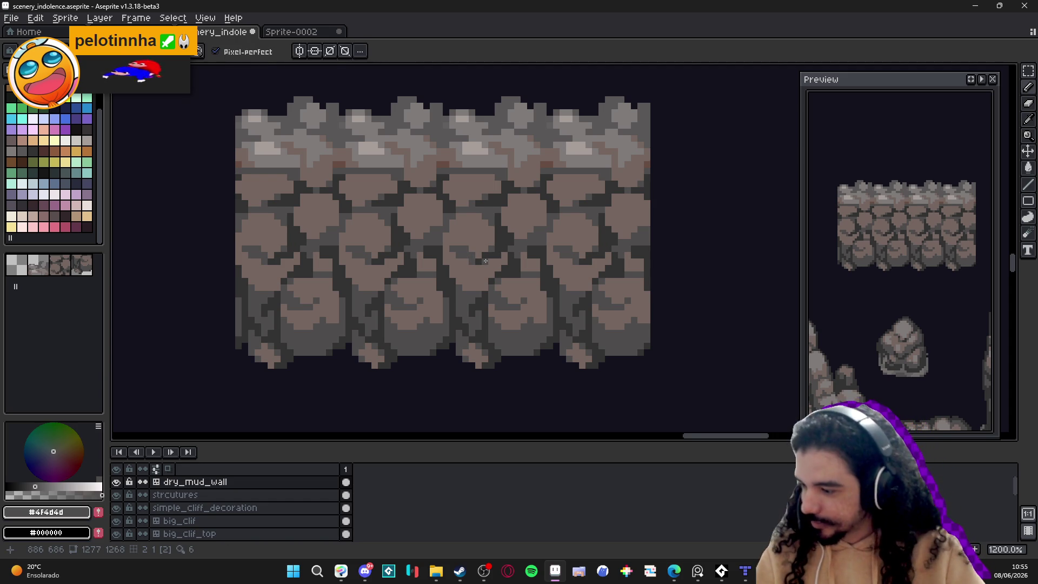
click(493, 577)
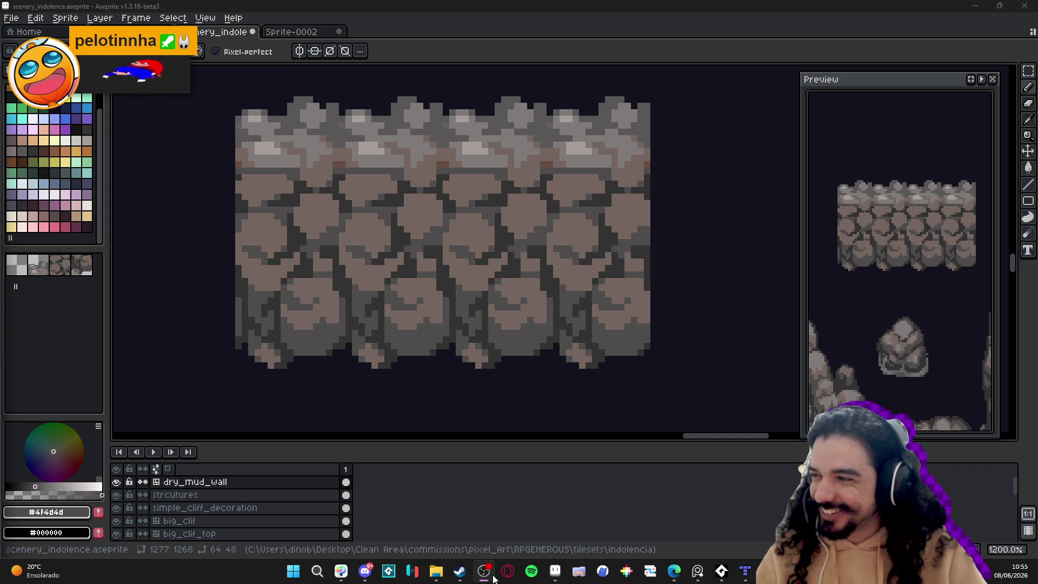
click(483, 576)
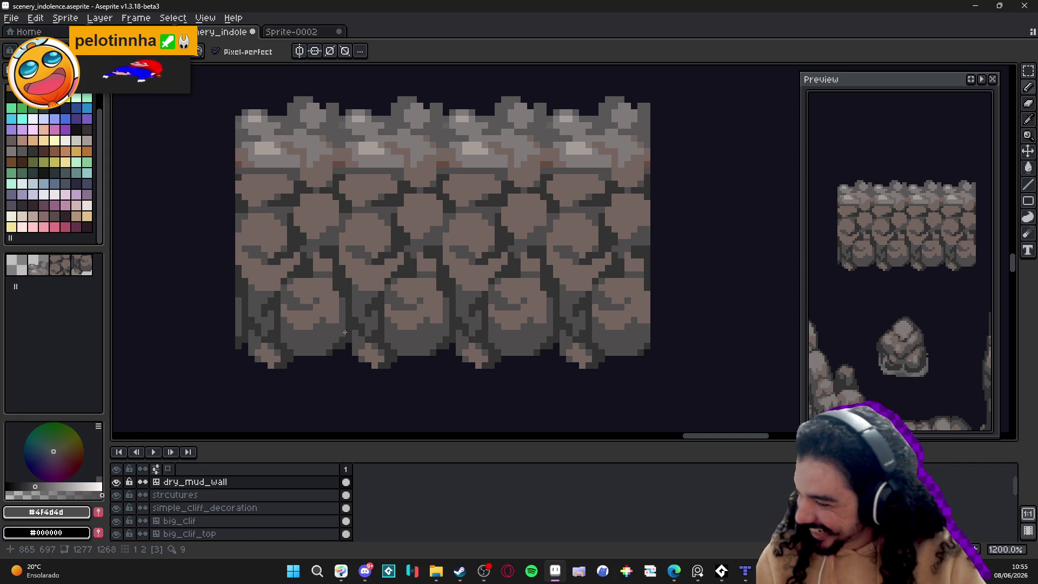
click(490, 578)
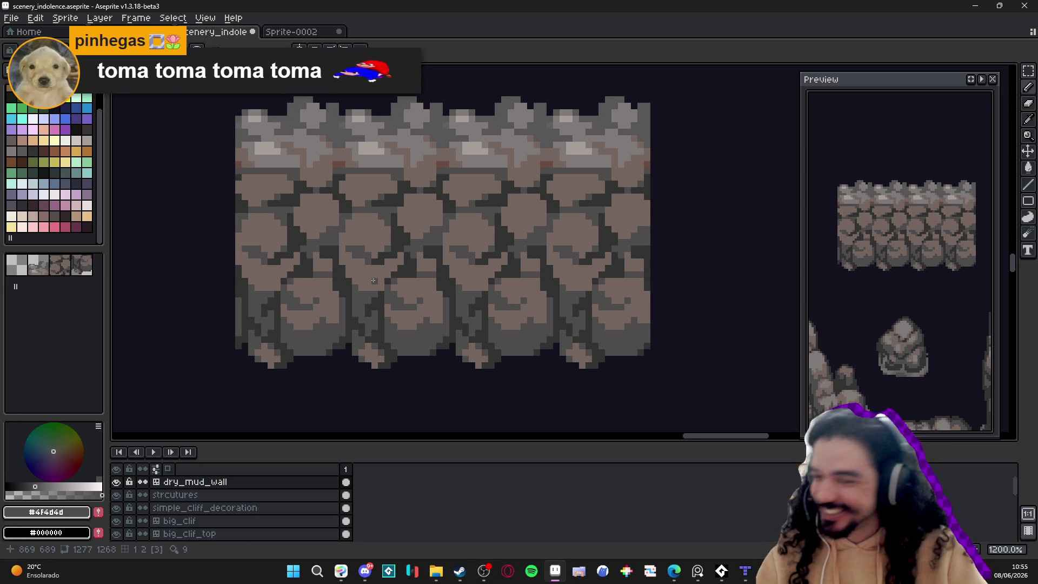
Step: Draw dark curled crack strokes inside the cobblestones with the crack colour
scroll(375, 284, down, 2)
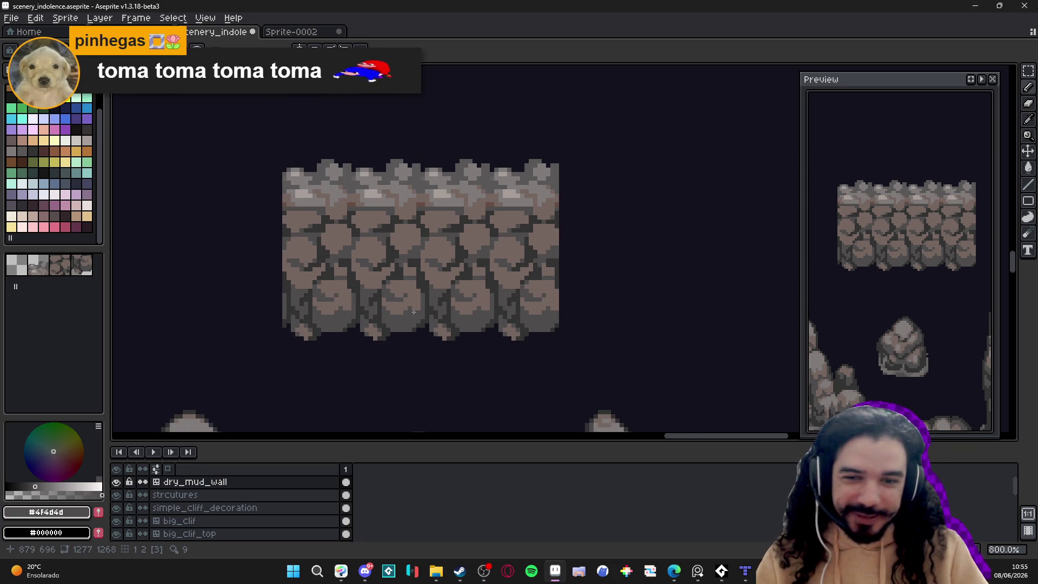
scroll(374, 295, up, 3)
alt+click(408, 295)
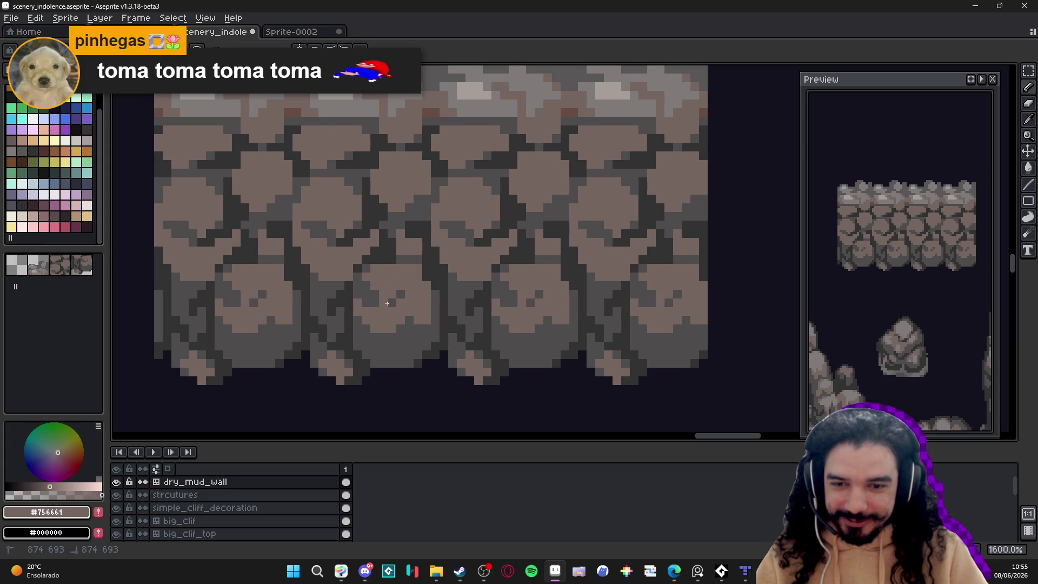
alt+click(378, 300)
drag(385, 312, 401, 308)
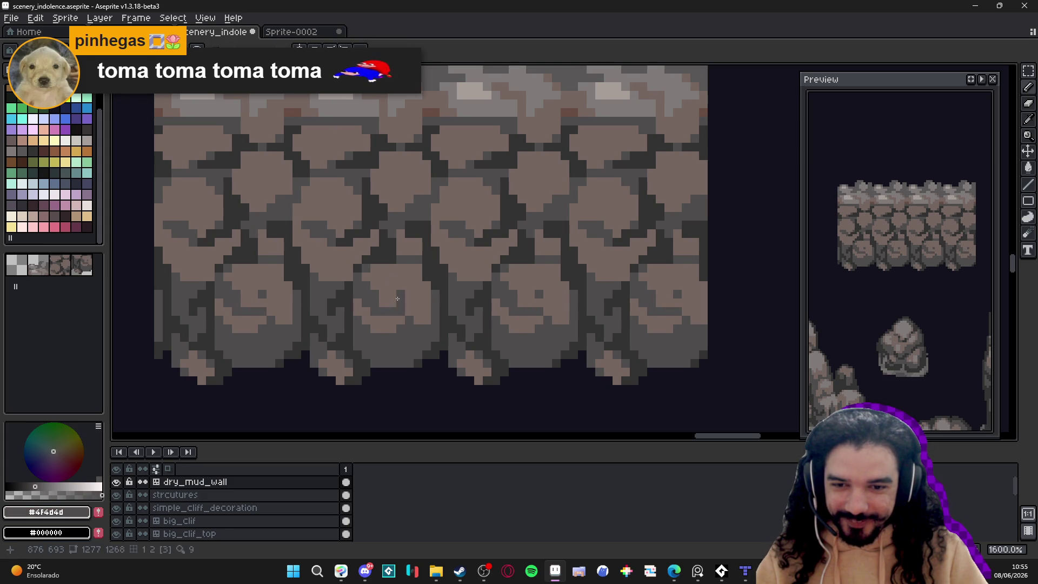
alt+click(406, 295)
click(401, 311)
alt+click(405, 292)
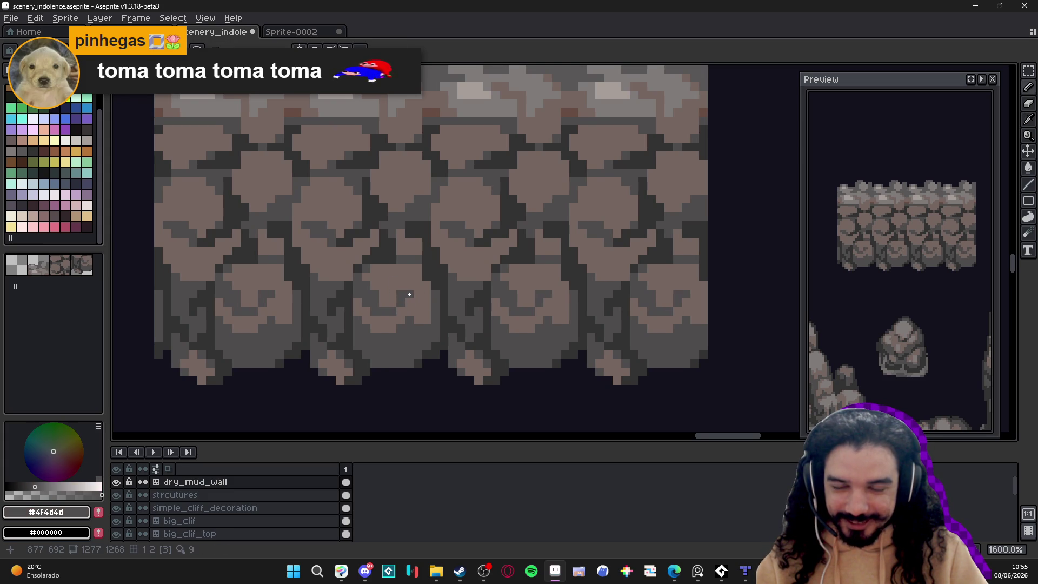
scroll(432, 330, down, 3)
scroll(411, 289, up, 3)
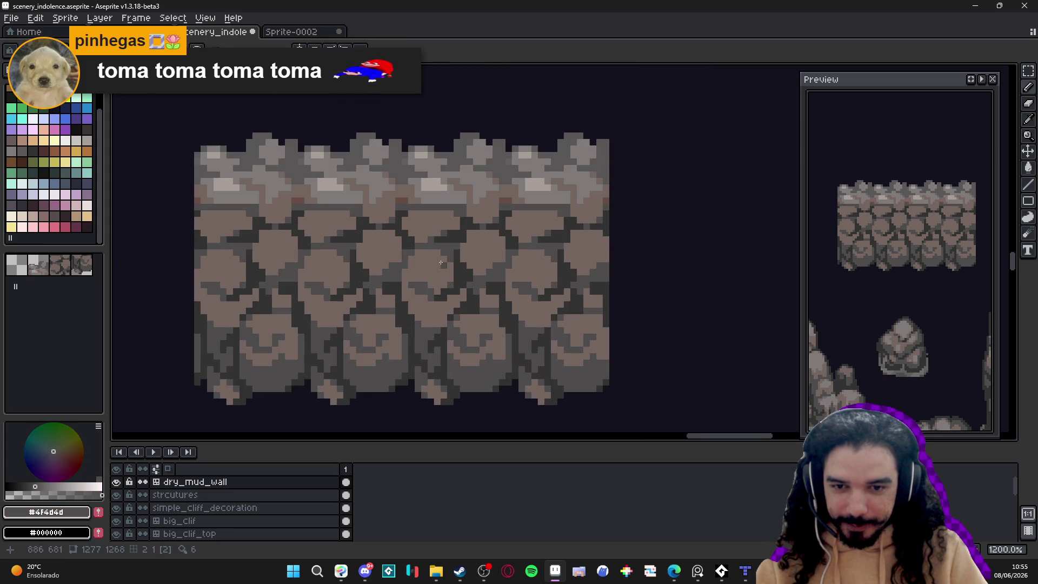
Step: Eyedrop stone brown, darkest grey #323232 and mid grey #4f4d4d from the wall stones
alt+click(432, 289)
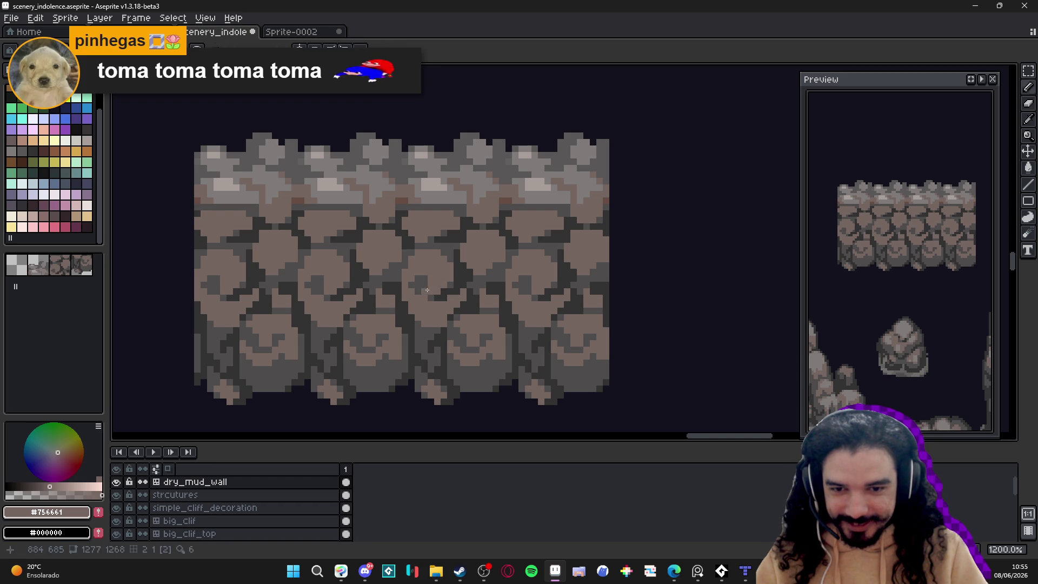
alt+click(426, 298)
alt+click(439, 288)
scroll(440, 286, down, 1)
scroll(442, 284, up, 1)
scroll(442, 285, down, 1)
scroll(445, 285, up, 1)
alt+click(445, 284)
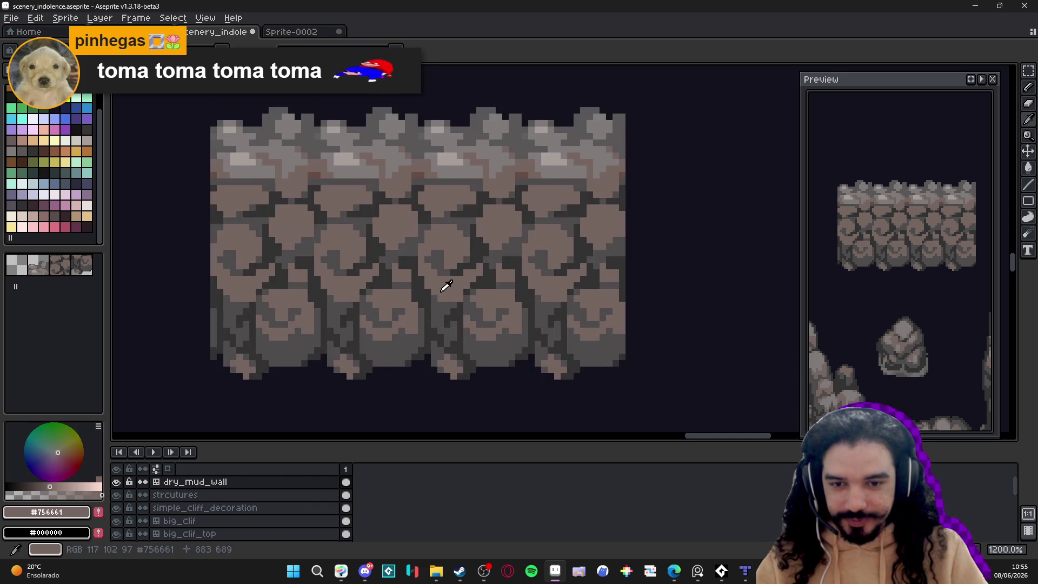
alt+click(439, 320)
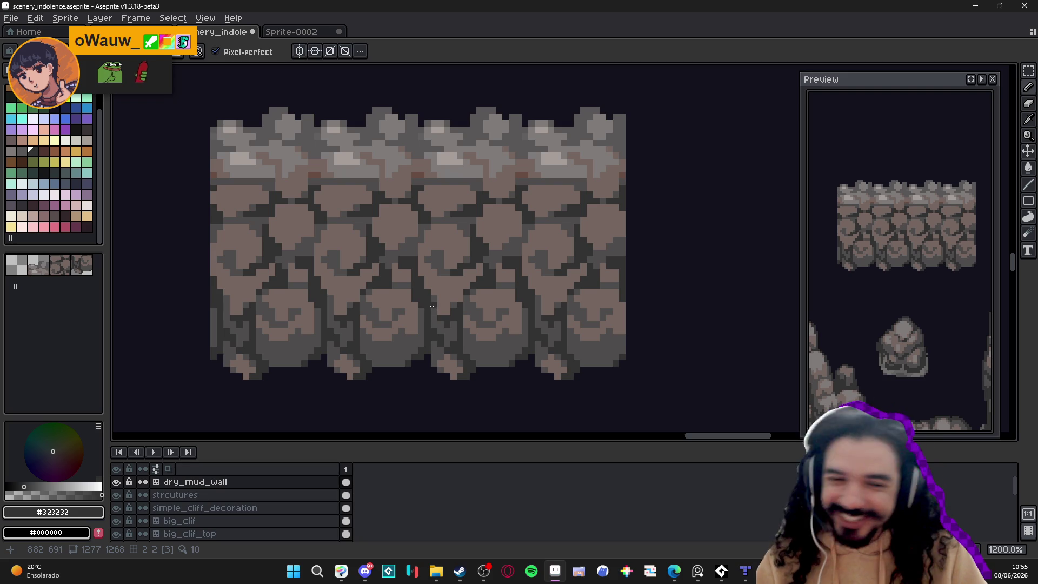
scroll(432, 305, up, 3)
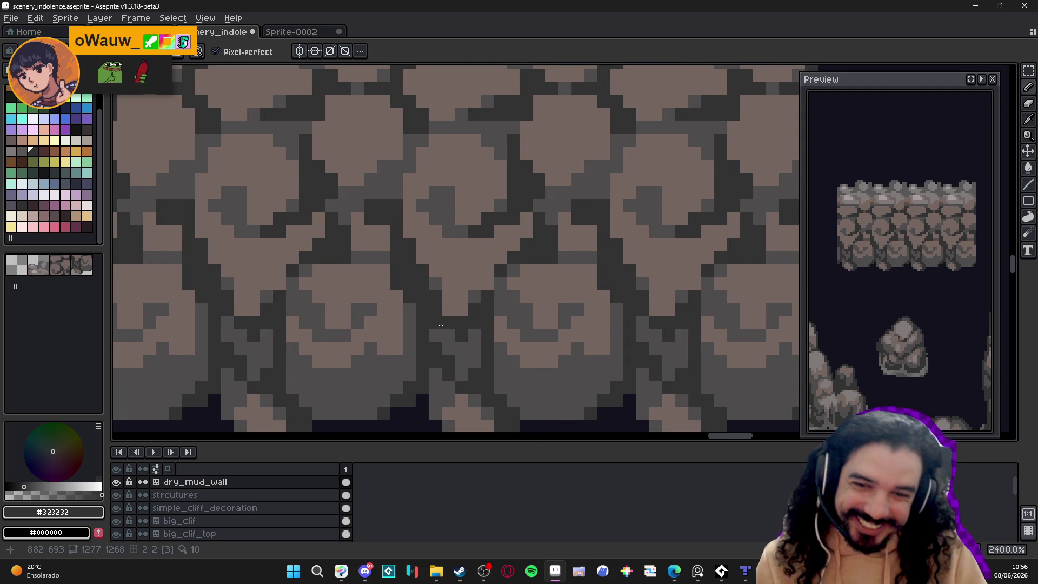
scroll(441, 324, down, 6)
scroll(450, 351, up, 3)
alt+click(437, 359)
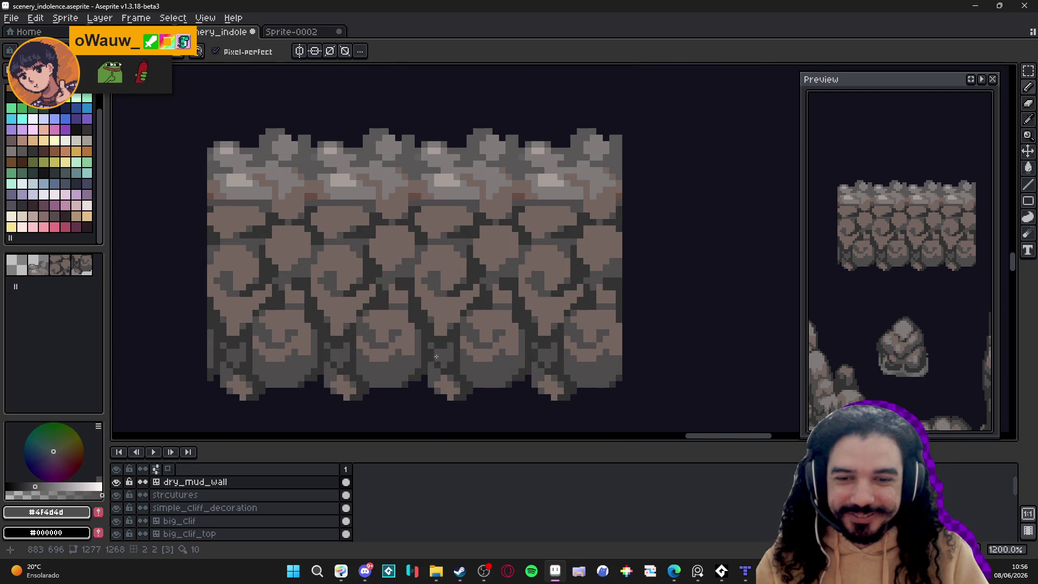
Step: Briefly show tile numbers with the Move tool, then sample darkest and mid grey with the Pencil
key(v)
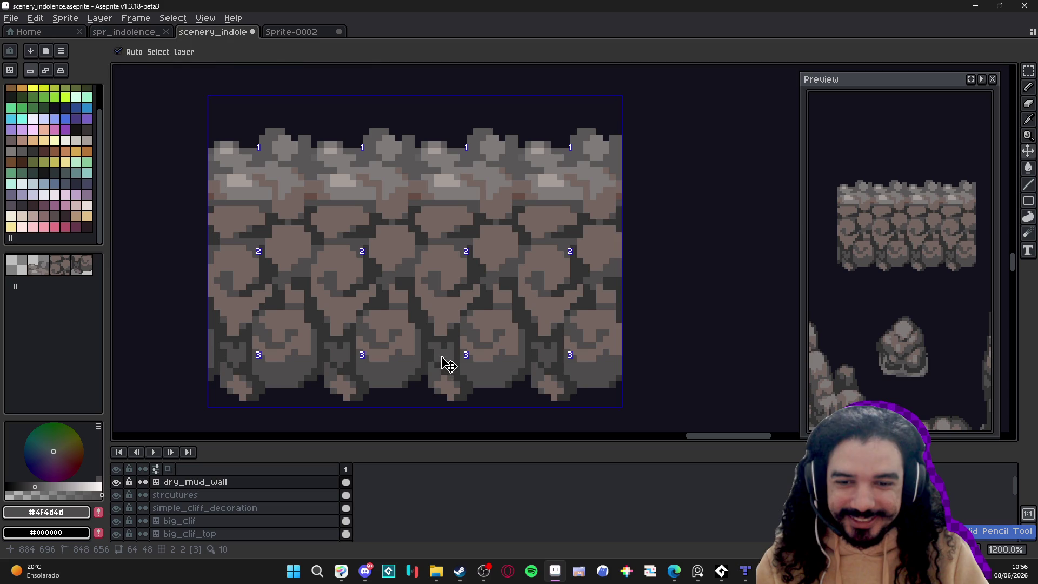
key(b)
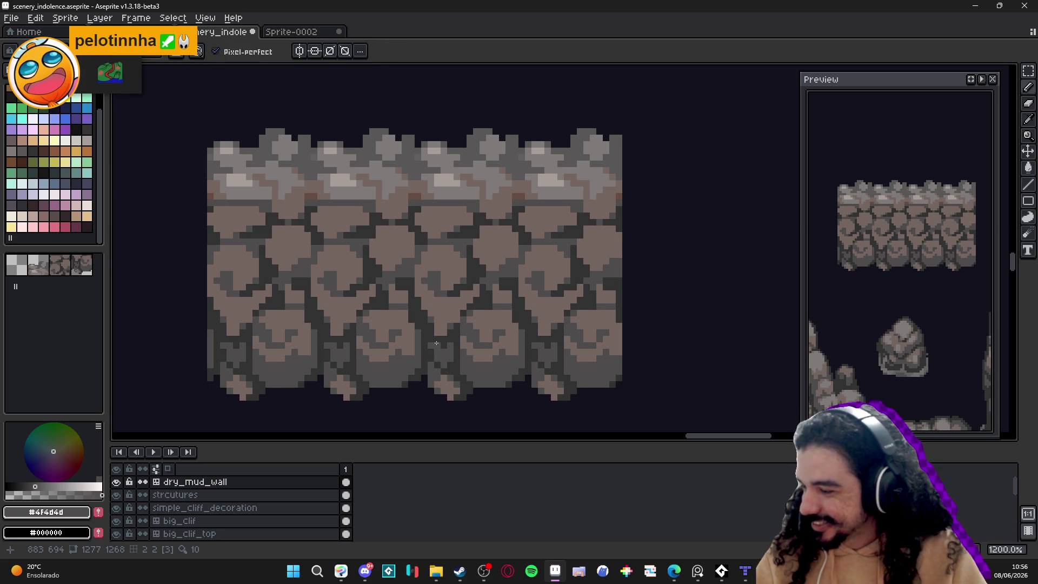
scroll(447, 335, down, 3)
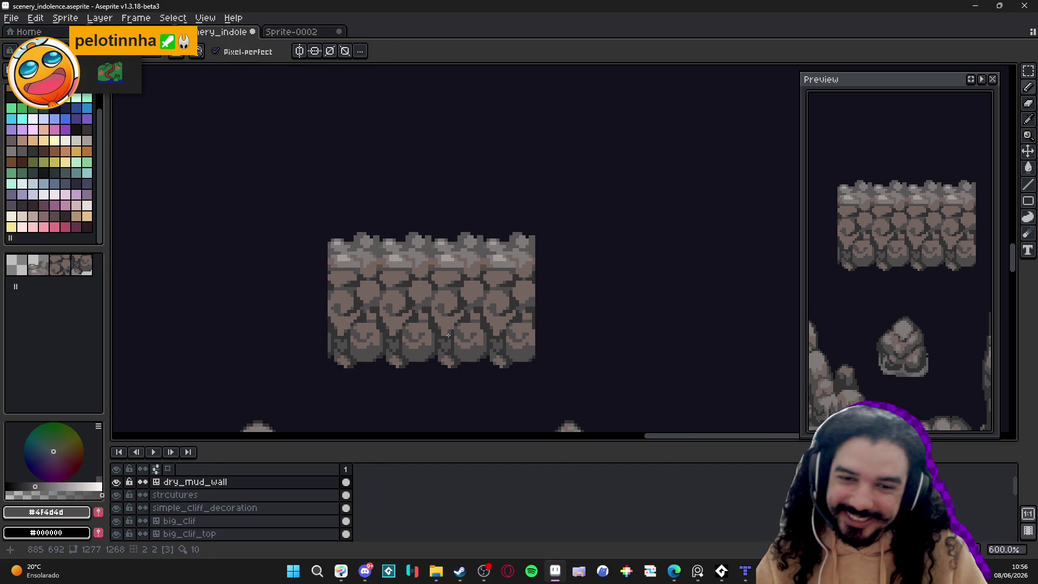
scroll(429, 321, up, 4)
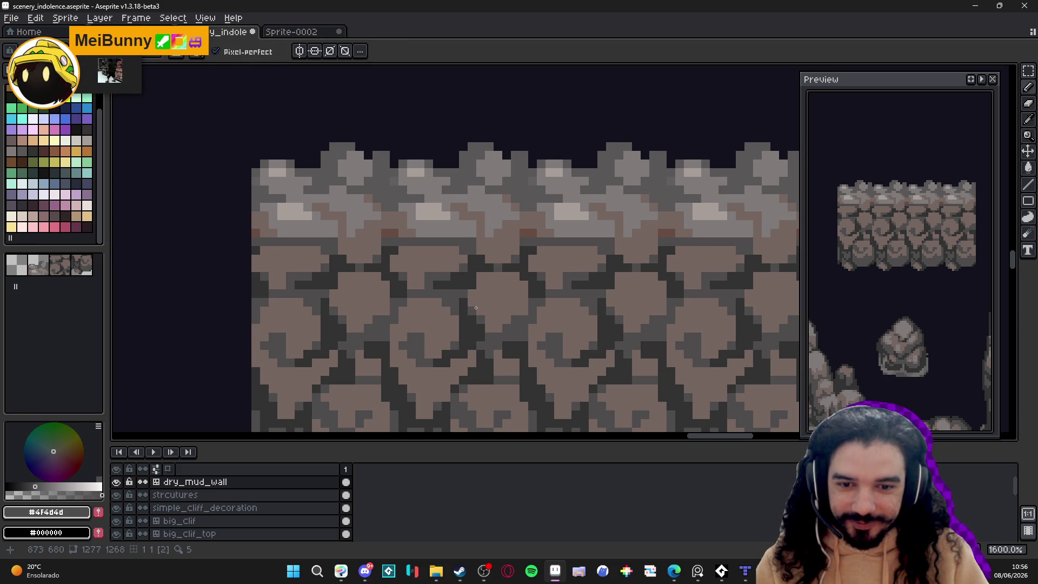
scroll(503, 342, down, 3)
scroll(503, 342, up, 3)
alt+click(487, 331)
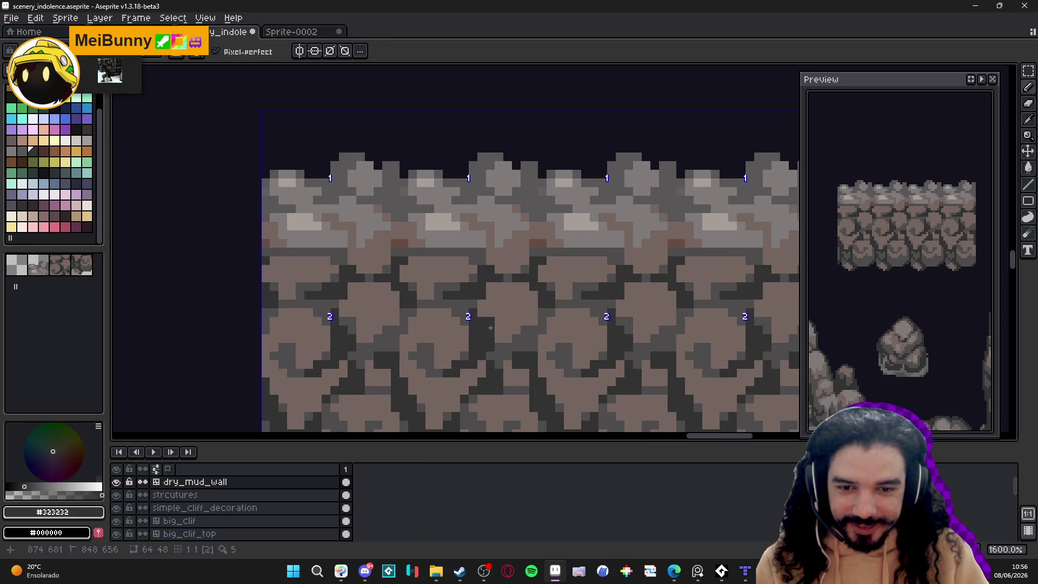
alt+click(493, 331)
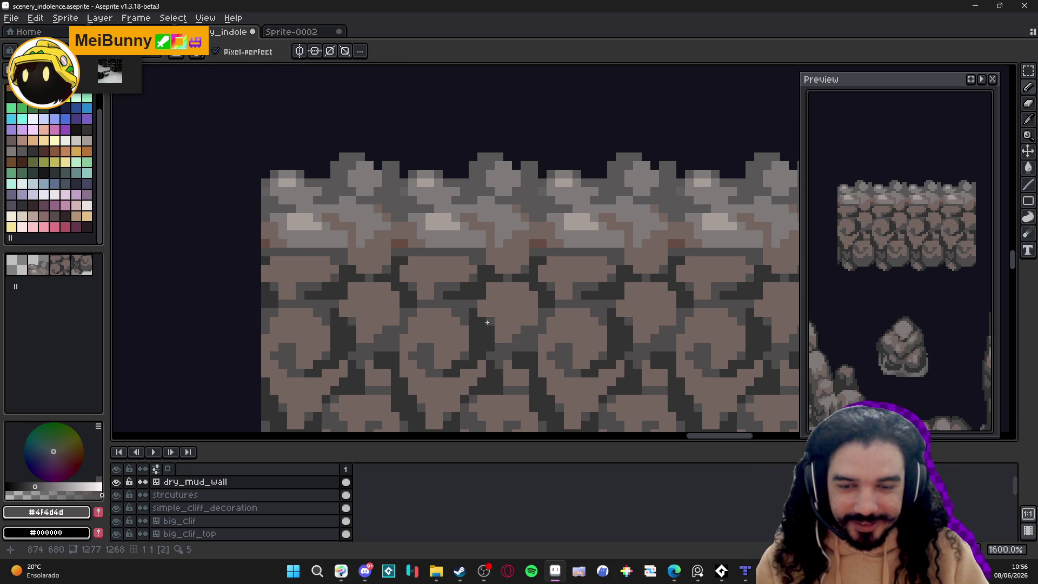
scroll(487, 322, down, 4)
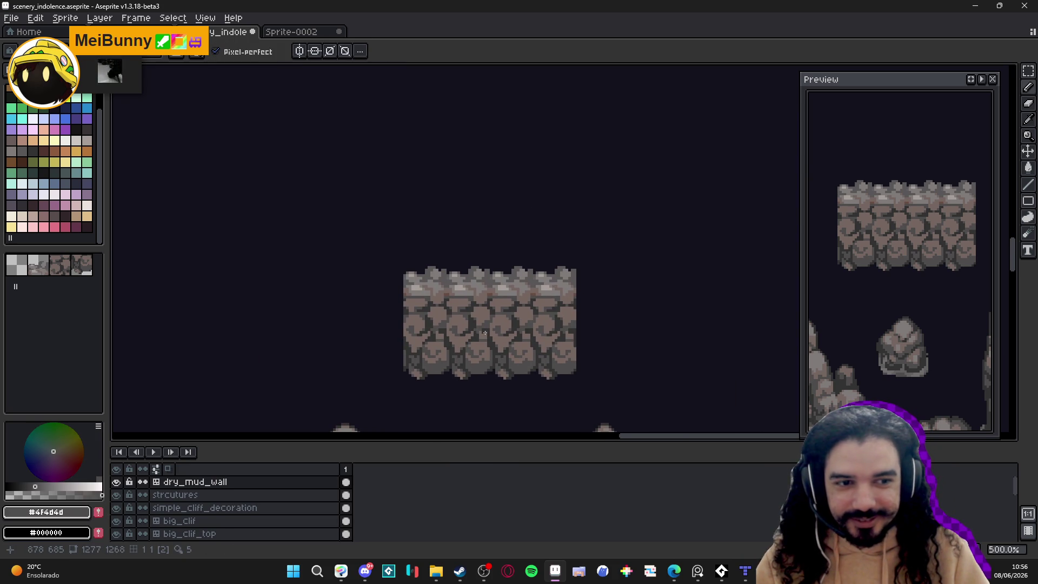
scroll(500, 285, up, 4)
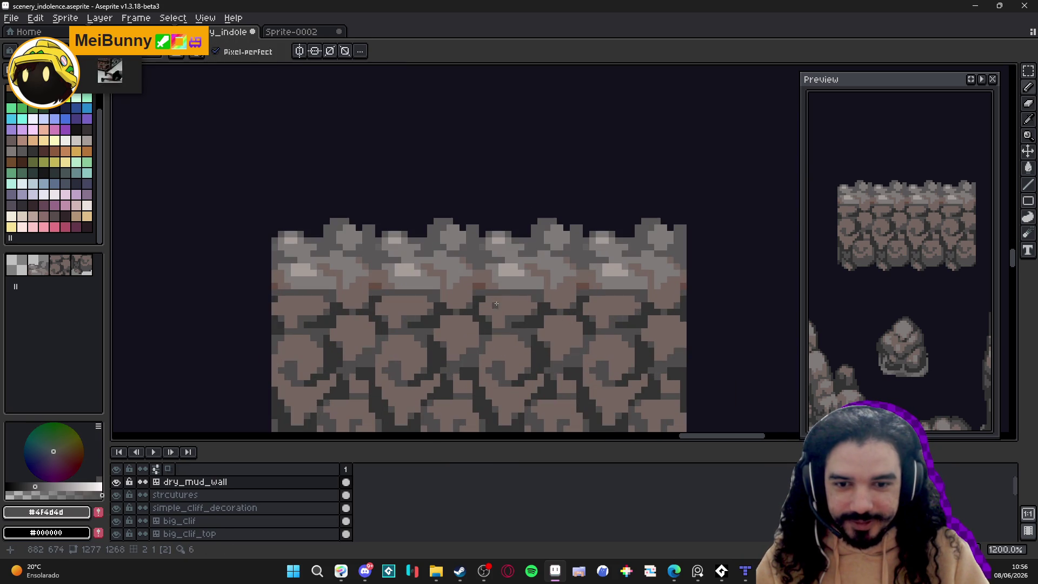
Step: Show the tile grid to inspect the strip's layout, then return to pixel mode
key(Tab)
scroll(478, 285, up, 1)
scroll(481, 286, up, 1)
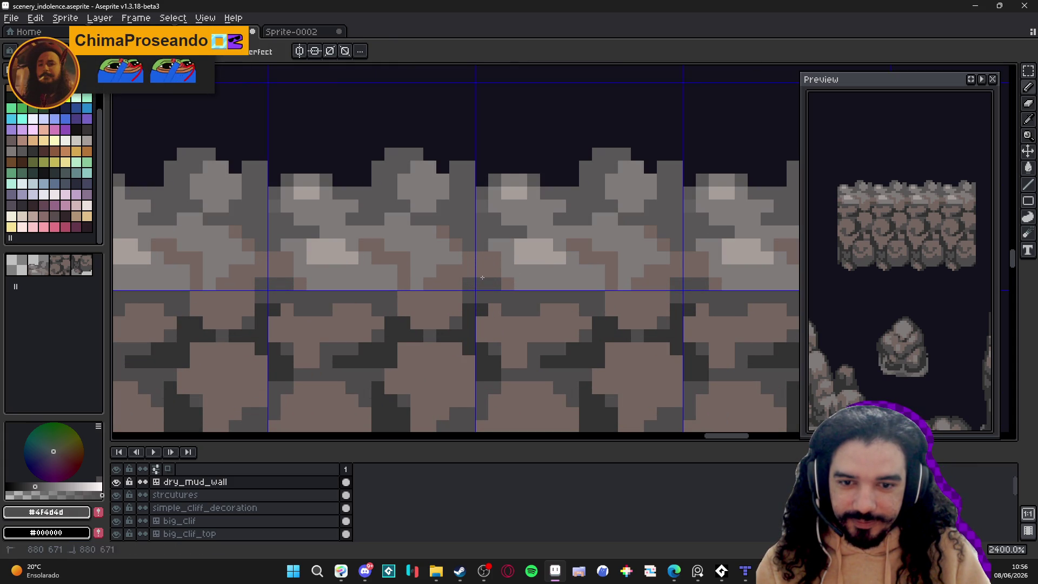
scroll(482, 277, down, 5)
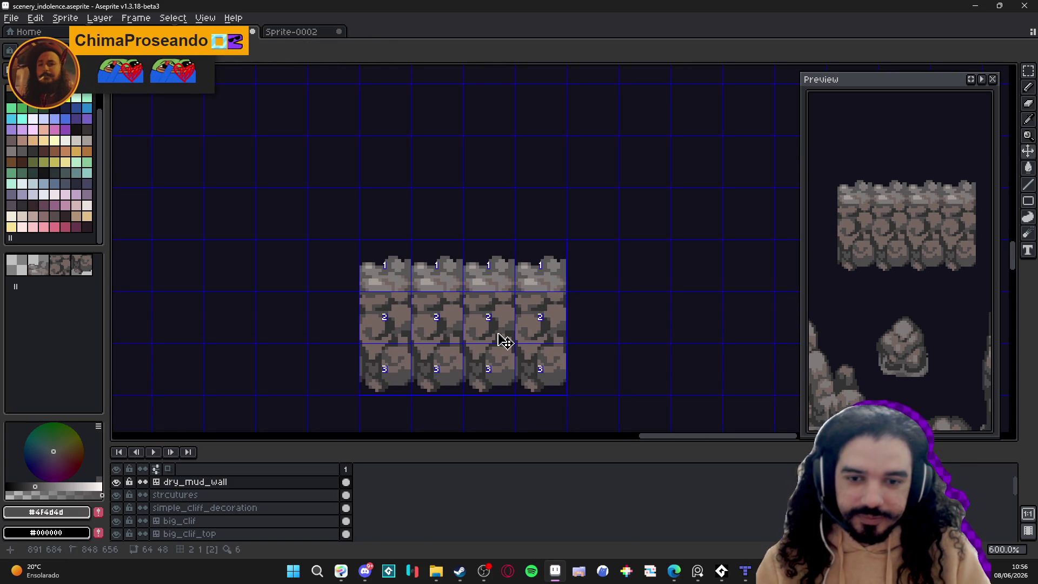
key(Tab)
scroll(496, 356, down, 2)
scroll(445, 323, up, 2)
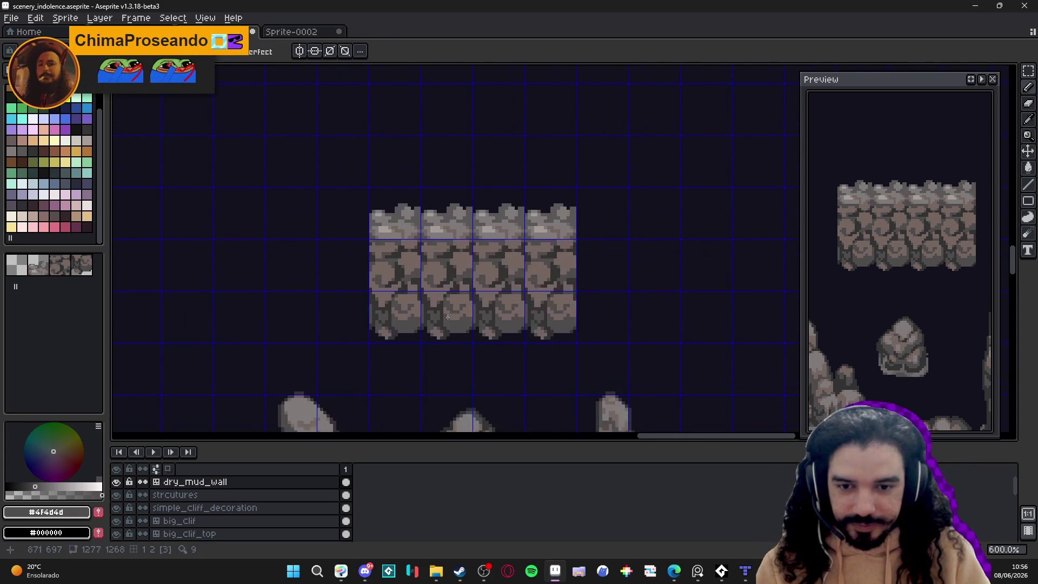
scroll(445, 323, up, 4)
Step: Eyedrop #323232, paint one dark pixel on a stone, and hide the tile grid
alt+click(454, 322)
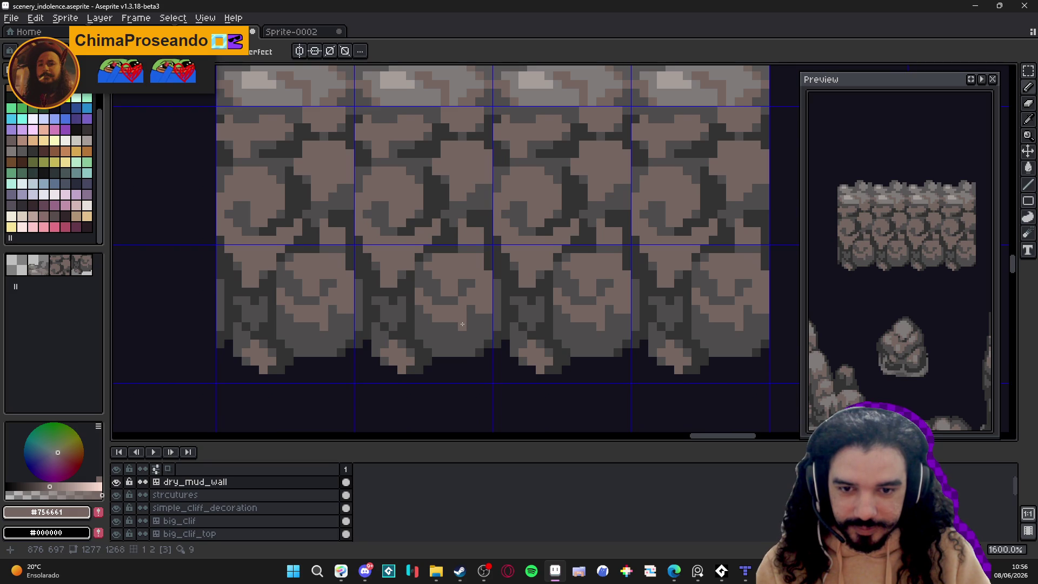
alt+click(475, 339)
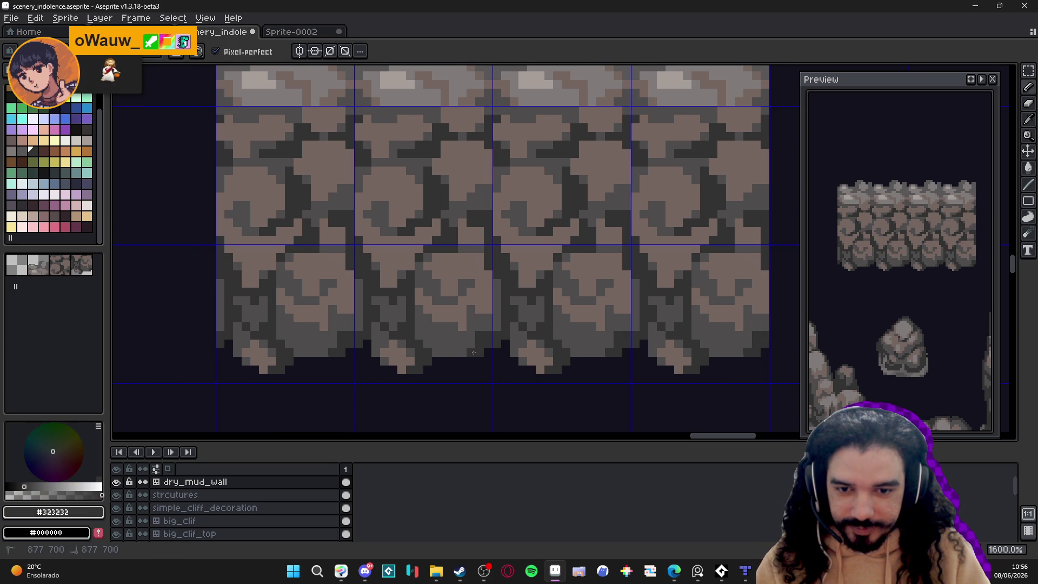
click(444, 350)
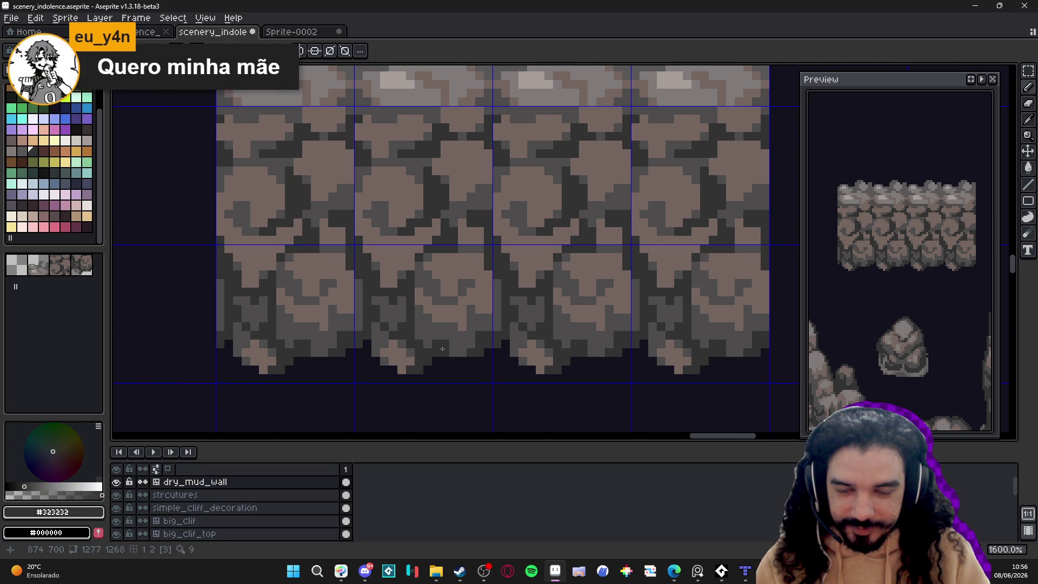
scroll(443, 339, down, 3)
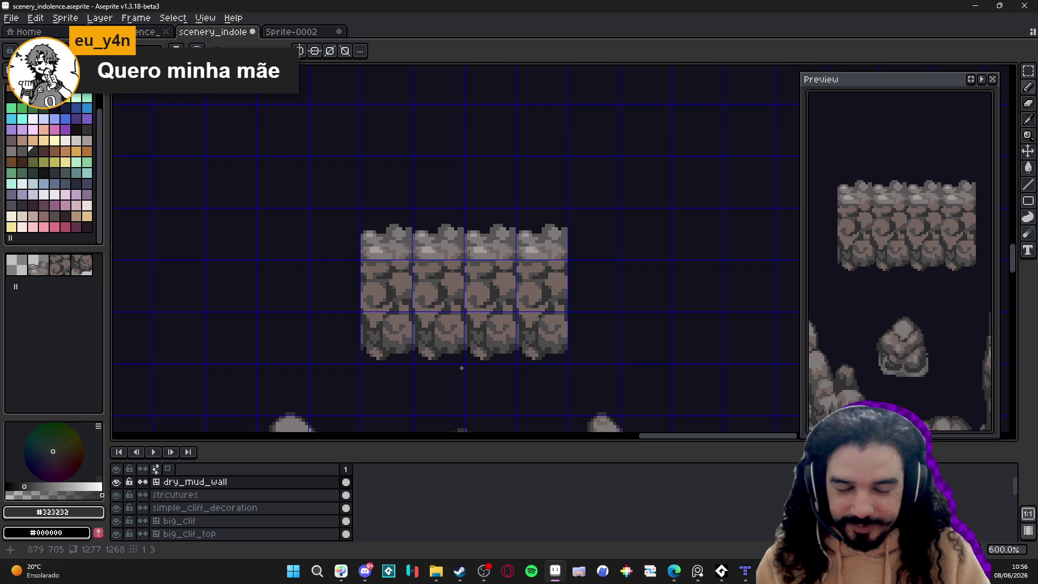
scroll(461, 368, down, 2)
key(ctrl+apostrophe)
scroll(475, 356, down, 1)
scroll(475, 351, down, 2)
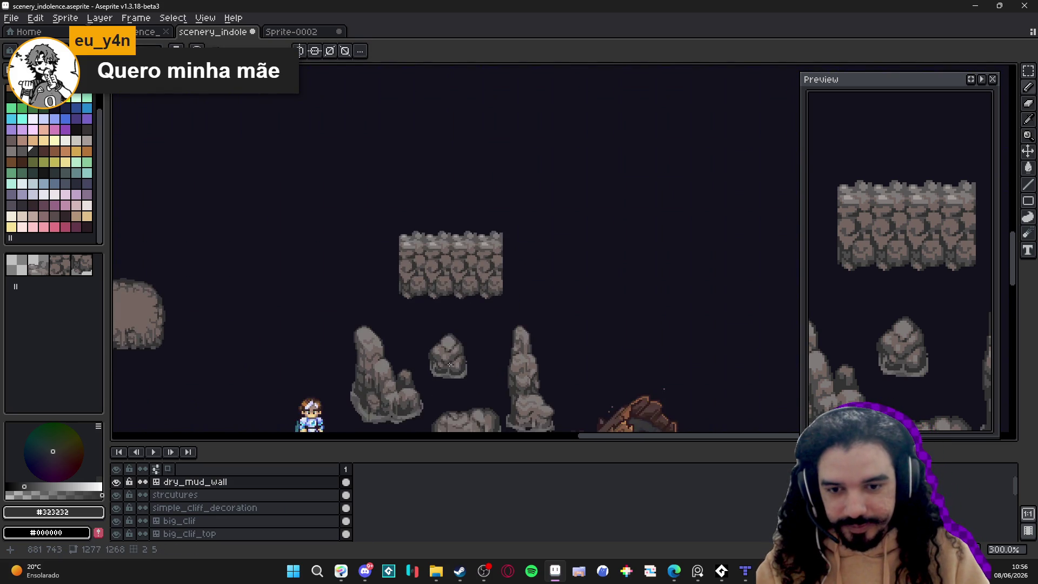
scroll(454, 363, up, 2)
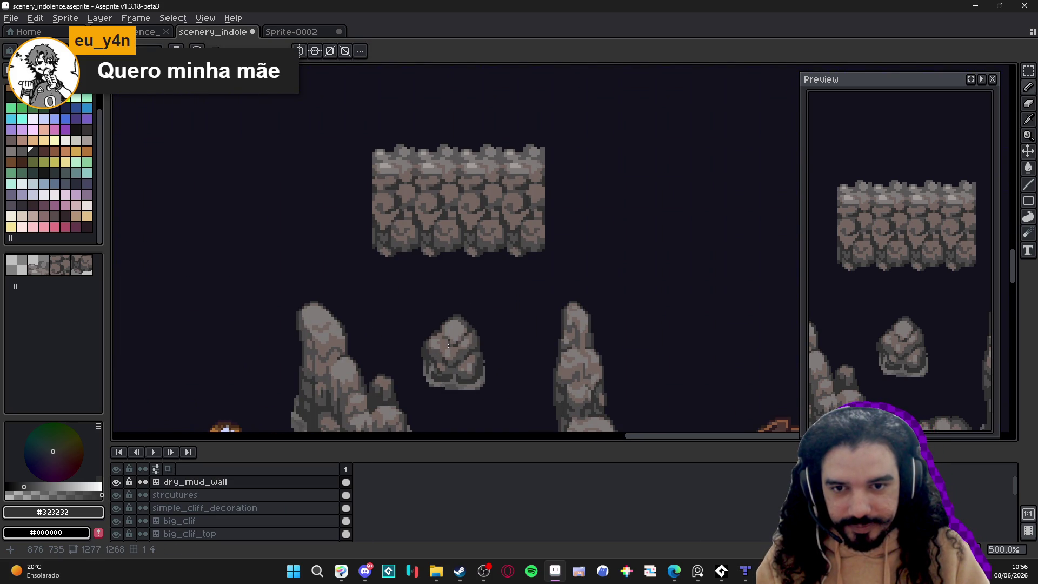
scroll(444, 345, up, 2)
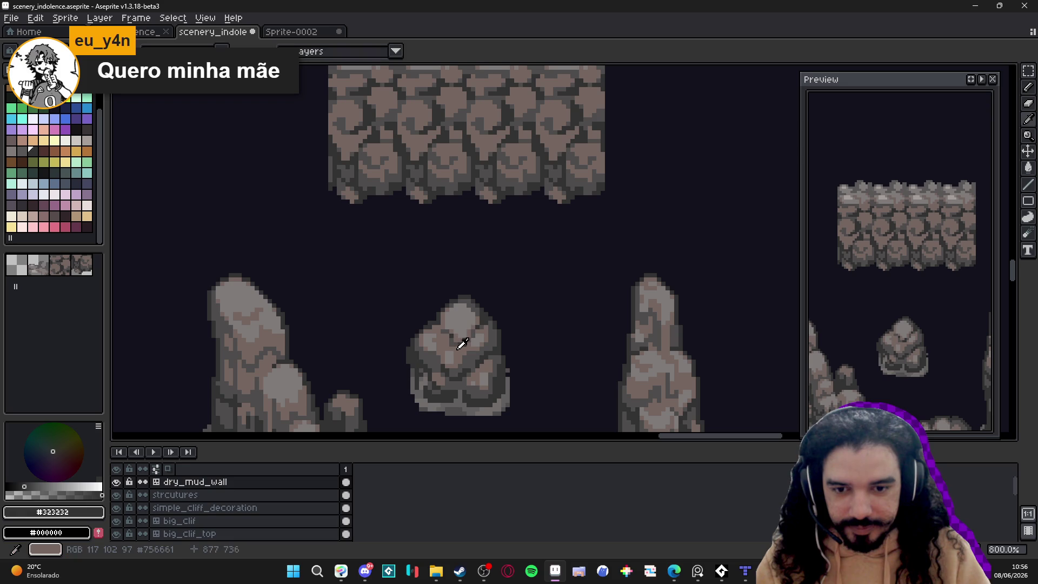
Step: Sample light grey #807b7a and paint highlight patches on a cobblestone
alt+click(463, 342)
alt+click(470, 314)
scroll(454, 235, up, 3)
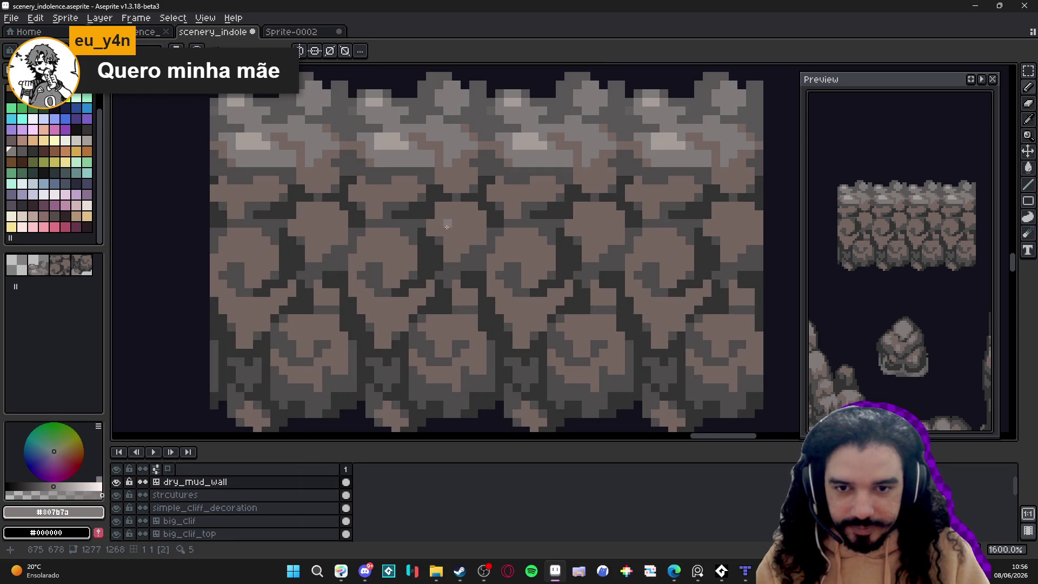
drag(454, 213, 463, 214)
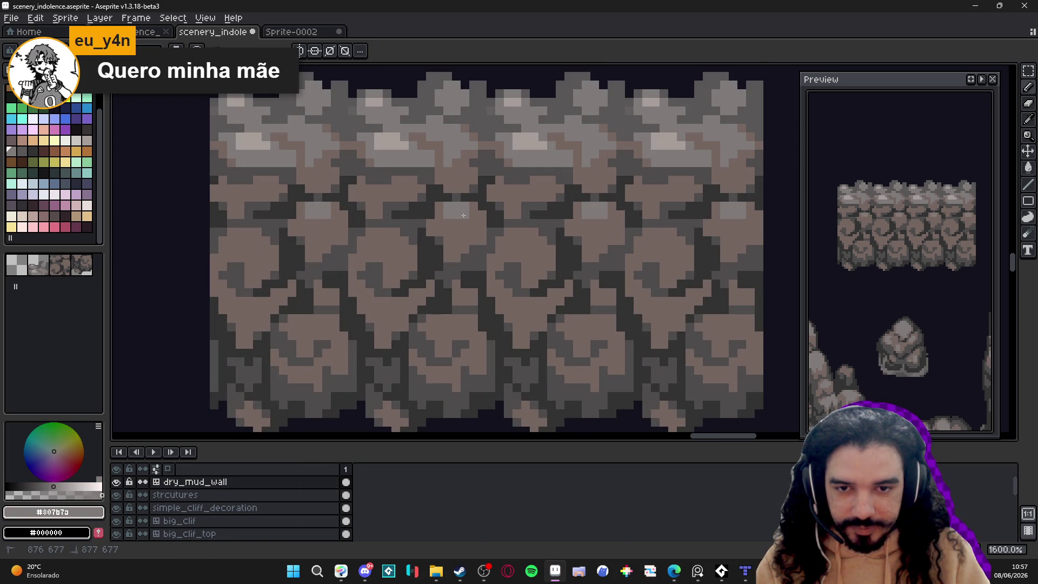
click(461, 224)
click(473, 210)
click(481, 215)
Step: Add more small light-grey touches and a vertical light-grey strip on the rock
alt+click(482, 211)
click(473, 206)
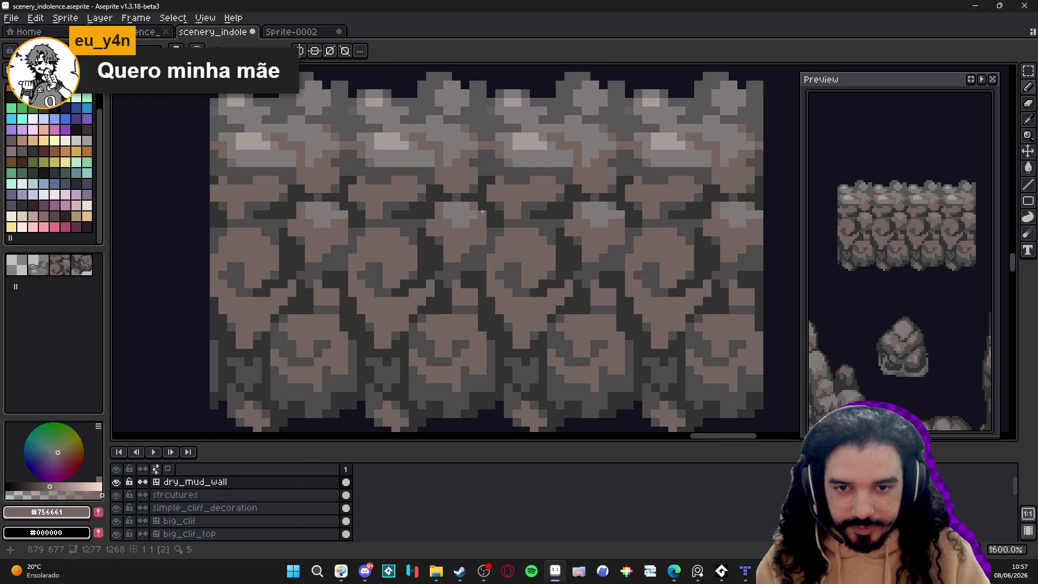
alt+click(458, 216)
click(459, 232)
click(396, 254)
click(397, 267)
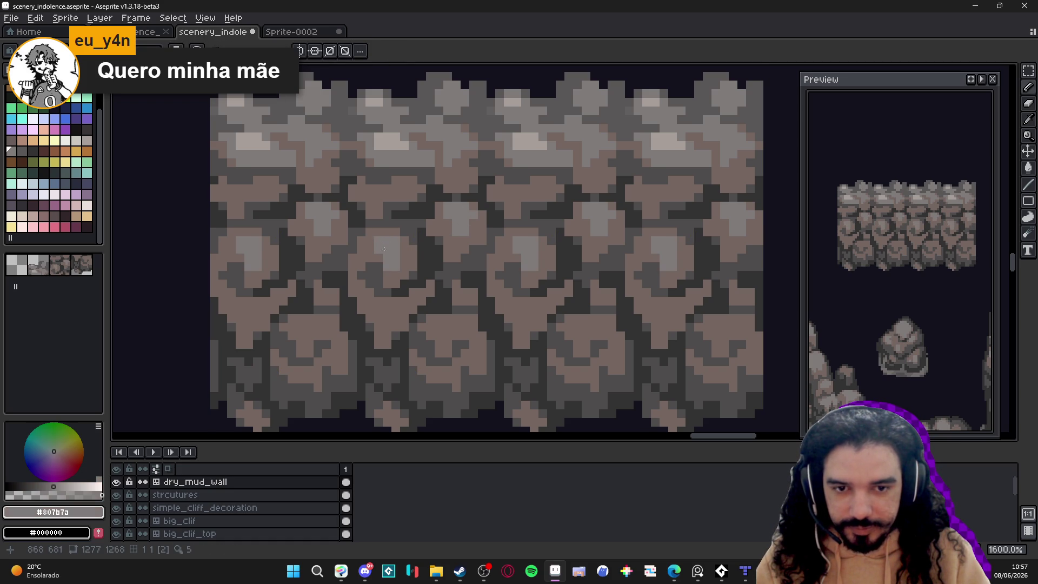
scroll(382, 250, down, 3)
scroll(461, 222, up, 3)
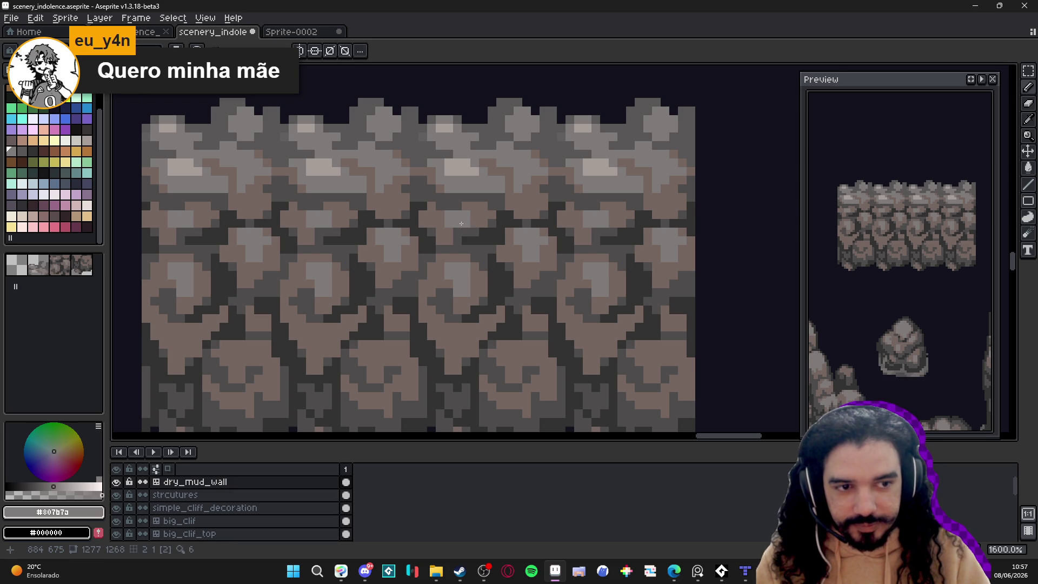
scroll(461, 223, down, 3)
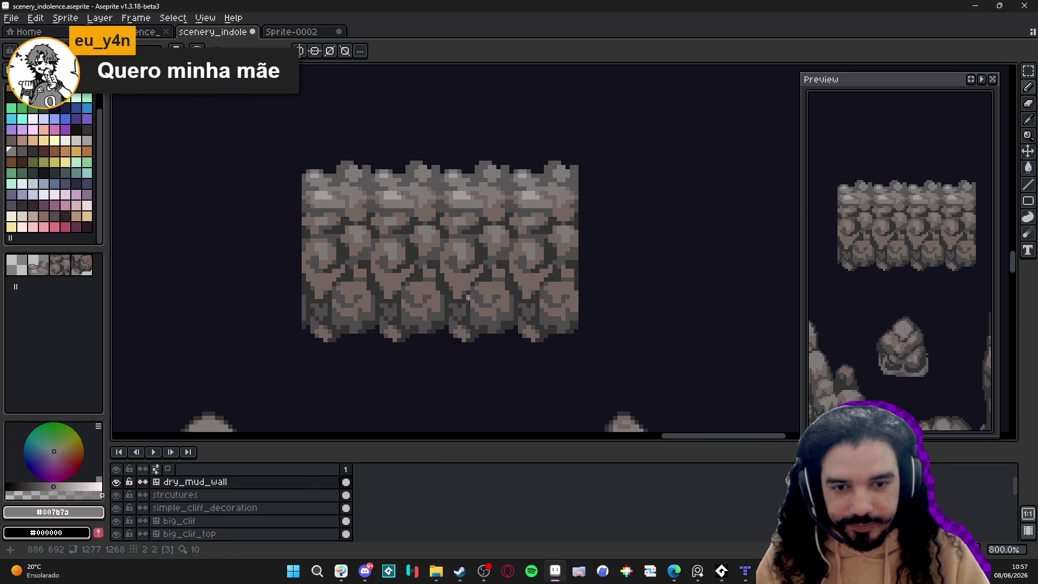
scroll(473, 330, down, 4)
key(v)
key(m)
key(ctrl+apostrophe)
drag(425, 284, 438, 290)
click(431, 276)
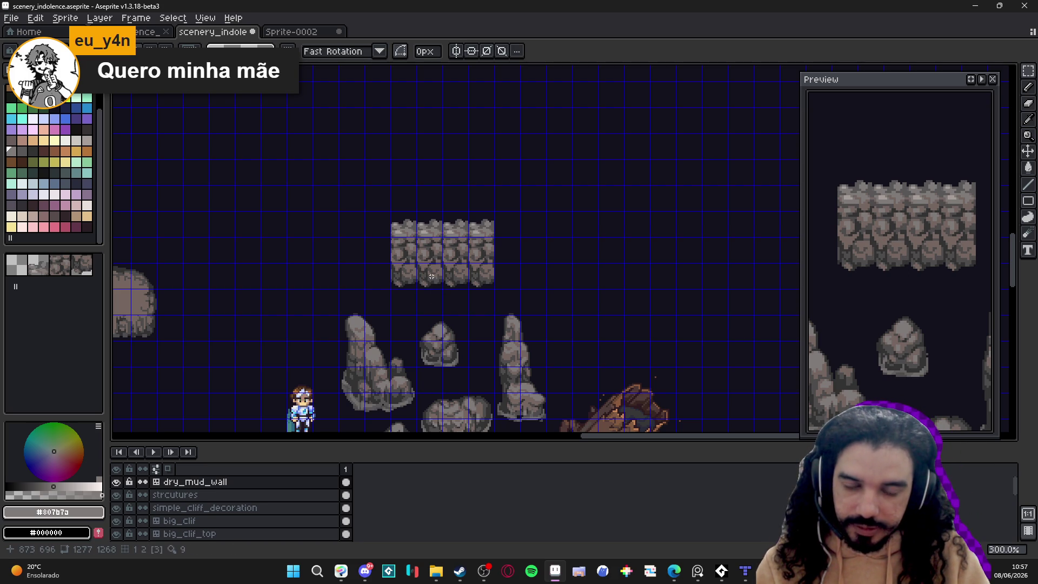
scroll(418, 295, down, 1)
drag(382, 347, 464, 219)
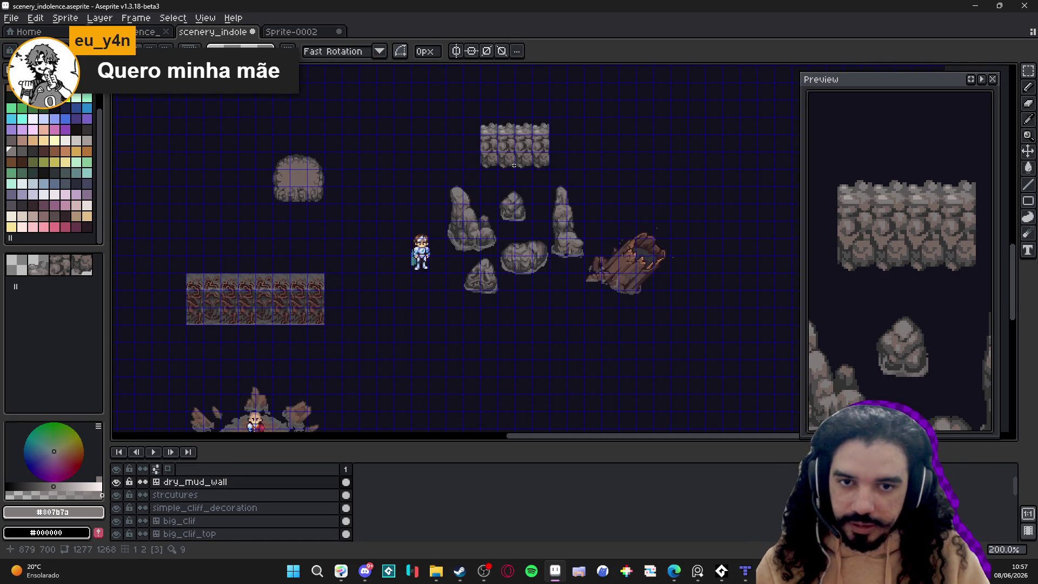
scroll(514, 165, up, 1)
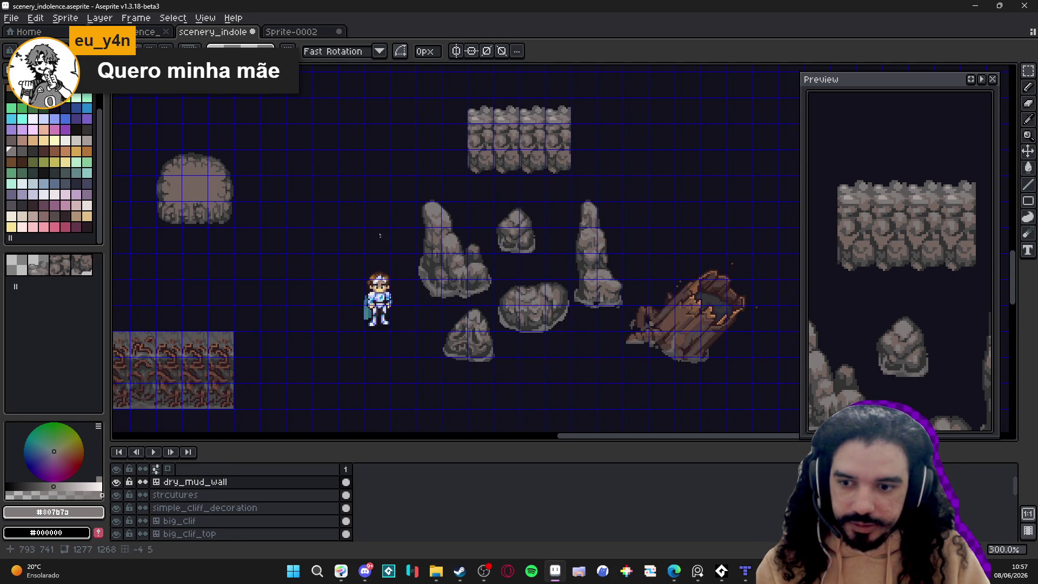
scroll(204, 348, down, 2)
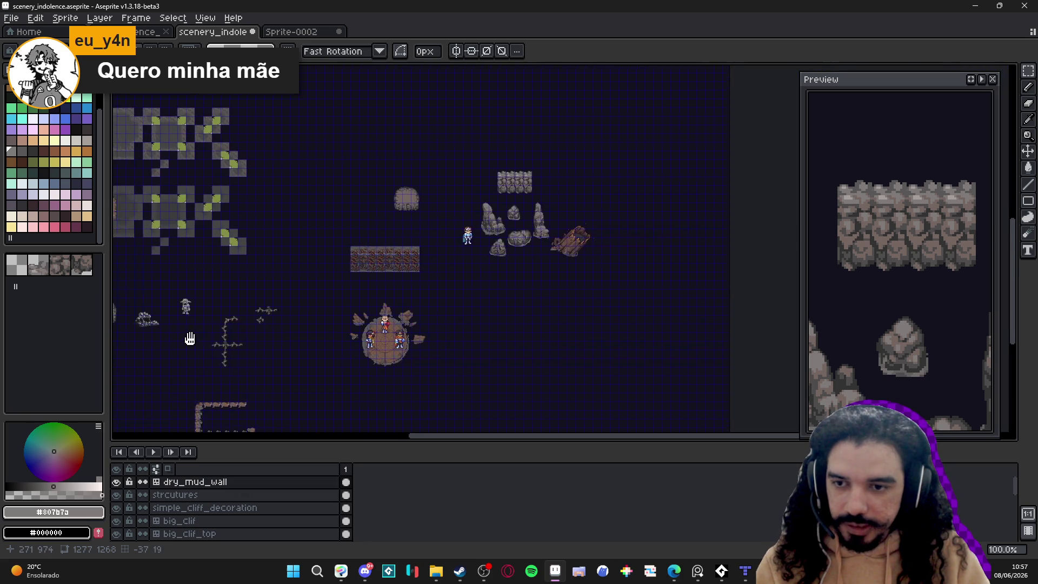
drag(171, 343, 245, 296)
scroll(177, 174, up, 2)
scroll(238, 328, down, 1)
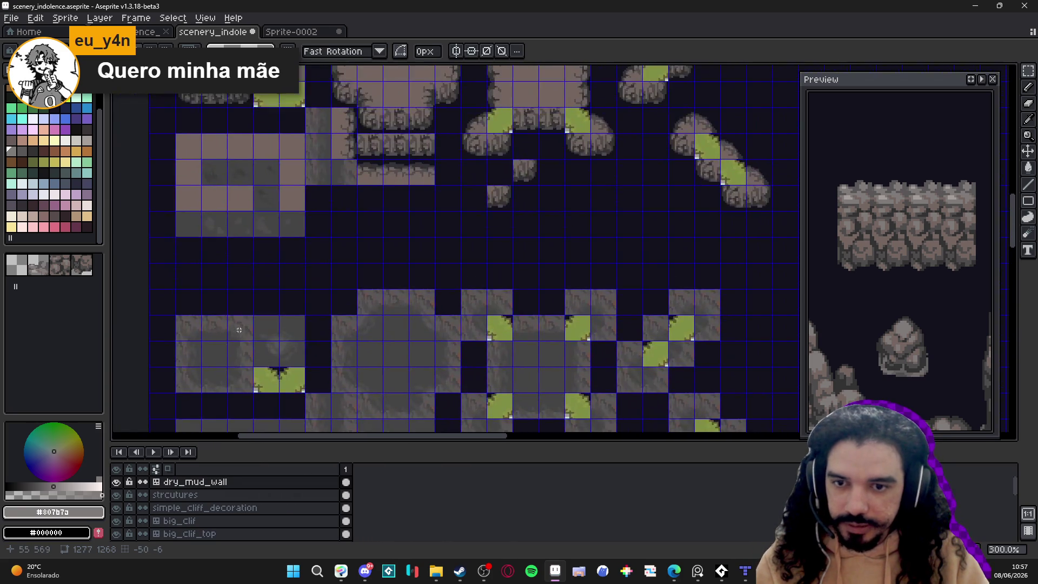
scroll(291, 220, down, 2)
scroll(320, 239, up, 4)
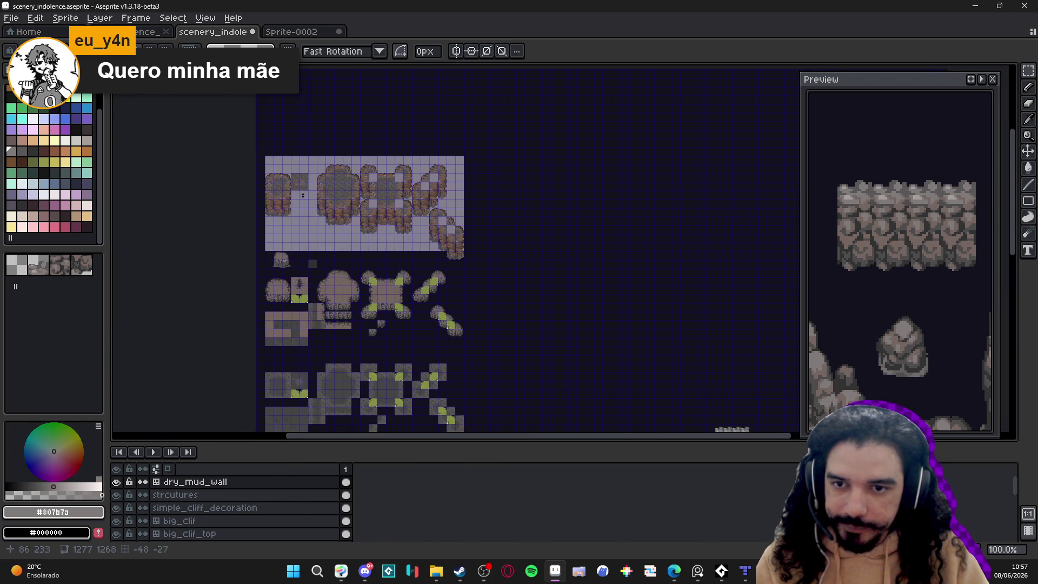
scroll(319, 239, up, 1)
ctrl+click(317, 219)
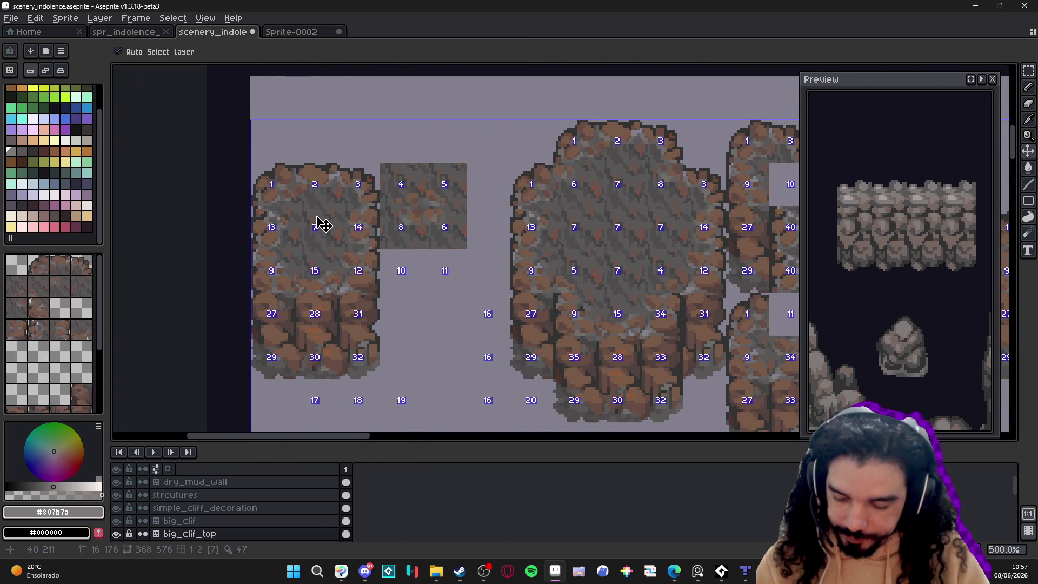
scroll(448, 284, down, 4)
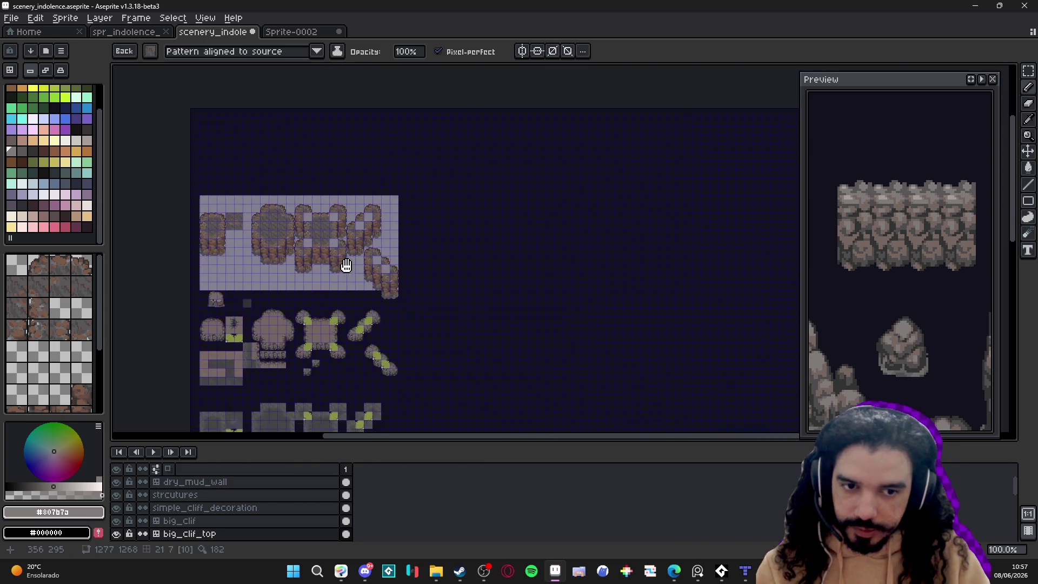
scroll(465, 279, up, 2)
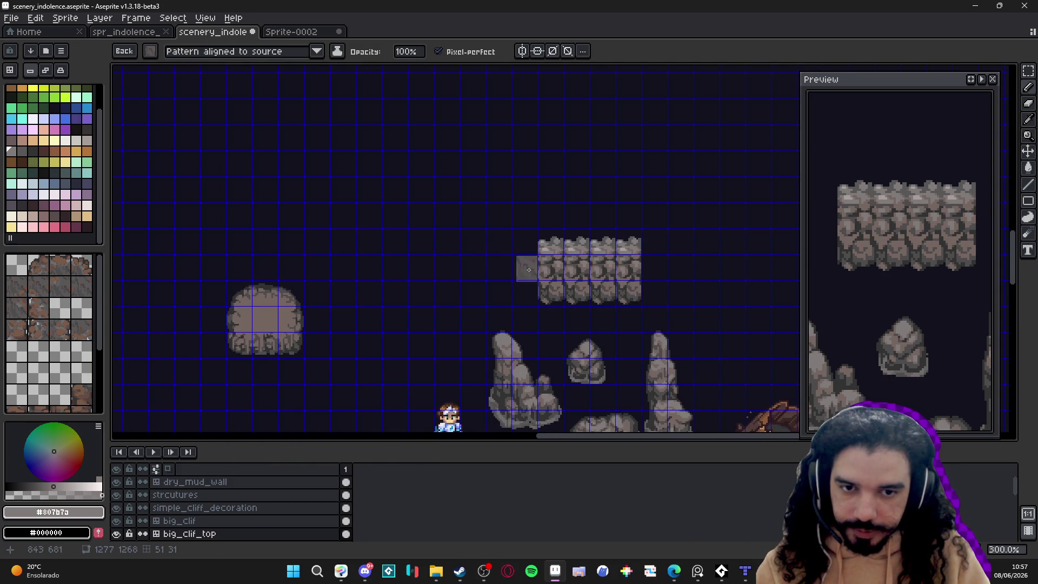
scroll(608, 246, up, 2)
ctrl+click(579, 247)
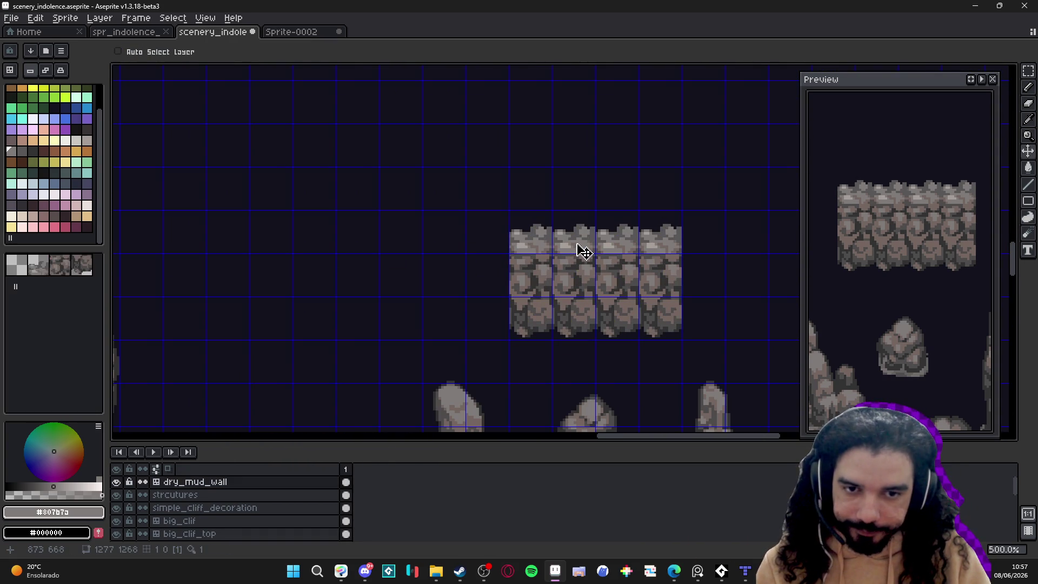
key(m)
scroll(585, 225, up, 2)
key(b)
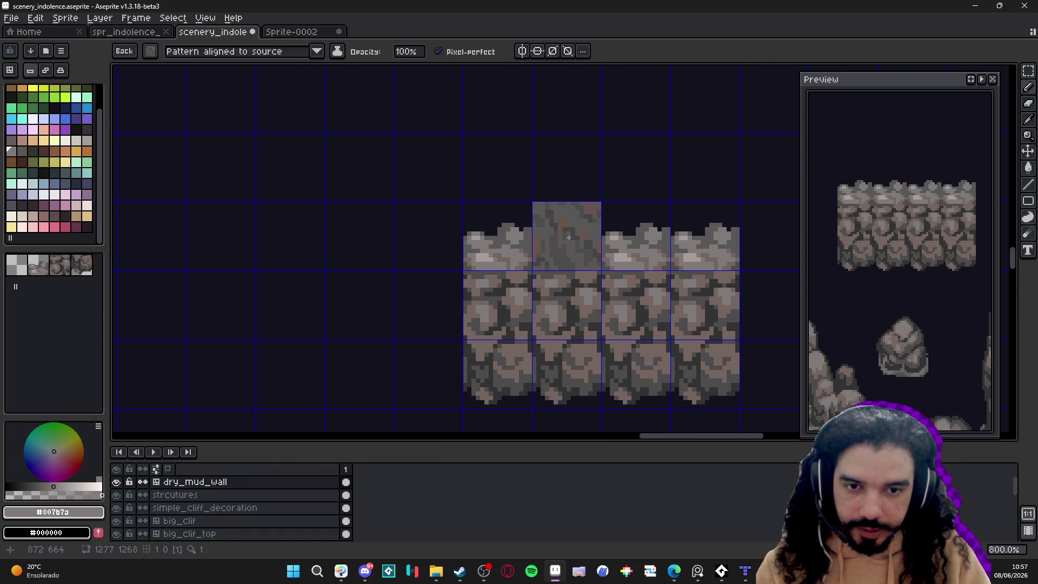
drag(568, 236, 702, 237)
key(ctrl+z)
key(w)
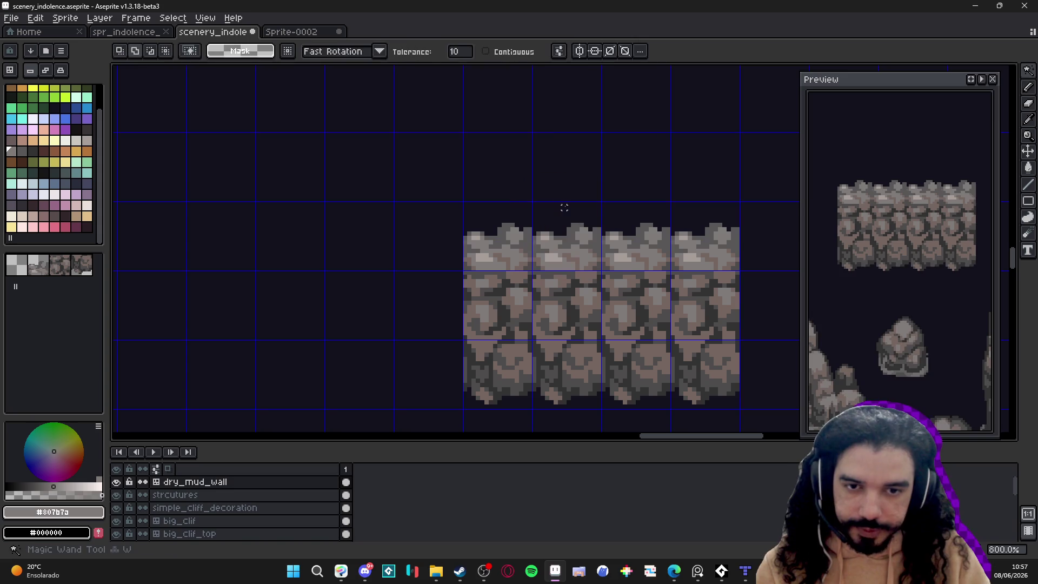
Step: Stamp a new tile pattern across the top row of the dry_mud_wall strip with the tile brush
key(b)
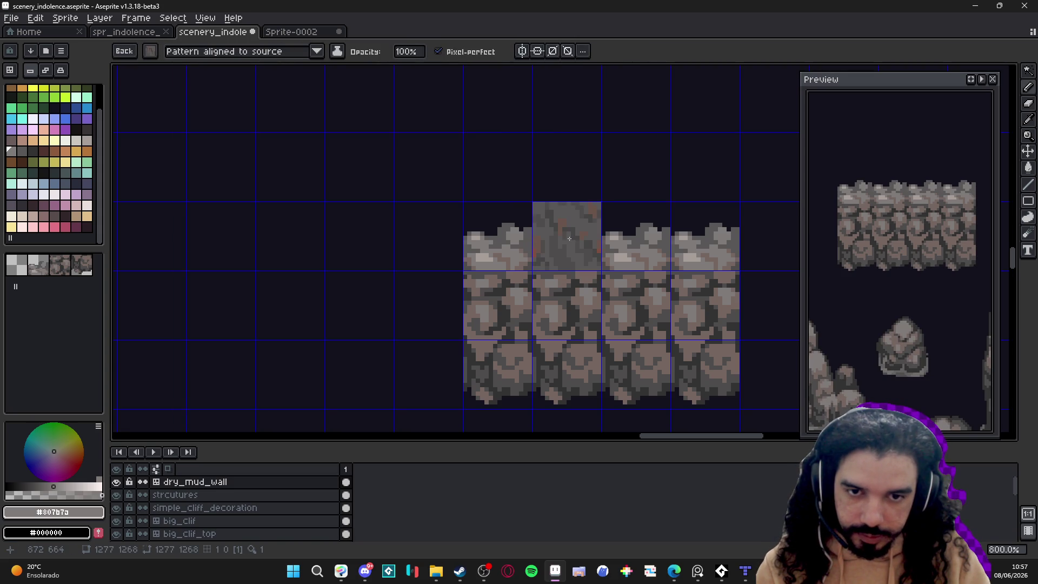
drag(566, 239, 629, 242)
scroll(556, 298, down, 3)
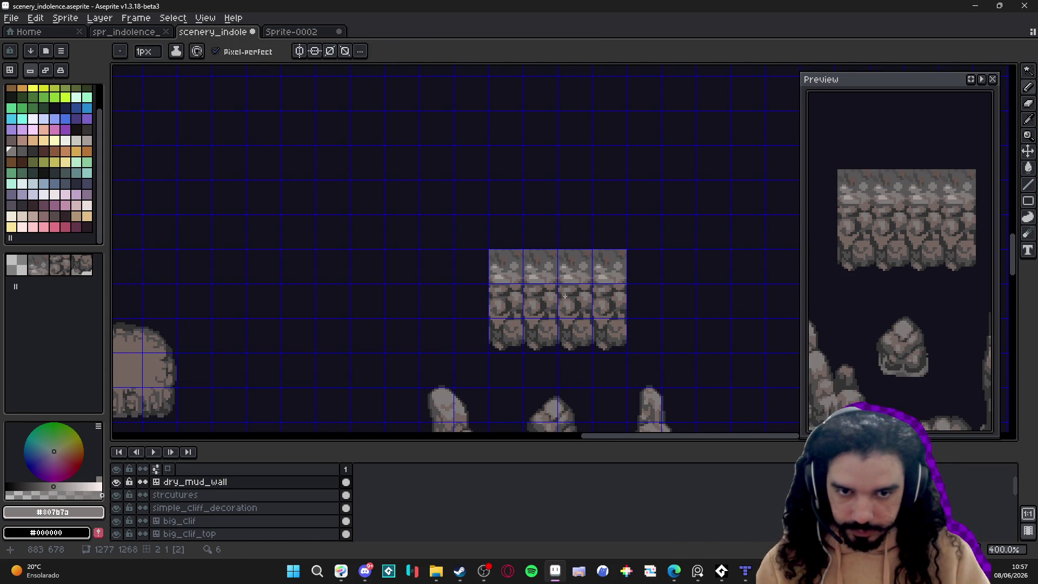
scroll(558, 268, up, 5)
scroll(559, 275, up, 1)
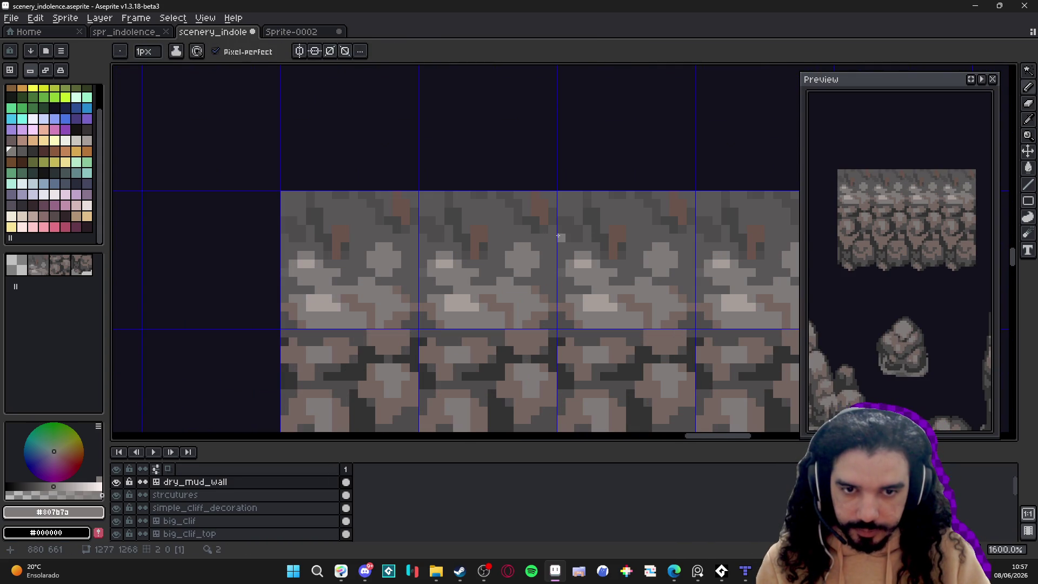
Step: Sample the dark grey #4f4d4d from the wall
alt+click(565, 236)
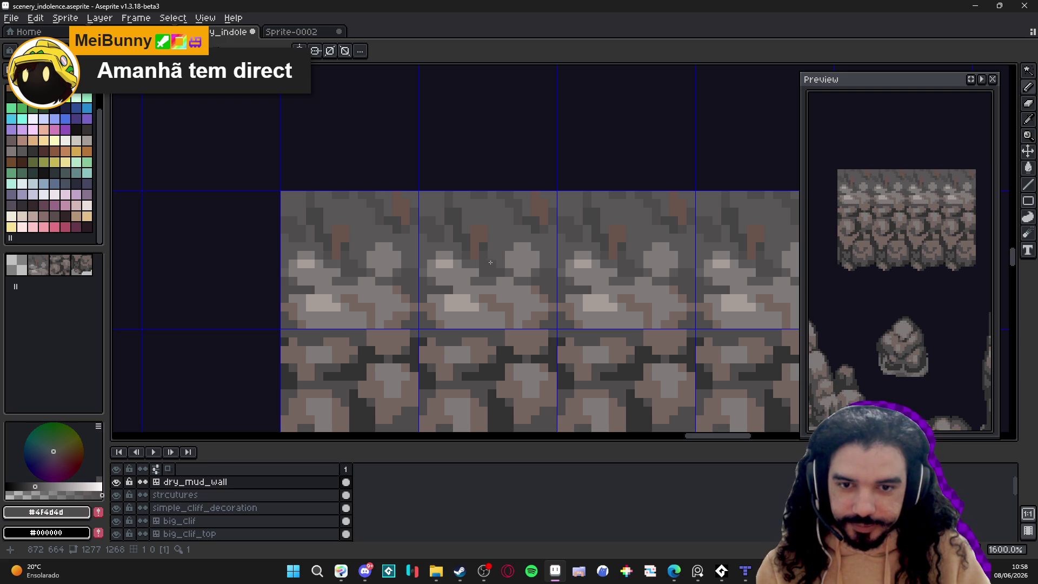
scroll(476, 263, down, 1)
scroll(449, 264, up, 1)
scroll(438, 264, down, 1)
scroll(438, 265, down, 4)
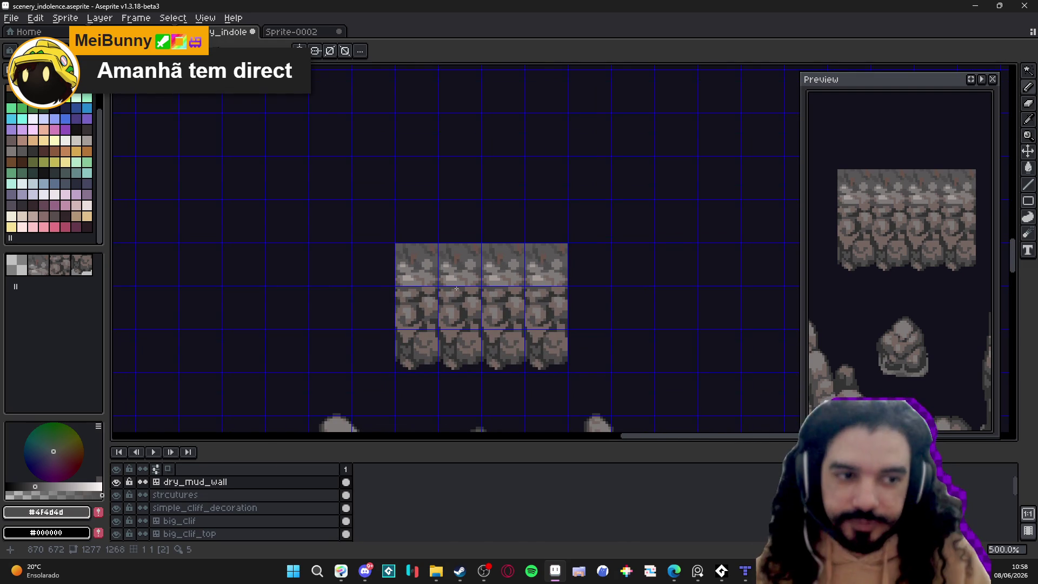
scroll(457, 289, down, 2)
scroll(459, 302, up, 2)
scroll(465, 324, up, 2)
Step: Hide the tile grid to review the finished cobblestone strip
key(ctrl+apostrophe)
scroll(468, 346, up, 3)
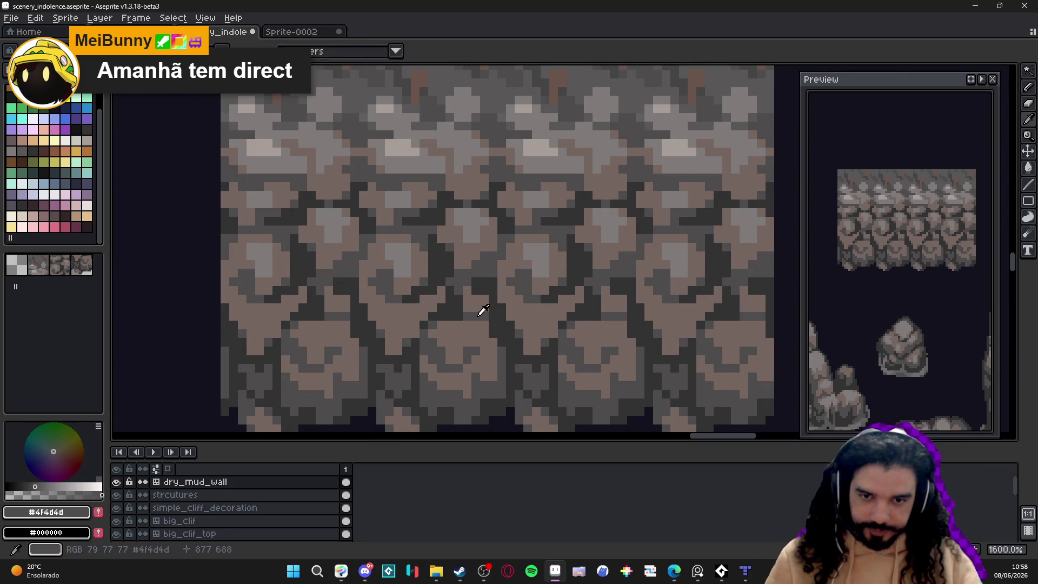
scroll(478, 309, down, 5)
scroll(479, 297, up, 3)
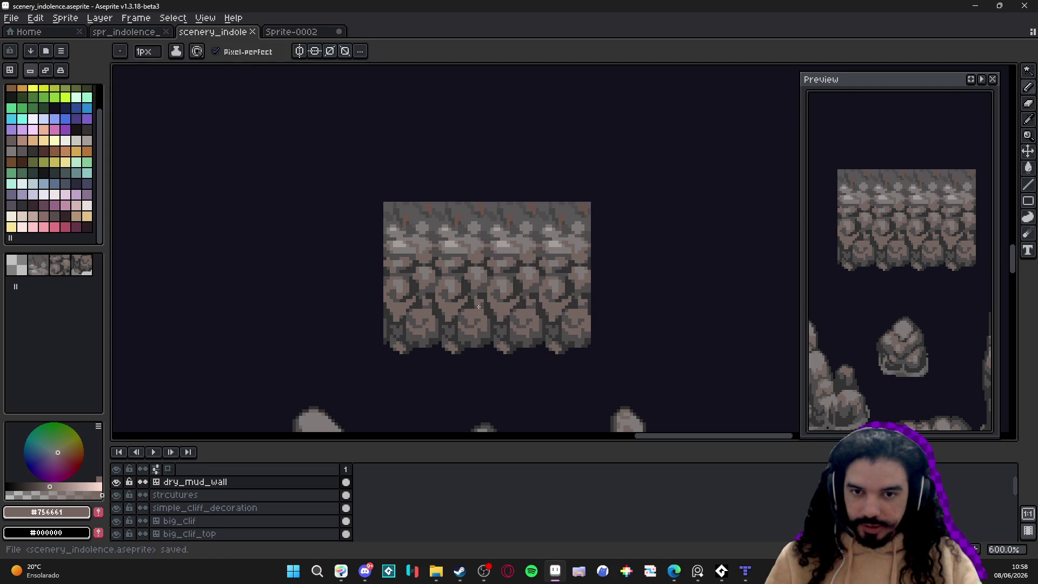
scroll(479, 308, down, 2)
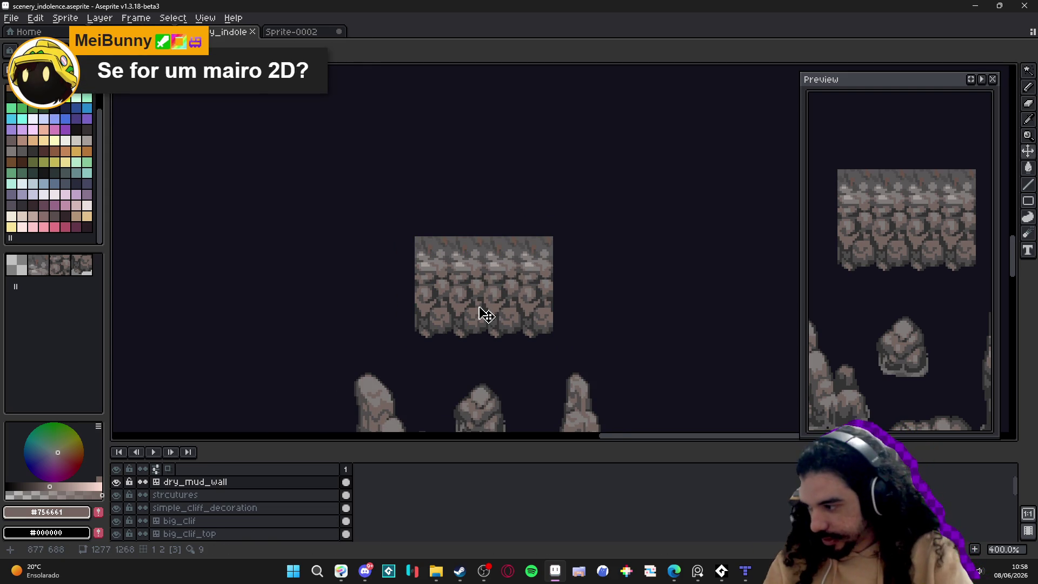
Step: Switch to rectangular selection, show the tile grid, and save the scenery file
key(m)
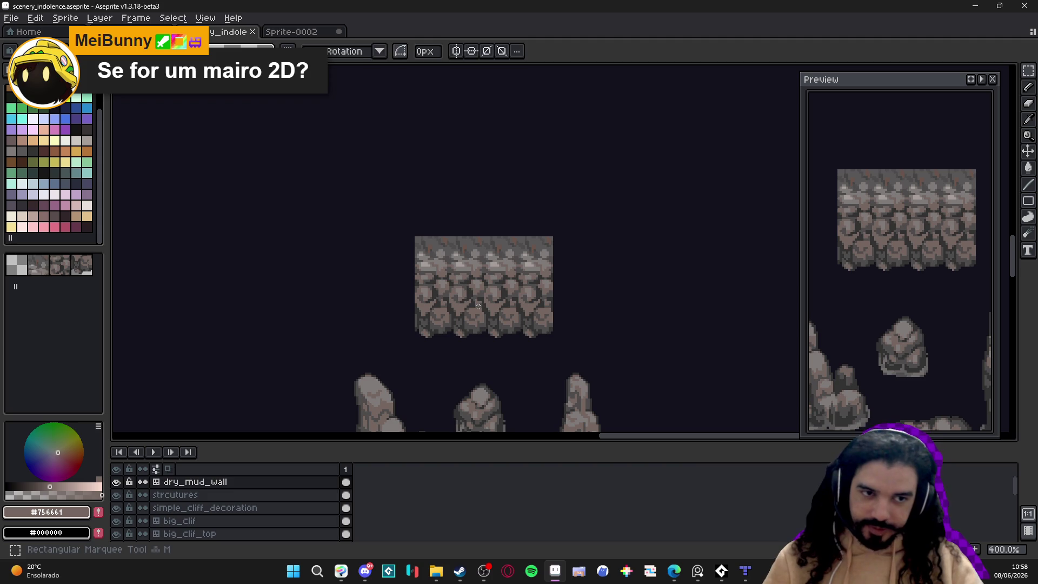
scroll(478, 293, down, 1)
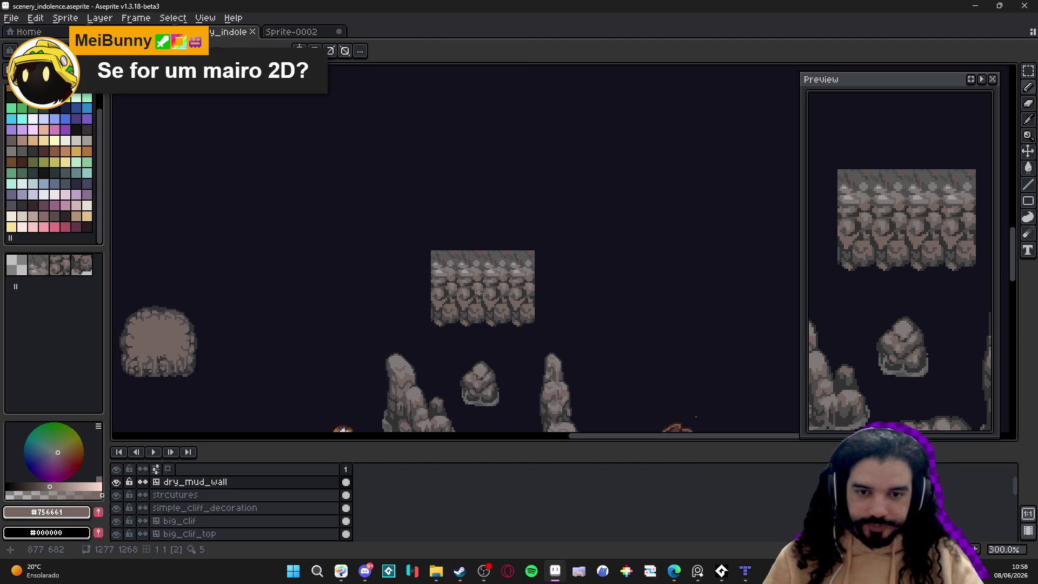
key(ctrl+apostrophe)
scroll(483, 316, up, 2)
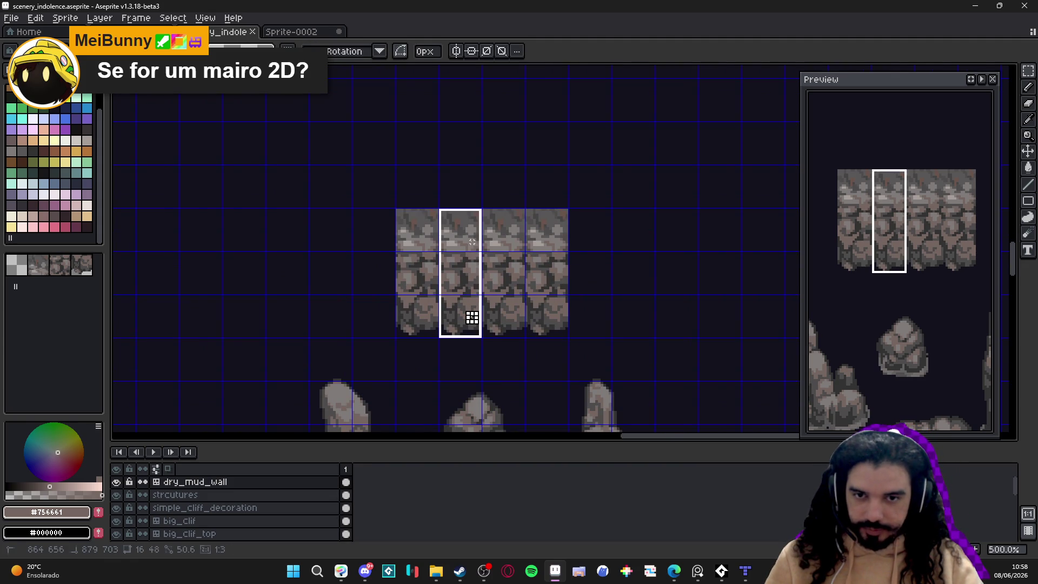
key(ctrl+s)
Step: Bring up the spr_indolence_tileset_png document
click(270, 33)
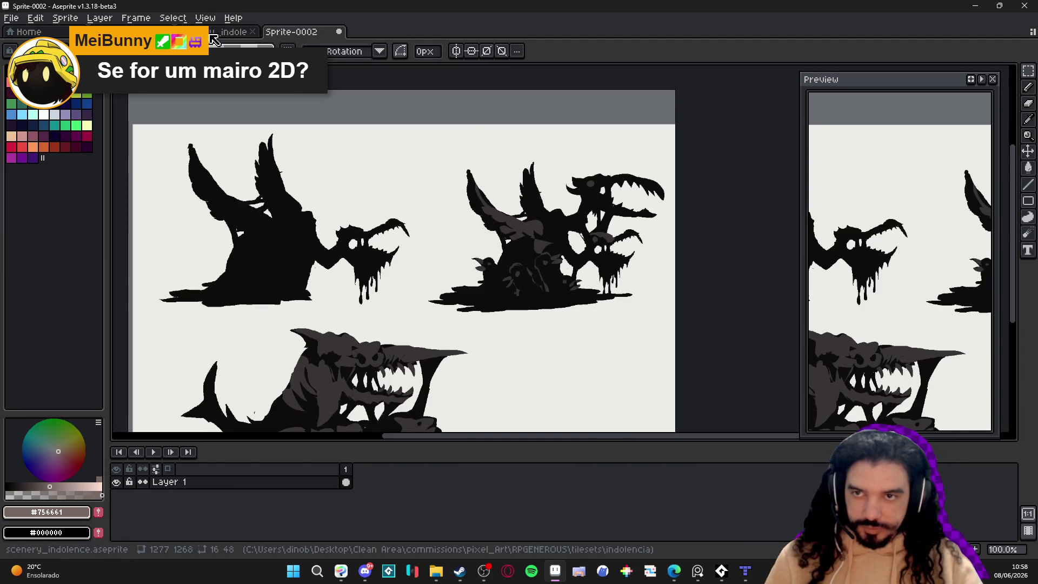
click(179, 32)
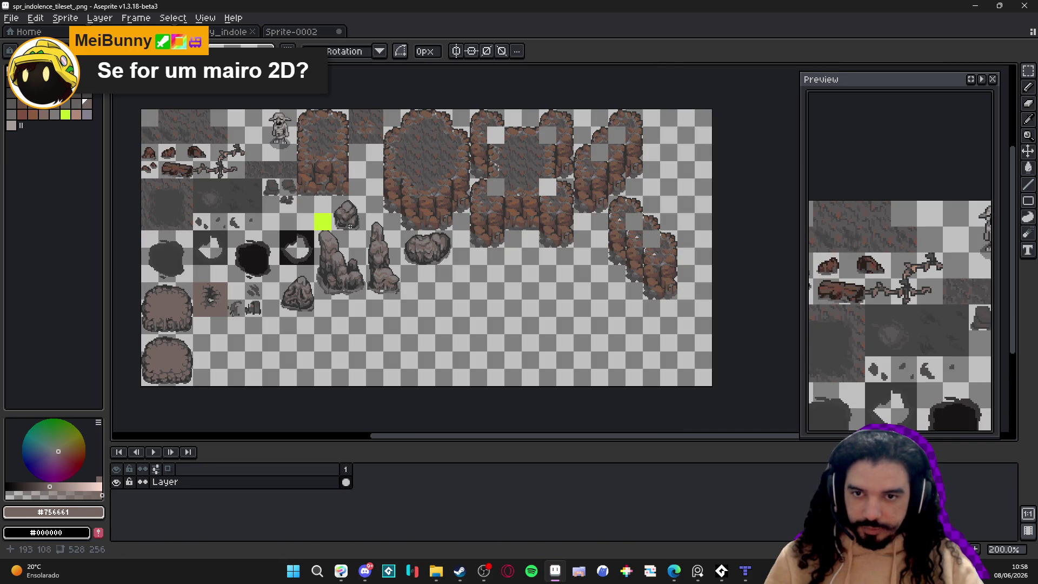
scroll(384, 278, up, 2)
scroll(476, 275, down, 4)
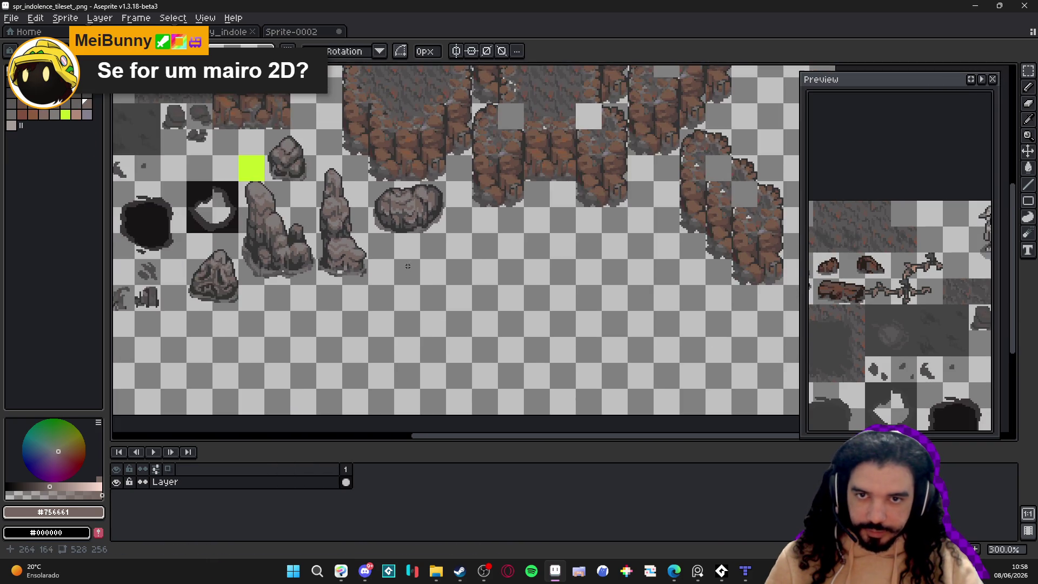
scroll(405, 254, up, 5)
Step: Paste the cobblestone column into the tileset, move it left into place, and return to Tiled
key(ctrl+v)
mouse_move(568, 237)
mouse_down()
mouse_move(433, 287)
mouse_move(398, 287)
mouse_up()
scroll(377, 248, up, 2)
drag(377, 247, 357, 241)
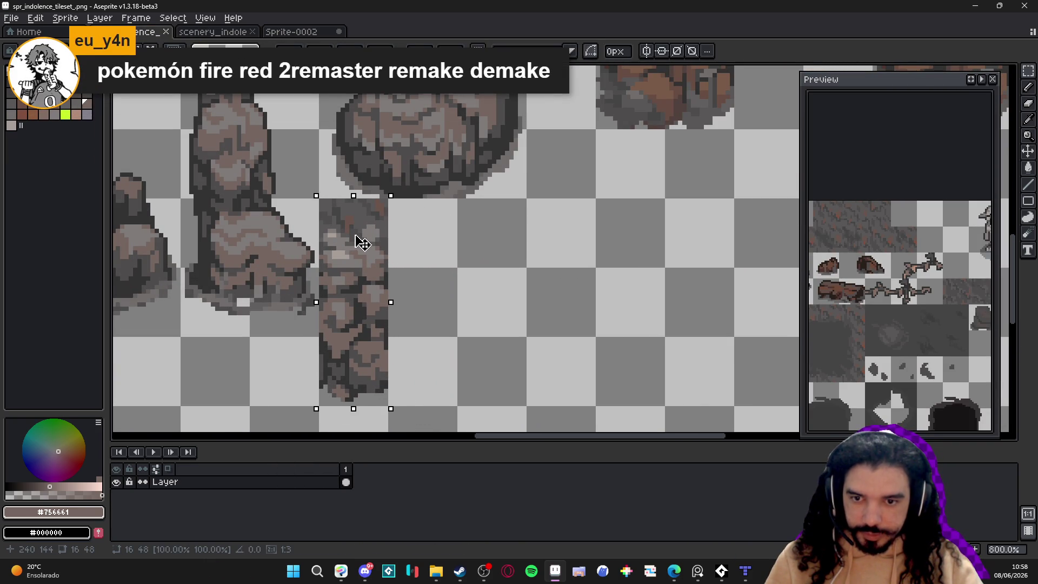
key(ctrl+d)
key(alt+Tab)
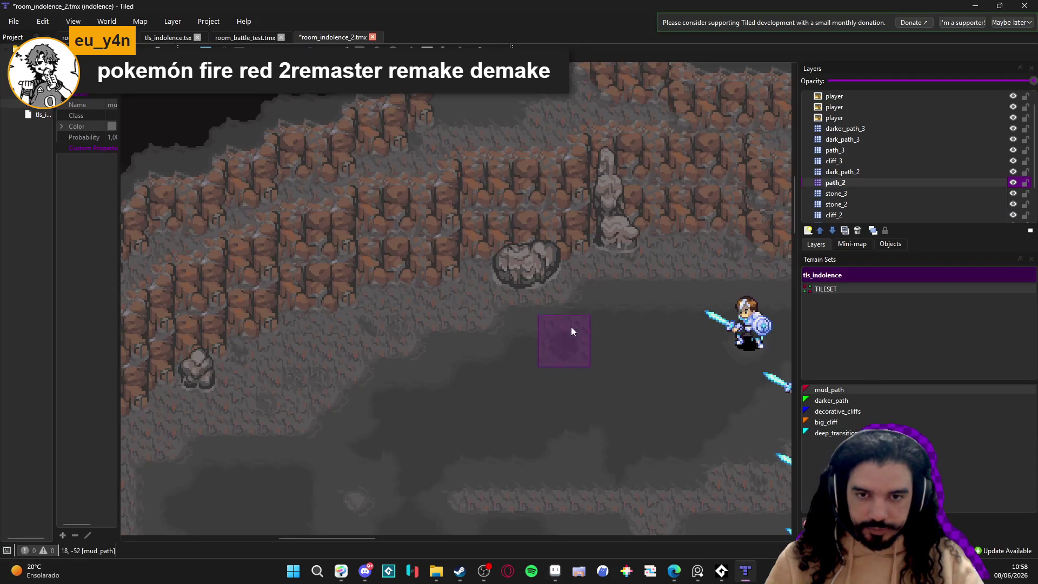
Step: Select the 1×3 cobblestone strip from tls_indolence as the stamp, then hide stone_2
drag(689, 302, 551, 299)
scroll(551, 299, down, 1)
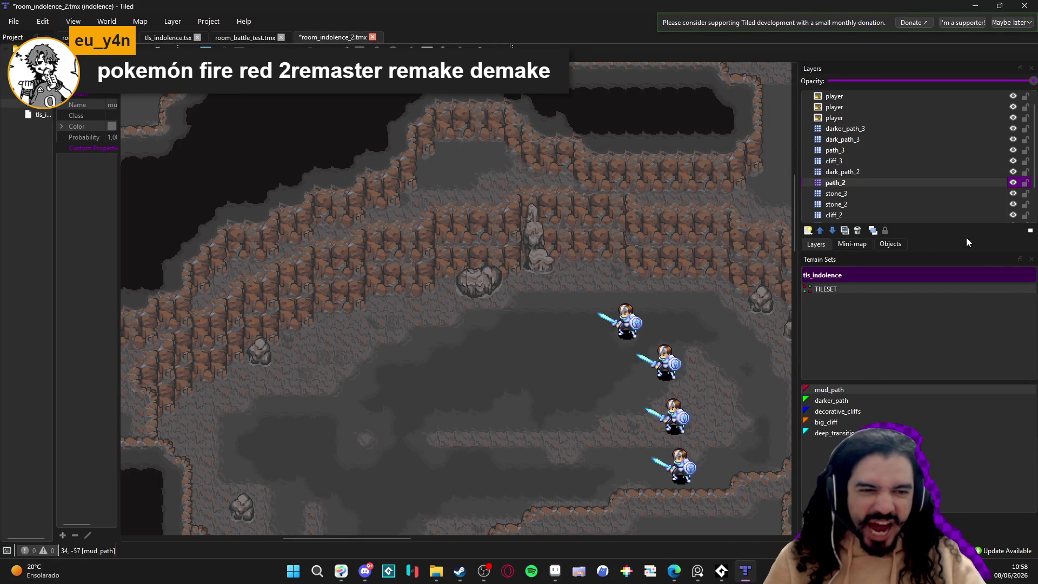
click(832, 537)
scroll(859, 419, down, 3)
scroll(859, 419, down, 2)
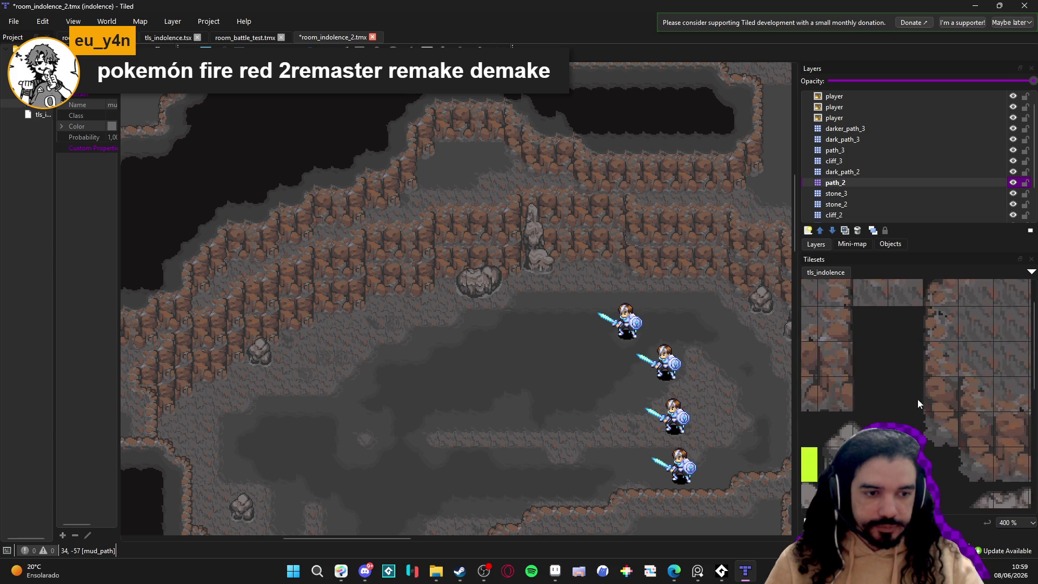
drag(975, 429, 971, 469)
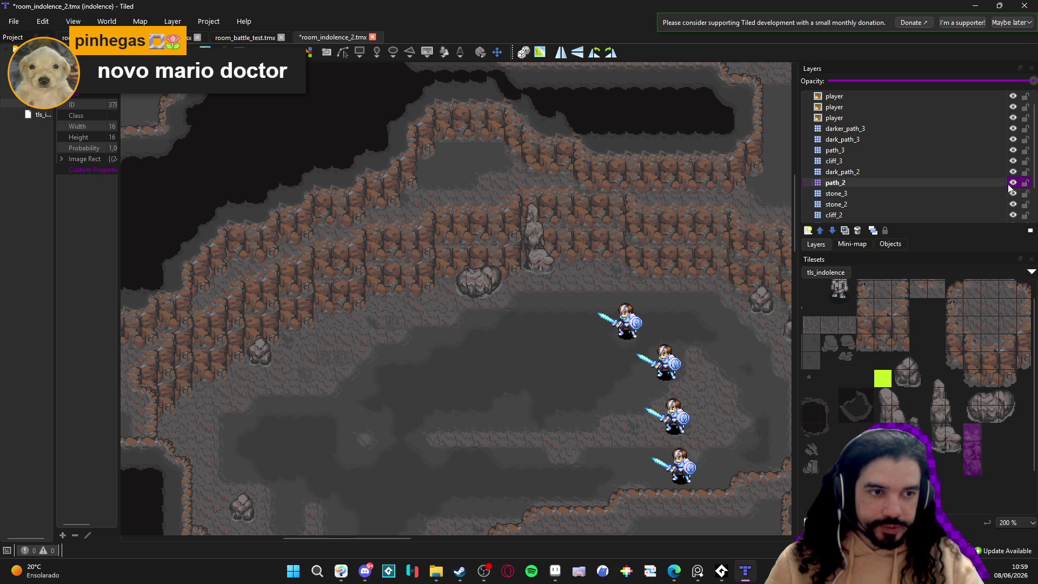
scroll(1015, 195, down, 2)
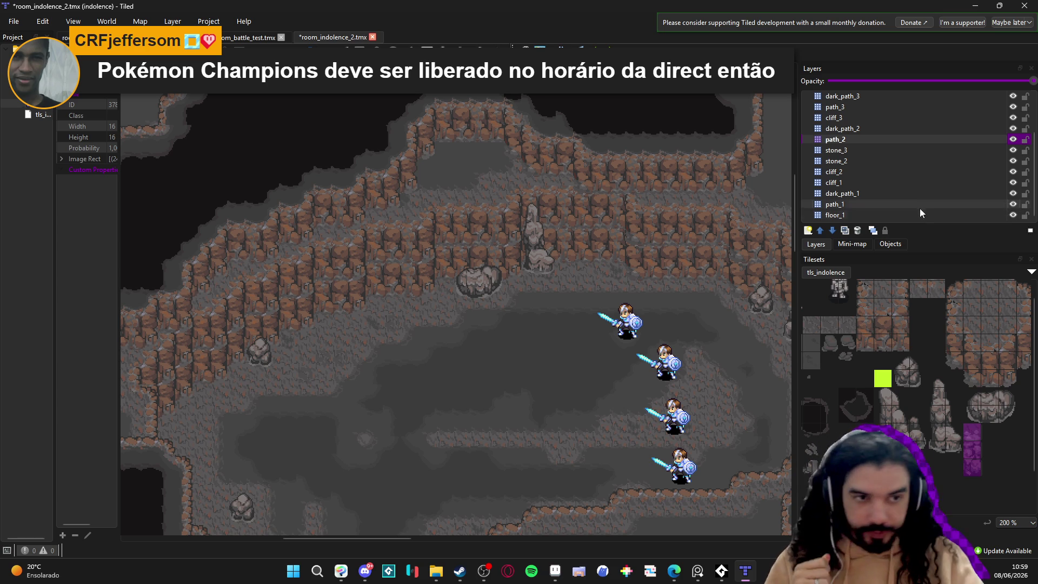
click(1013, 160)
Step: Toggle stone_2, cliff_2 and cliff_1 visibility to inspect them, then select cliff_1
click(1012, 160)
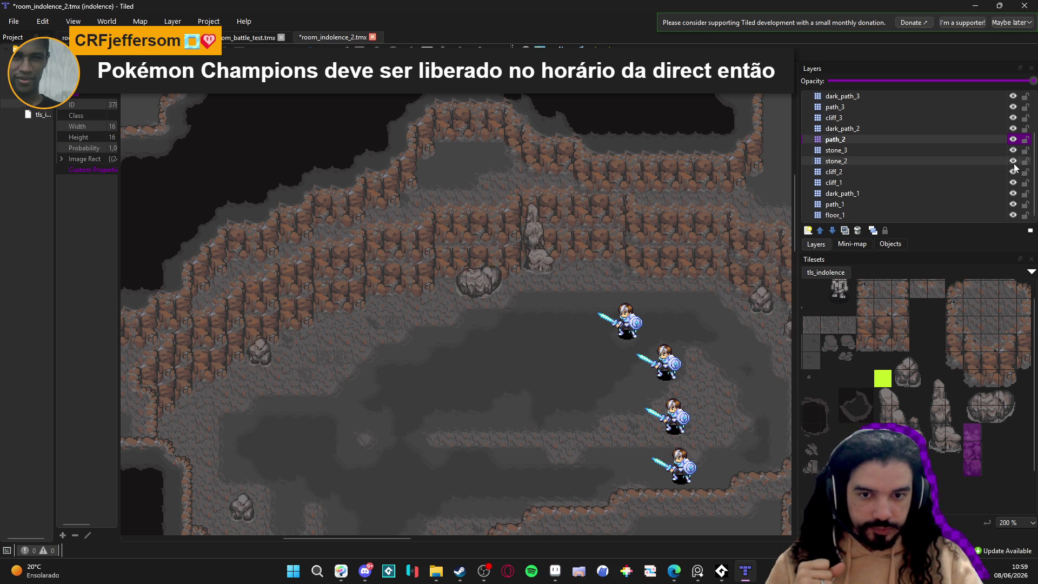
click(1013, 173)
click(1012, 172)
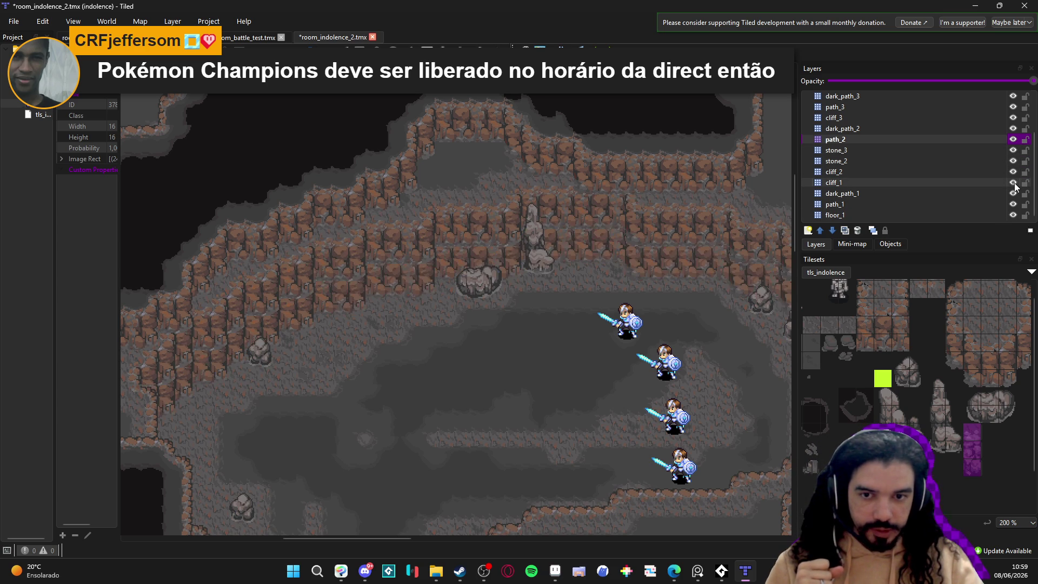
click(1012, 183)
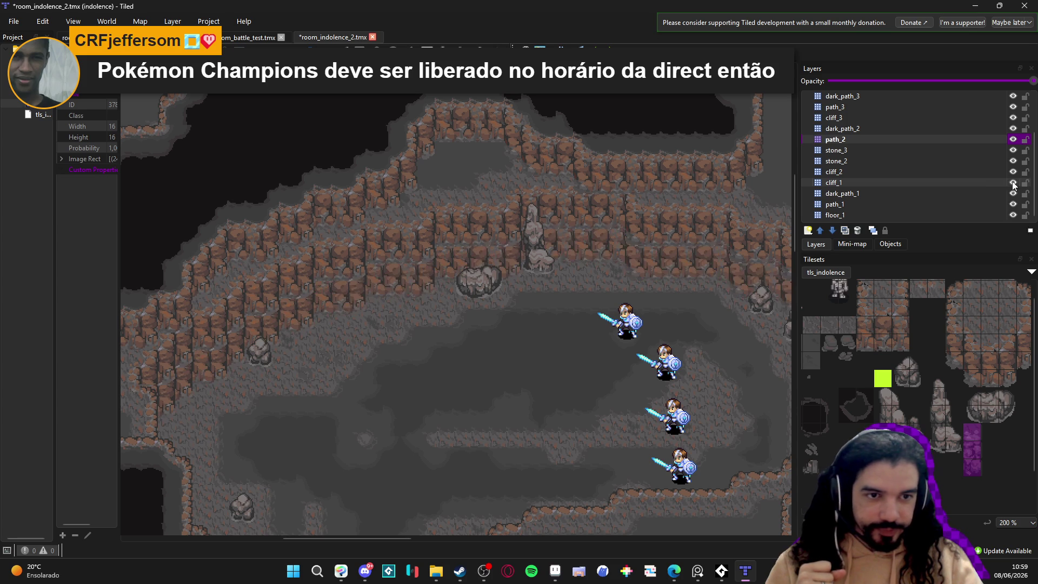
click(1012, 182)
click(993, 182)
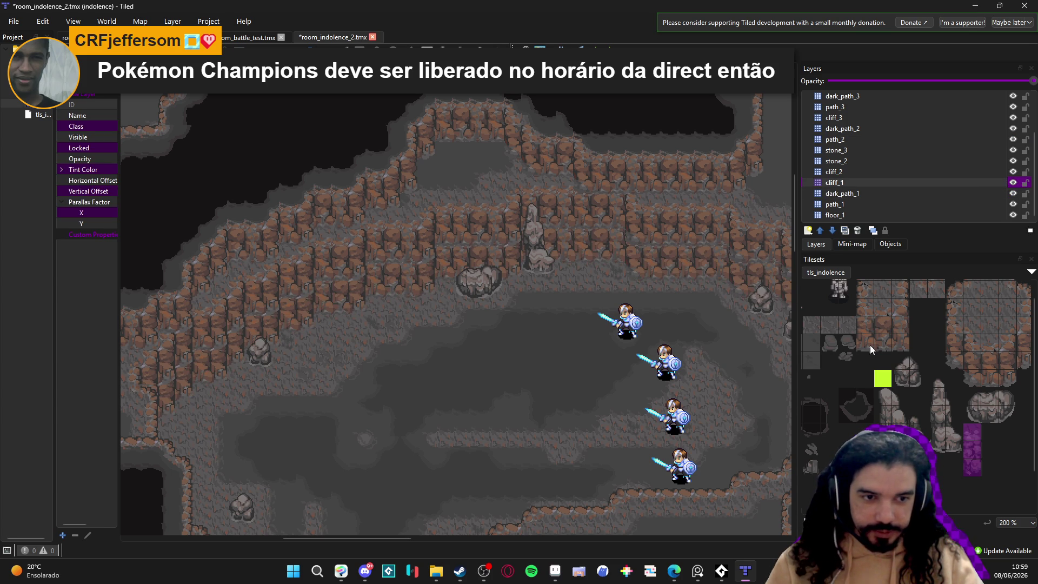
Step: Survey the cliff area of the map and make cliff_2 the layer to paint on
scroll(413, 264, up, 4)
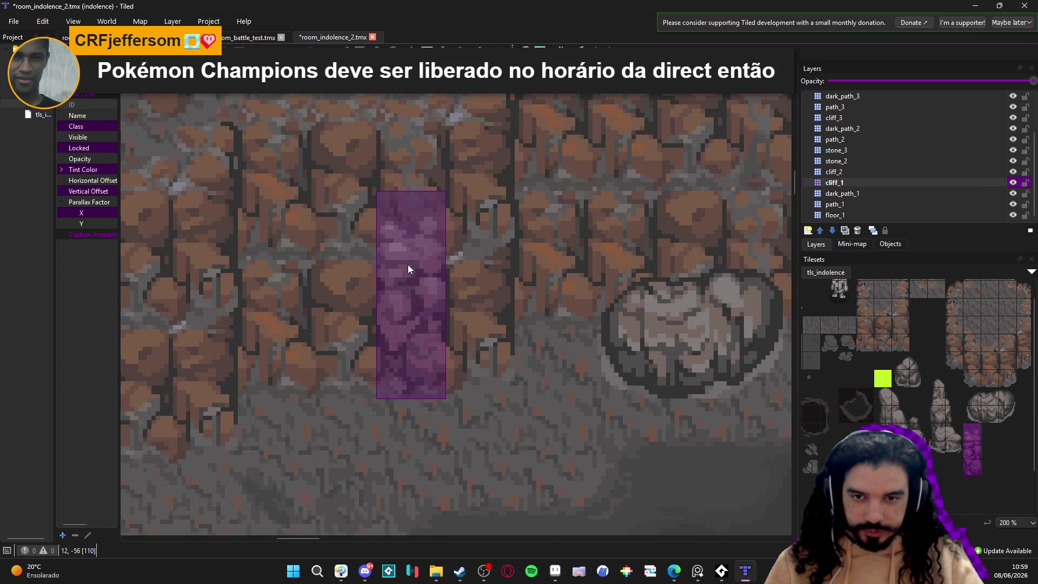
scroll(459, 350, down, 1)
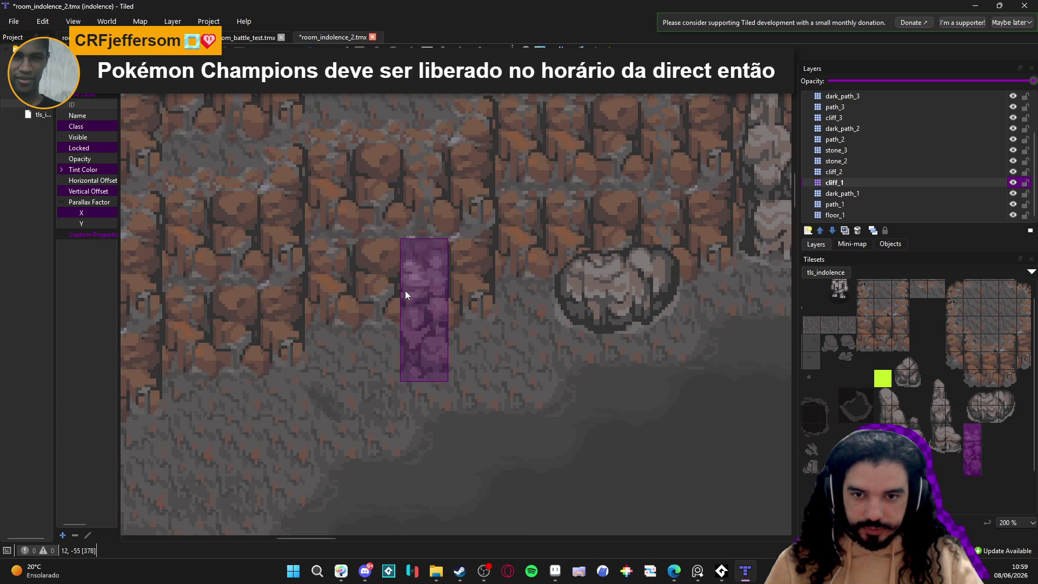
scroll(508, 349, down, 2)
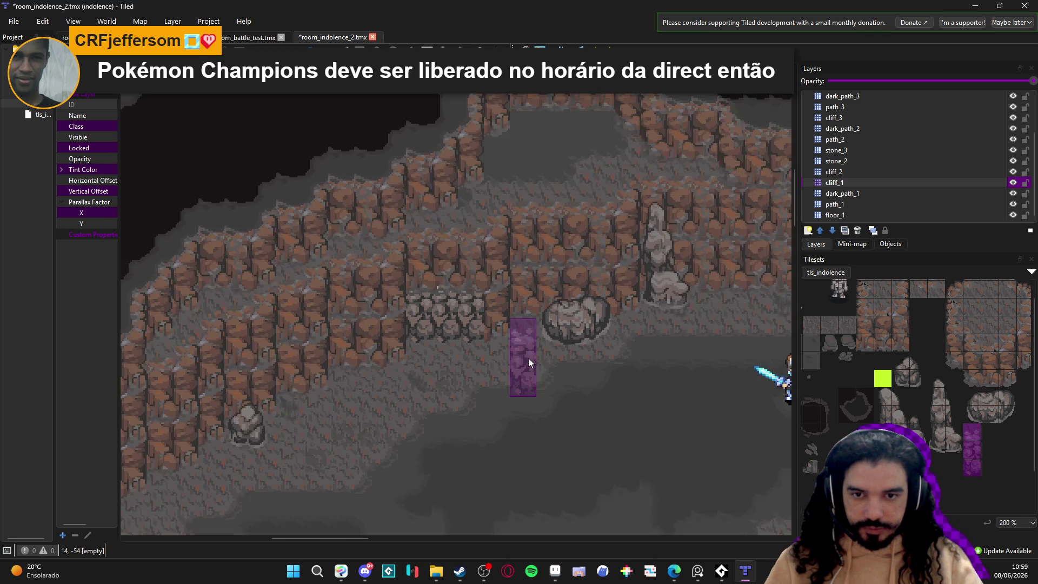
scroll(529, 370, down, 1)
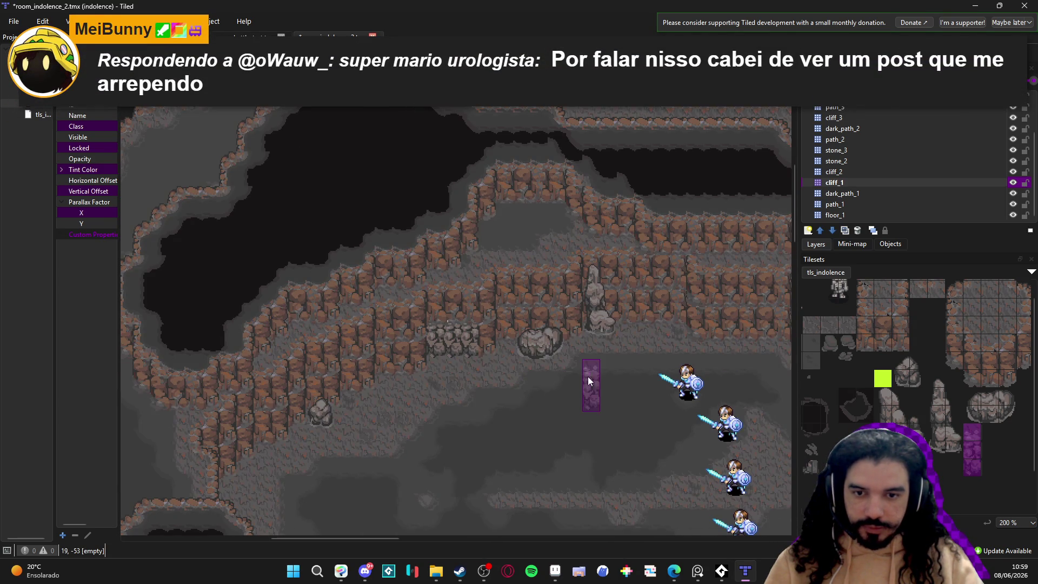
scroll(573, 373, right, 2)
scroll(547, 296, up, 2)
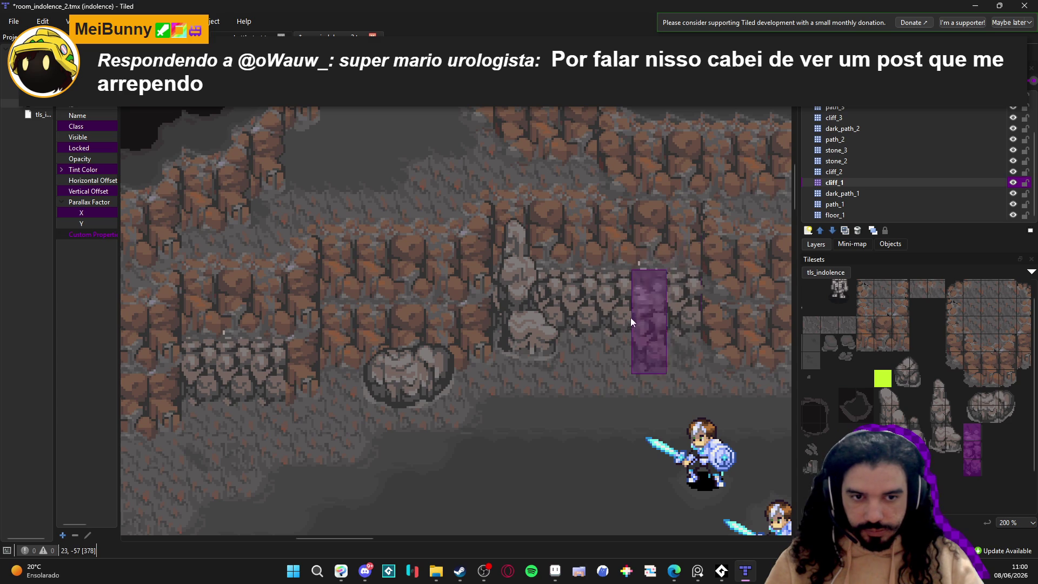
scroll(514, 425, down, 2)
scroll(513, 426, down, 1)
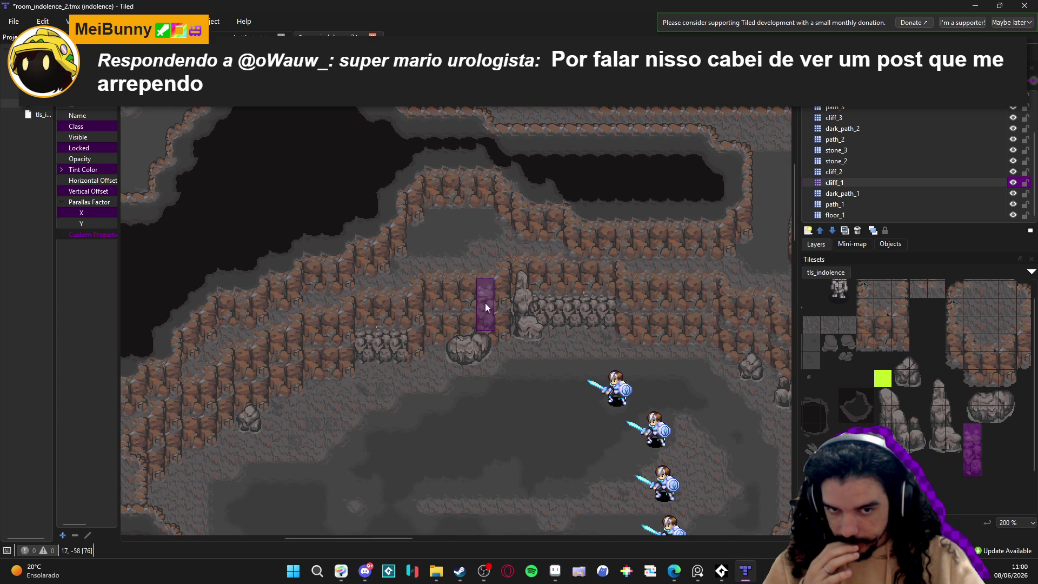
click(867, 173)
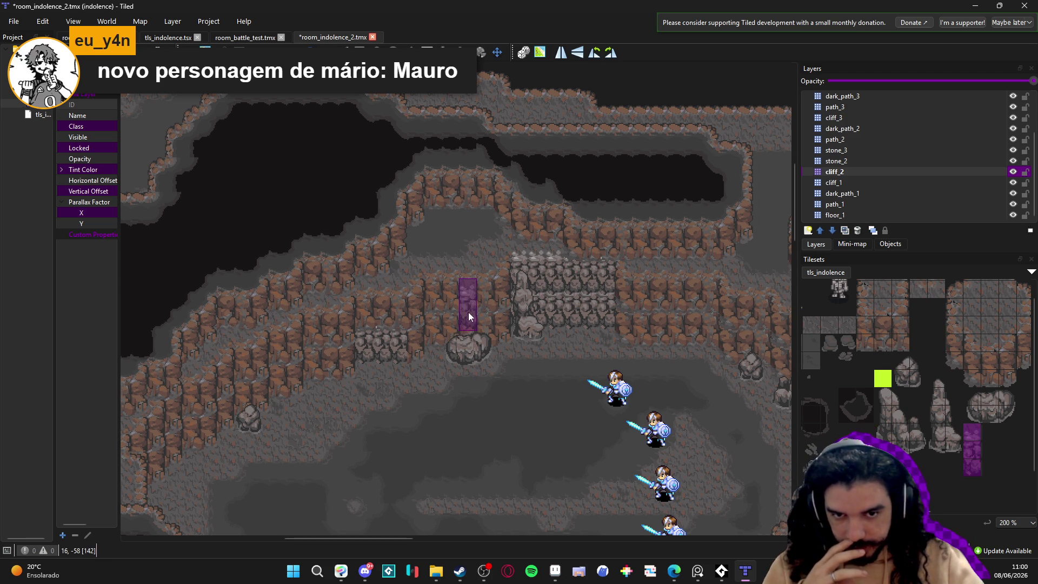
Step: Stamp cobblestone wall tiles over part of the cliff on the cliff_1 layer
click(876, 183)
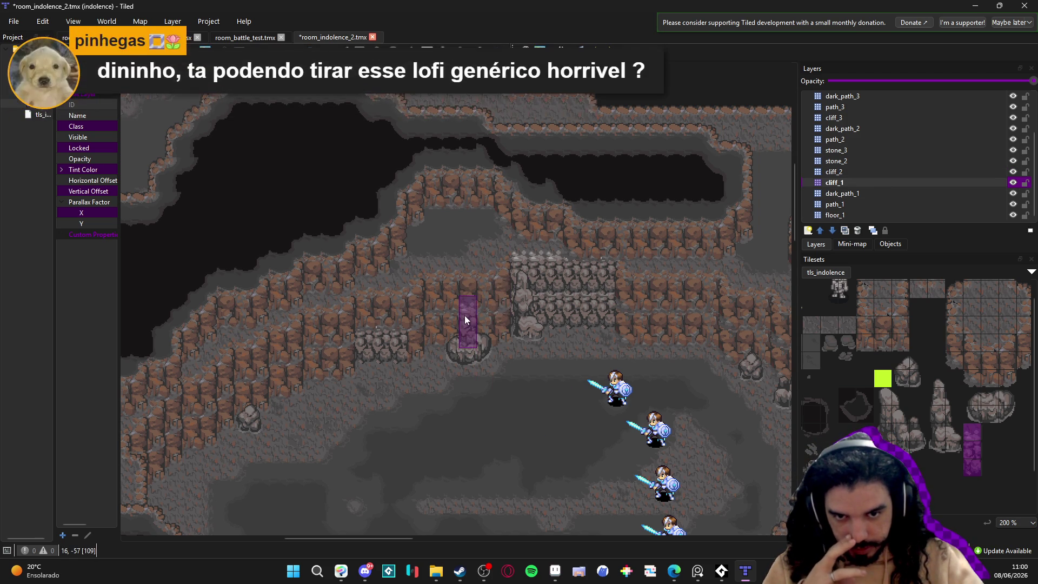
drag(464, 319, 450, 317)
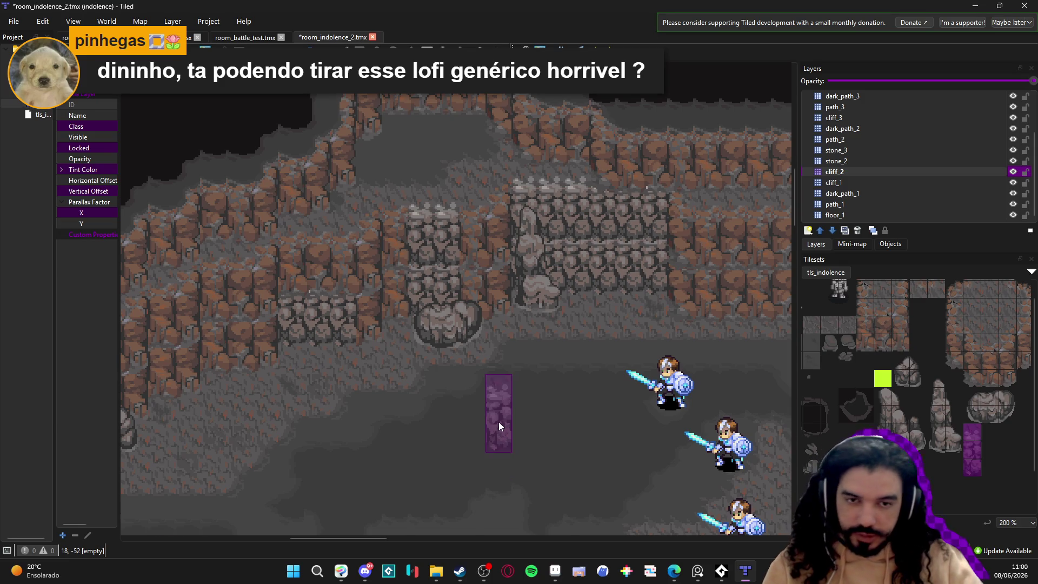
scroll(497, 421, down, 3)
scroll(495, 419, up, 3)
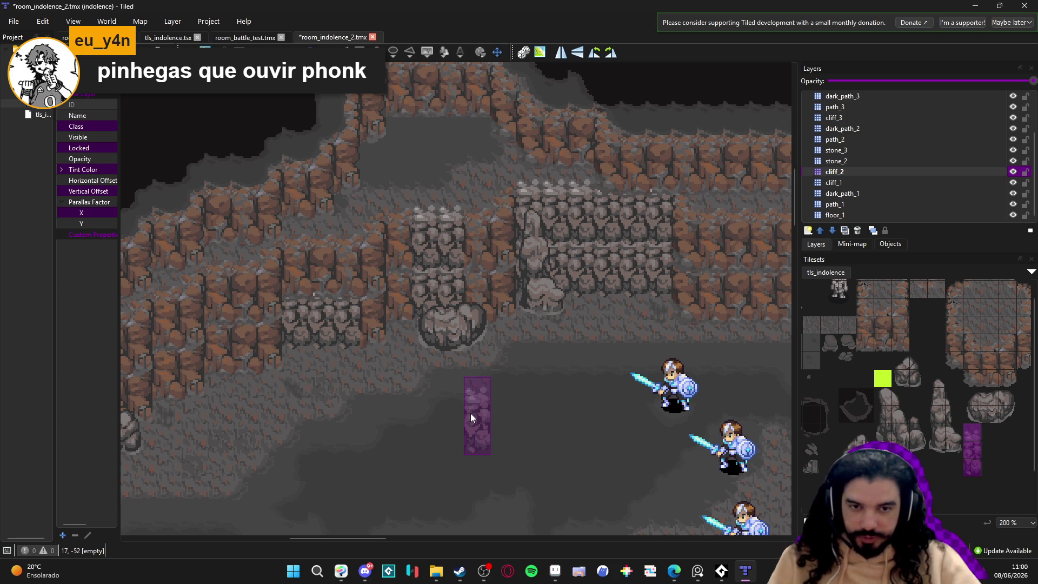
scroll(470, 413, down, 1)
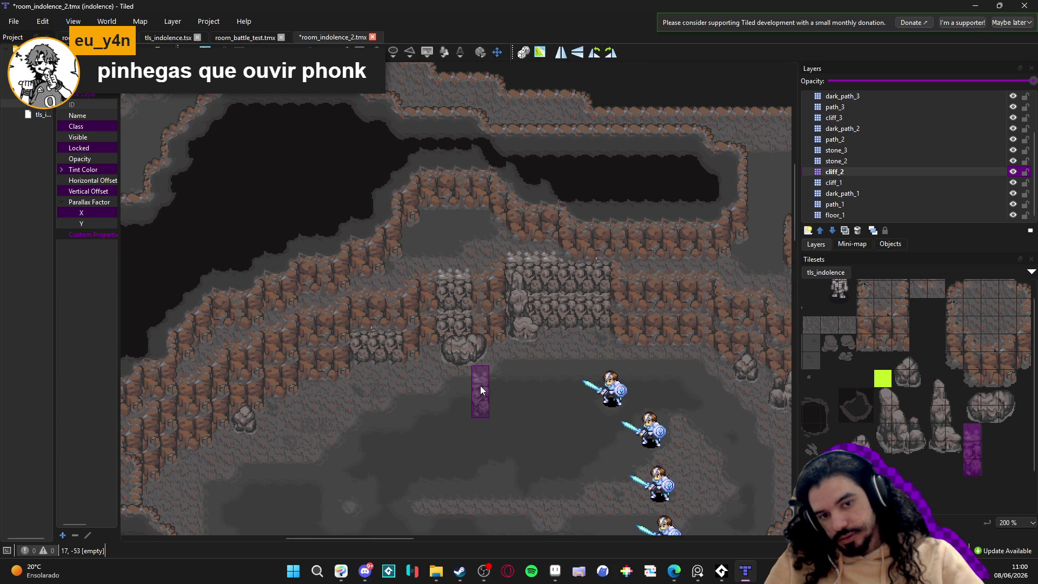
scroll(473, 392, up, 1)
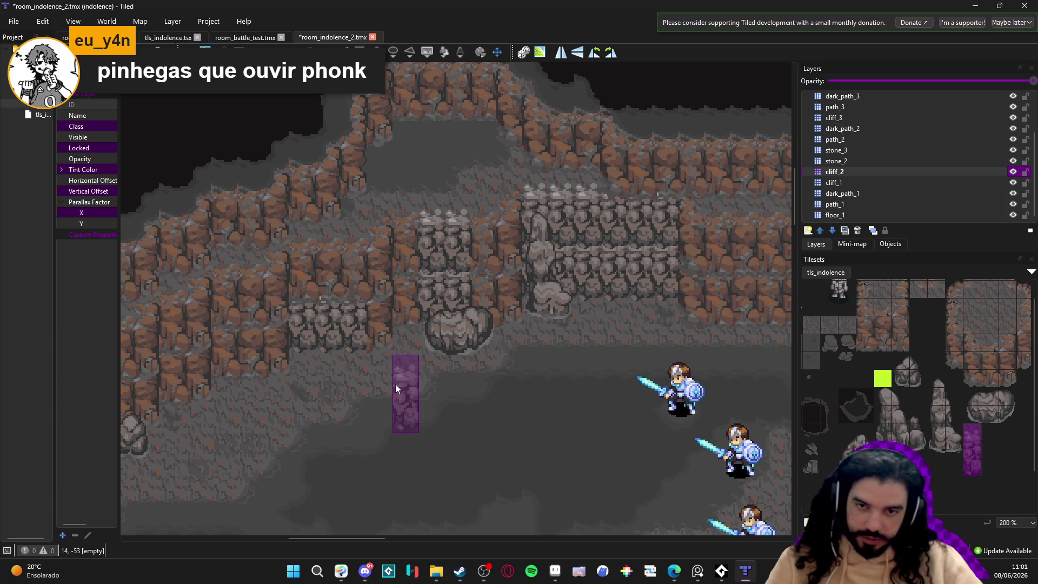
scroll(394, 384, down, 1)
scroll(429, 334, up, 1)
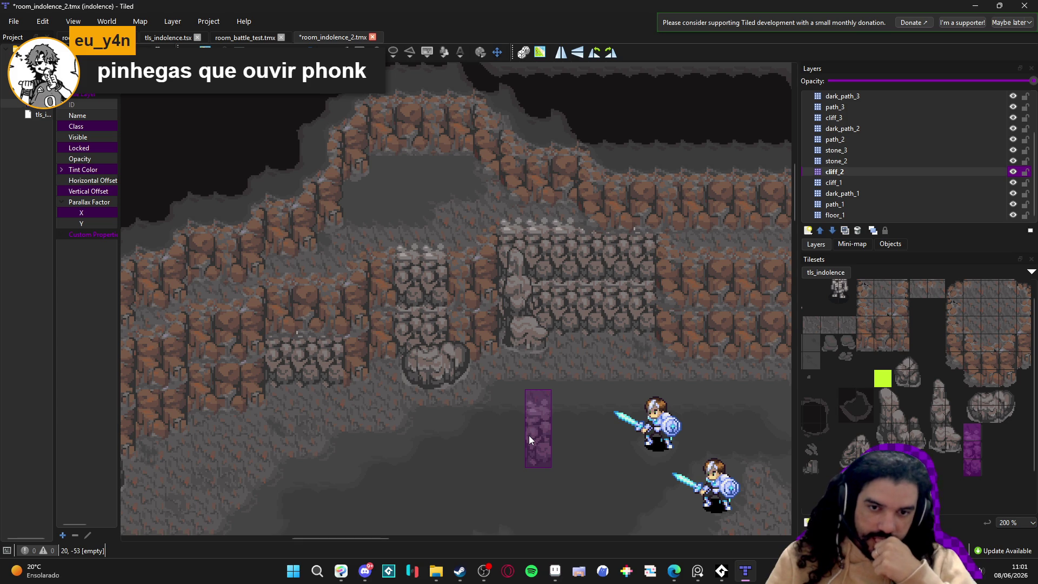
scroll(528, 435, down, 2)
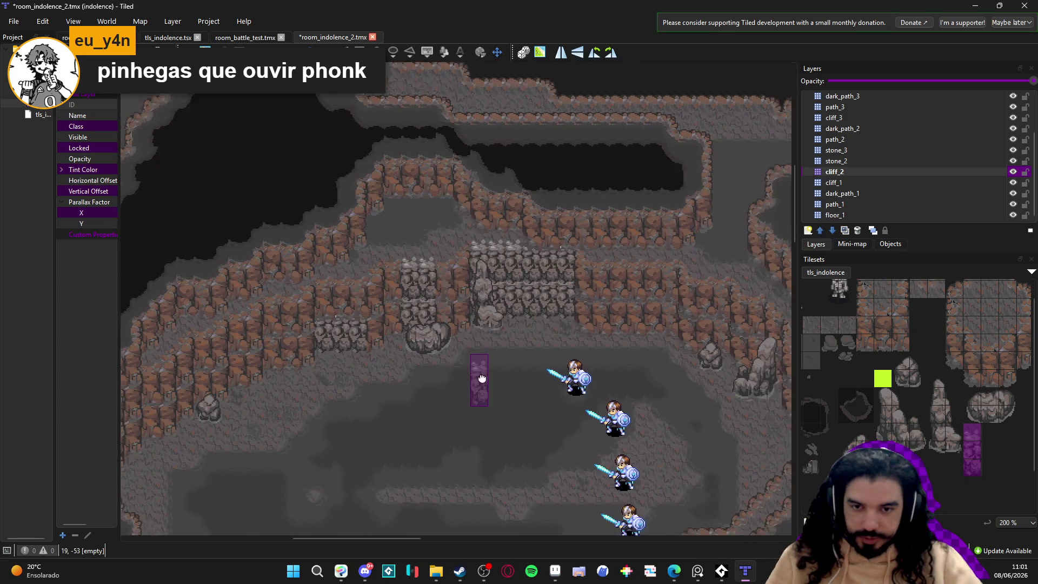
Step: Undo the stamped cobblestone tiles, restoring the original brown cliff rows
key(ctrl+z)
key(ctrl+z)
key(ctrl+z)
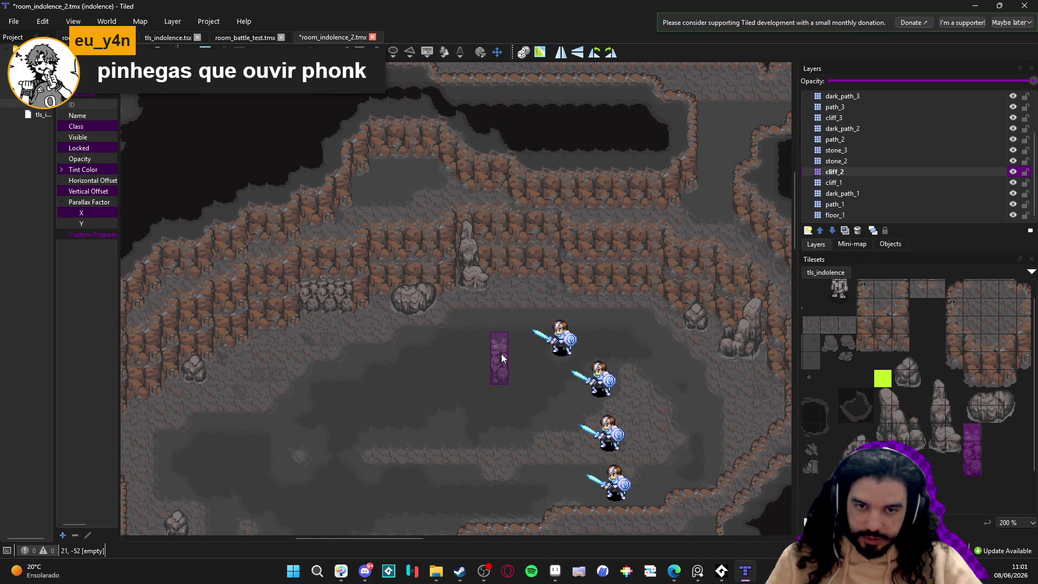
key(ctrl+z)
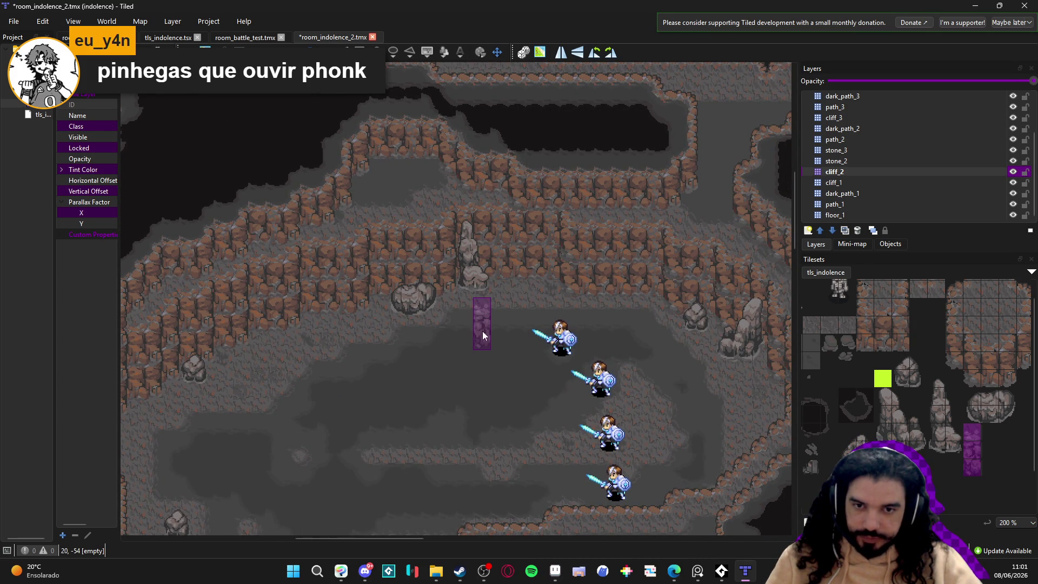
scroll(486, 308, up, 1)
scroll(486, 317, up, 1)
scroll(485, 317, left, 1)
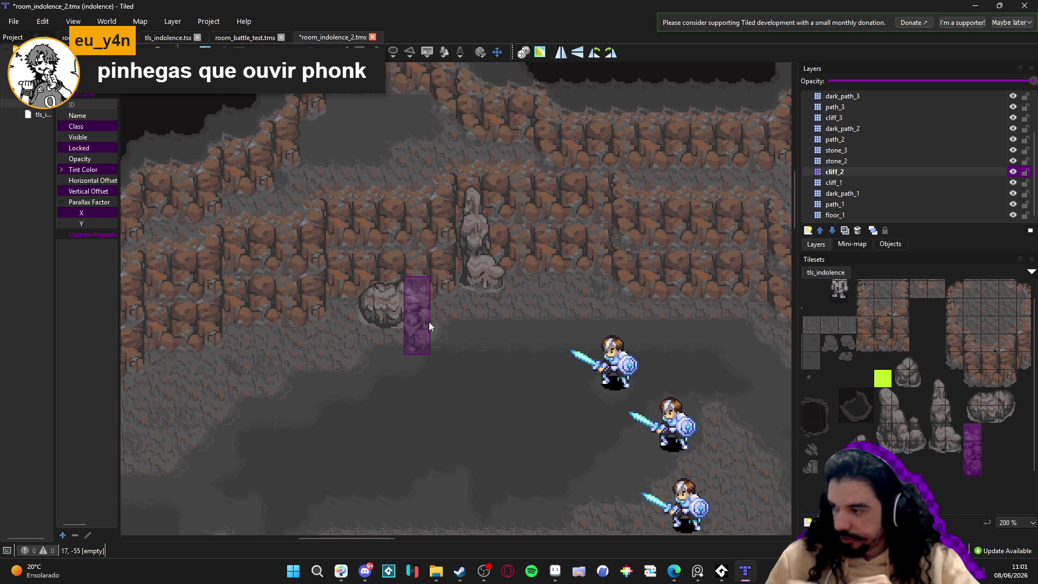
click(479, 570)
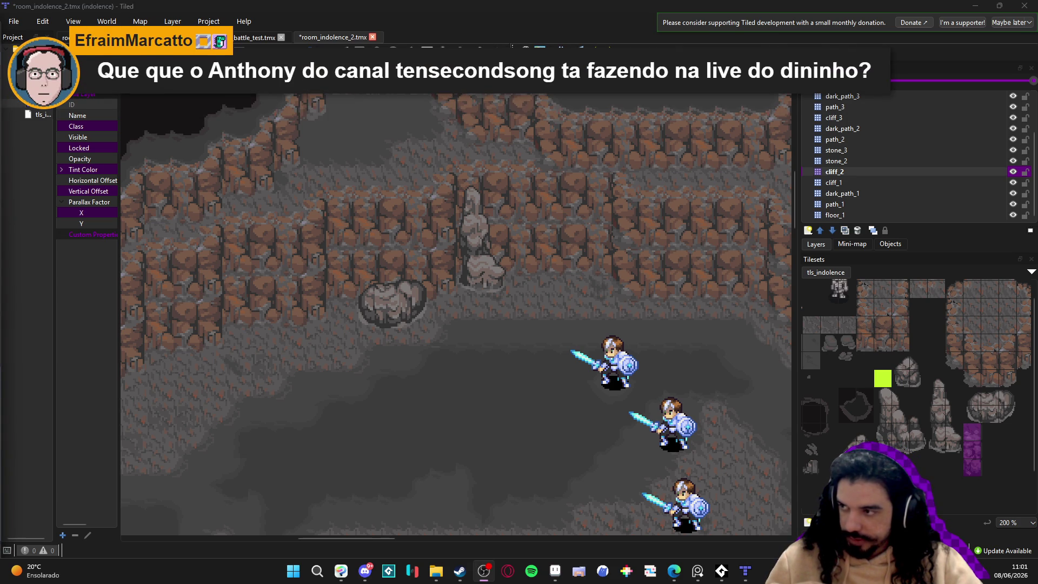
key(alt+Tab)
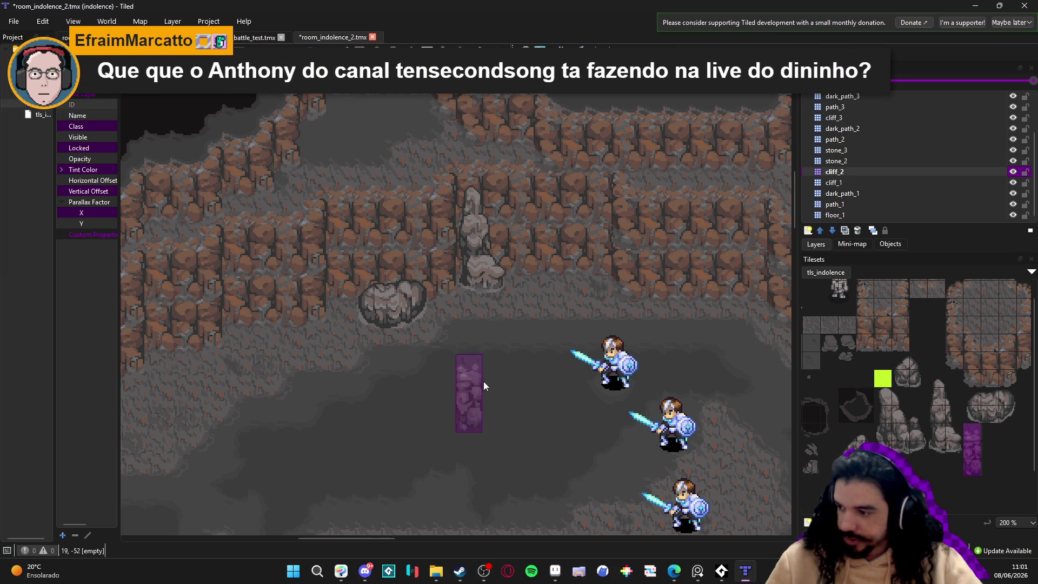
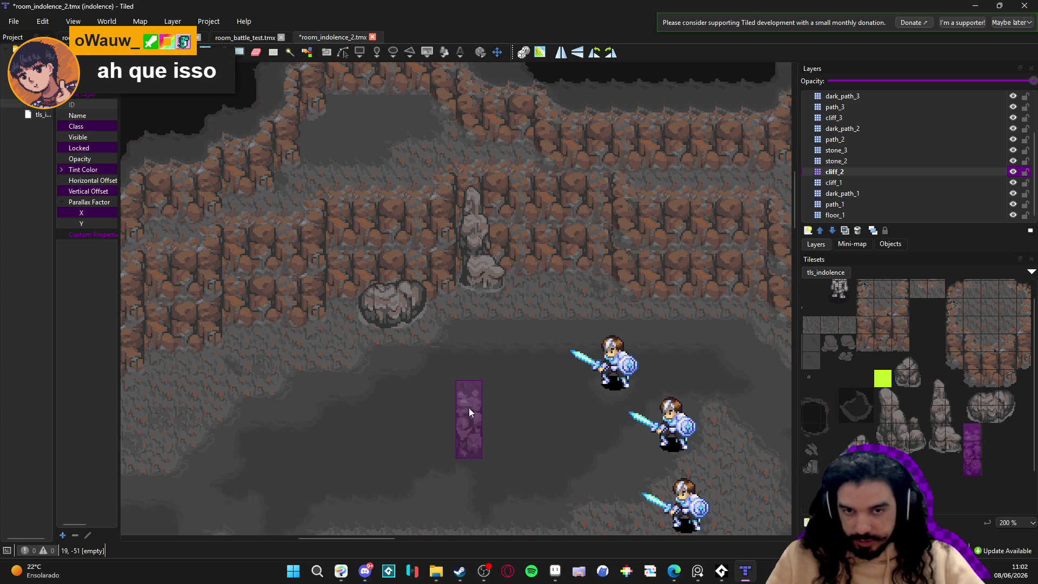
Step: Switch to Aseprite and bring up scenery_indolence.aseprite with its dry_mud_wall tiles
click(555, 571)
scroll(453, 321, down, 2)
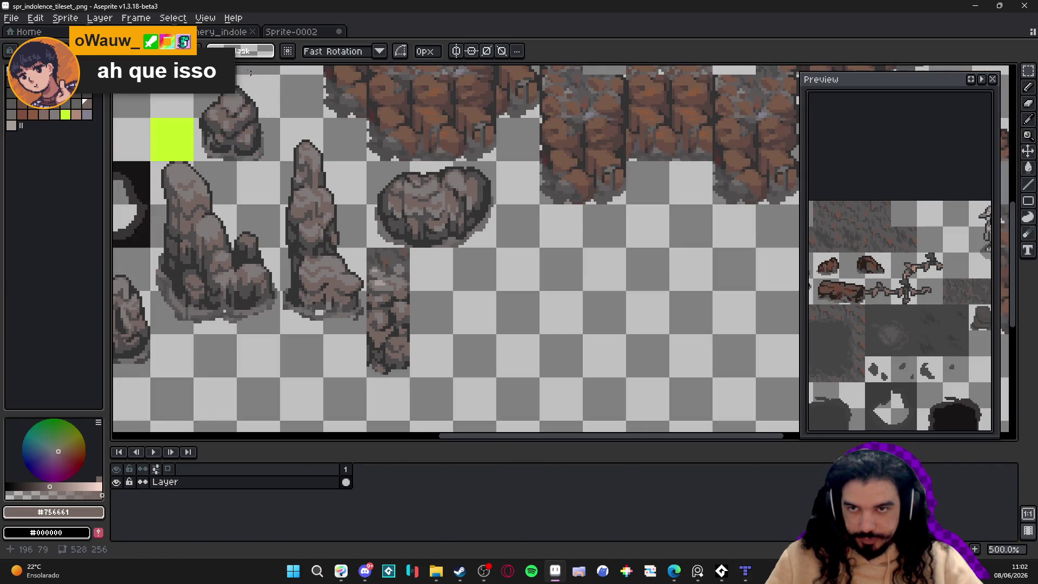
click(221, 32)
Step: Centre and zoom in on the dry_mud_wall tiles, then paint the middle-row light-grey highlights brown
drag(480, 290, 455, 275)
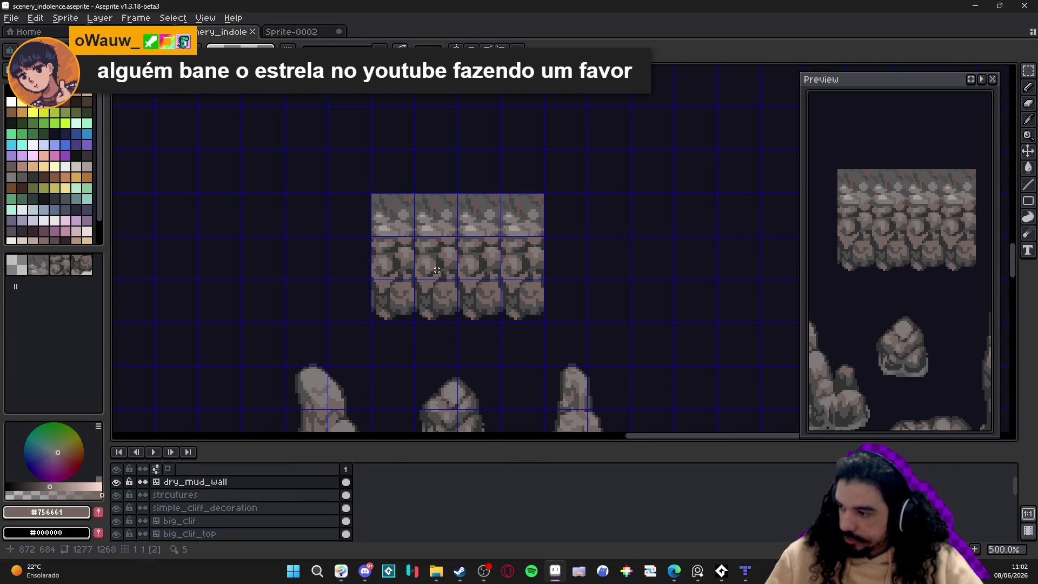
scroll(441, 273, up, 2)
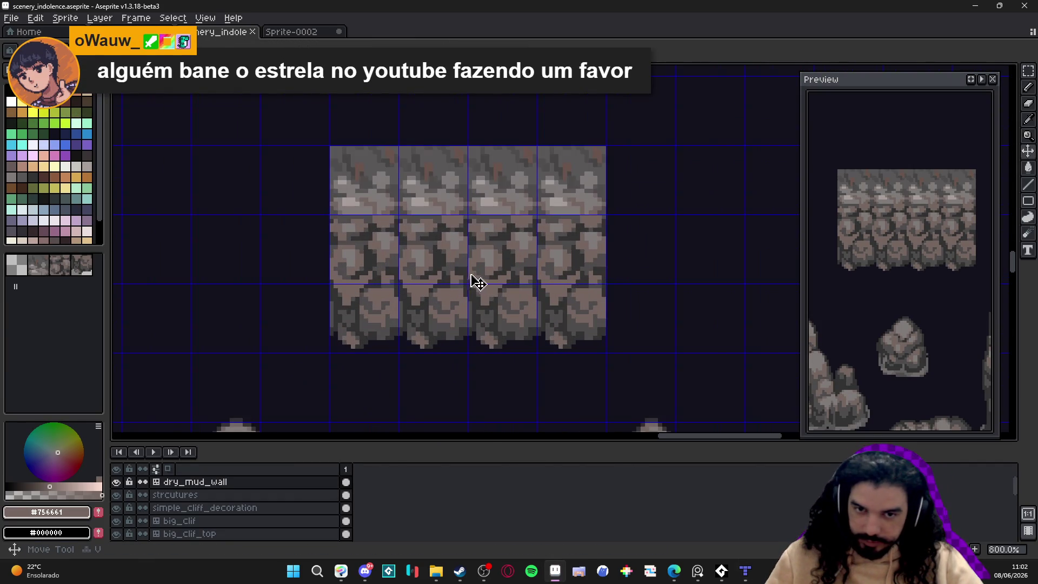
scroll(484, 284, up, 3)
click(469, 283)
mouse_move(469, 283)
mouse_down()
mouse_move(487, 273)
mouse_move(476, 251)
mouse_move(563, 245)
mouse_move(535, 254)
mouse_move(533, 281)
mouse_move(548, 290)
mouse_move(514, 265)
mouse_move(513, 246)
mouse_move(516, 265)
mouse_up()
Step: Repaint stray dark and light pixels in the middle row and along the tile edge with brown #756661
alt+click(509, 222)
click(514, 232)
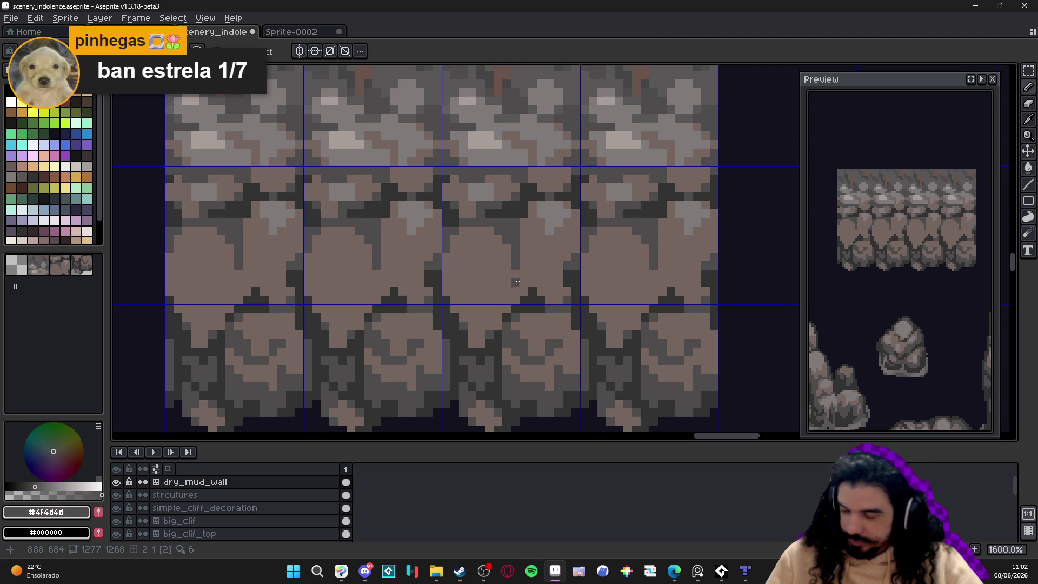
scroll(481, 291, up, 2)
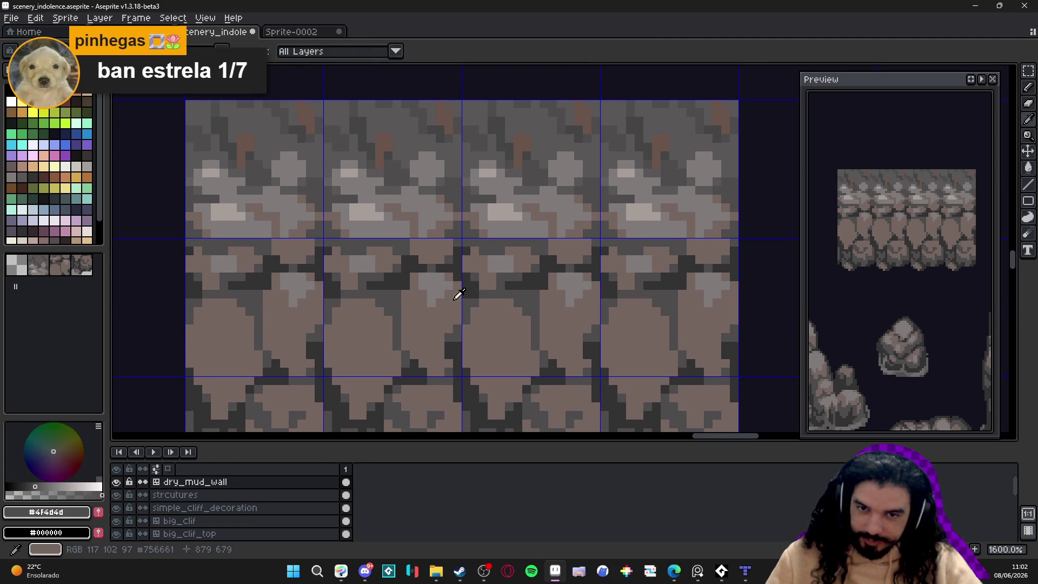
alt+click(457, 290)
click(431, 302)
click(440, 277)
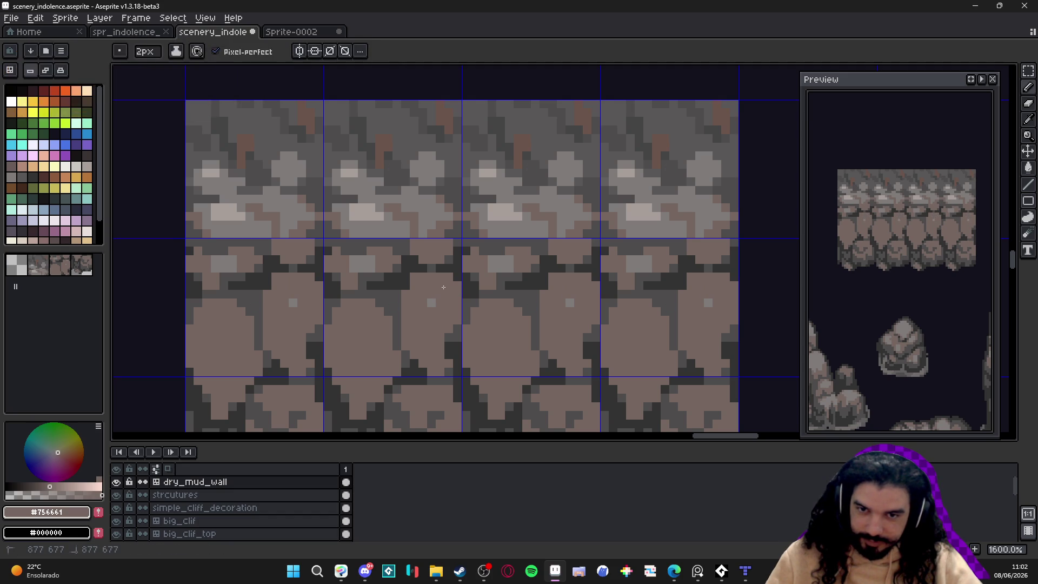
click(431, 303)
scroll(427, 297, down, 1)
mouse_move(419, 322)
mouse_down()
mouse_move(435, 343)
mouse_move(435, 332)
mouse_move(417, 329)
mouse_up()
scroll(416, 328, down, 1)
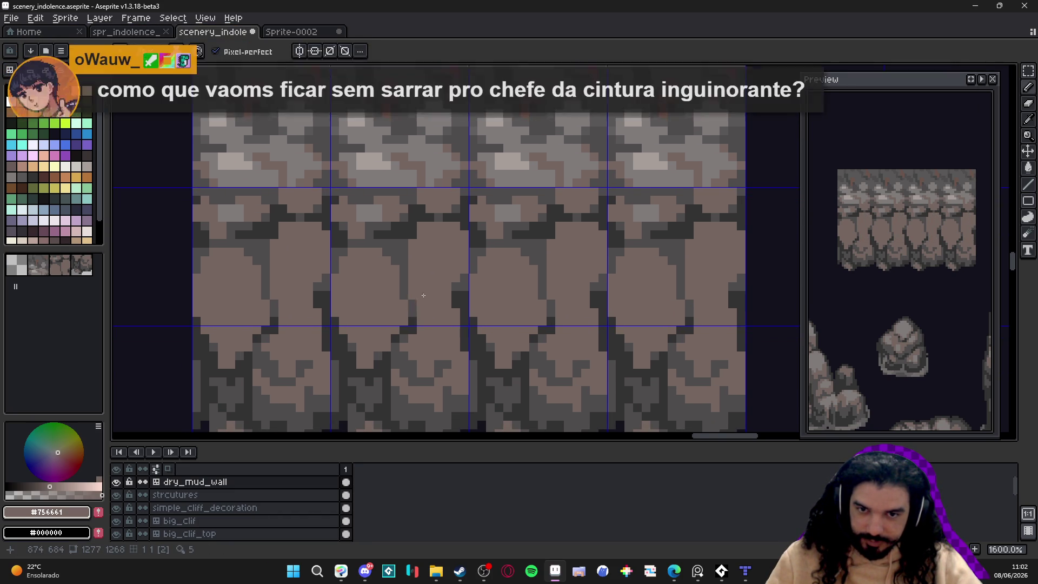
drag(456, 281, 455, 307)
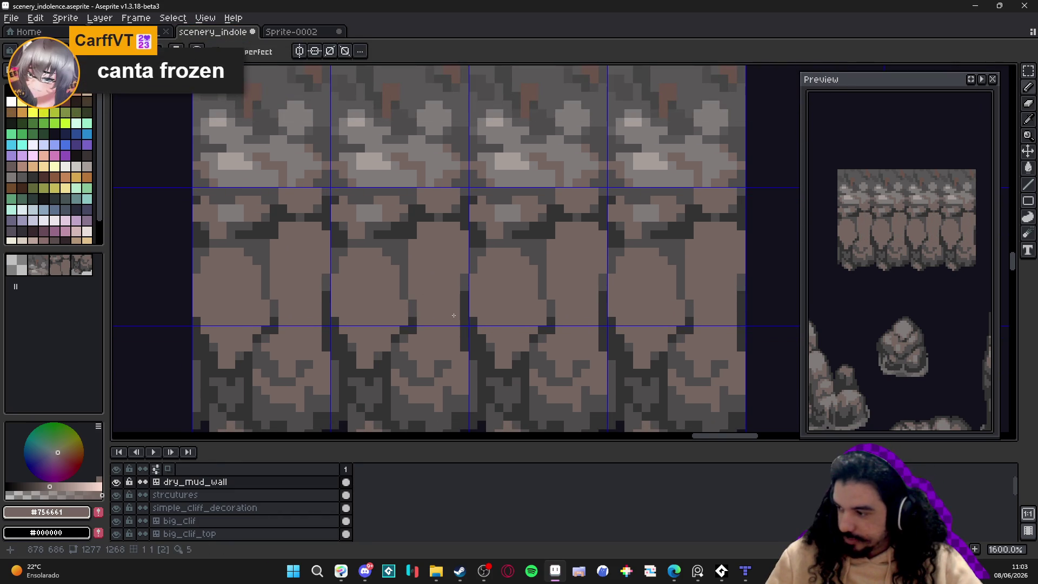
Step: Extend the dark column with two #323232 pixels, then lighten the pixel column to #4f4d4d
scroll(454, 316, up, 2)
alt+click(465, 294)
drag(465, 270, 471, 237)
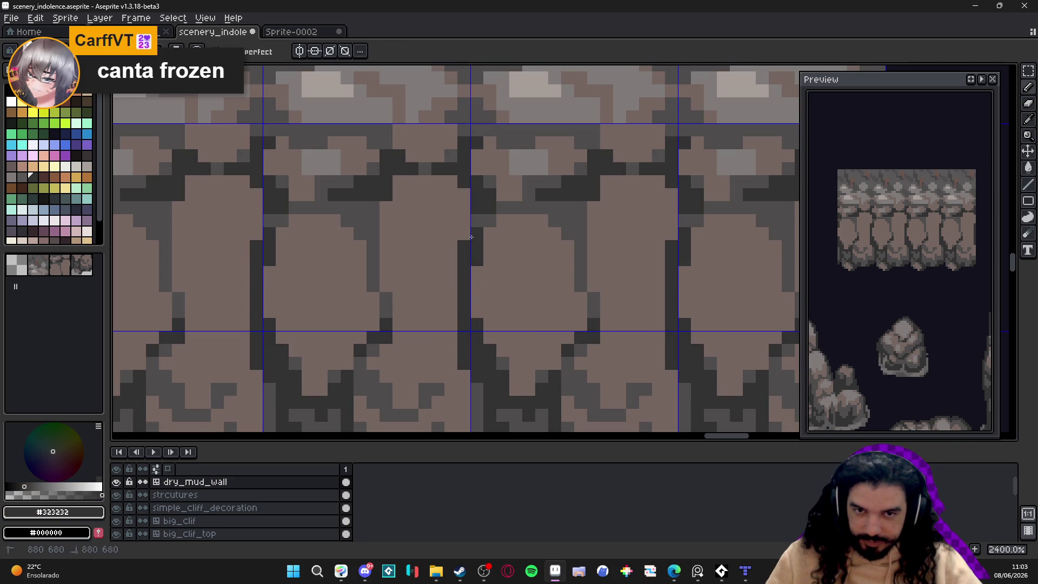
alt+click(489, 216)
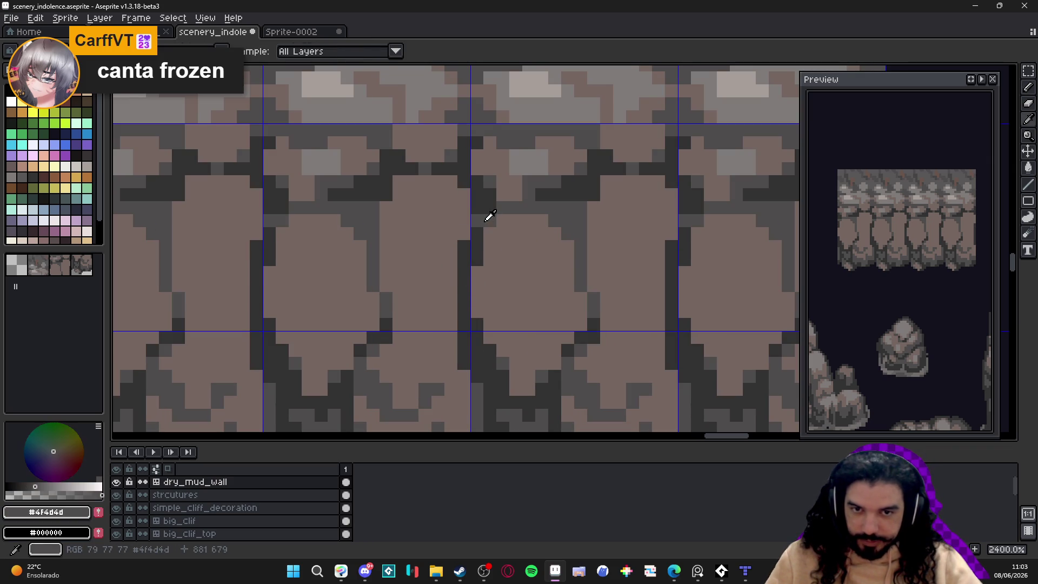
click(465, 306)
mouse_move(465, 285)
mouse_down()
mouse_move(465, 325)
mouse_move(476, 321)
mouse_up()
scroll(476, 320, down, 5)
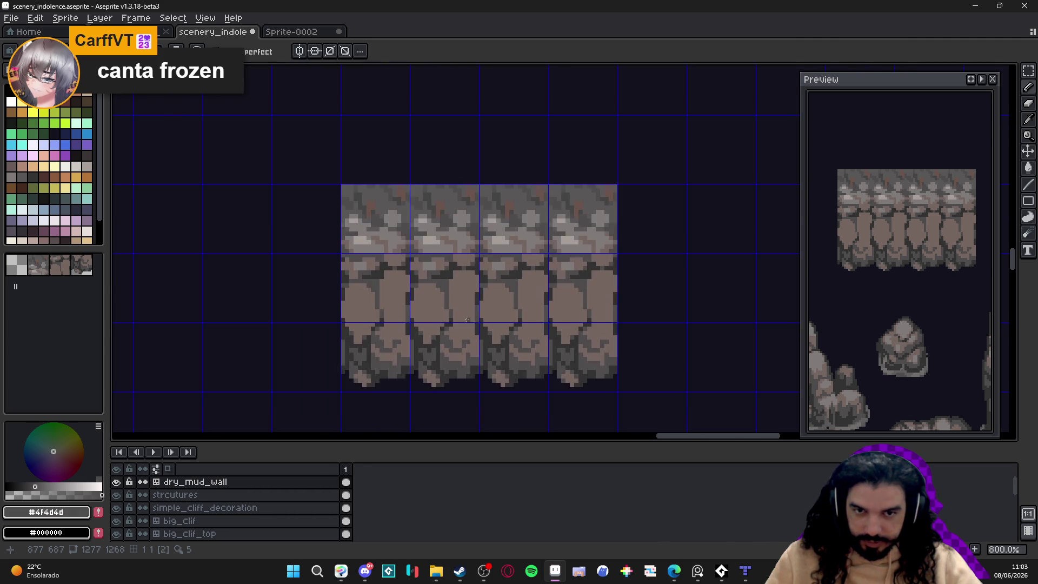
Step: Re-centre the middle tile row and pick the brown #756661 again
drag(440, 325, 416, 286)
scroll(435, 277, up, 3)
alt+click(435, 278)
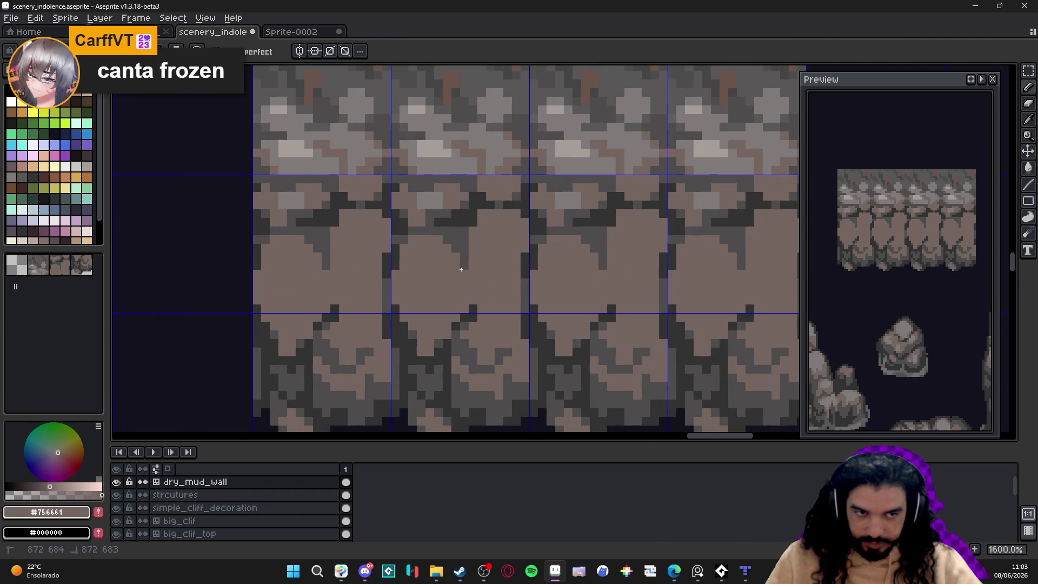
mouse_move(464, 290)
mouse_down()
mouse_move(457, 230)
mouse_move(433, 271)
mouse_up()
scroll(457, 235, down, 1)
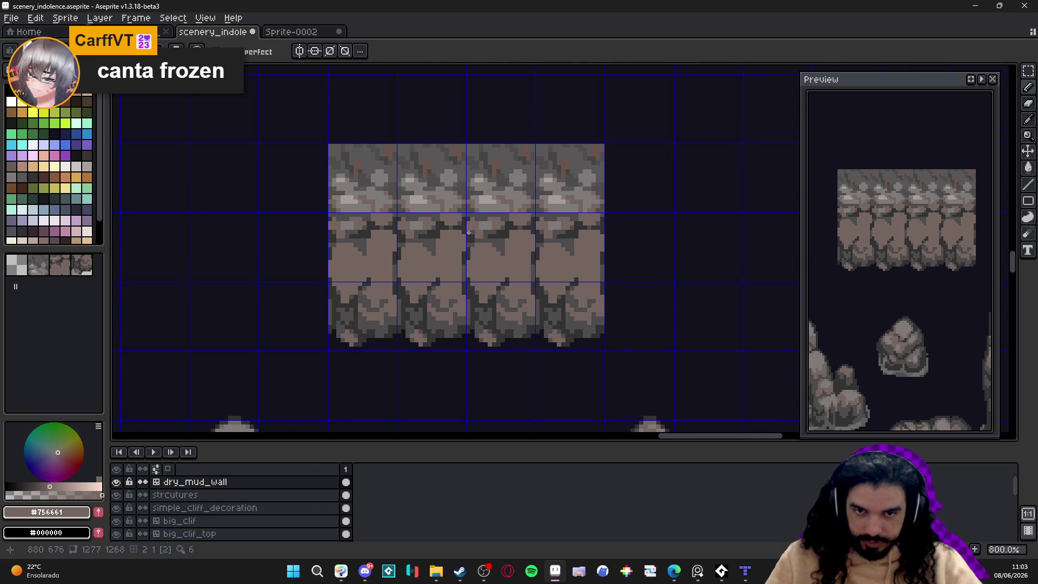
scroll(467, 234, up, 3)
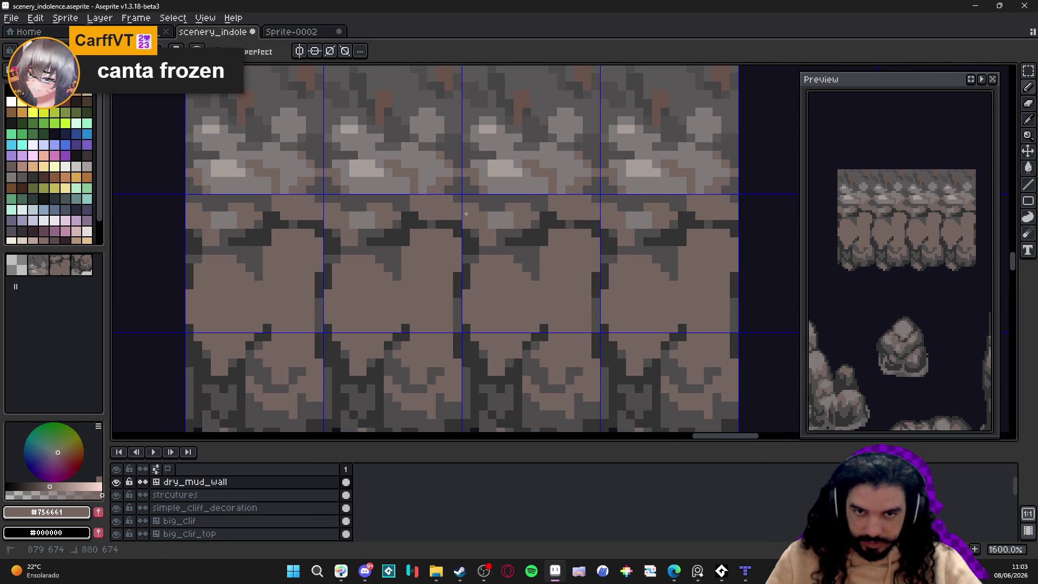
Step: Lighten the dark pixels on both sides of the tile seam with mid grey #4f4d4d
mouse_move(436, 226)
mouse_down()
mouse_move(405, 213)
mouse_move(392, 238)
mouse_move(367, 242)
mouse_up()
key(alt)
alt+click(393, 254)
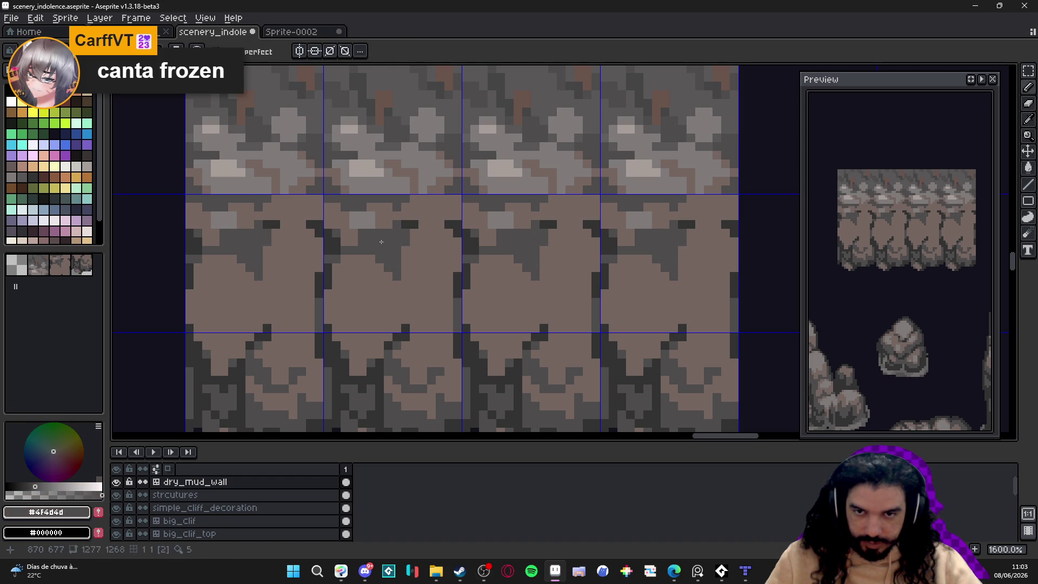
click(334, 244)
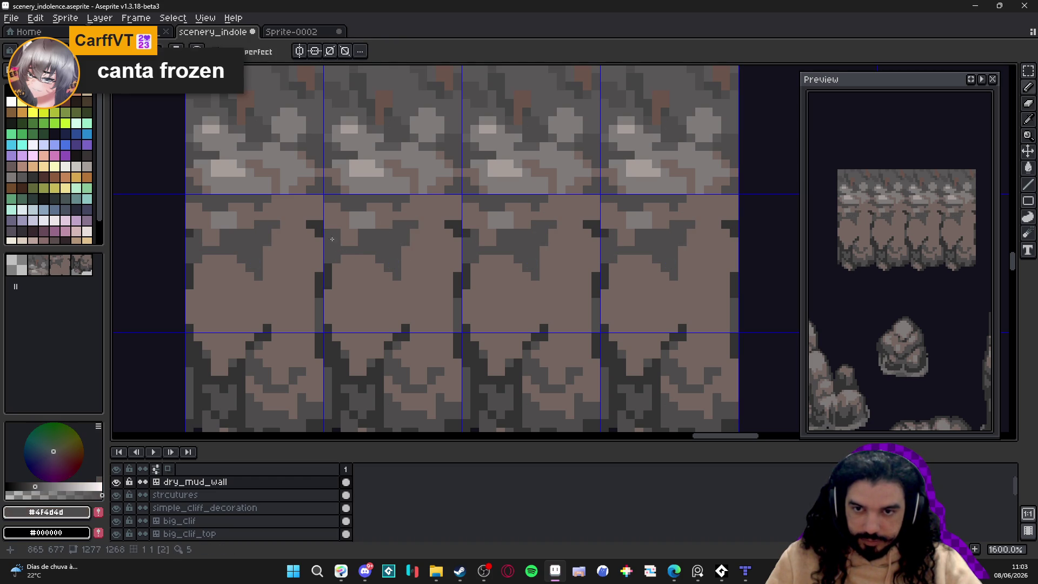
click(324, 232)
click(316, 232)
click(315, 226)
click(328, 276)
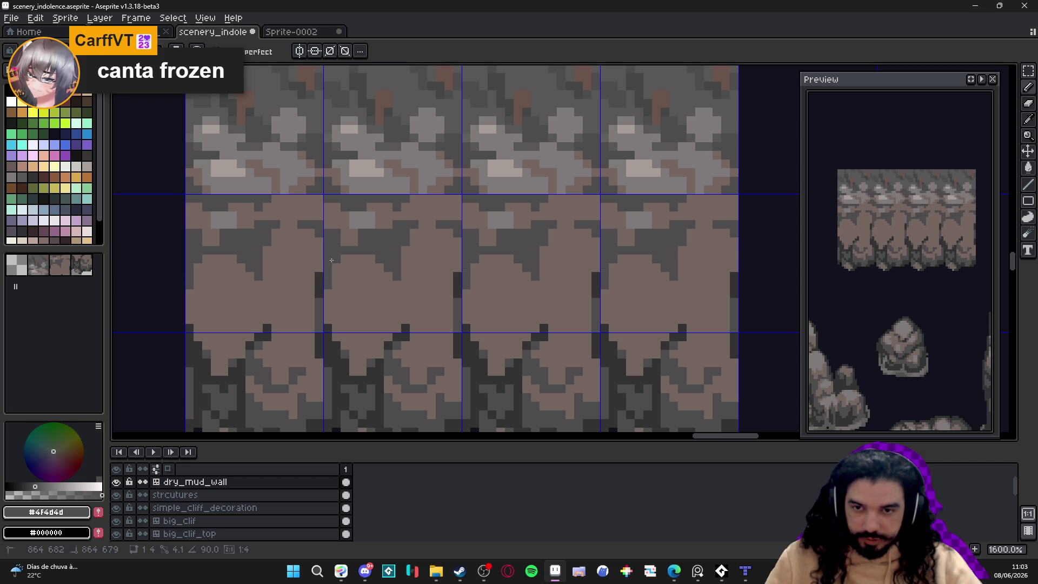
click(319, 289)
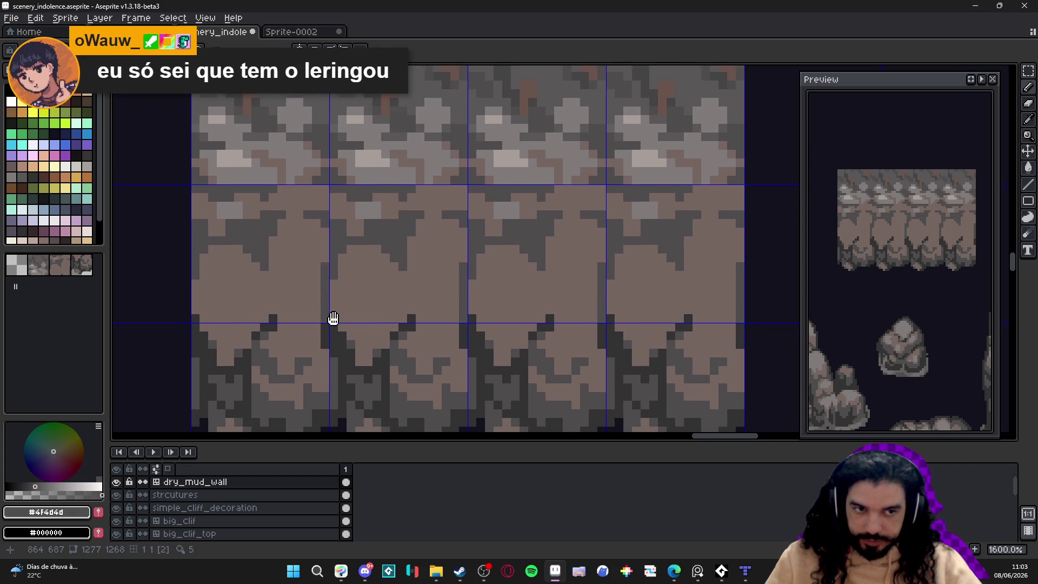
Step: Adjust the view and add two darker #4f4d4d grey pixels to the wall
scroll(346, 314, down, 2)
scroll(378, 303, up, 2)
alt+click(412, 293)
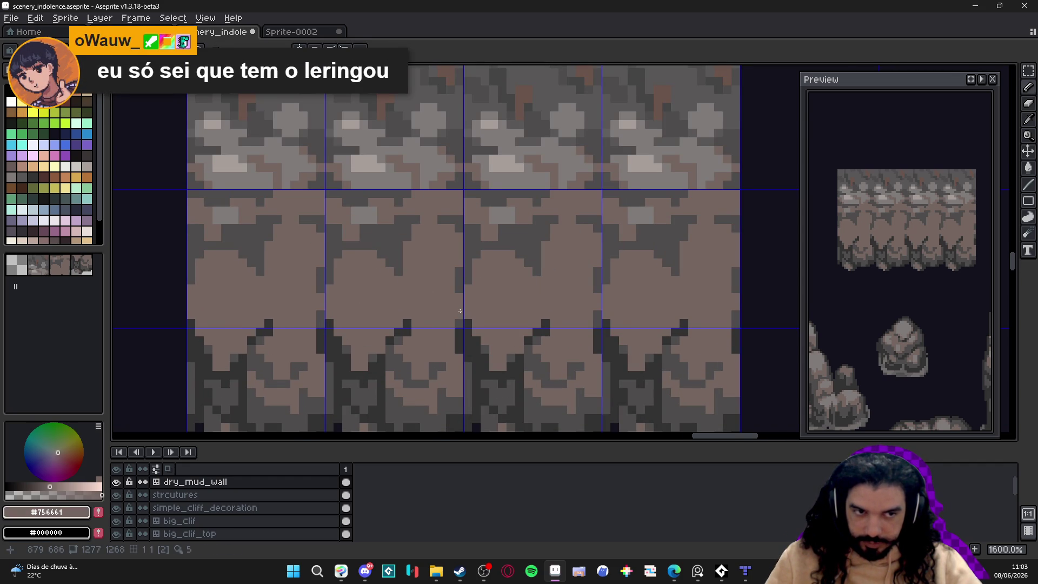
drag(460, 310, 452, 299)
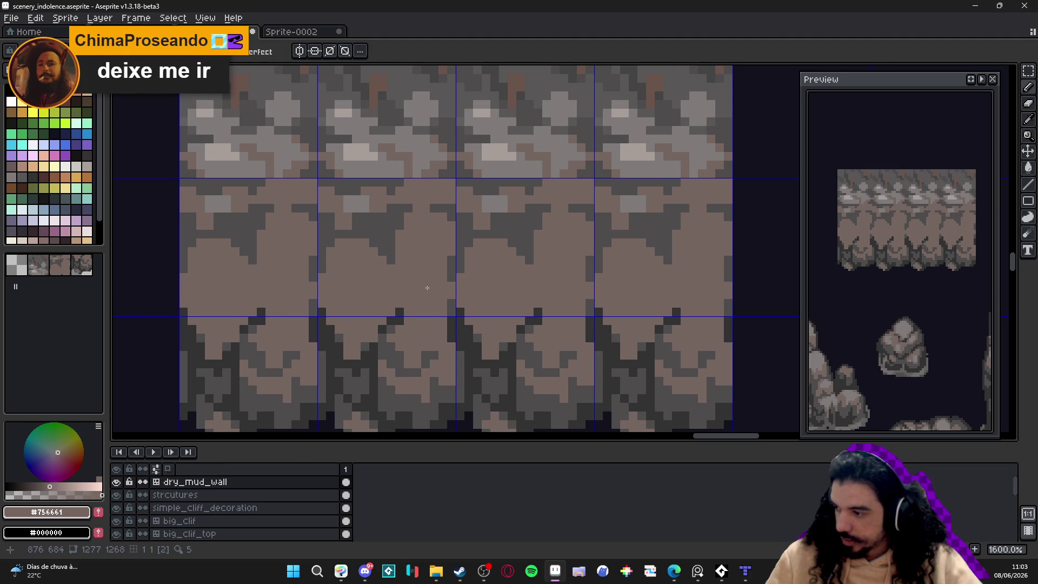
scroll(426, 288, down, 3)
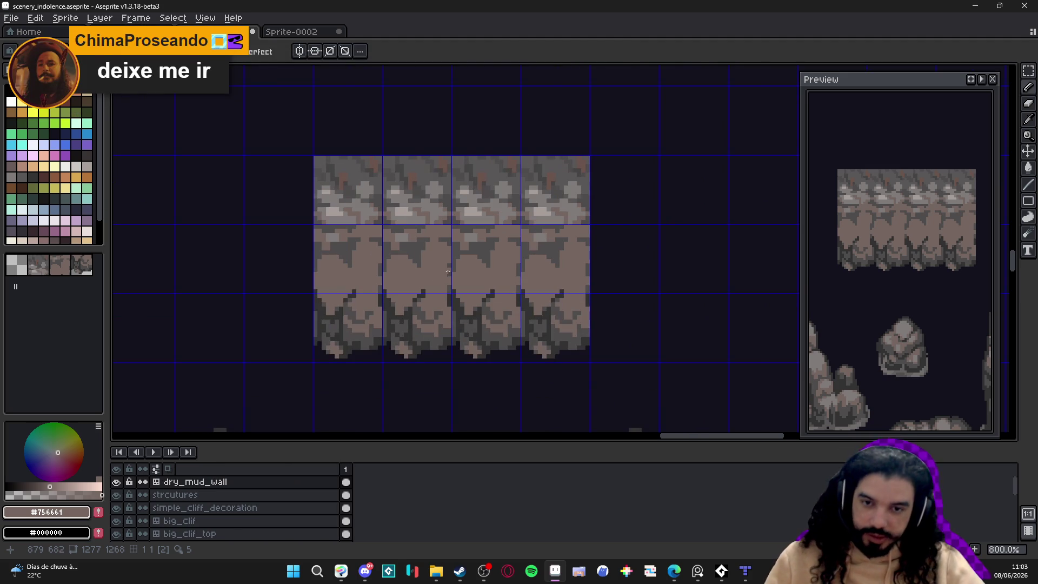
scroll(449, 275, up, 5)
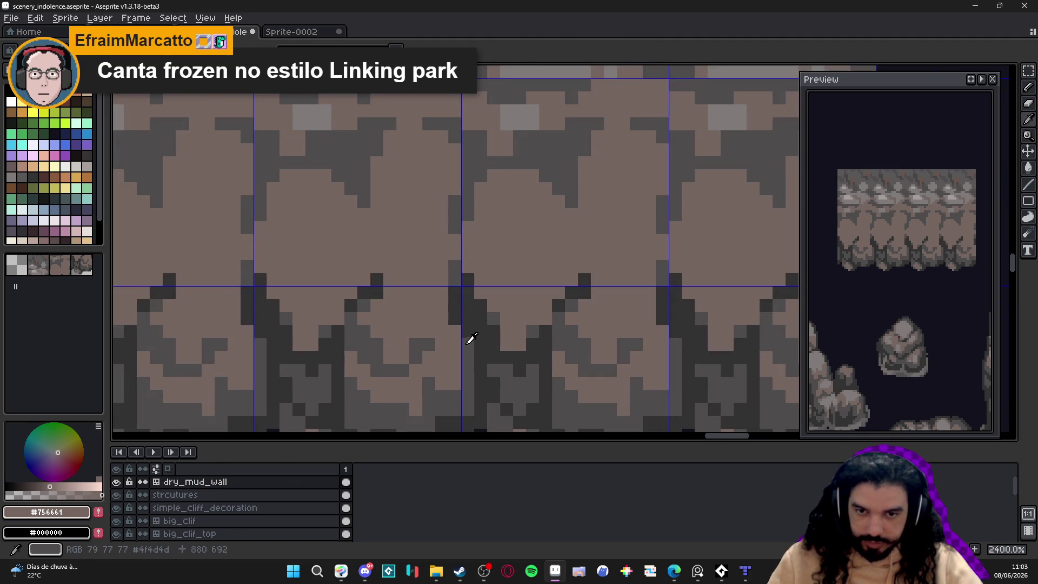
alt+click(462, 280)
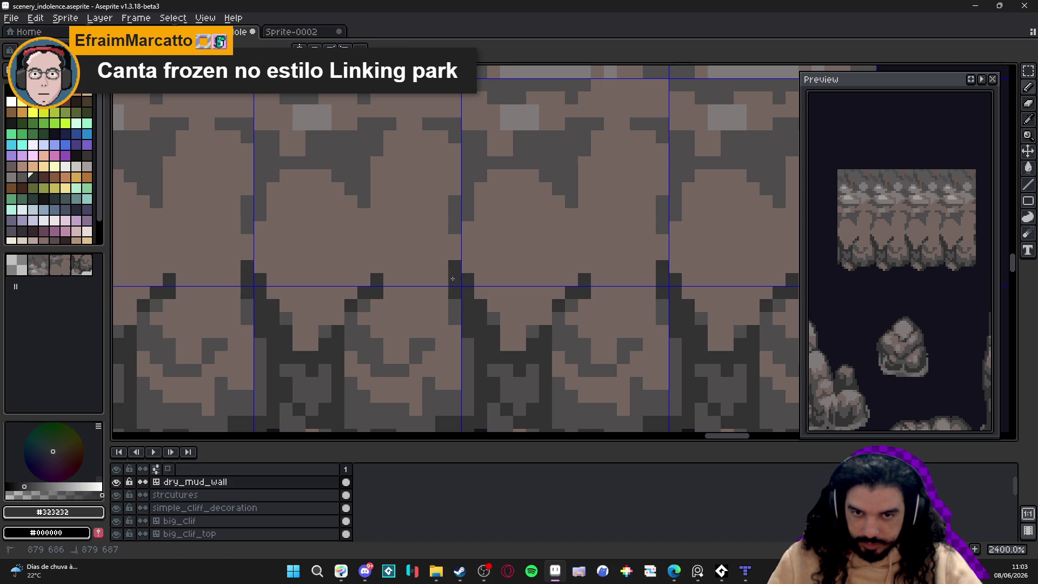
alt+click(454, 233)
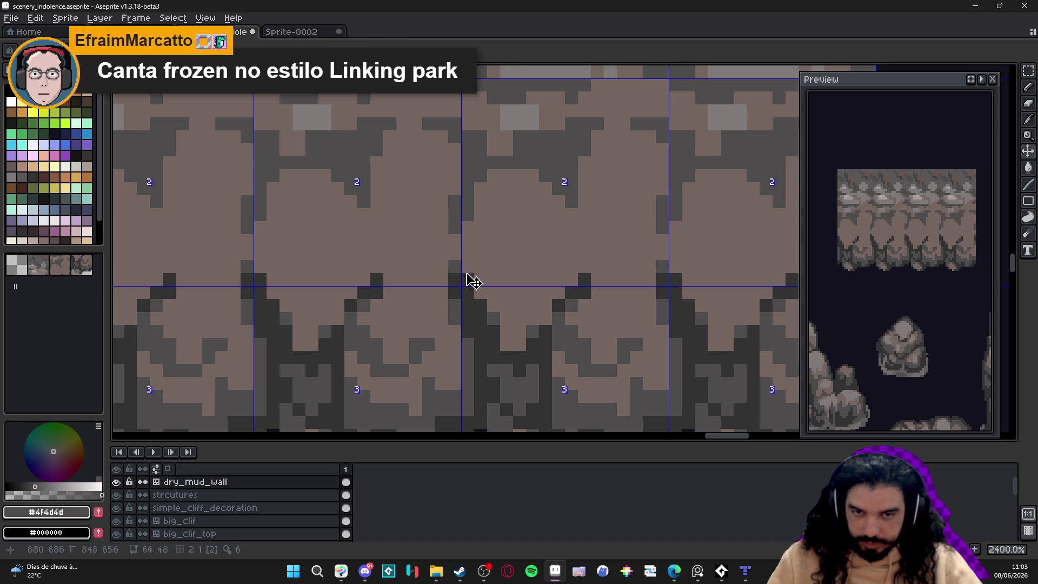
click(475, 295)
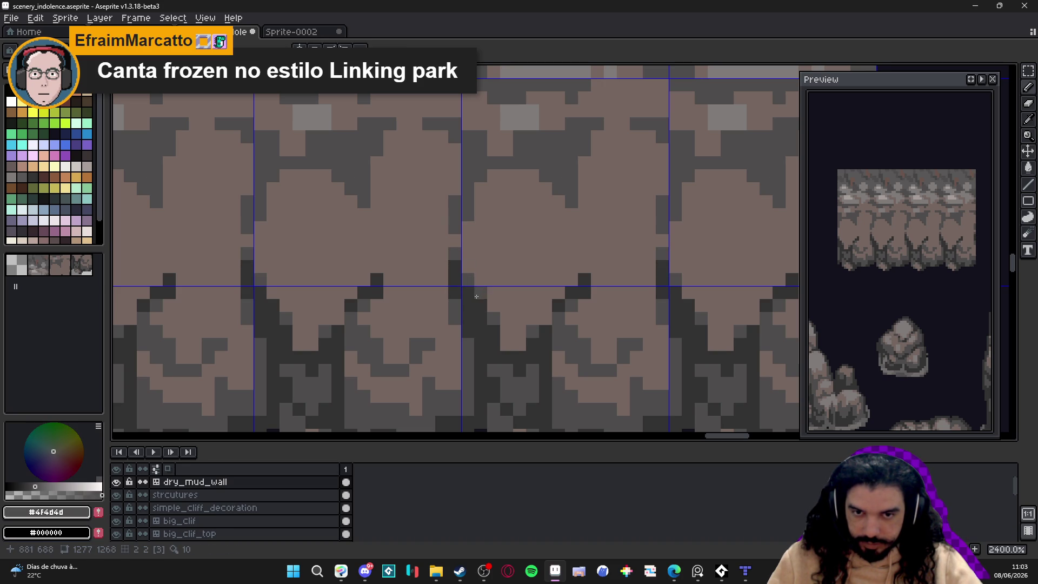
click(441, 313)
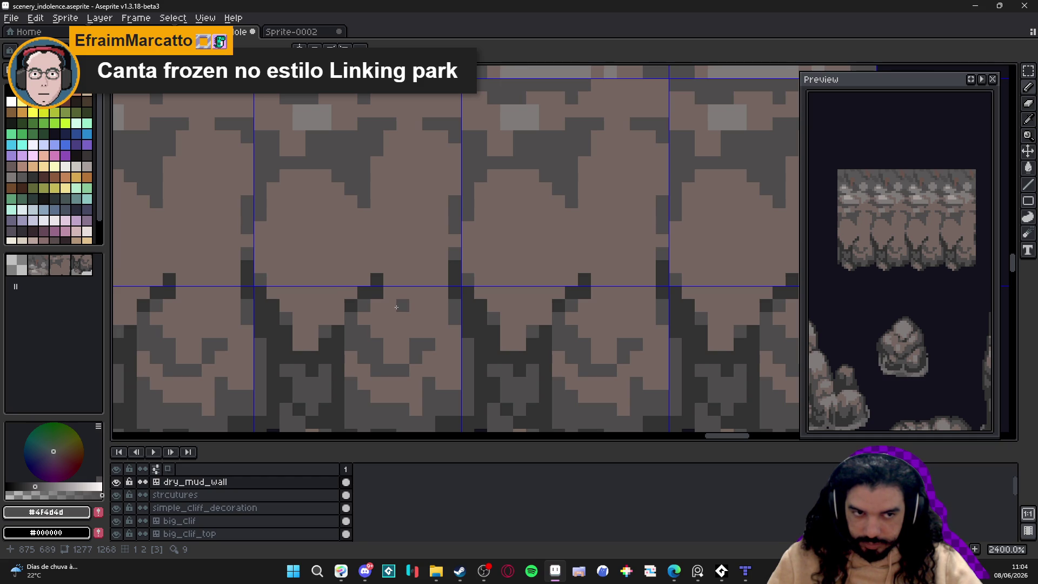
Step: Paint the light-grey block and a dark pixel brown #756661
scroll(396, 307, down, 5)
scroll(396, 307, up, 5)
alt+click(429, 226)
scroll(394, 216, down, 2)
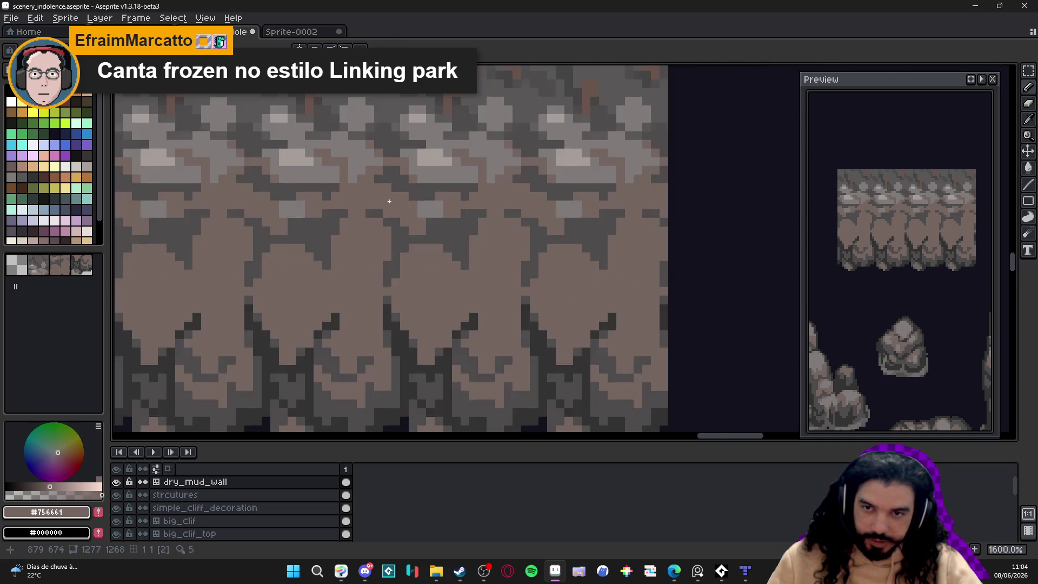
scroll(344, 205, up, 2)
mouse_move(286, 209)
mouse_down()
mouse_move(299, 216)
mouse_move(265, 214)
mouse_move(304, 234)
mouse_move(333, 227)
mouse_move(304, 242)
mouse_move(319, 238)
mouse_move(266, 240)
mouse_move(288, 257)
mouse_move(269, 256)
mouse_up()
click(298, 237)
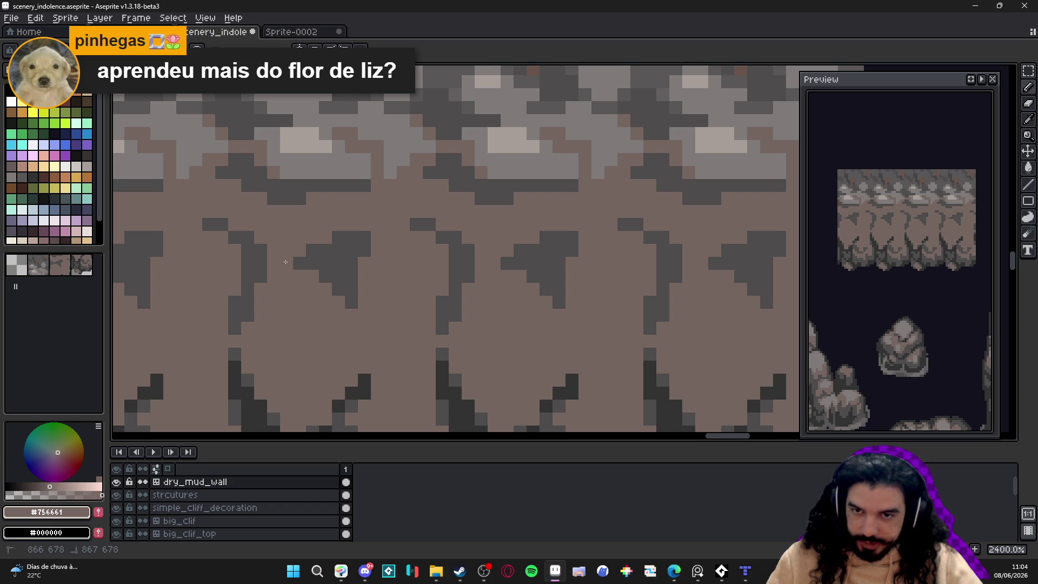
Step: Brown out a dark pixel and draw a #4f4d4d crack line running down then left
click(310, 252)
alt+click(330, 248)
click(315, 271)
mouse_move(315, 270)
mouse_down()
mouse_move(313, 314)
mouse_move(281, 314)
mouse_up()
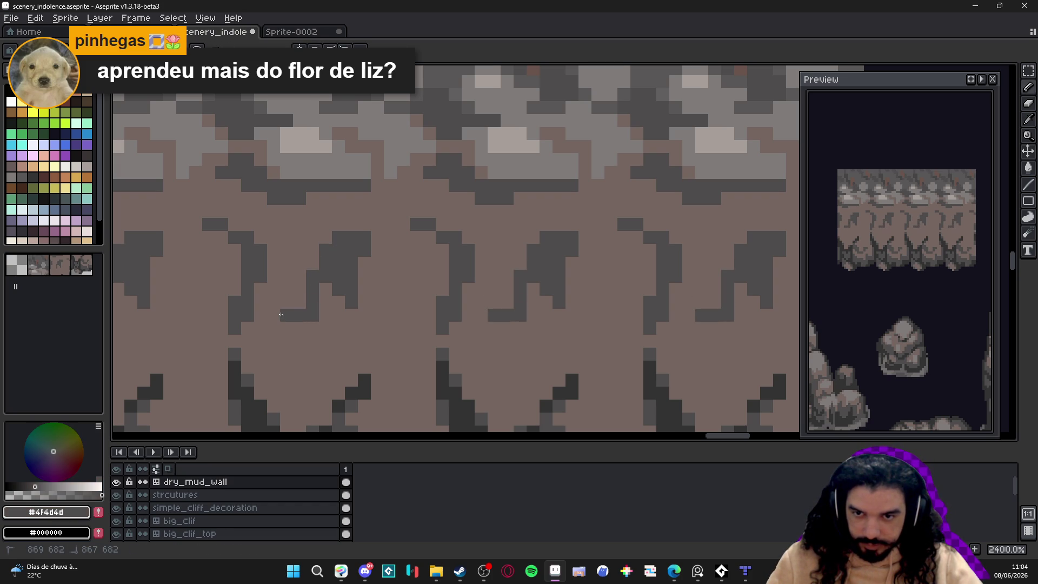
click(274, 289)
Step: Brown over stray crack pixels and extend the crack rightward with dark pixels
click(287, 302)
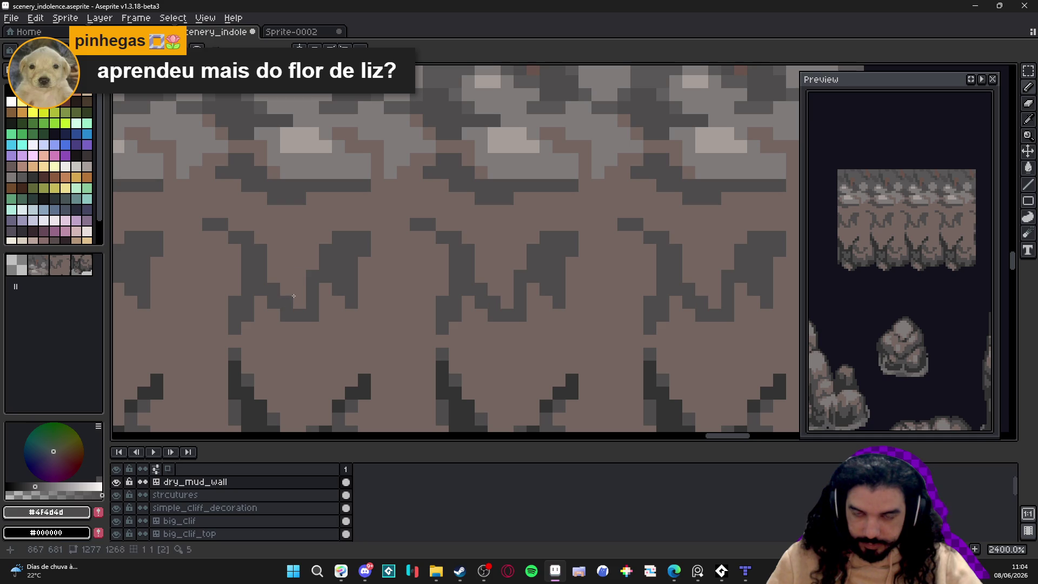
alt+click(302, 287)
mouse_move(313, 276)
mouse_down()
mouse_move(312, 284)
mouse_move(325, 250)
mouse_move(324, 303)
mouse_move(340, 238)
mouse_move(352, 263)
mouse_move(377, 277)
mouse_up()
alt+click(343, 260)
alt+click(325, 267)
alt+click(351, 276)
click(365, 288)
Step: Tidy the crack with brown pixels and extend it with a short dark stroke
click(391, 276)
alt+click(366, 299)
click(349, 302)
alt+click(361, 276)
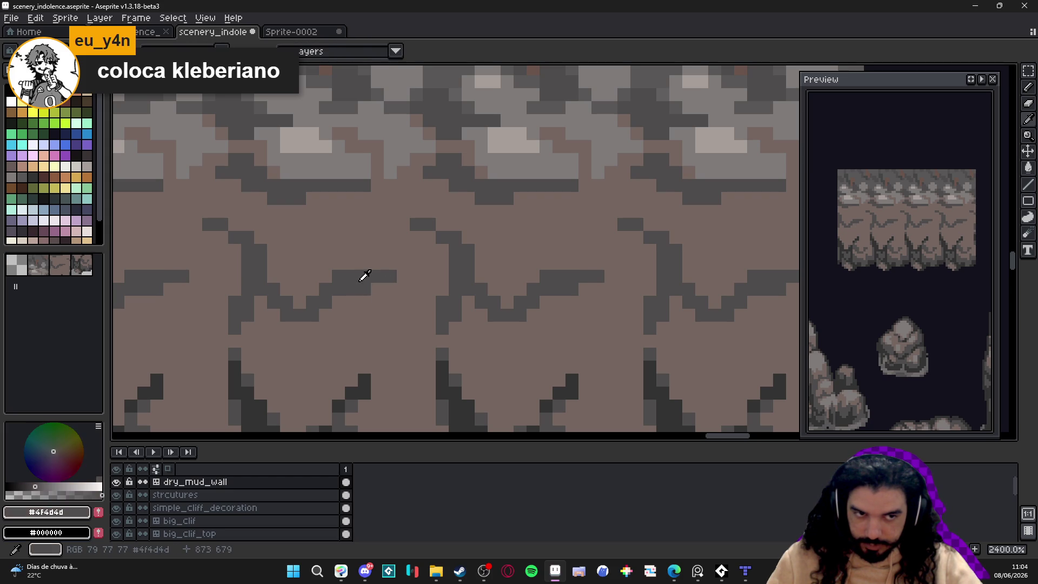
drag(427, 335, 393, 328)
click(377, 314)
click(390, 315)
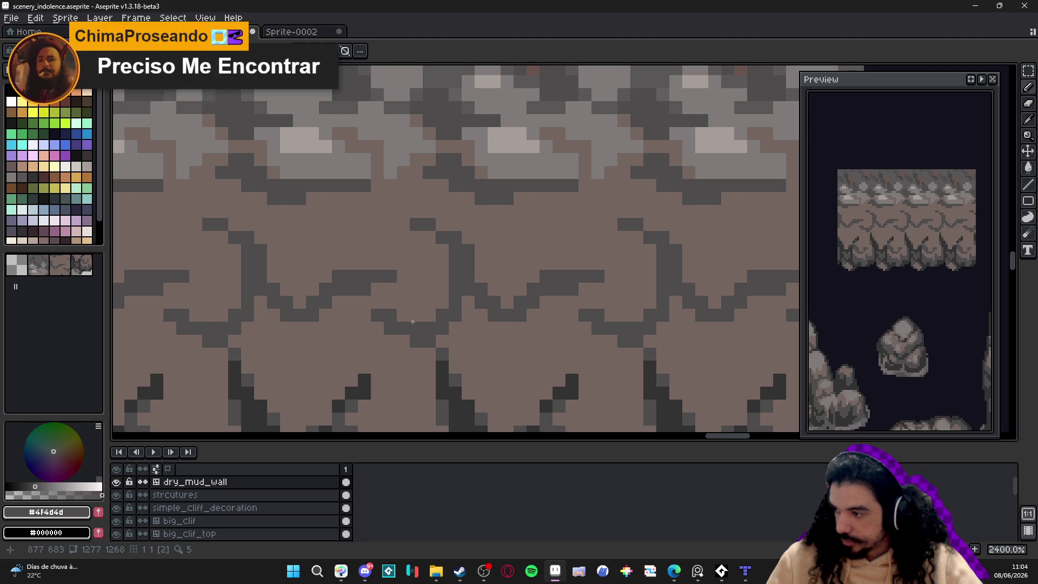
drag(410, 323, 414, 322)
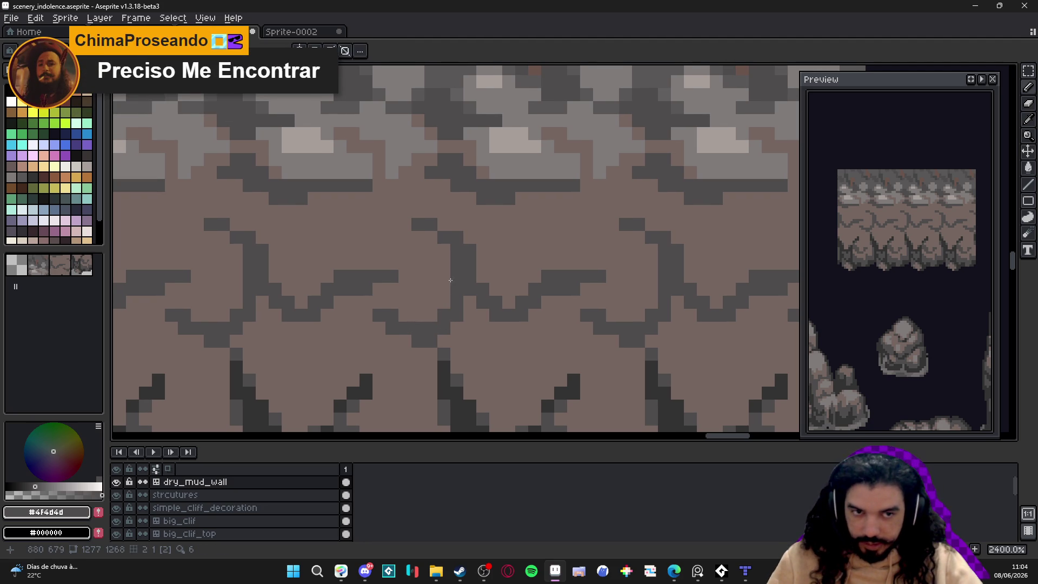
Step: Cover unwanted dark crack pixels with the mud brown
alt+click(424, 245)
mouse_move(416, 224)
mouse_down()
mouse_move(456, 251)
mouse_move(448, 262)
mouse_up()
click(451, 261)
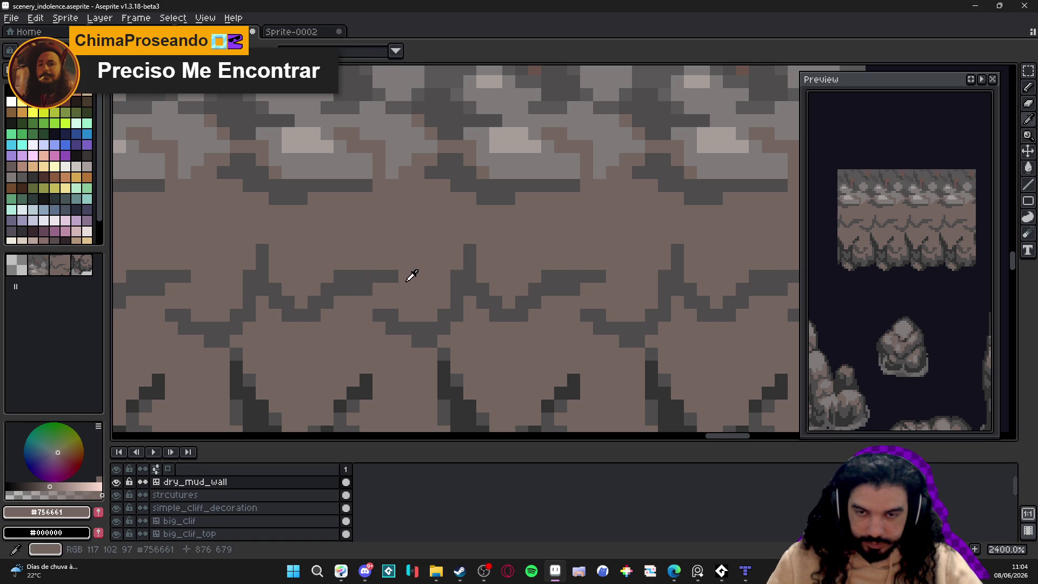
drag(385, 276, 361, 276)
click(365, 286)
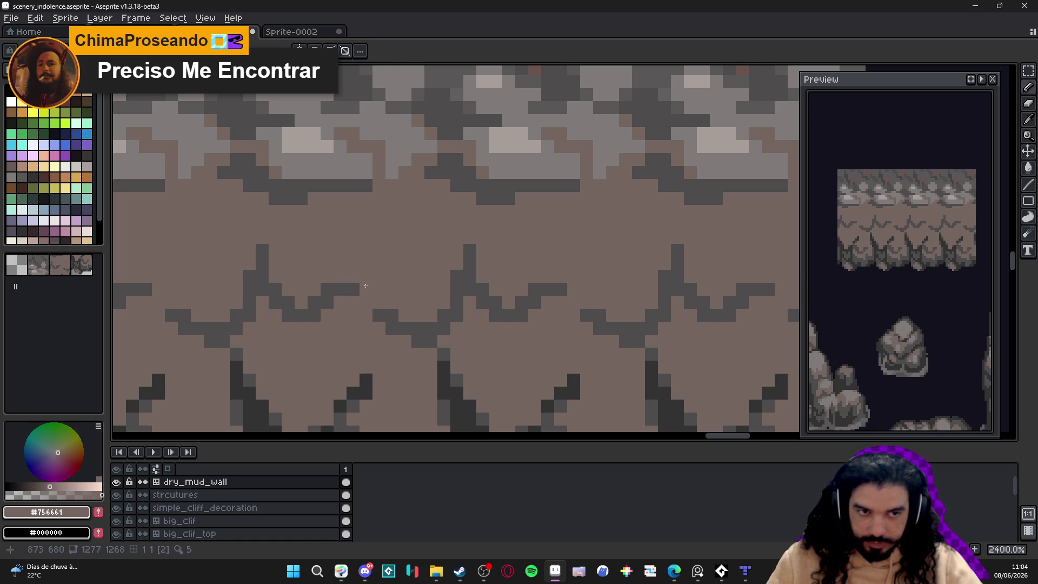
Step: Draw a stepped dark crack across the upper mud band, extending it to the right
alt+click(361, 285)
drag(344, 251, 375, 260)
mouse_move(340, 216)
mouse_down()
mouse_move(384, 216)
mouse_move(382, 237)
mouse_move(413, 240)
mouse_up()
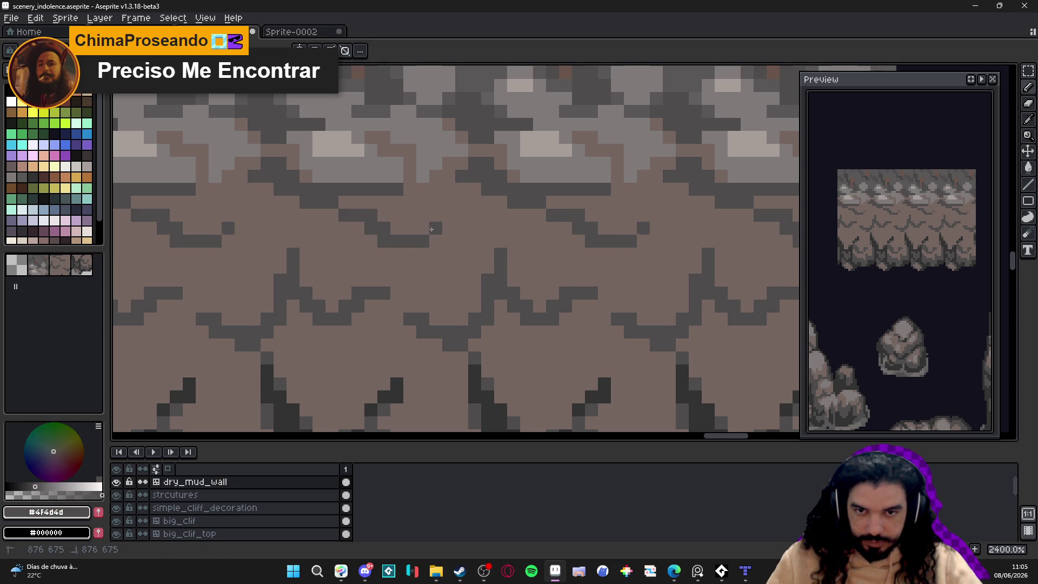
drag(421, 228, 448, 228)
click(459, 218)
Step: Repaint the dark crack column and lower crack pixels in grey, lightening pixels near the base
scroll(445, 238, down, 3)
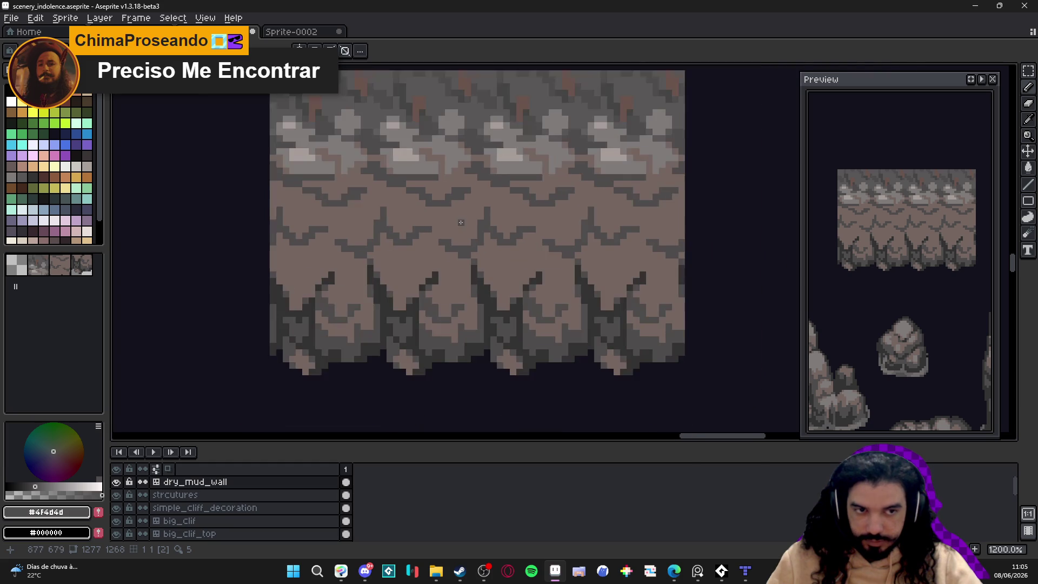
drag(447, 220, 434, 218)
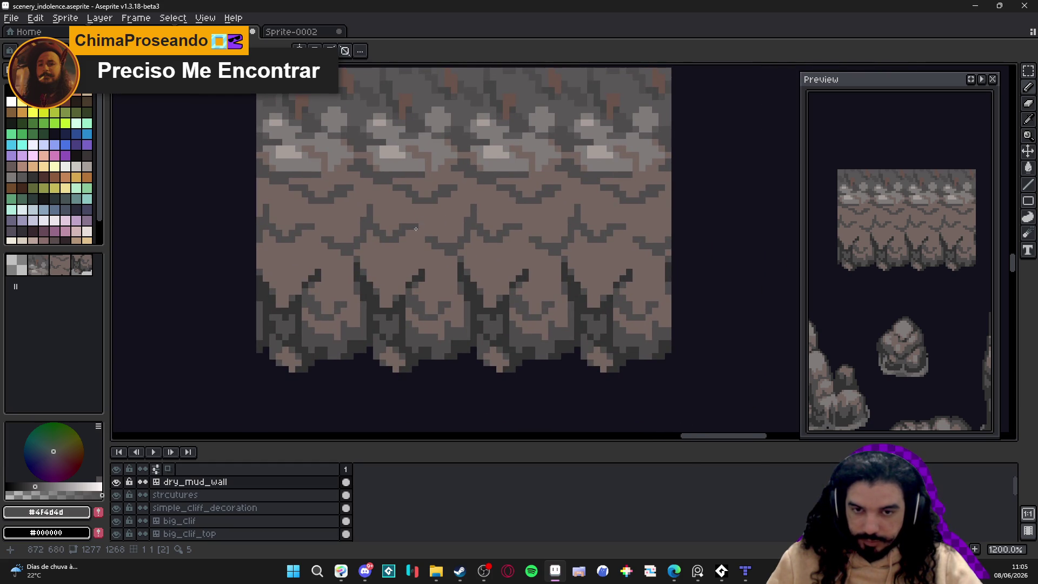
scroll(429, 298, up, 1)
scroll(436, 297, down, 3)
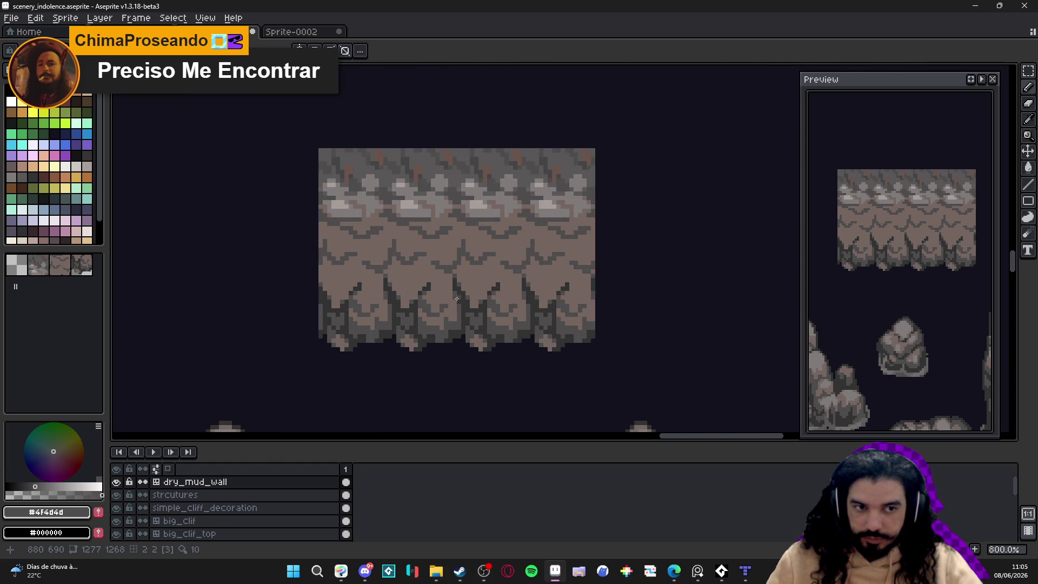
scroll(440, 295, up, 5)
drag(439, 249, 444, 280)
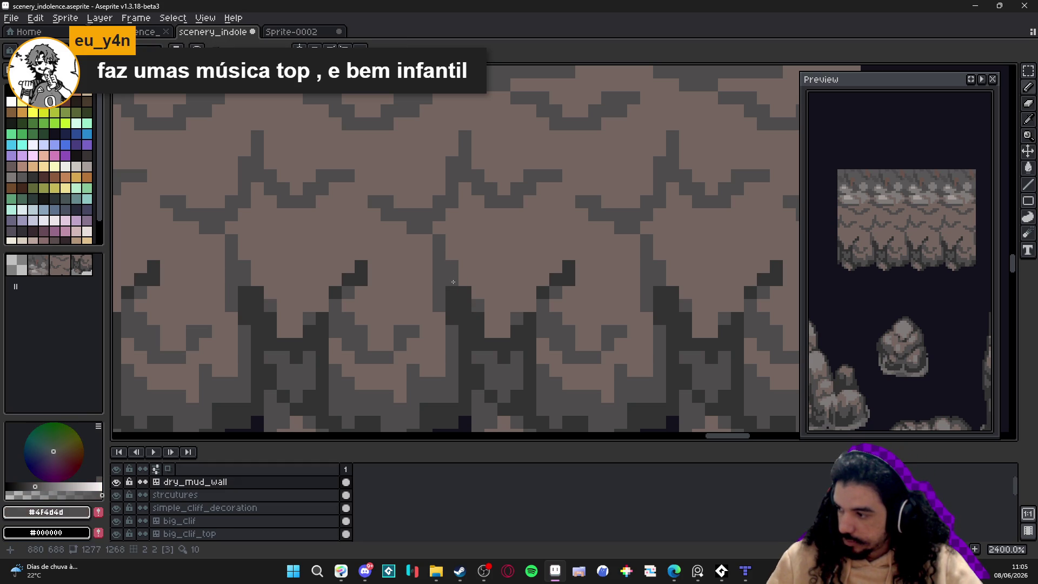
mouse_move(453, 286)
mouse_down()
mouse_move(454, 305)
mouse_move(519, 326)
mouse_move(567, 278)
mouse_move(567, 255)
mouse_move(538, 286)
mouse_up()
click(478, 318)
Step: Add a diagonal crack near the base and rework the shadow pixels along the cliff base
alt+click(534, 290)
click(527, 318)
click(517, 331)
alt+click(510, 338)
click(514, 344)
drag(510, 340, 489, 343)
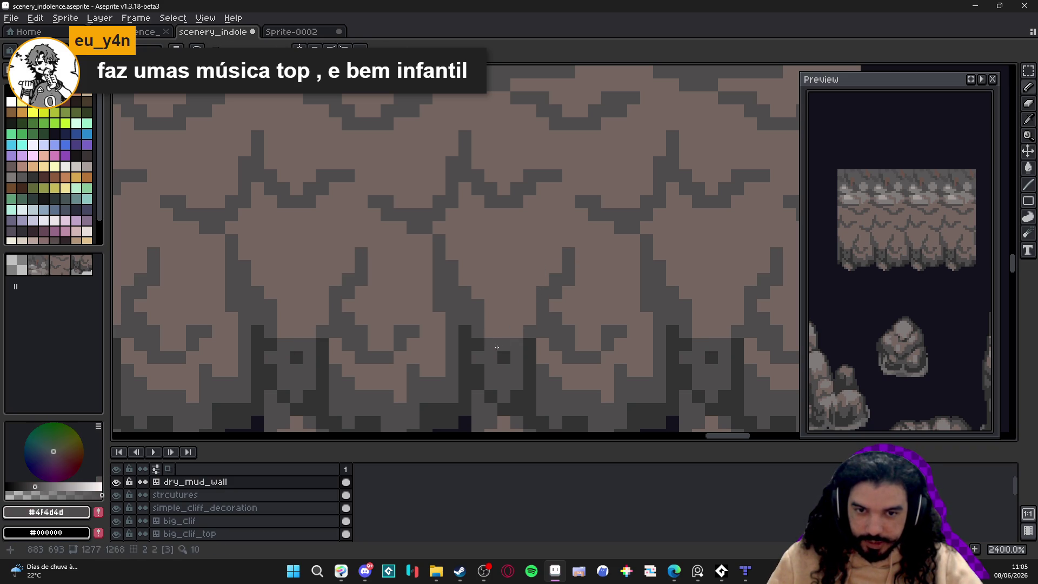
click(475, 339)
click(529, 344)
click(528, 357)
alt+click(477, 320)
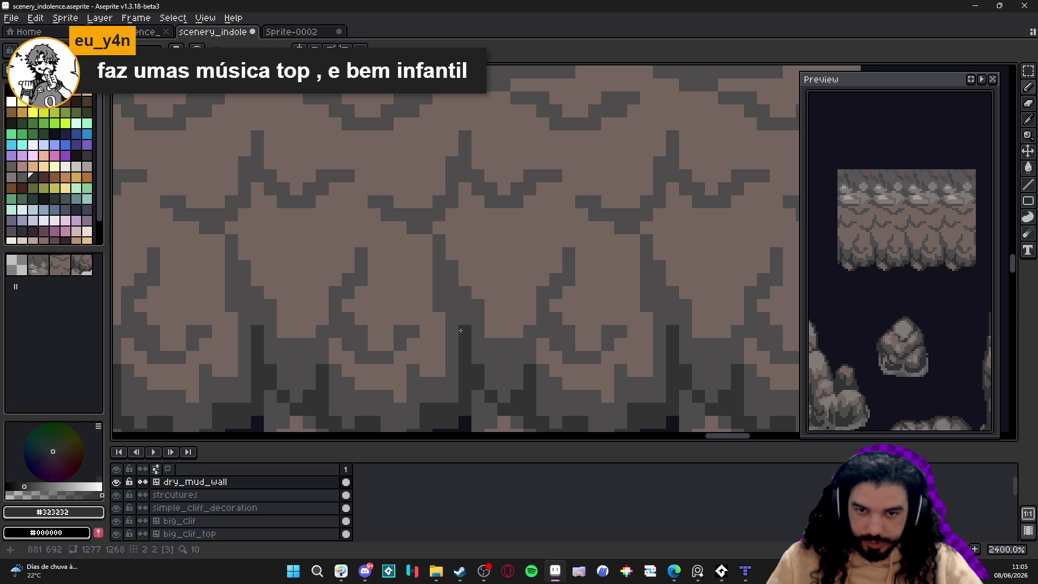
Step: Check the crack grey, mud brown and ledge grey colours, then save scenery_indolence.aseprite
alt+click(442, 291)
scroll(442, 291, down, 2)
scroll(442, 291, down, 3)
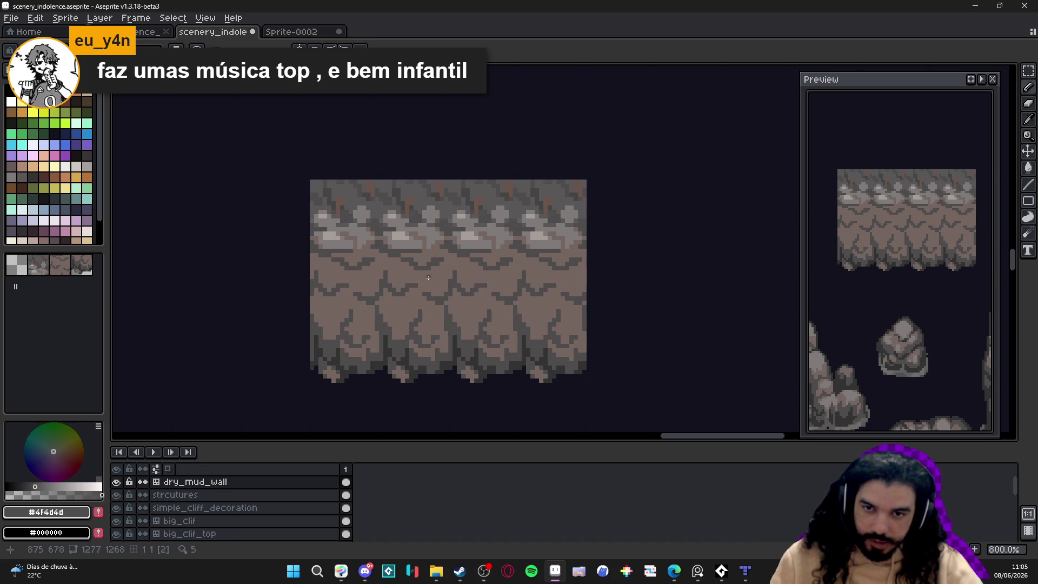
scroll(424, 246, up, 2)
alt+click(379, 227)
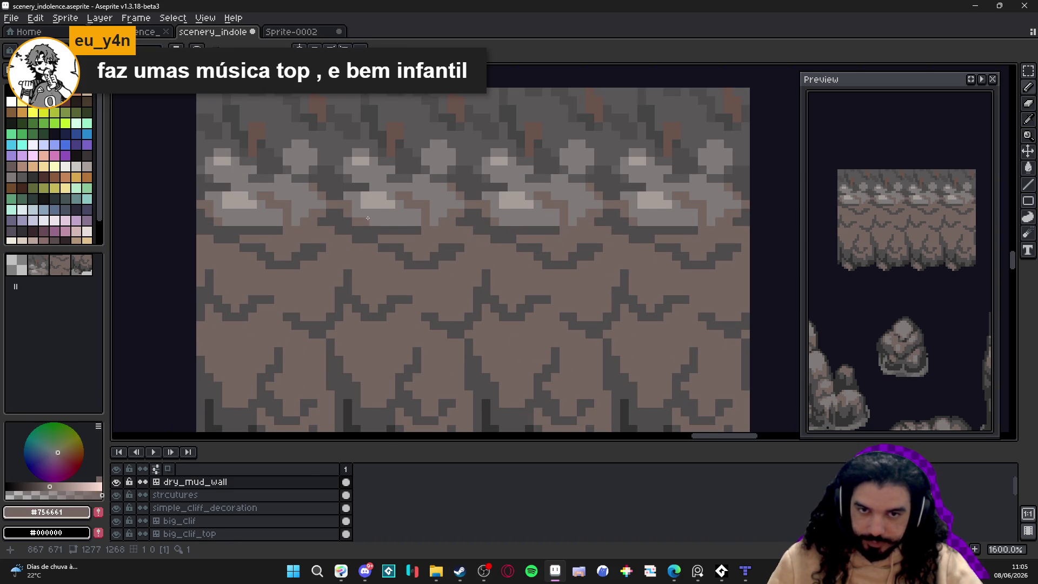
scroll(367, 218, down, 2)
scroll(371, 219, up, 2)
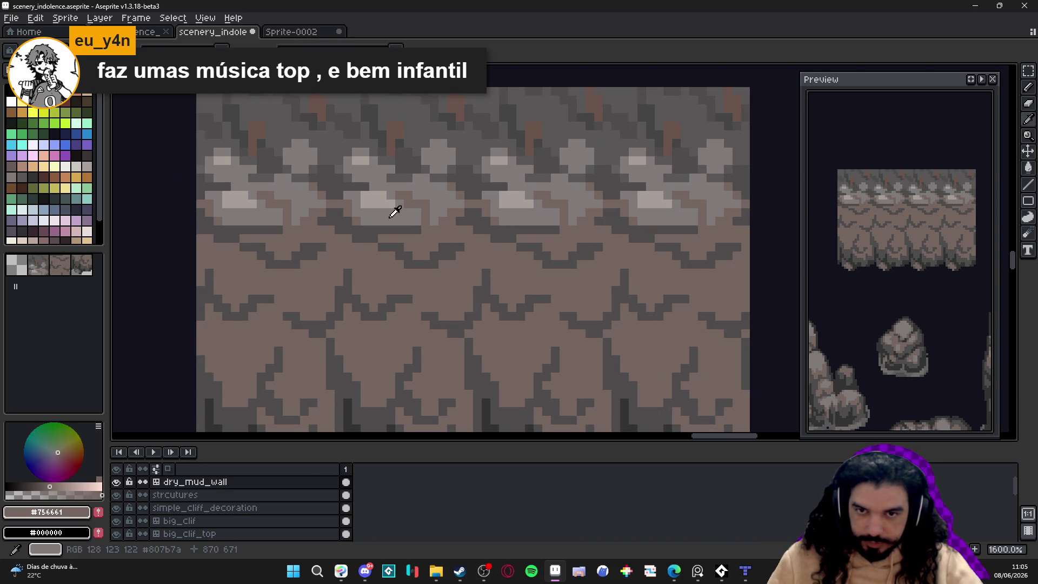
alt+click(390, 209)
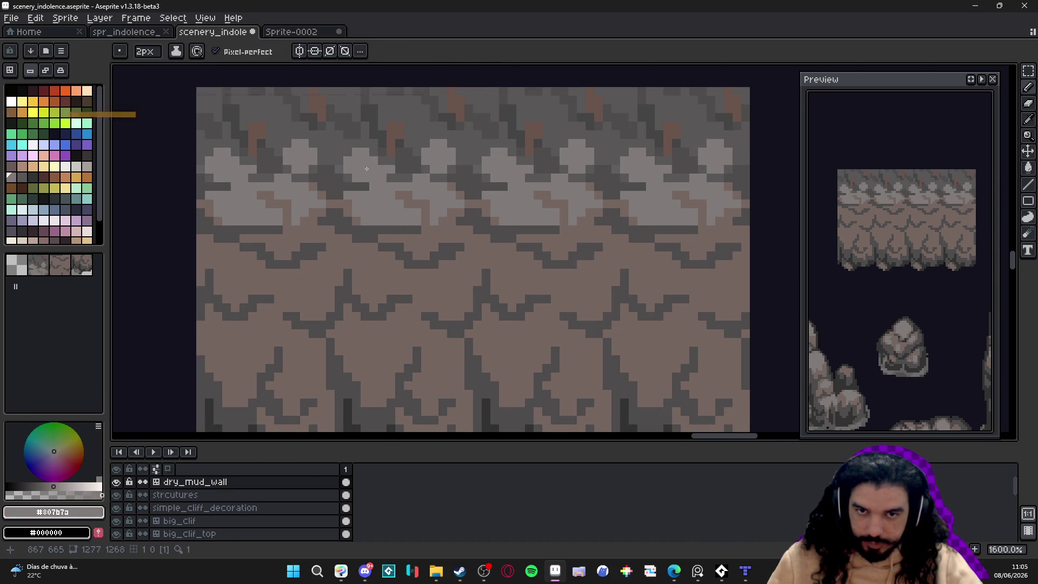
scroll(454, 215, down, 4)
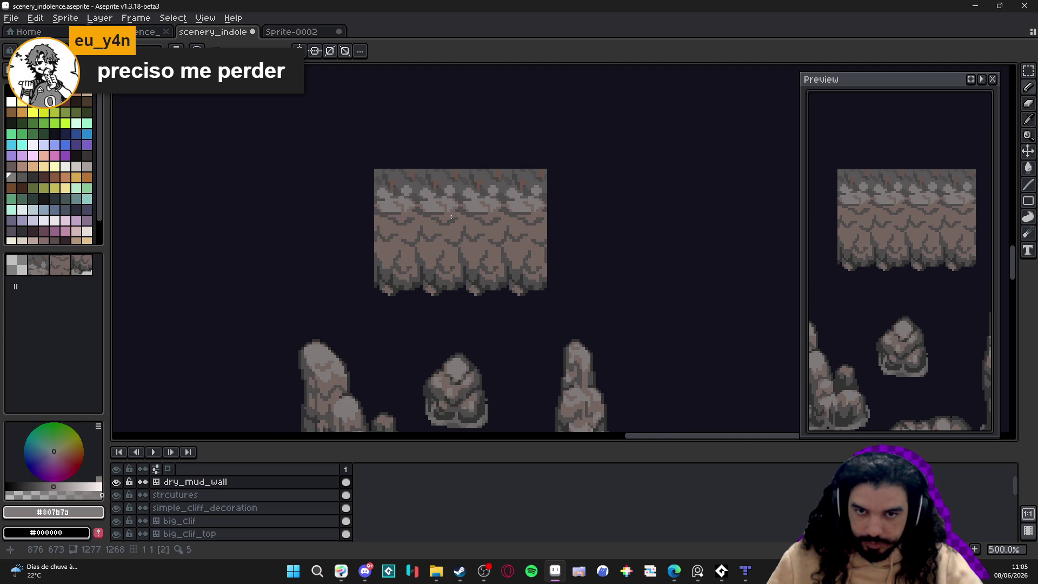
scroll(452, 217, up, 4)
alt+click(407, 207)
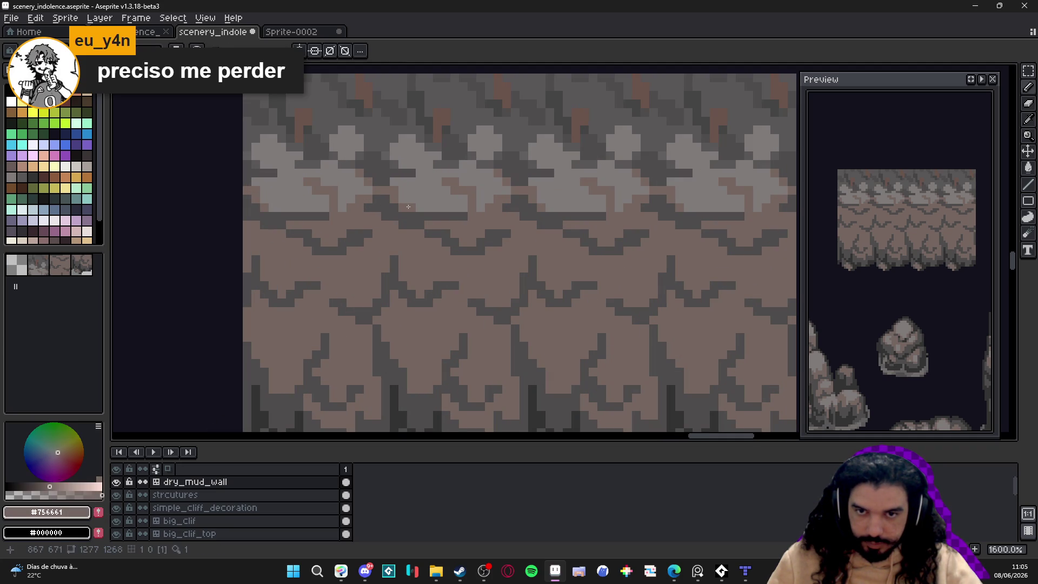
scroll(407, 206, down, 3)
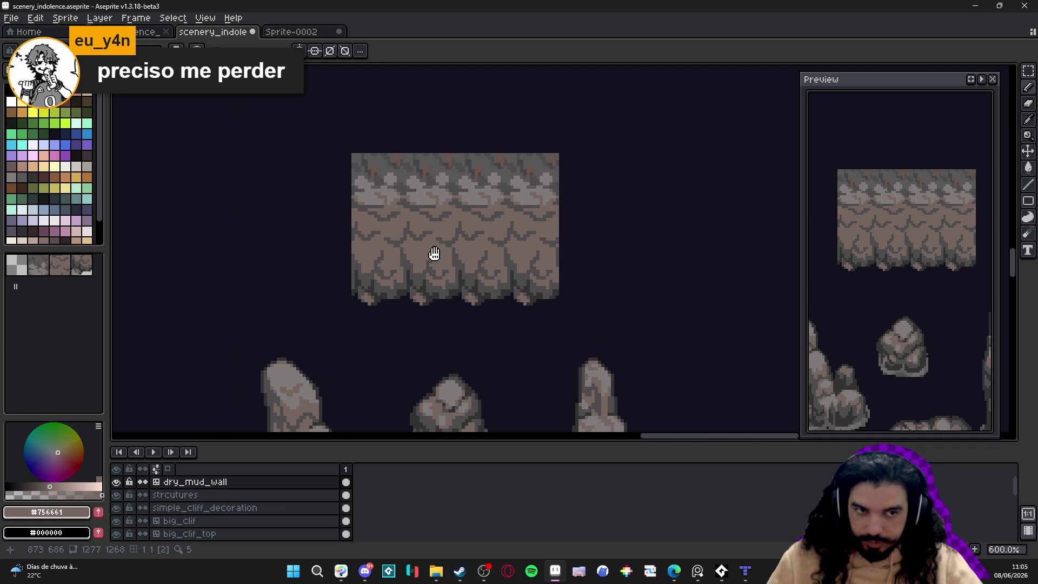
scroll(422, 264, up, 4)
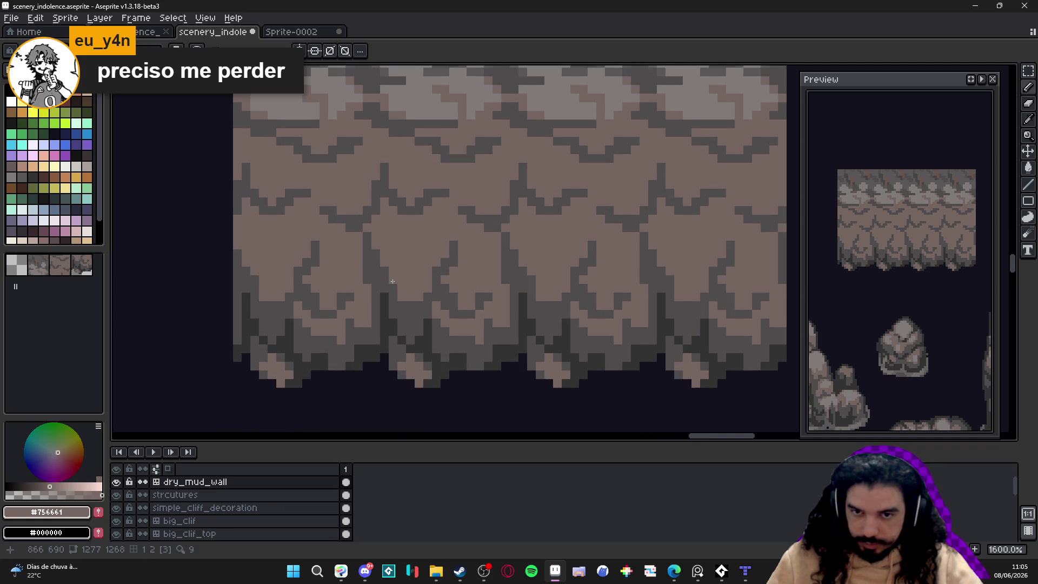
key(ctrl+s)
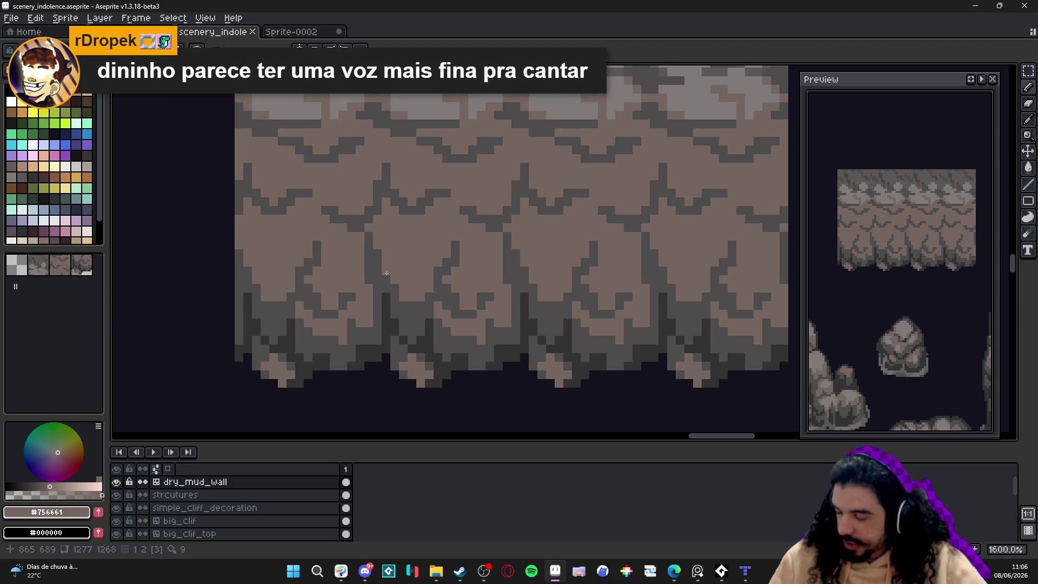
Step: Sample the dark grey and pencil a line of crack pixels up the middle cliff tile
key(i)
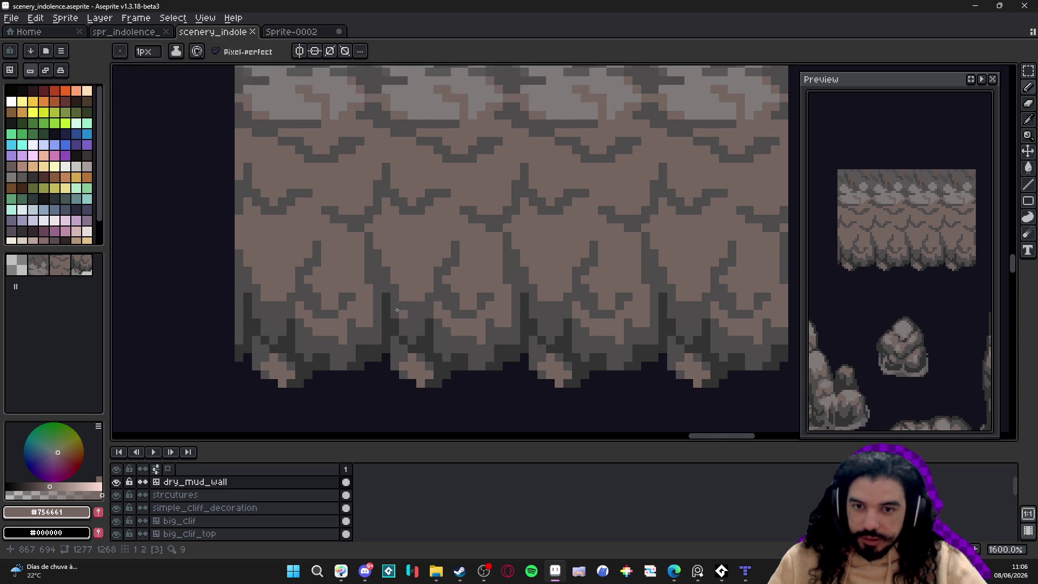
scroll(395, 285, up, 2)
alt+click(392, 288)
click(395, 269)
click(396, 256)
click(383, 244)
click(383, 231)
click(371, 218)
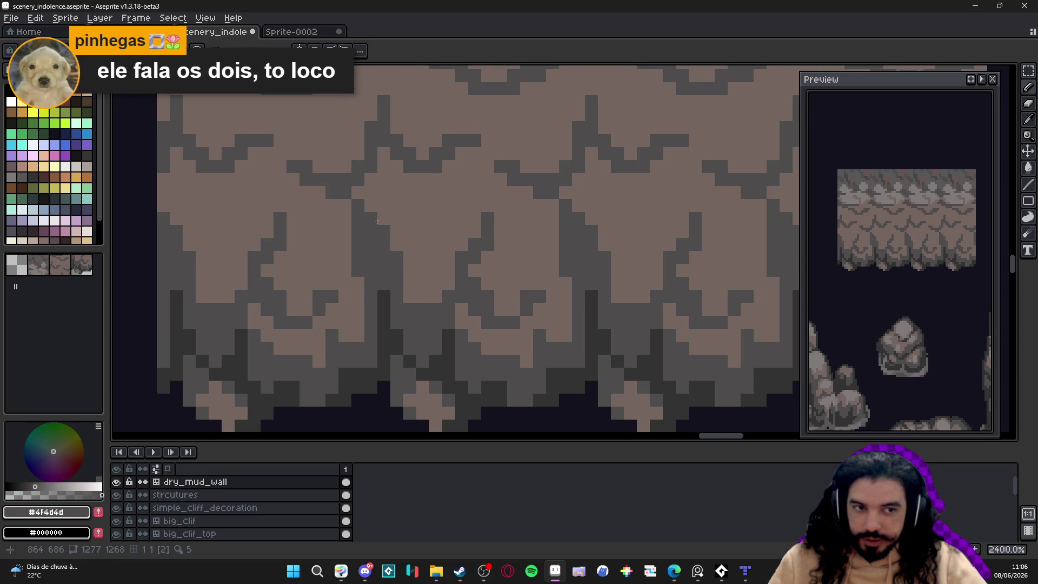
Step: Draw a short vertical dark crack with a foot pixel and a diagonal upward extension
alt+click(413, 228)
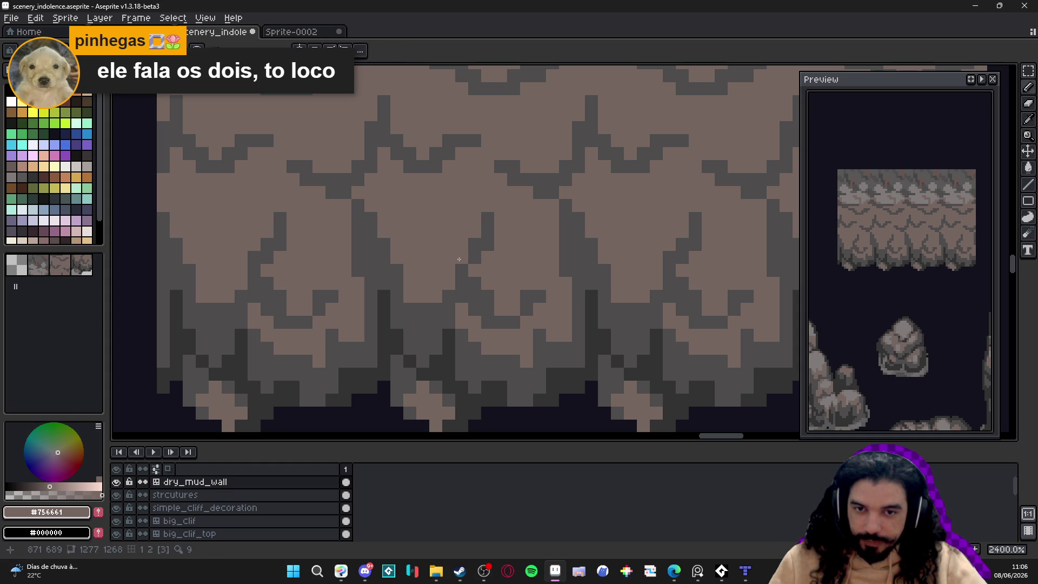
alt+click(468, 276)
drag(448, 283, 449, 257)
click(436, 296)
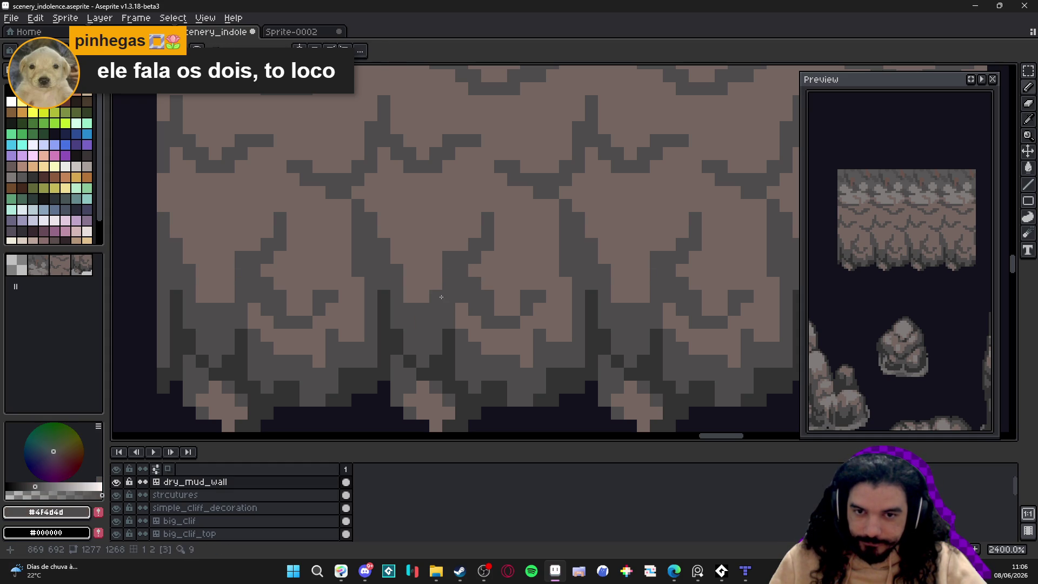
click(461, 243)
click(474, 231)
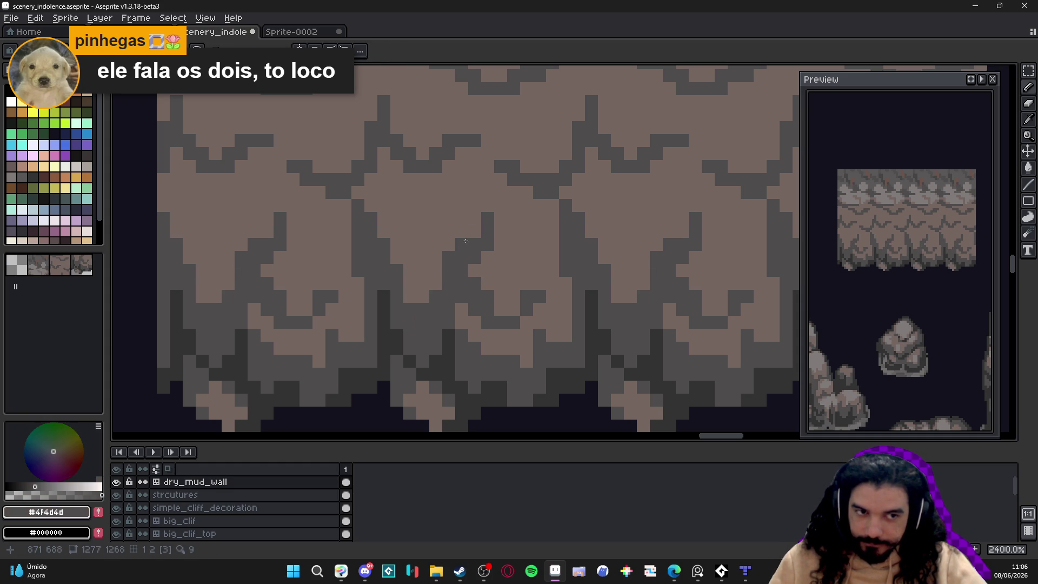
Step: Touch up the crack edges, alternating mud-brown and dark grey pixels
alt+click(461, 230)
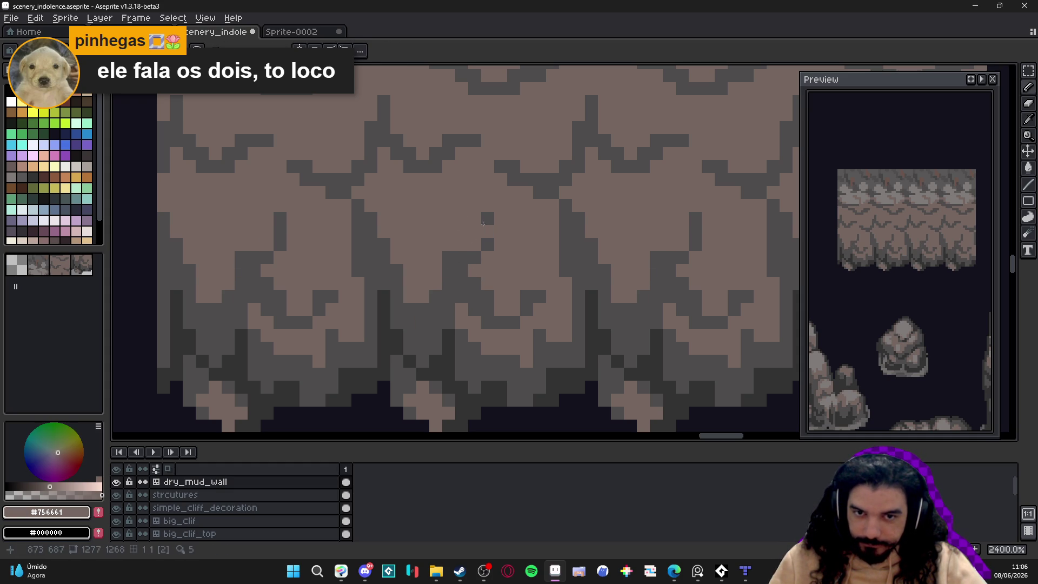
drag(487, 219, 487, 233)
alt+click(491, 238)
click(486, 231)
click(486, 256)
click(485, 257)
click(462, 245)
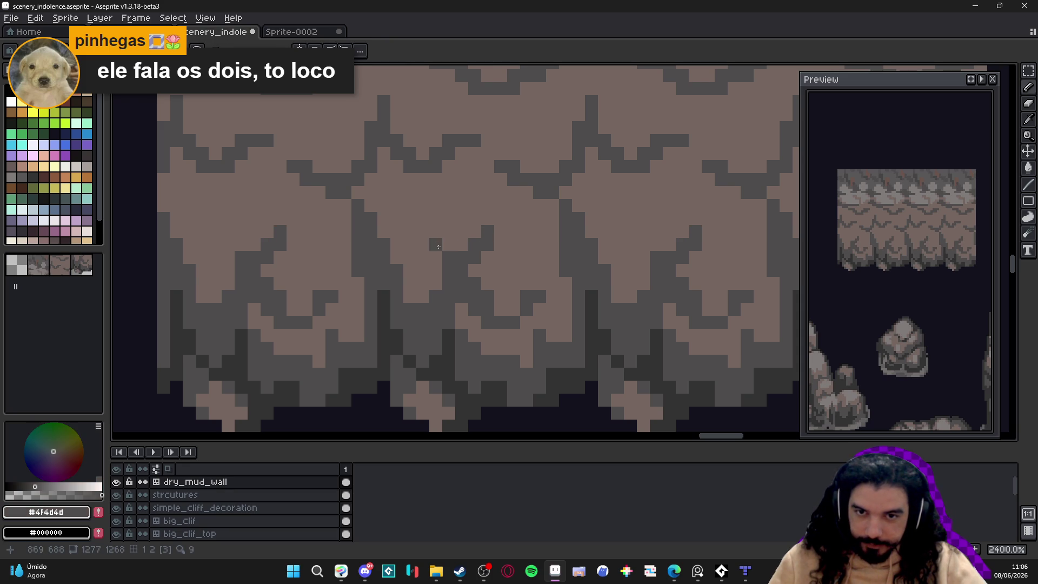
alt+click(386, 233)
click(373, 222)
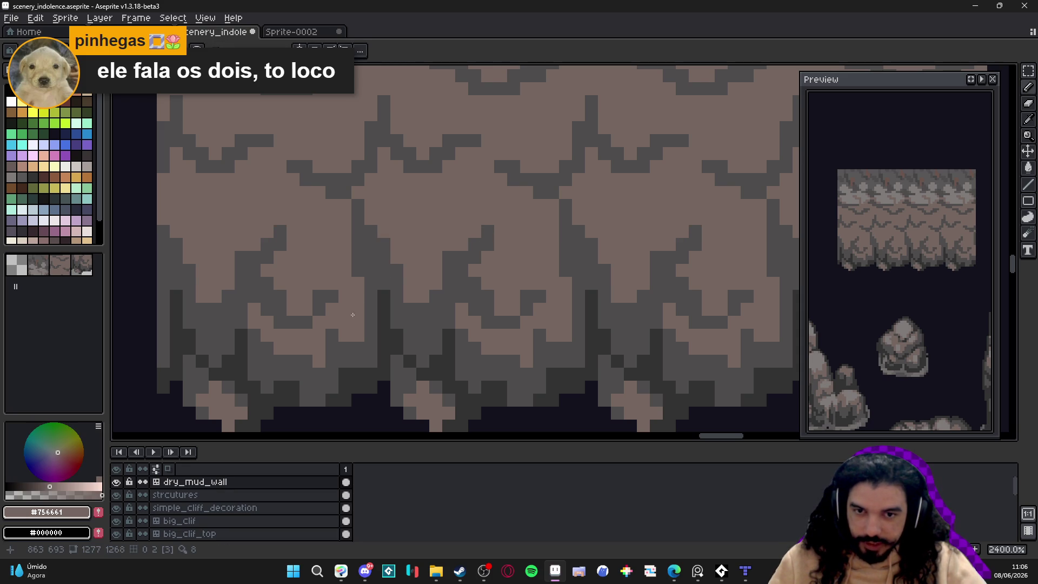
Step: Deepen the lower ends of the cracks with darkest #323232 pixels
alt+click(378, 362)
click(370, 296)
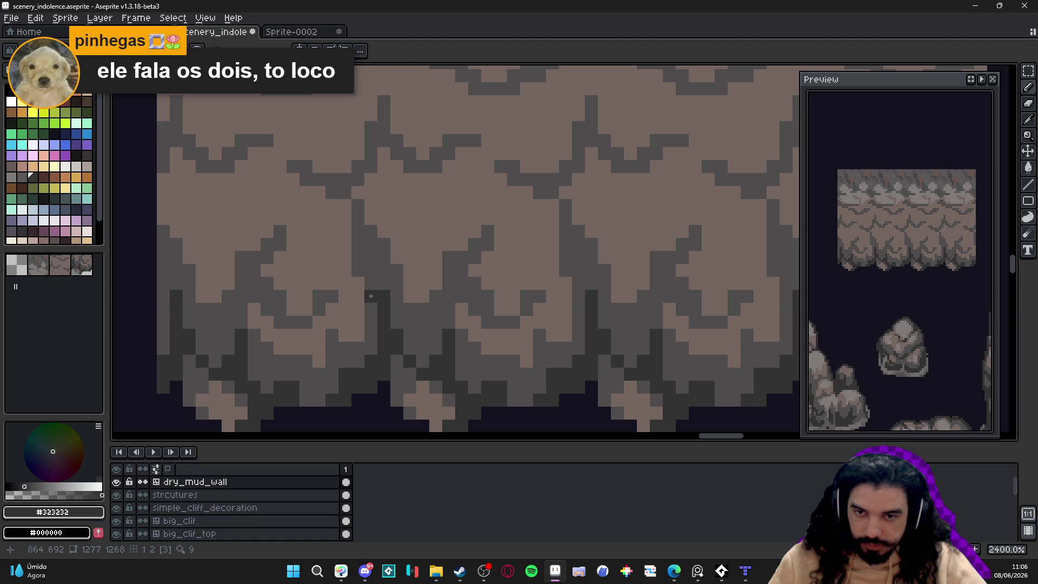
click(370, 282)
click(370, 270)
click(361, 259)
click(358, 244)
click(370, 244)
click(462, 282)
click(455, 269)
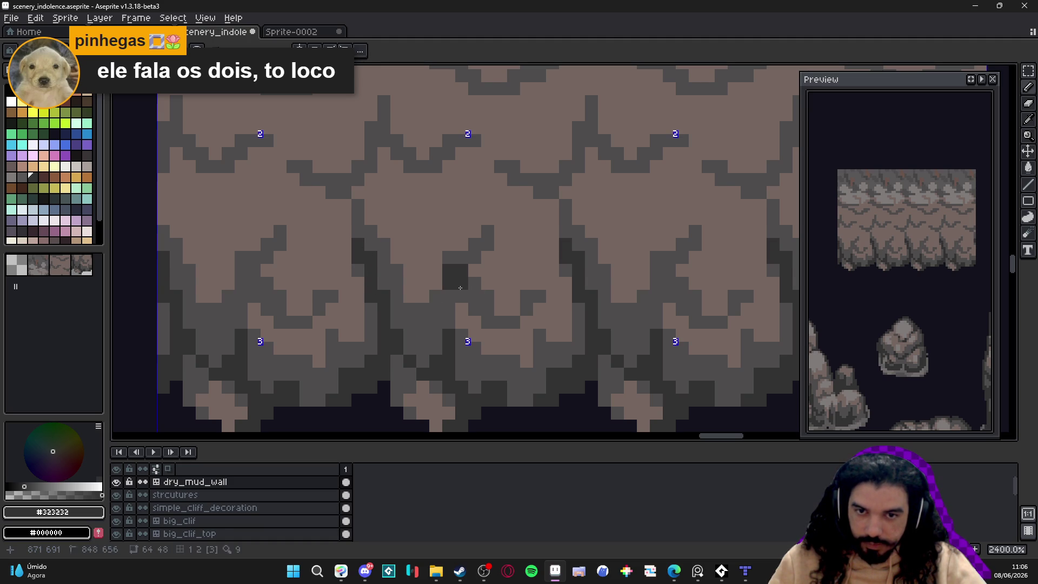
click(445, 308)
click(445, 321)
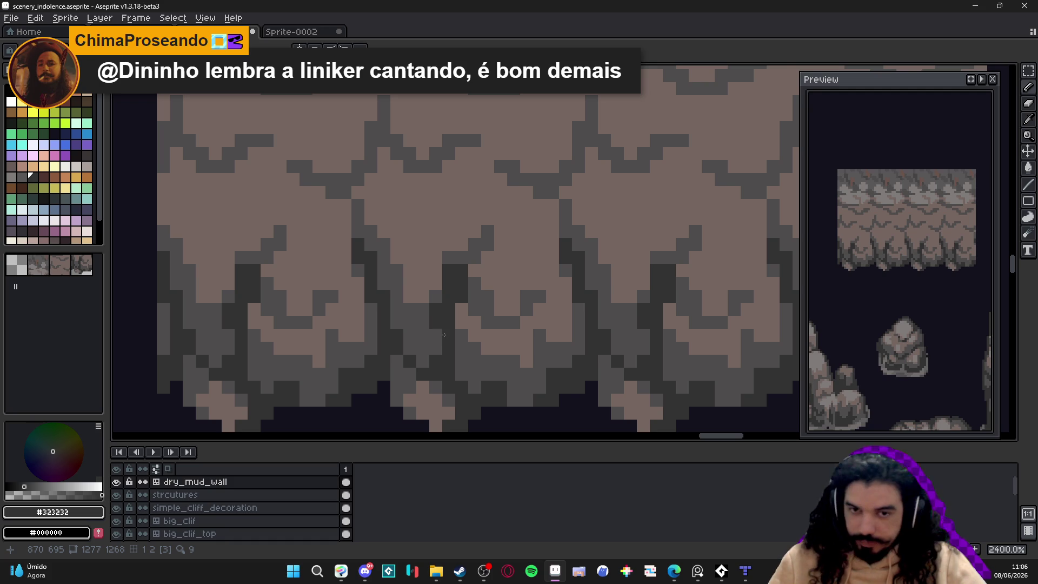
Step: Save the scenery file, then repaint the light spike tips with the cliff's grey
scroll(442, 313, down, 3)
key(ctrl+s)
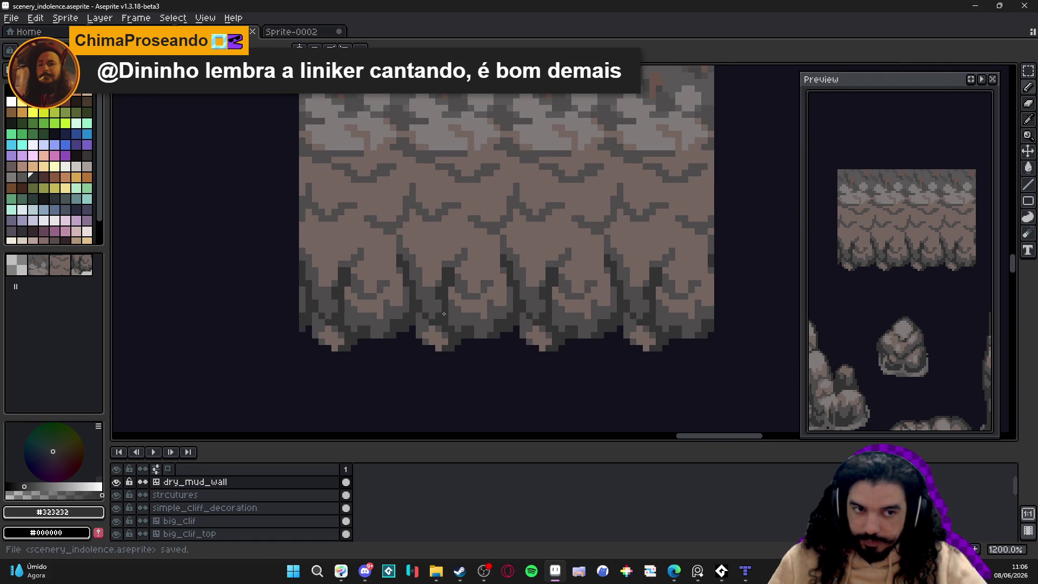
scroll(446, 314, up, 3)
alt+click(427, 341)
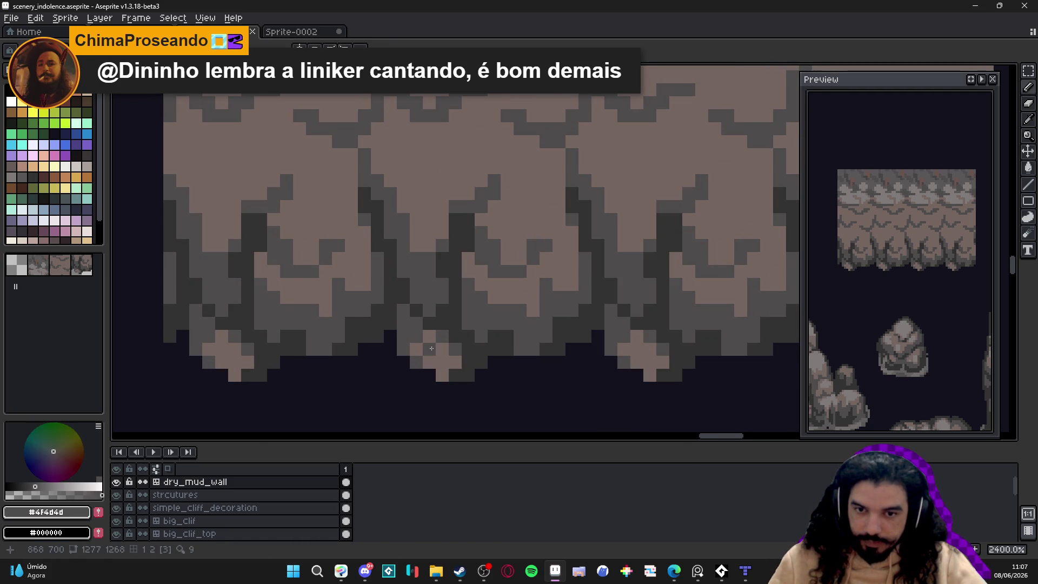
mouse_move(433, 348)
mouse_down()
mouse_move(454, 367)
mouse_move(440, 373)
mouse_up()
Step: Touch up the cliff with a short brown line and a single brown pixel
scroll(440, 372, down, 5)
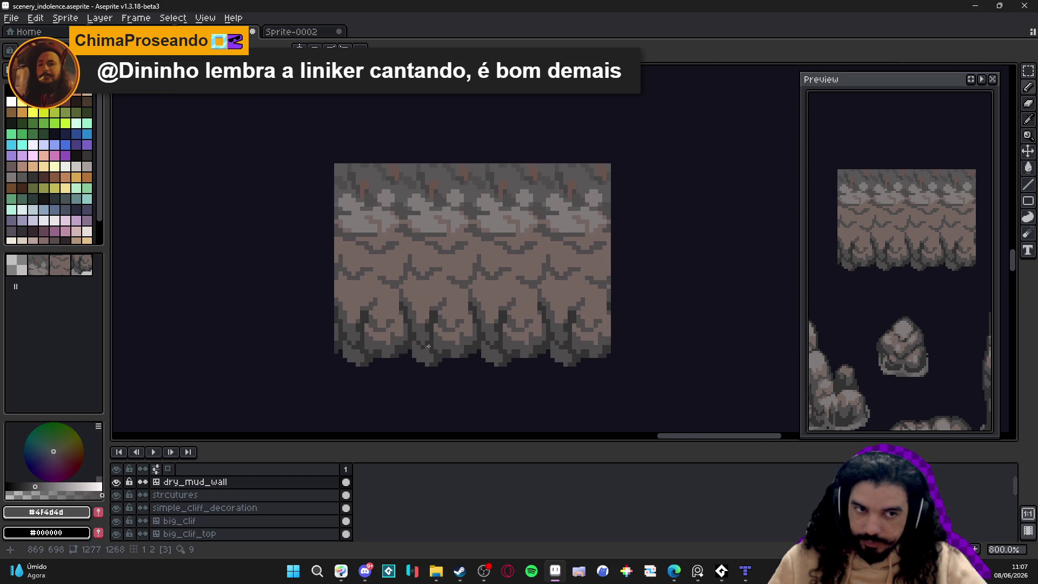
scroll(410, 220, up, 3)
alt+click(416, 220)
mouse_move(384, 241)
mouse_down()
mouse_move(349, 241)
mouse_move(418, 243)
mouse_move(394, 222)
mouse_move(388, 236)
mouse_move(356, 233)
mouse_up()
click(409, 236)
Step: Set the foreground back to brown #756661 and show the tile grid with Ctrl+'
alt+click(345, 226)
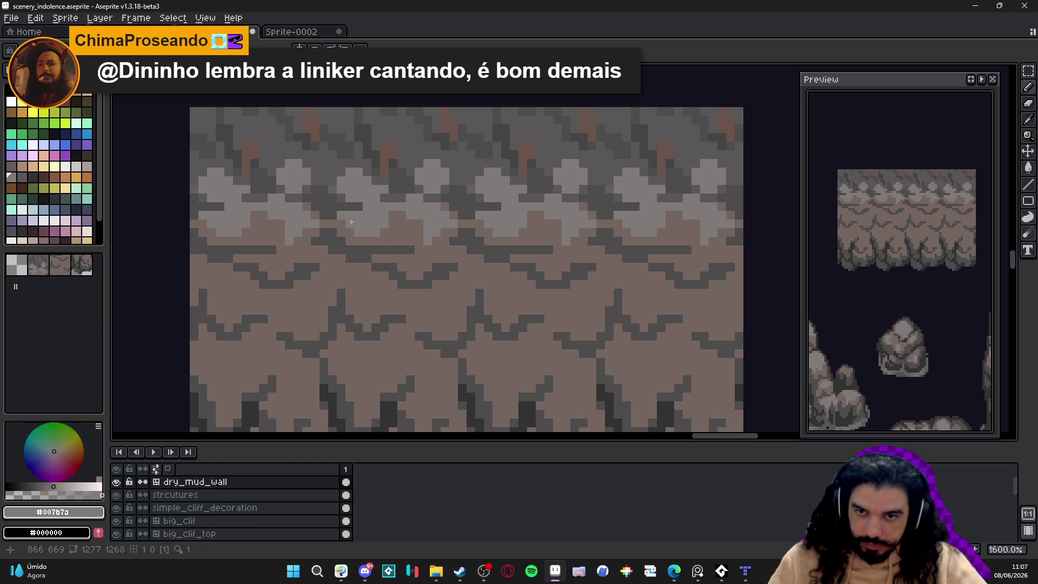
scroll(351, 230, down, 3)
scroll(430, 213, up, 3)
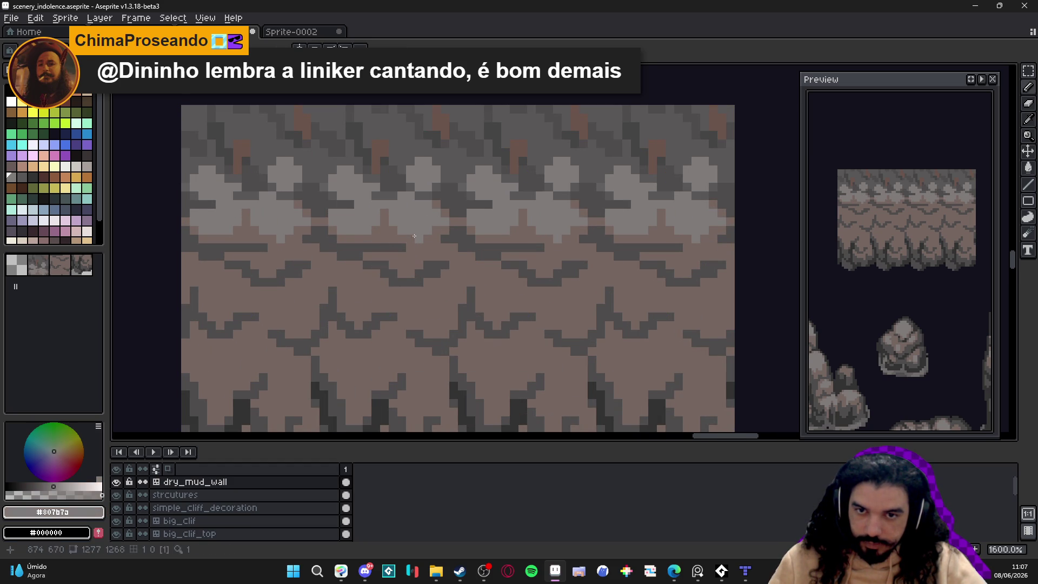
alt+click(411, 240)
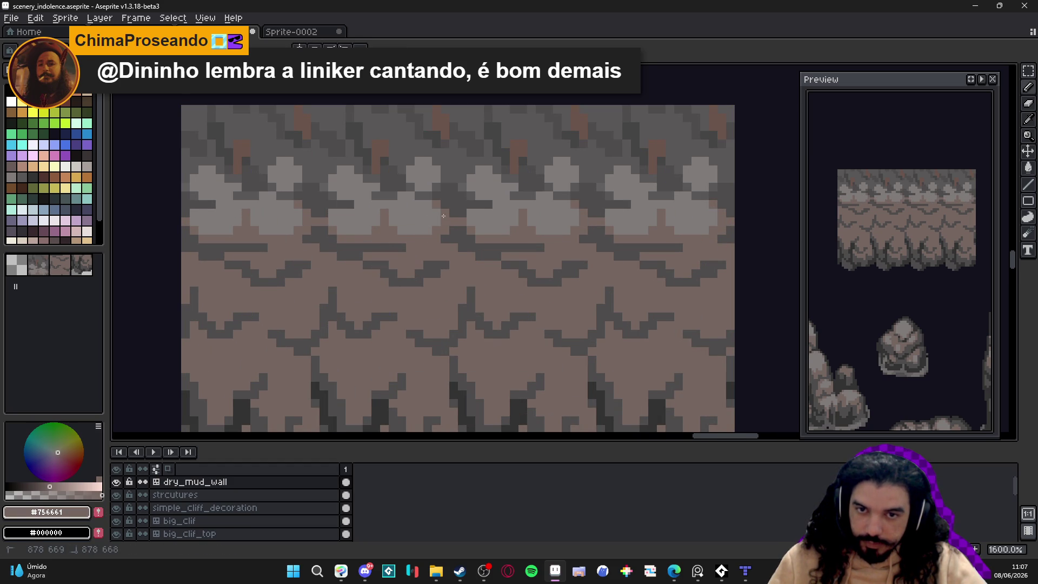
scroll(439, 209, down, 4)
scroll(438, 218, up, 3)
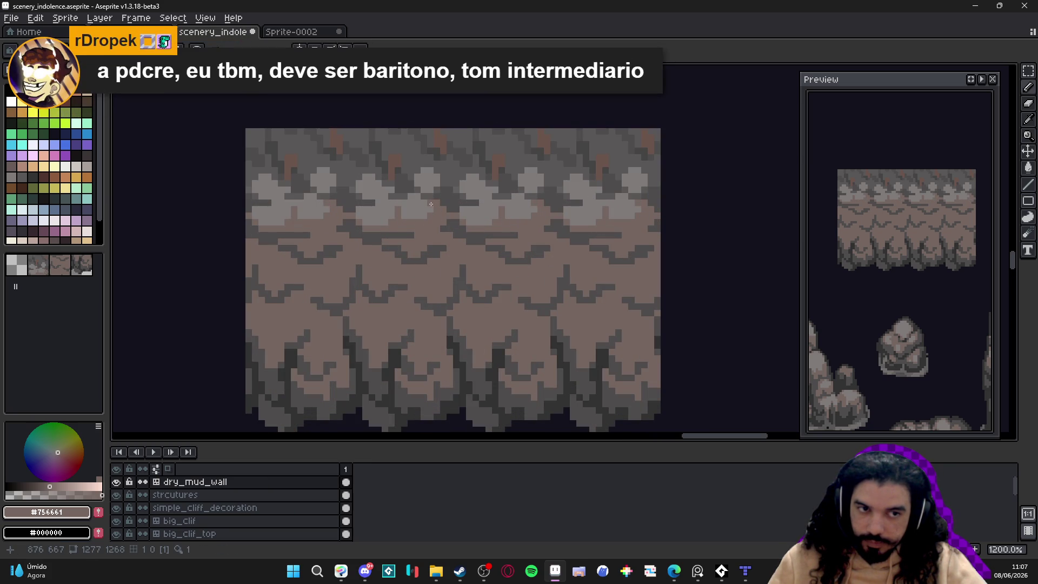
key(ctrl+apostrophe)
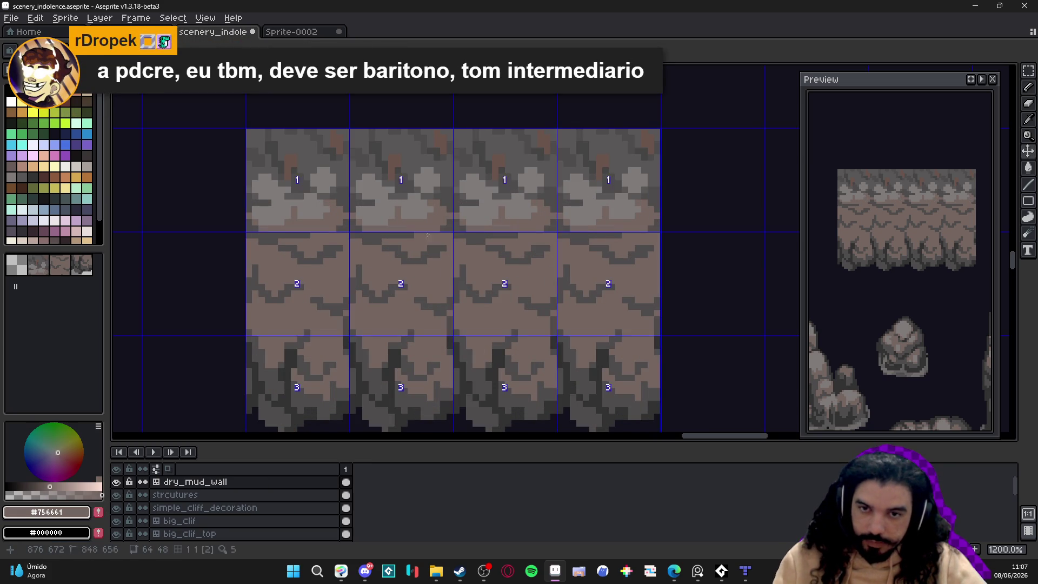
Step: Sample the cliff's dark grey and add three shading pixels to the lower cliff
scroll(415, 210, up, 1)
click(415, 210)
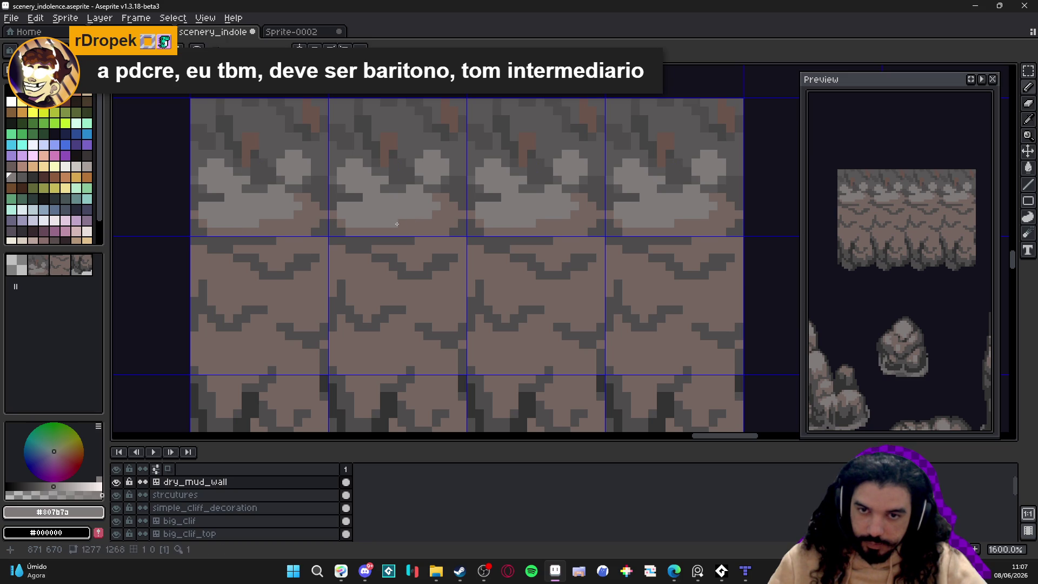
click(368, 222)
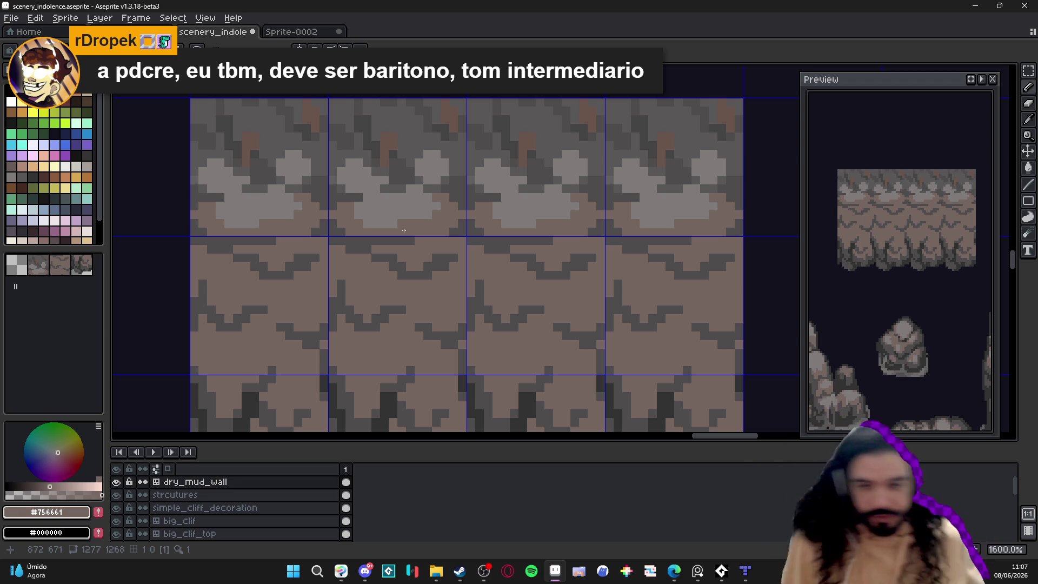
alt+click(393, 385)
alt+click(391, 383)
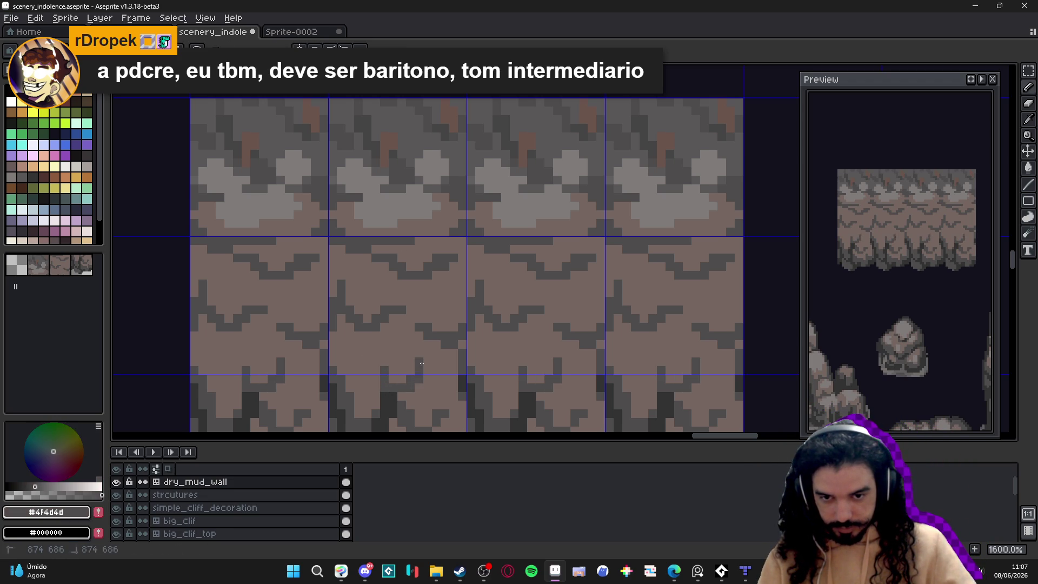
click(419, 343)
click(420, 337)
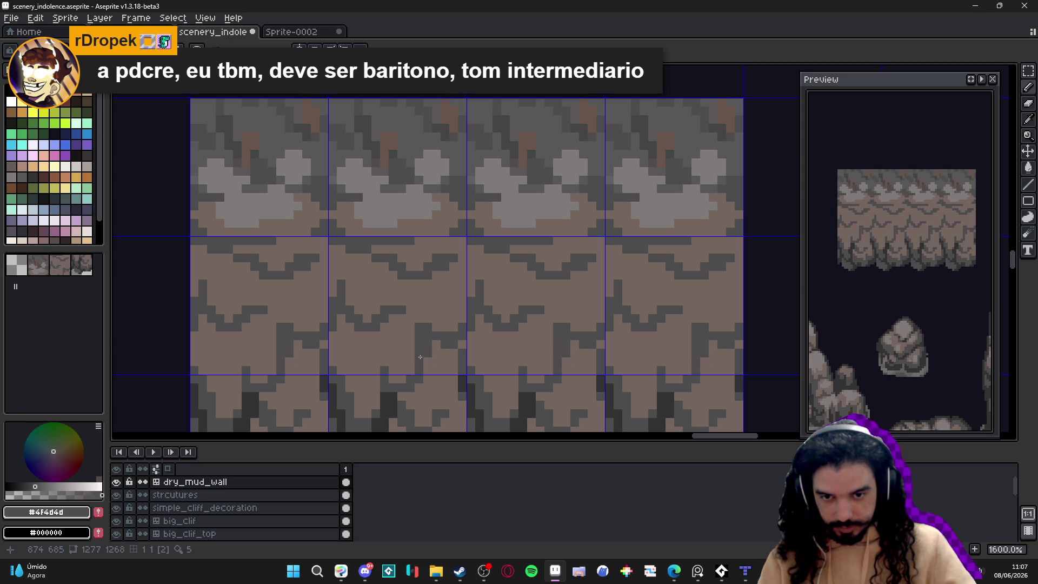
click(432, 345)
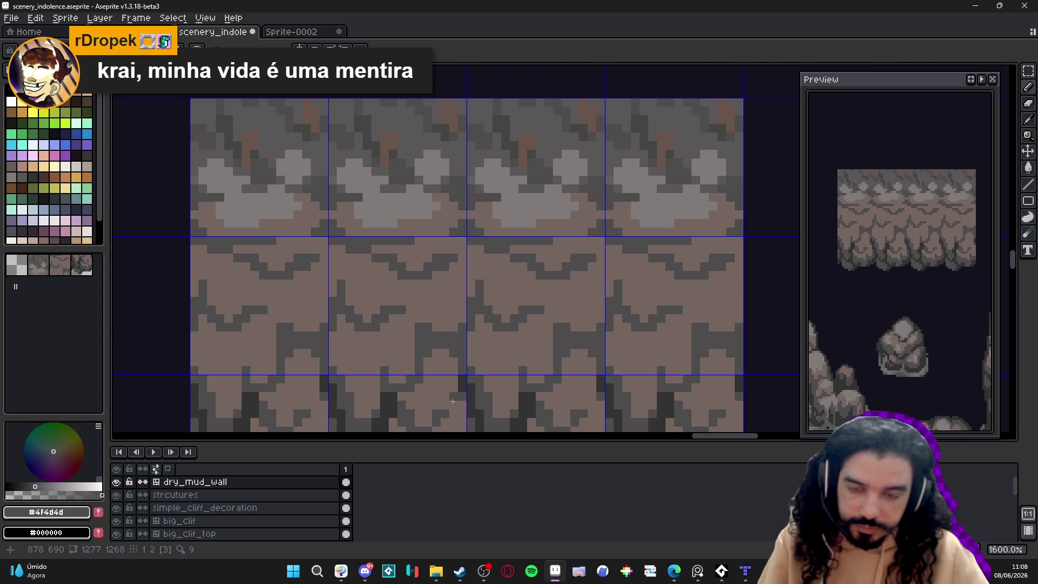
Step: Paint darkest grey #323232 pixels along the cliff's bottom edge
scroll(456, 367, down, 3)
scroll(443, 325, left, 2)
alt+click(440, 351)
mouse_move(439, 351)
mouse_down()
mouse_move(440, 361)
mouse_move(425, 357)
mouse_move(407, 338)
mouse_up()
click(430, 364)
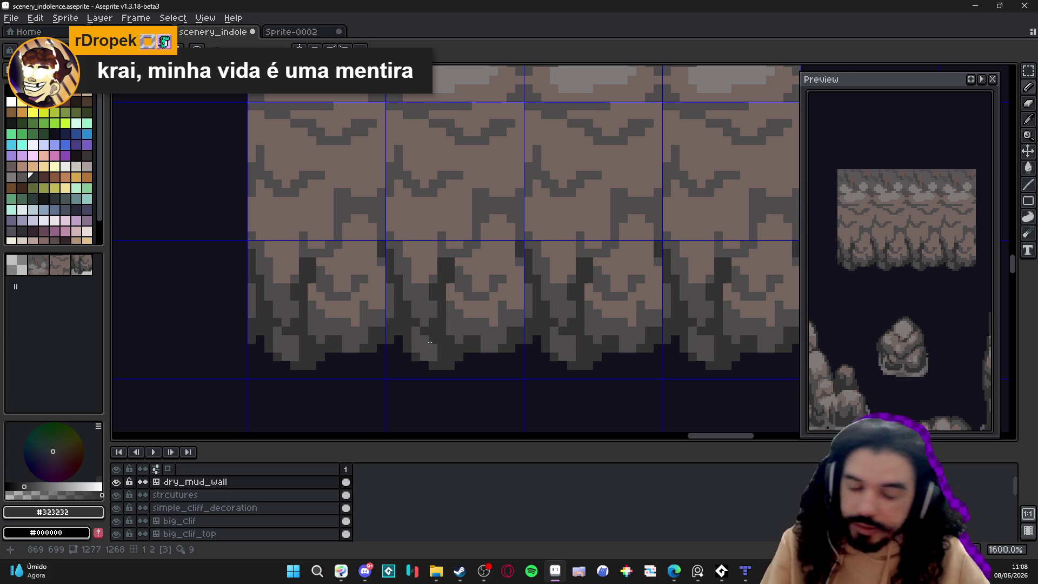
scroll(485, 312, down, 3)
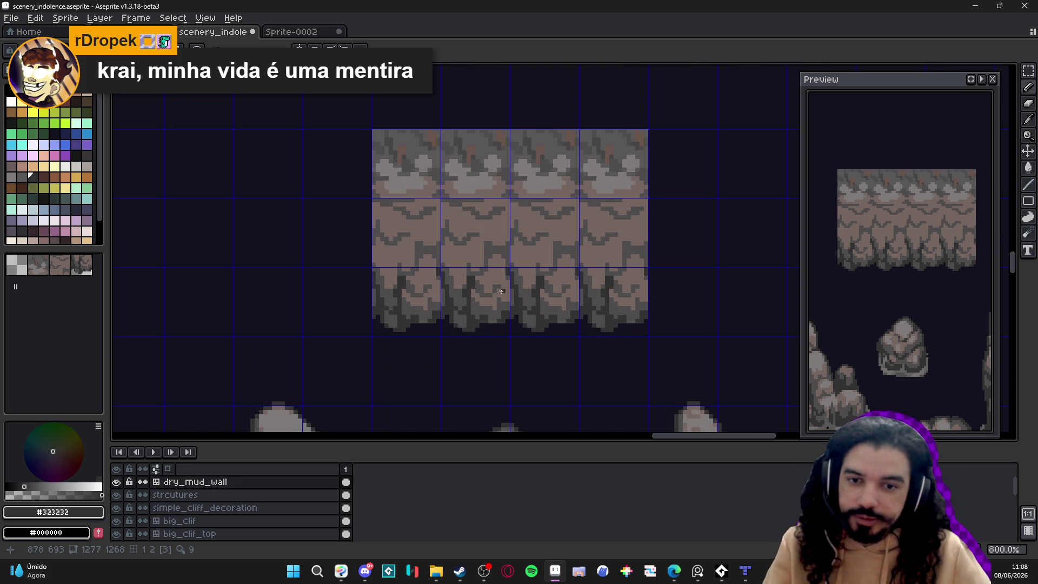
Step: Draw a diagonal #323232 crack down-left across the middle tile and thicken it
scroll(463, 248, up, 3)
click(486, 216)
mouse_move(497, 212)
mouse_down()
mouse_move(462, 228)
mouse_move(456, 244)
mouse_up()
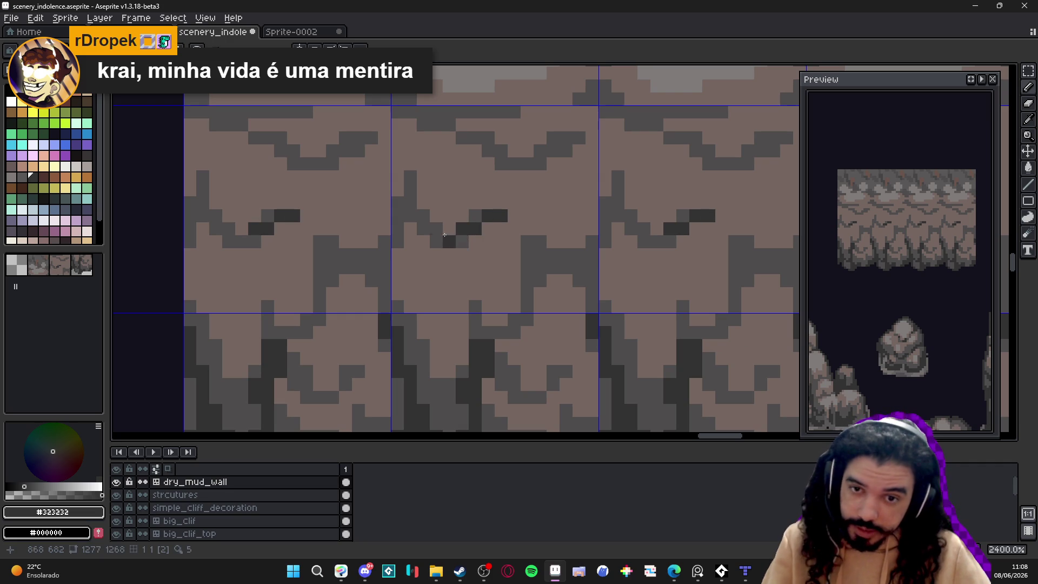
drag(417, 212, 397, 203)
click(410, 190)
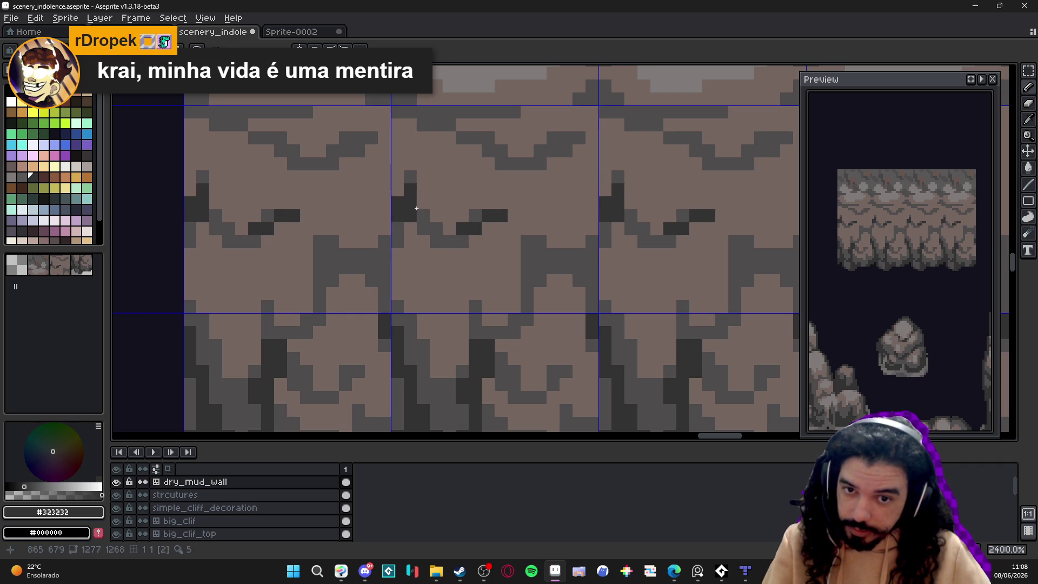
click(423, 217)
click(436, 228)
click(436, 241)
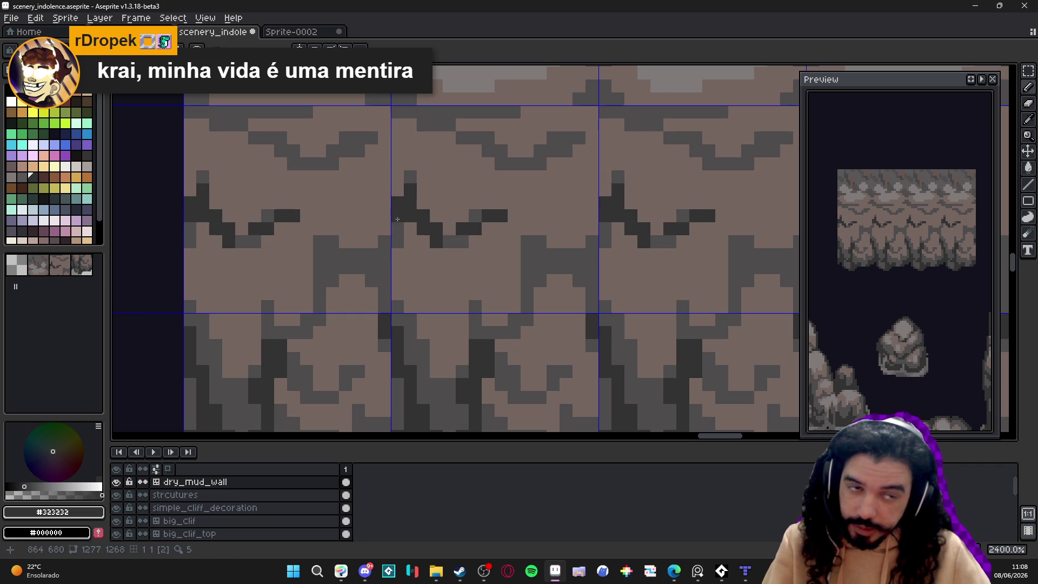
Step: Continue the crack downward and add a straight Shift-click segment ending in a dark pixel
mouse_move(396, 219)
mouse_down()
mouse_move(411, 227)
mouse_move(412, 248)
mouse_move(398, 268)
mouse_up()
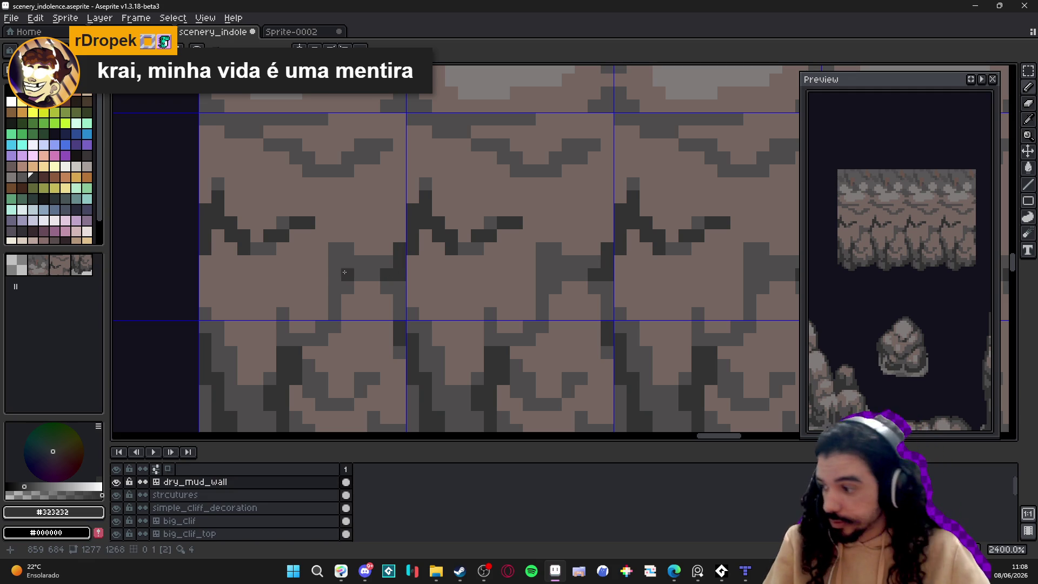
key(shift)
shift+click(350, 276)
click(357, 275)
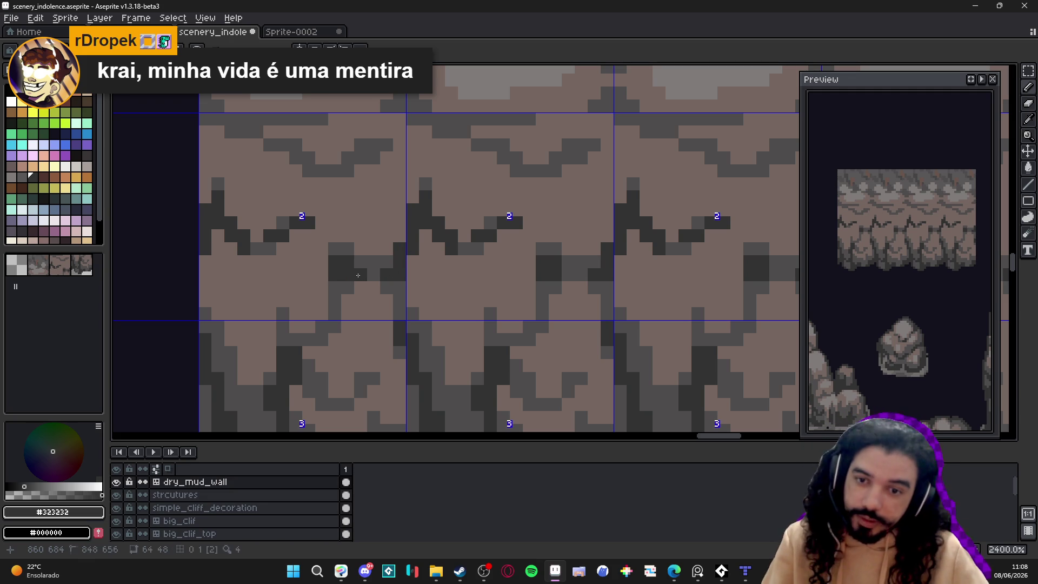
click(372, 274)
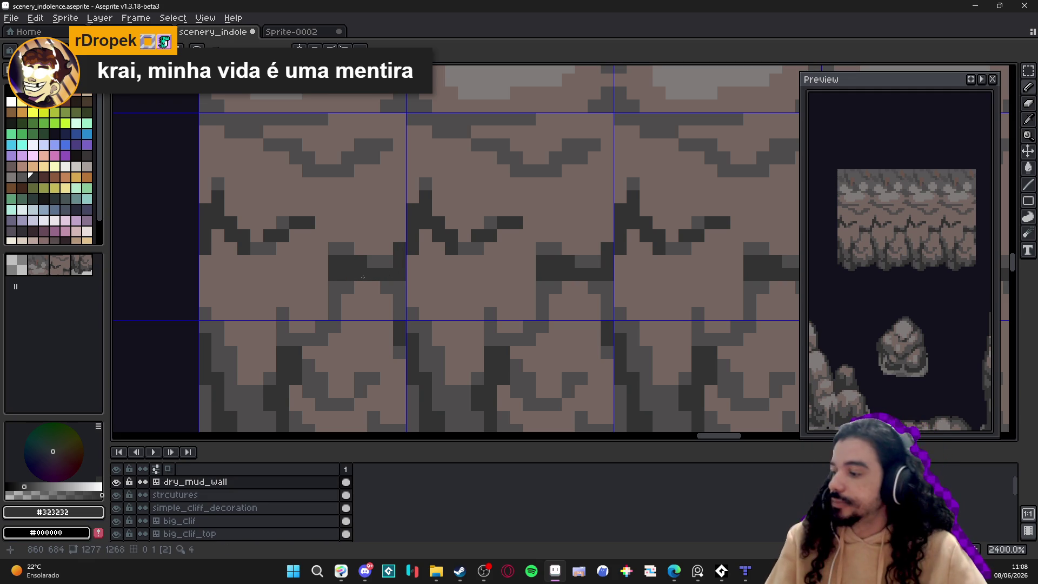
scroll(361, 277, down, 3)
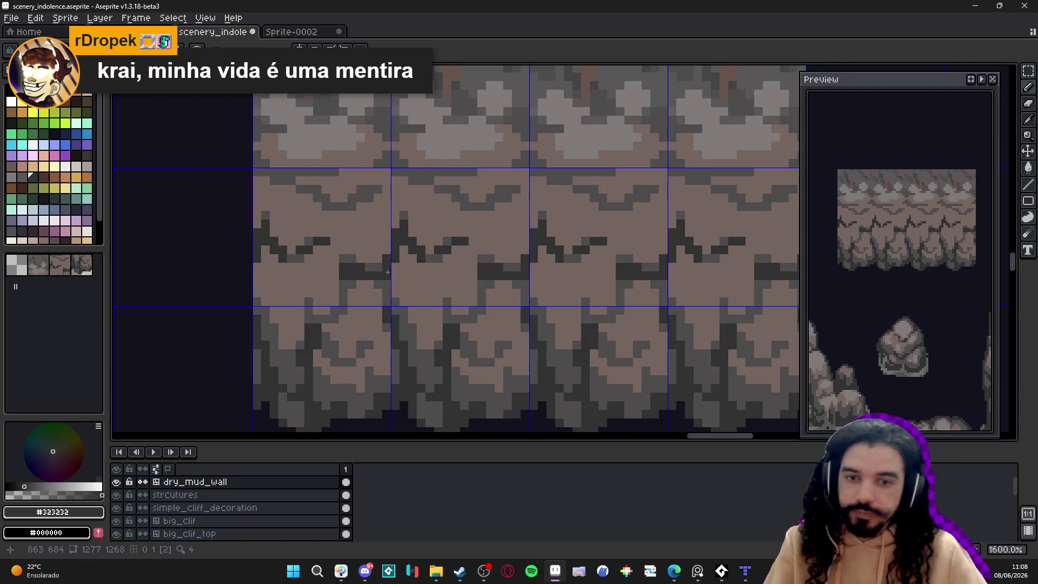
Step: Undo the last two crack strokes and repaint dark crack pixels in the middle tile
key(ctrl+z)
key(ctrl+z)
key(ctrl+z)
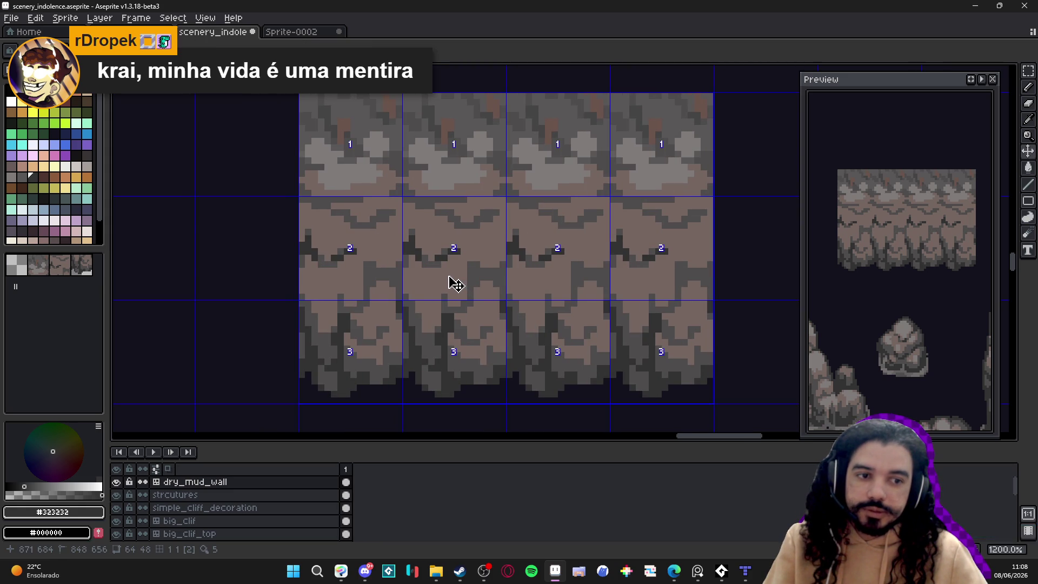
scroll(448, 276, up, 1)
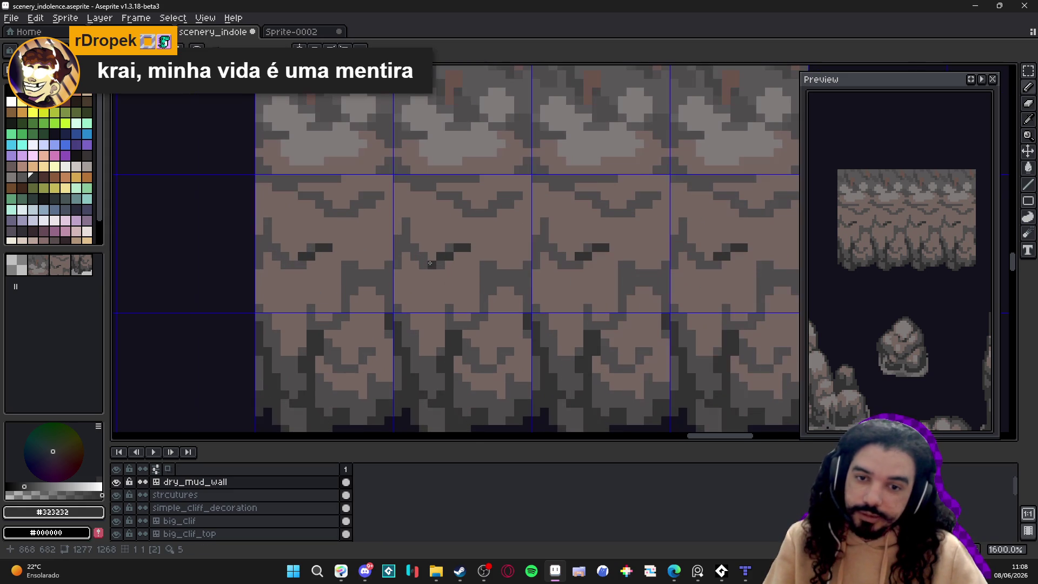
key(ctrl+z)
key(ctrl+z)
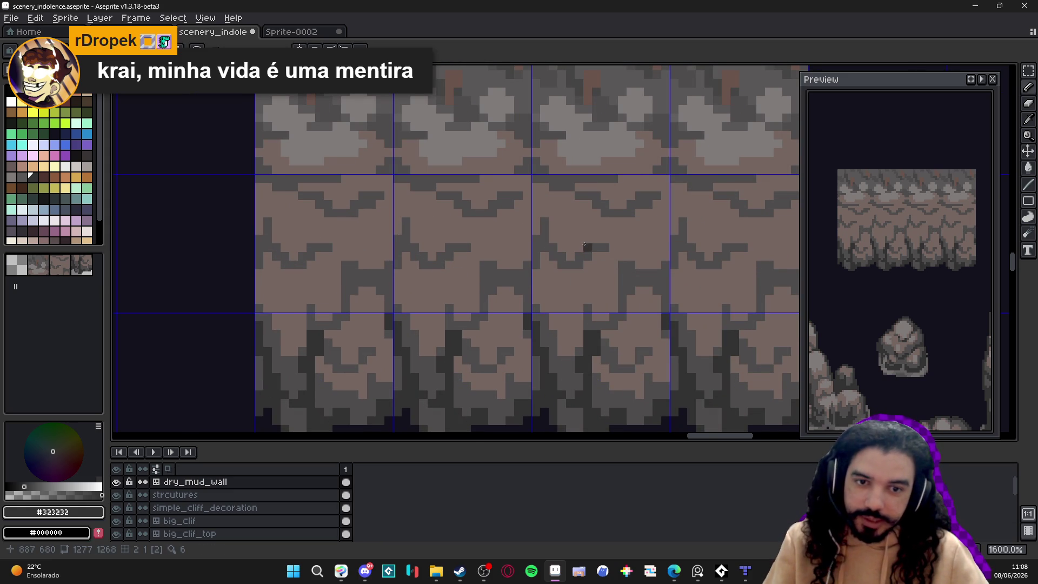
scroll(525, 283, up, 3)
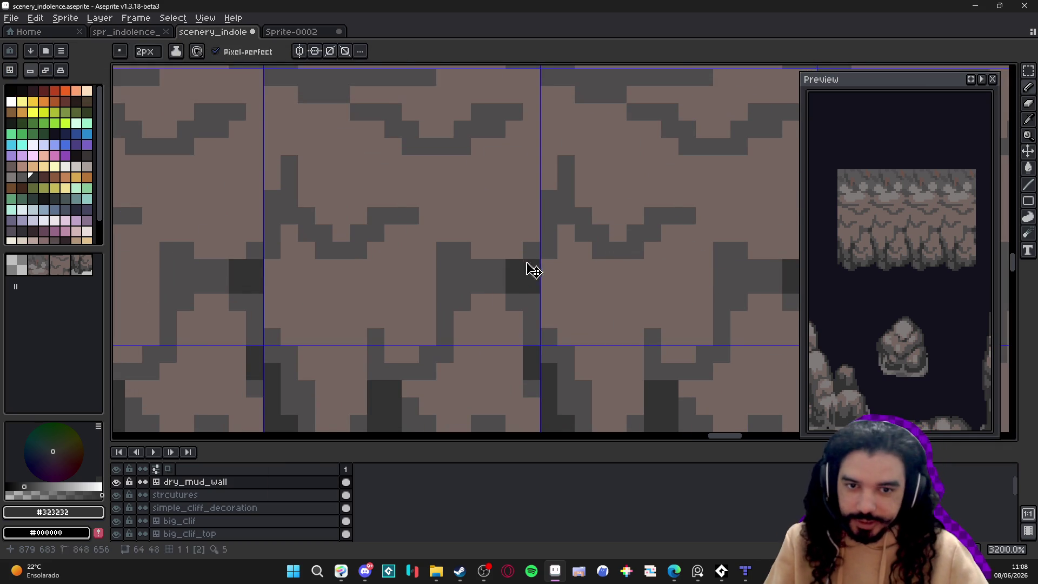
click(525, 283)
click(531, 250)
drag(499, 274, 497, 292)
Step: Add more dark crack pixels, try a mid-grey line along the top, then undo it
scroll(496, 291, down, 1)
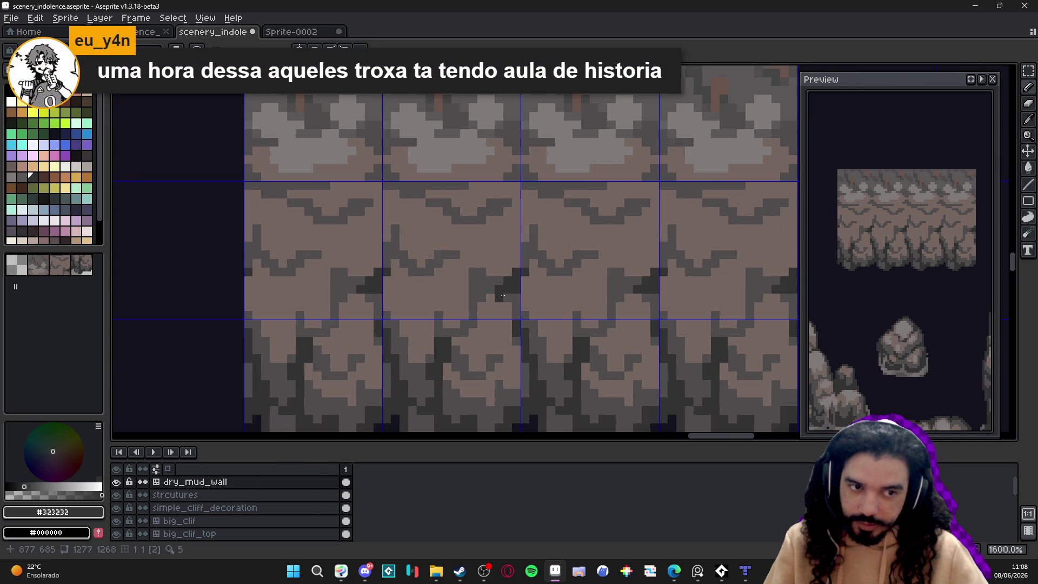
scroll(502, 295, down, 1)
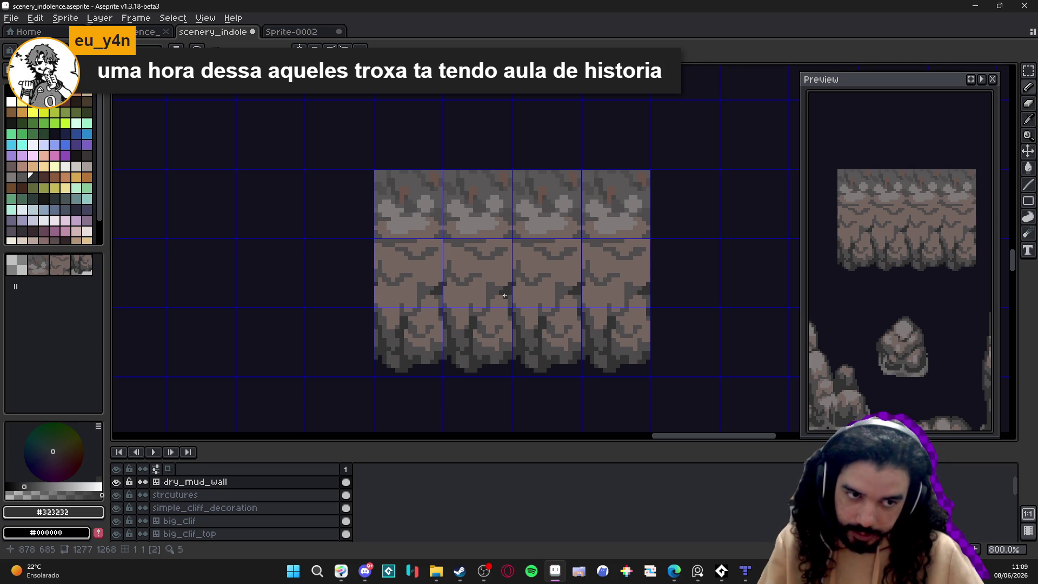
scroll(499, 291, up, 3)
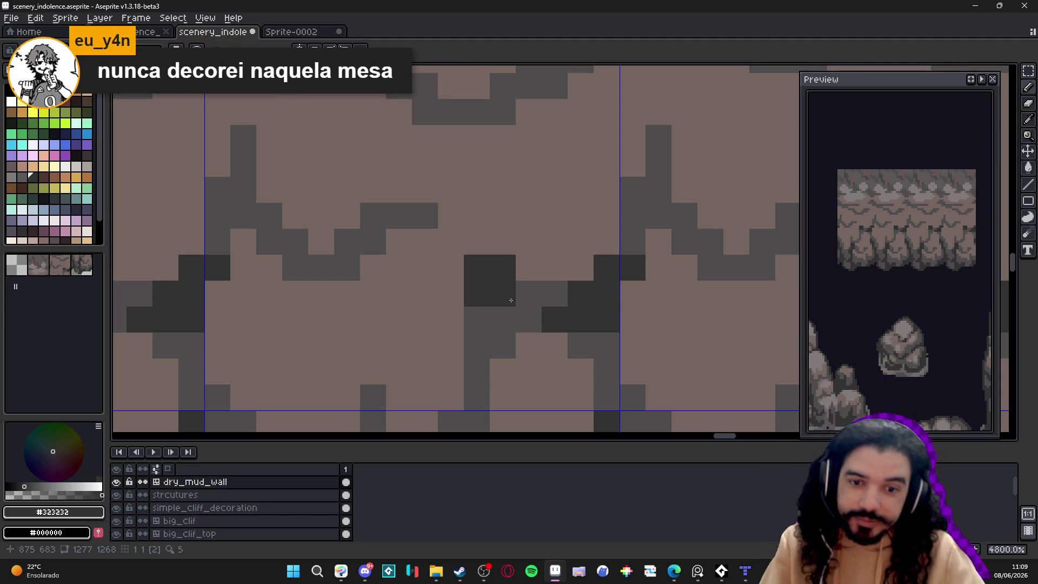
click(537, 313)
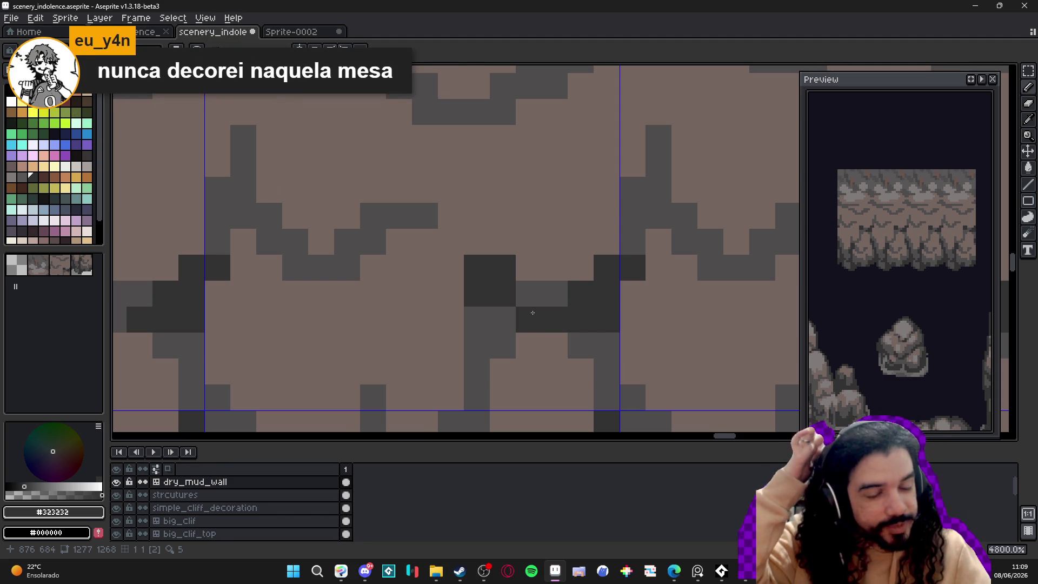
drag(533, 293, 556, 290)
click(529, 319)
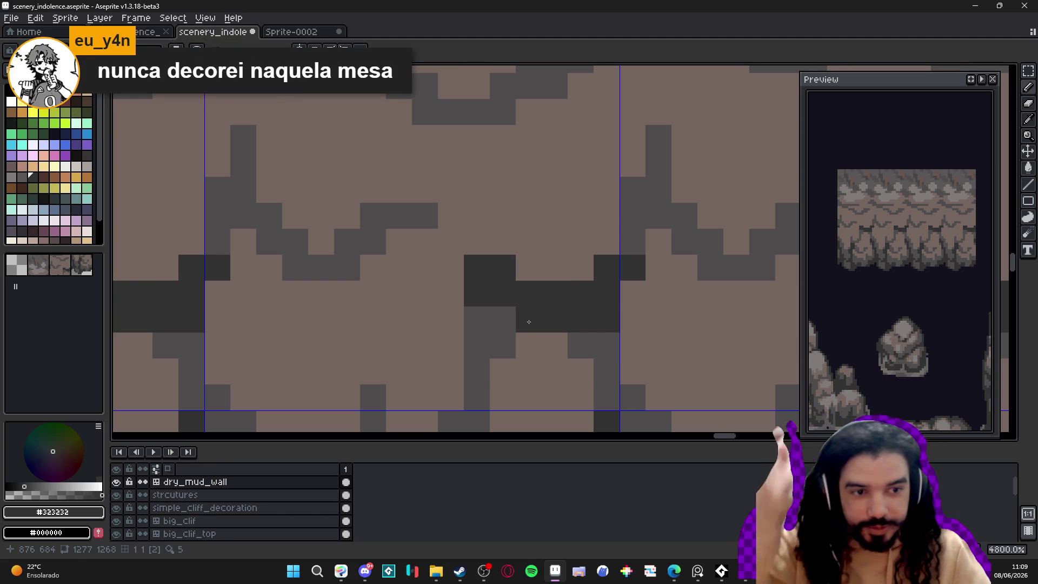
alt+click(505, 313)
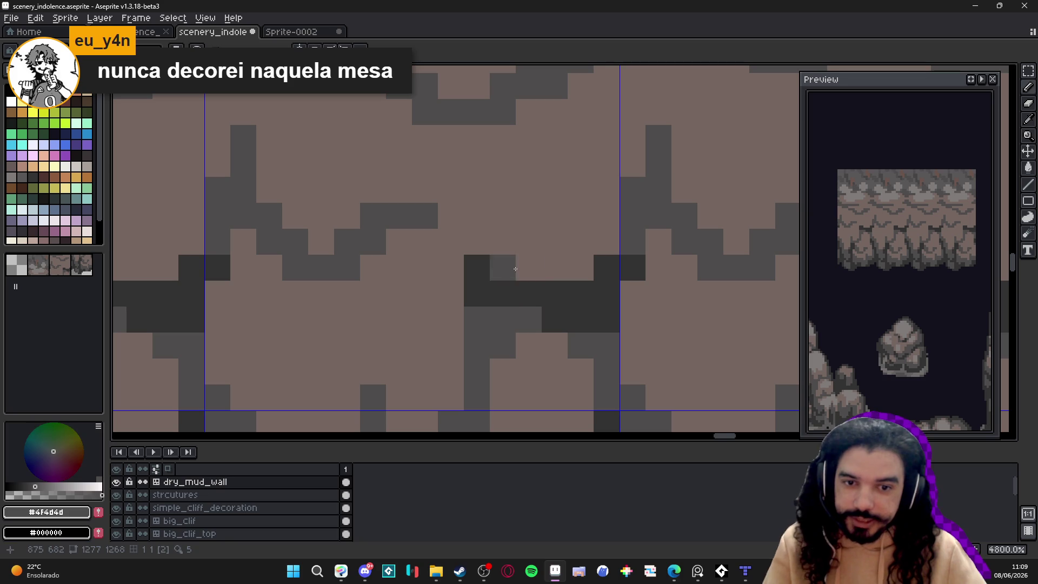
drag(523, 268, 573, 268)
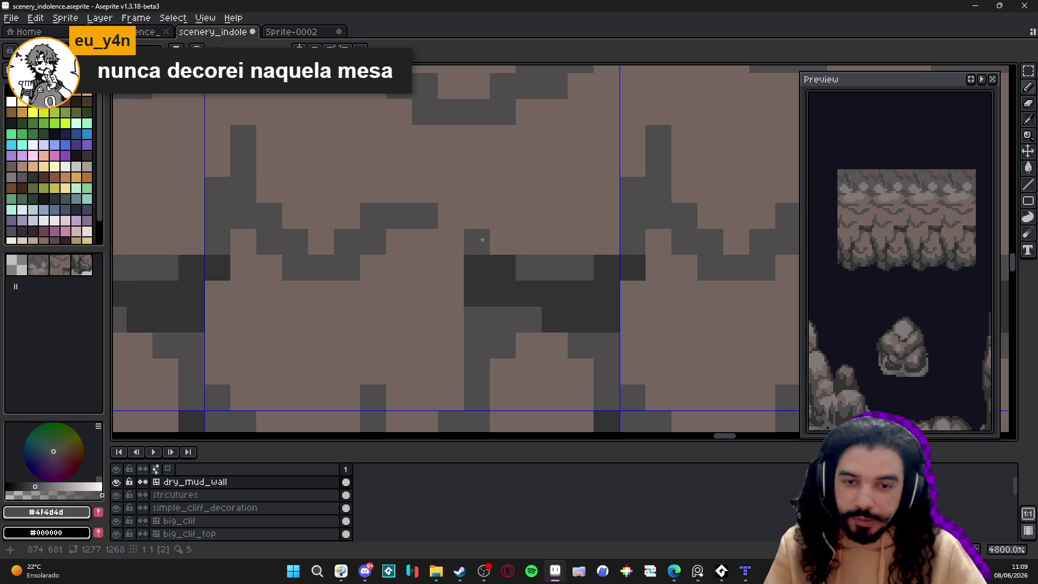
key(ctrl+z)
key(ctrl+z)
key(ctrl+z)
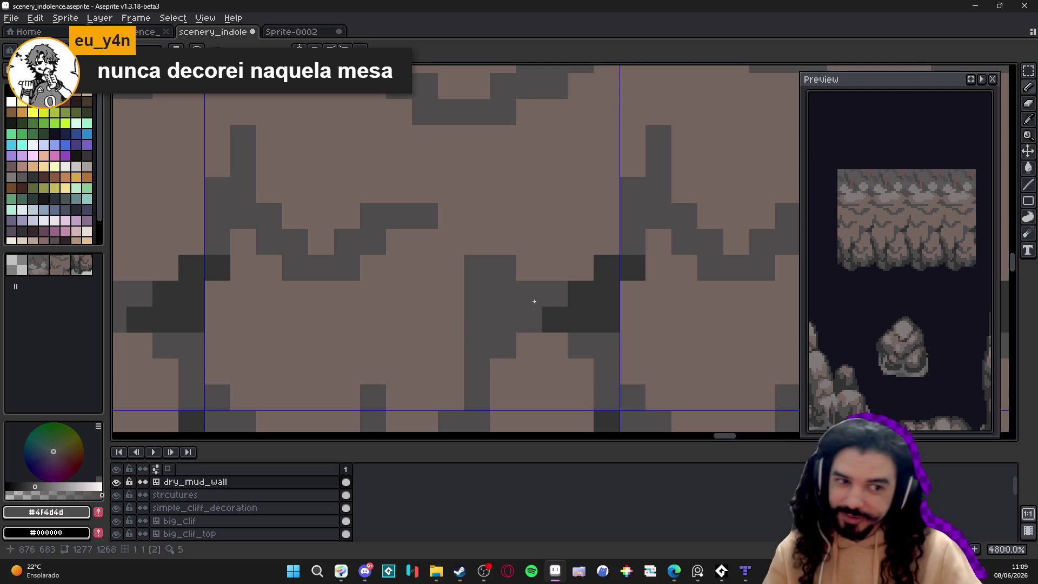
Step: Resample #323232 and add a small dark diagonal wedge where the cracks meet
scroll(512, 286, down, 5)
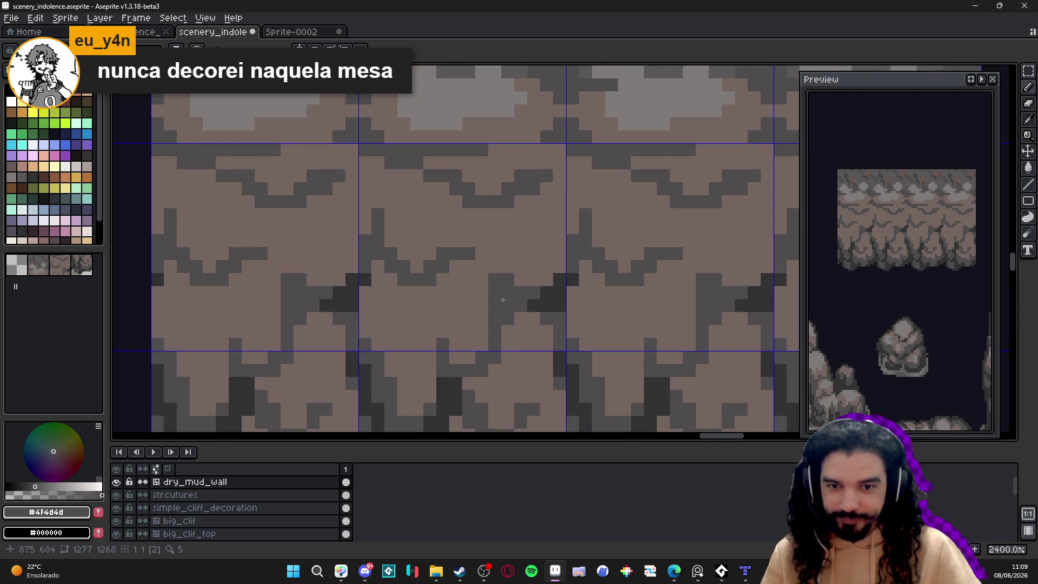
scroll(576, 301, up, 4)
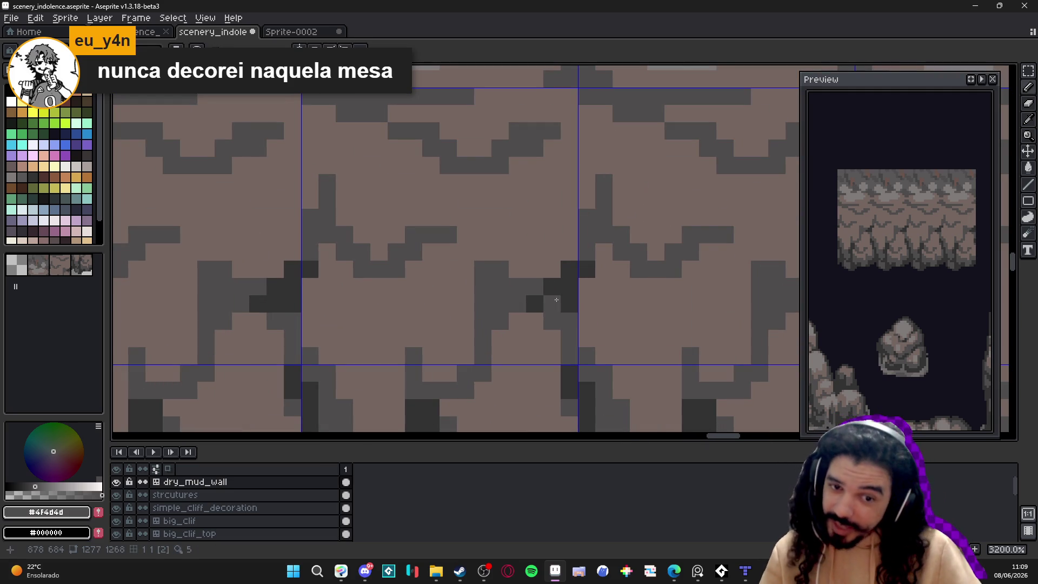
click(535, 285)
alt+click(552, 289)
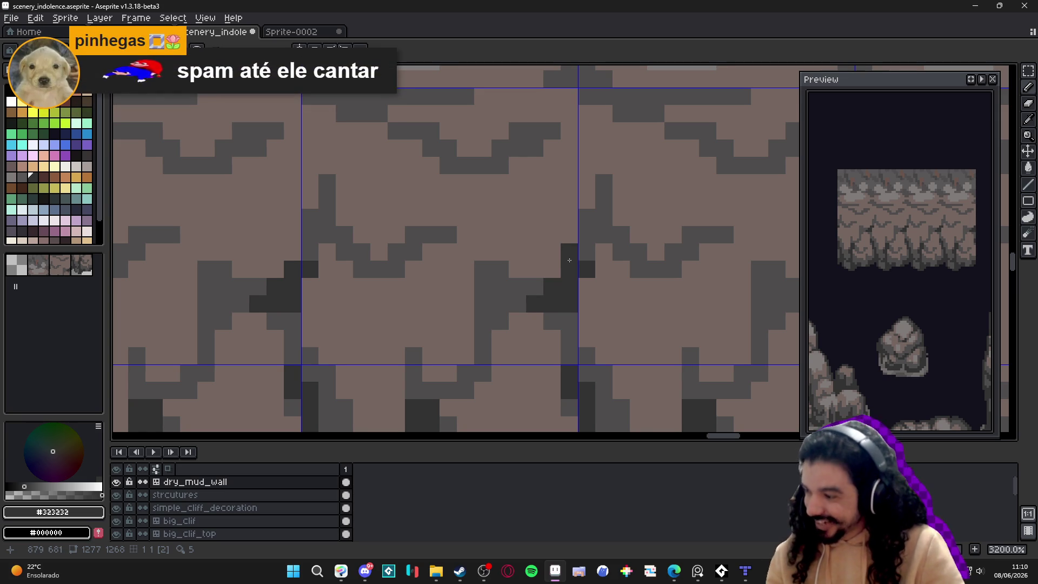
click(517, 287)
click(499, 304)
scroll(503, 307, down, 7)
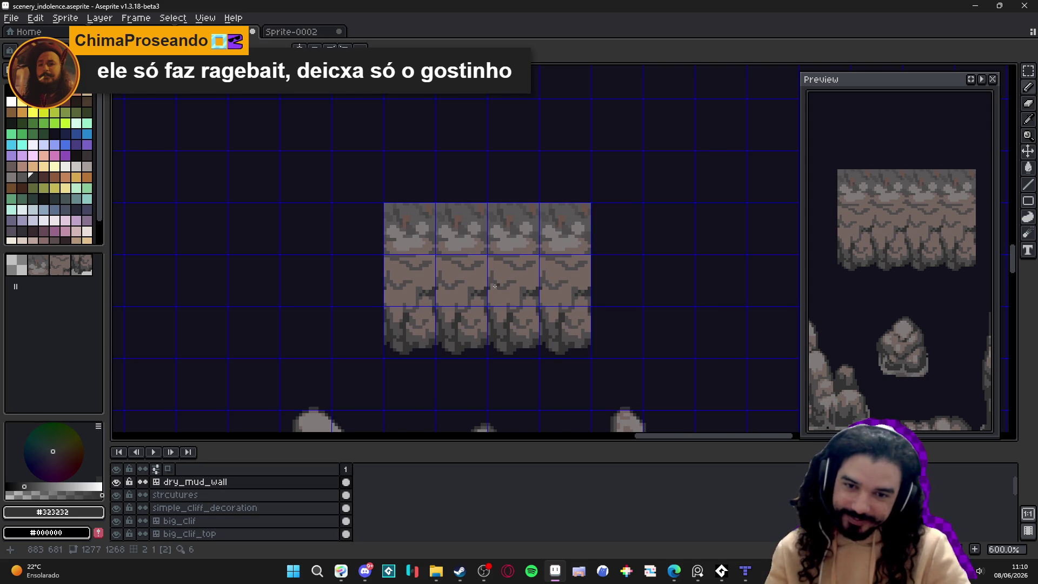
Step: Paint #807b7a light-grey highlight pixels just above the dark crack
scroll(487, 295, up, 3)
scroll(437, 337, up, 3)
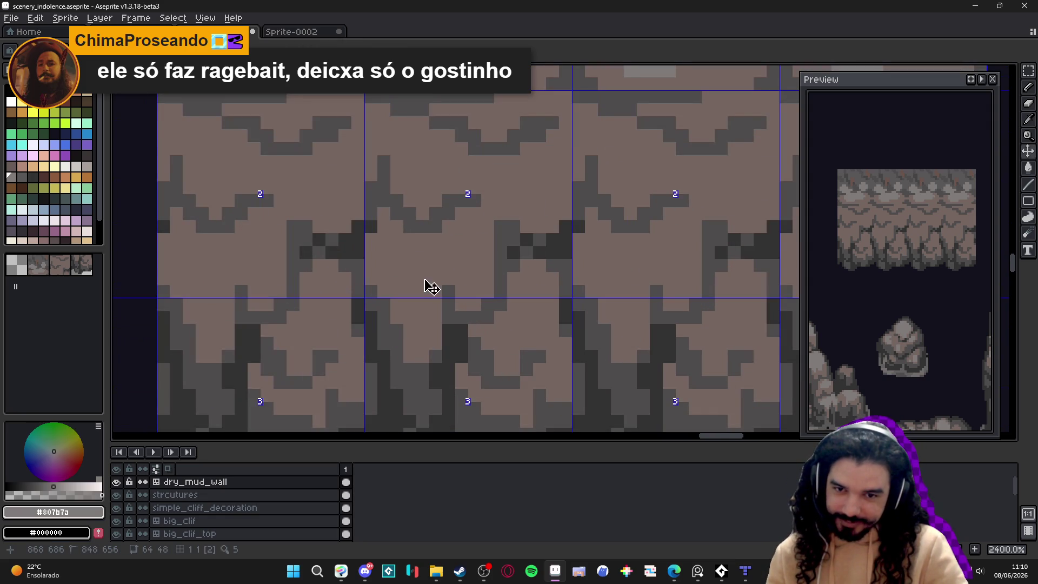
drag(425, 285, 416, 270)
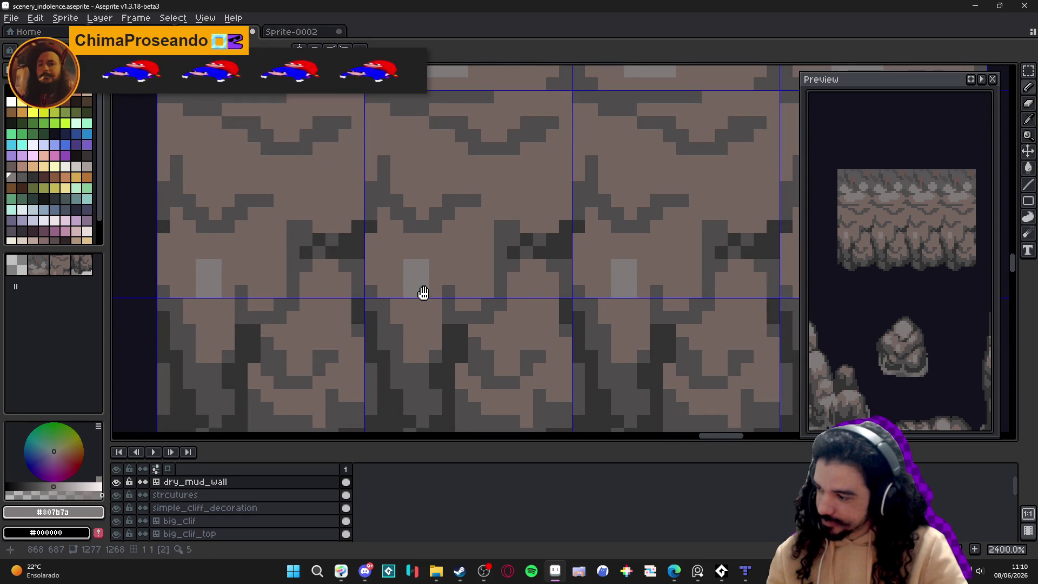
click(423, 305)
click(411, 251)
scroll(416, 250, down, 3)
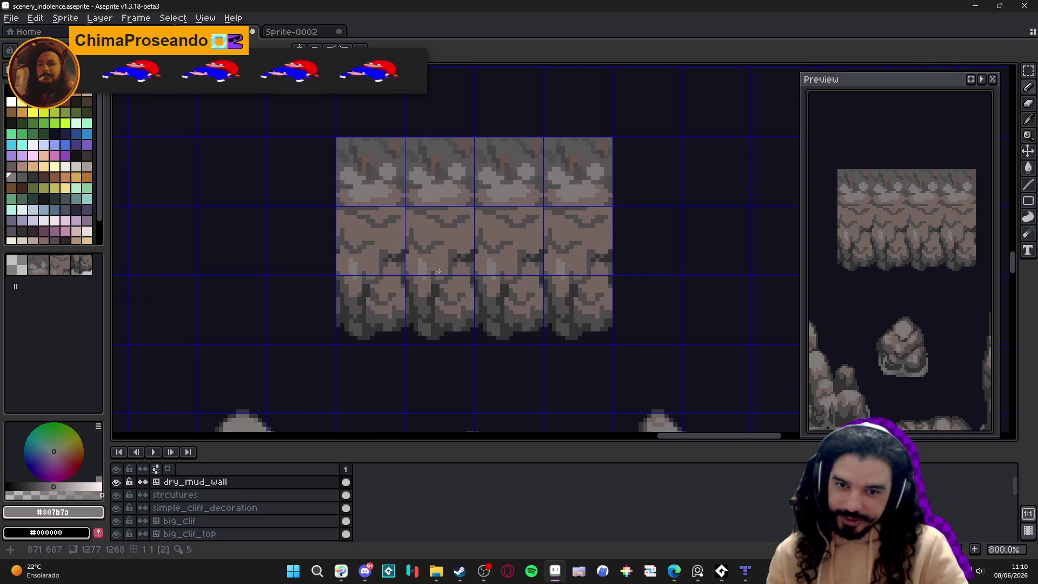
scroll(424, 250, up, 3)
click(419, 246)
scroll(466, 251, down, 2)
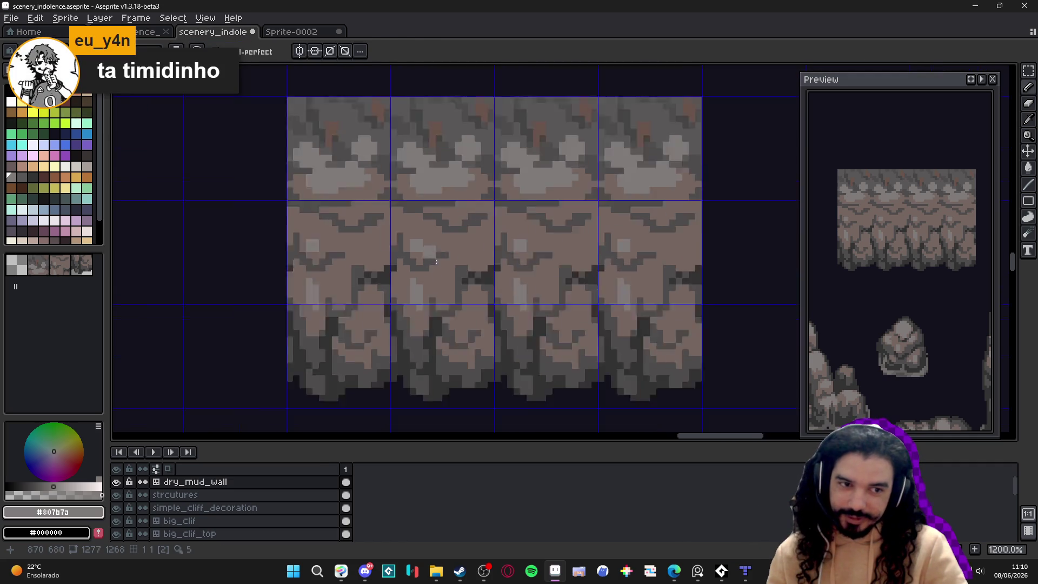
scroll(466, 251, up, 2)
Step: Undo those pixels and repaint a wider light highlight block above the crack
key(ctrl+z)
key(ctrl+z)
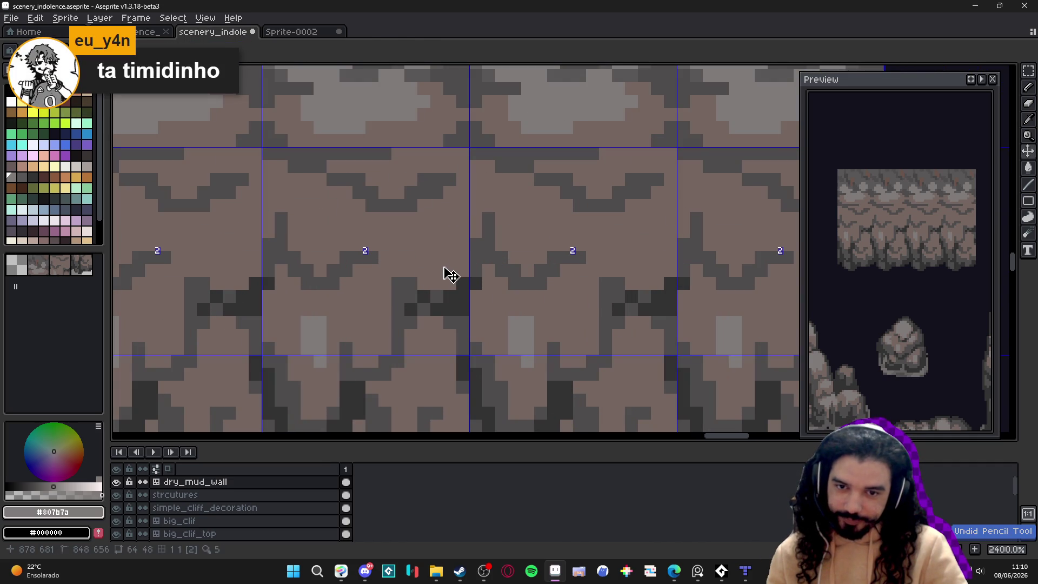
click(443, 267)
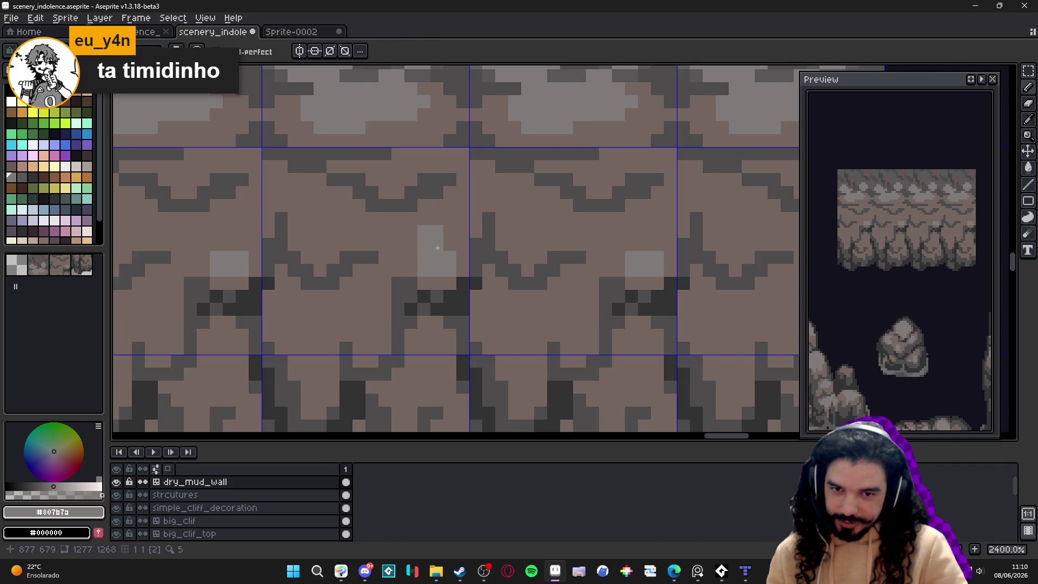
click(424, 254)
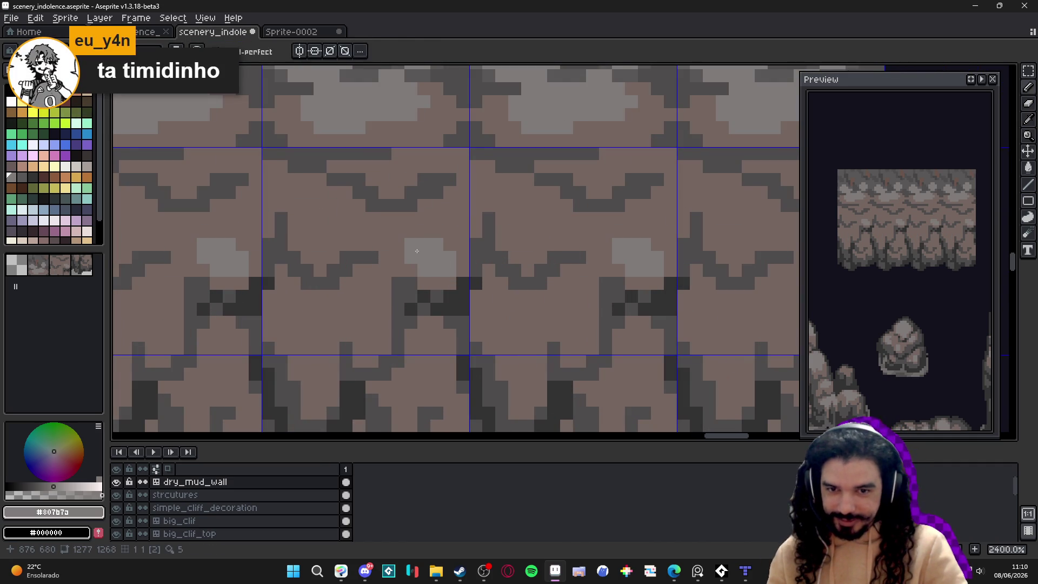
click(397, 241)
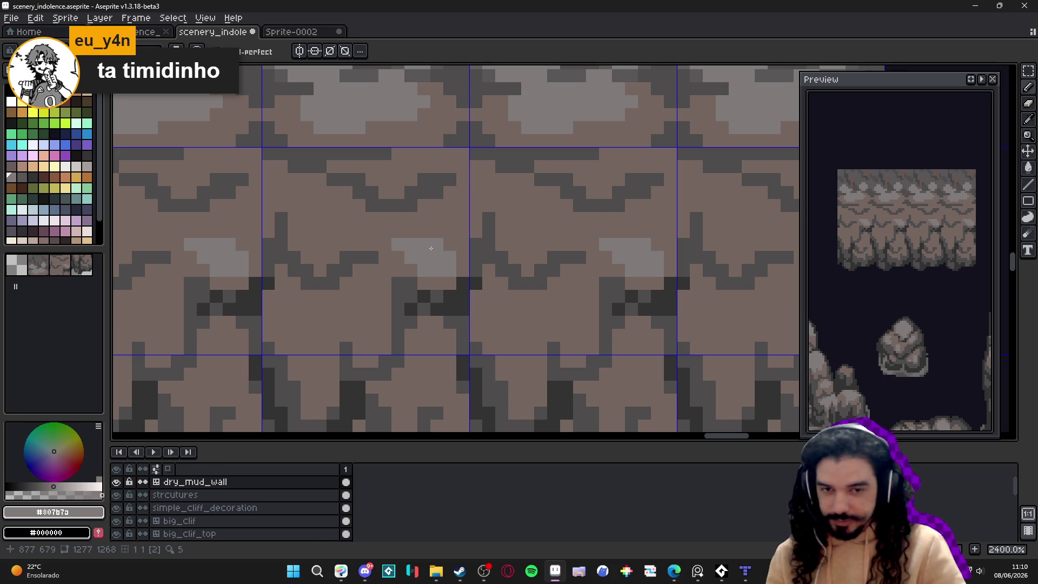
scroll(430, 248, up, 1)
Step: Trim the highlight's corner, trying #756661 brown notches and undoing them
alt+click(440, 261)
click(440, 261)
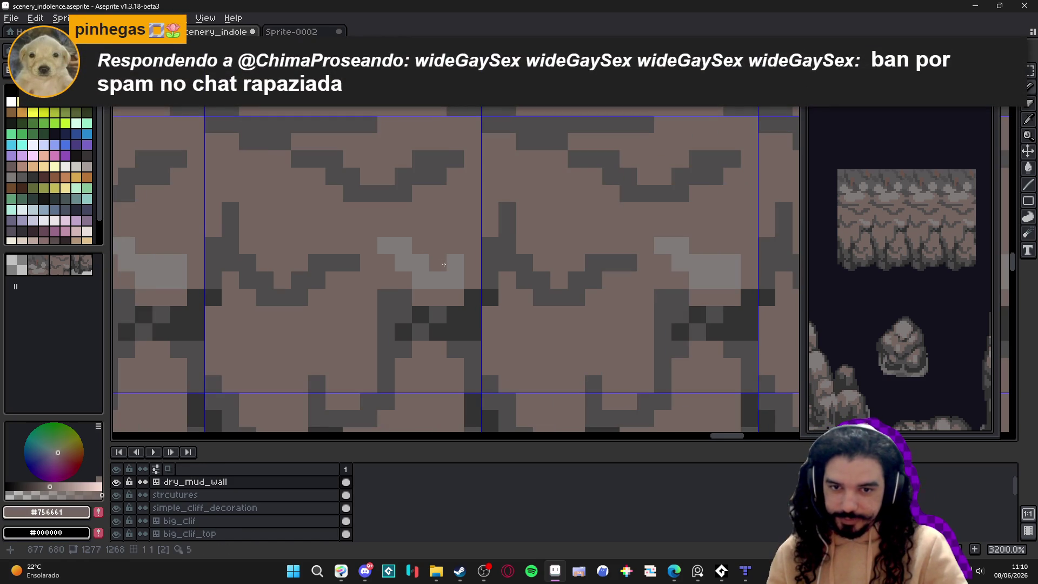
key(ctrl+z)
alt+click(454, 261)
click(455, 245)
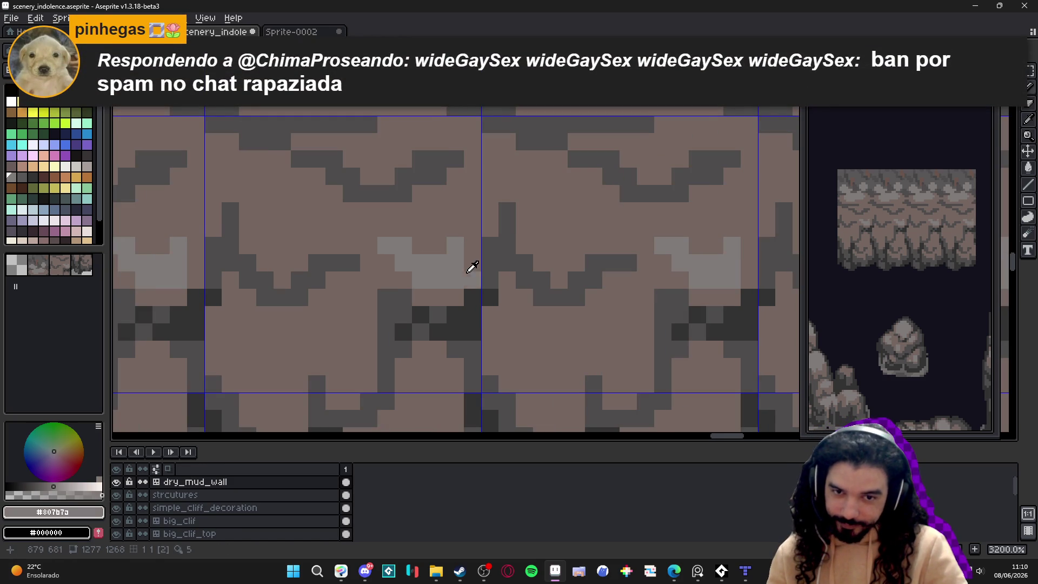
alt+click(455, 280)
click(460, 278)
click(457, 266)
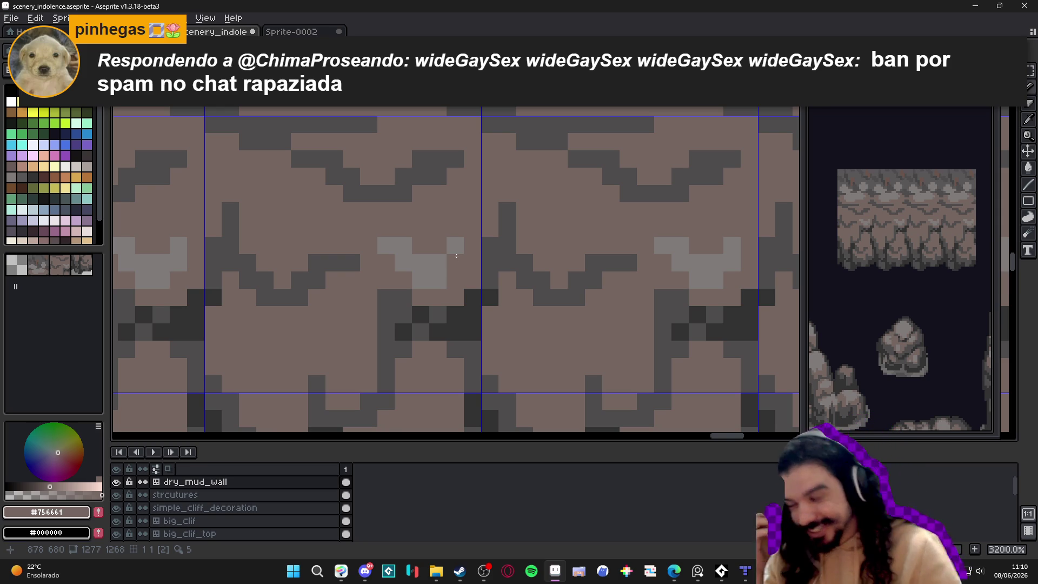
key(ctrl+z)
scroll(442, 254, down, 5)
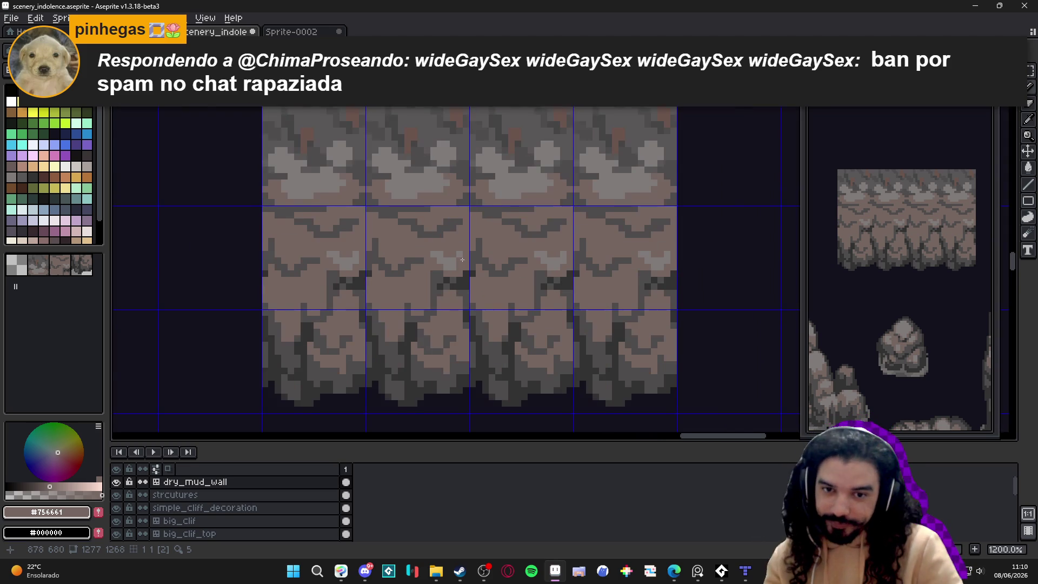
scroll(448, 265, up, 4)
alt+click(434, 272)
scroll(443, 278, down, 3)
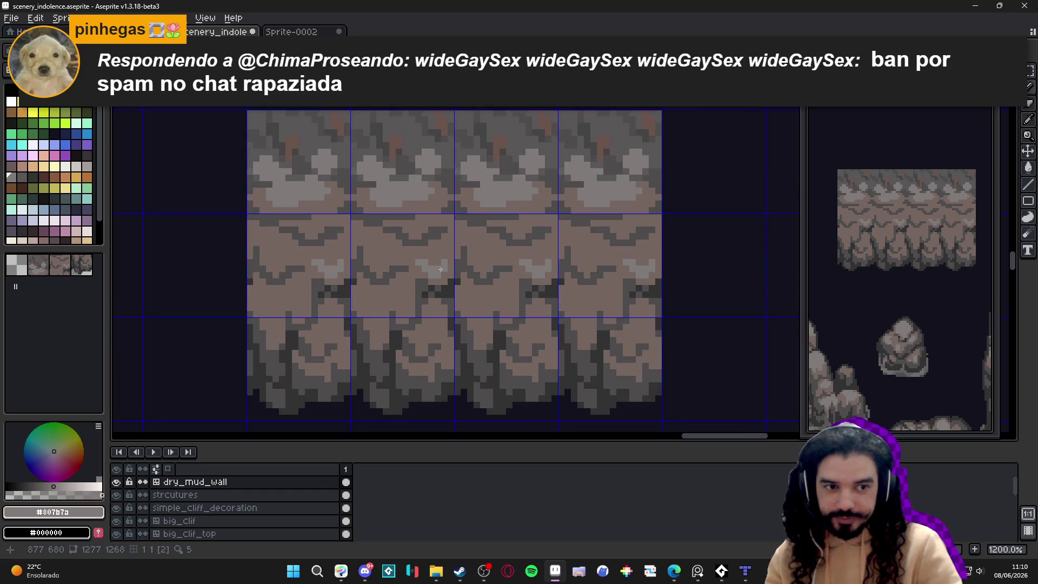
scroll(463, 287, down, 1)
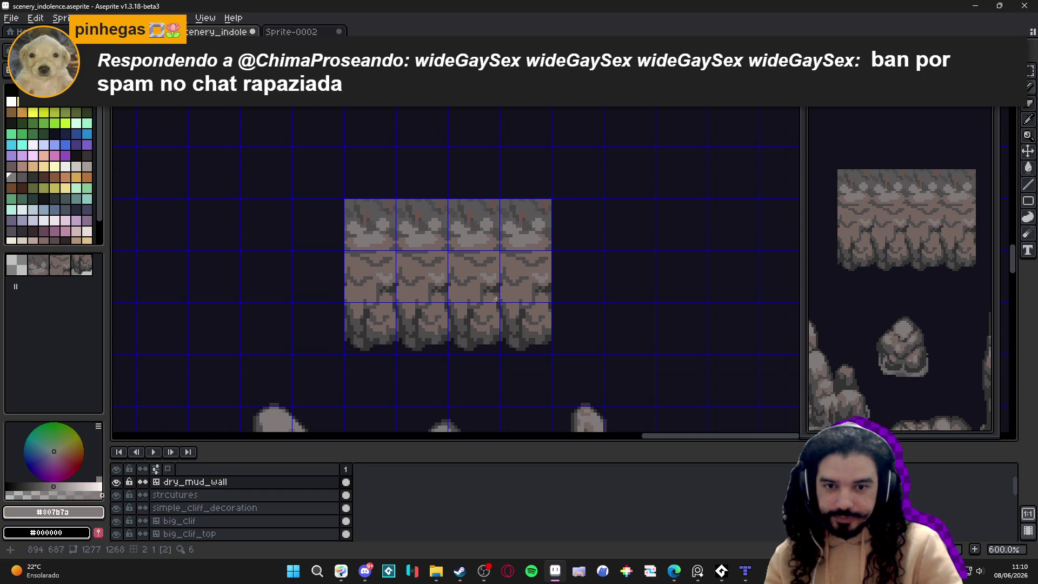
key(ctrl+apostrophe)
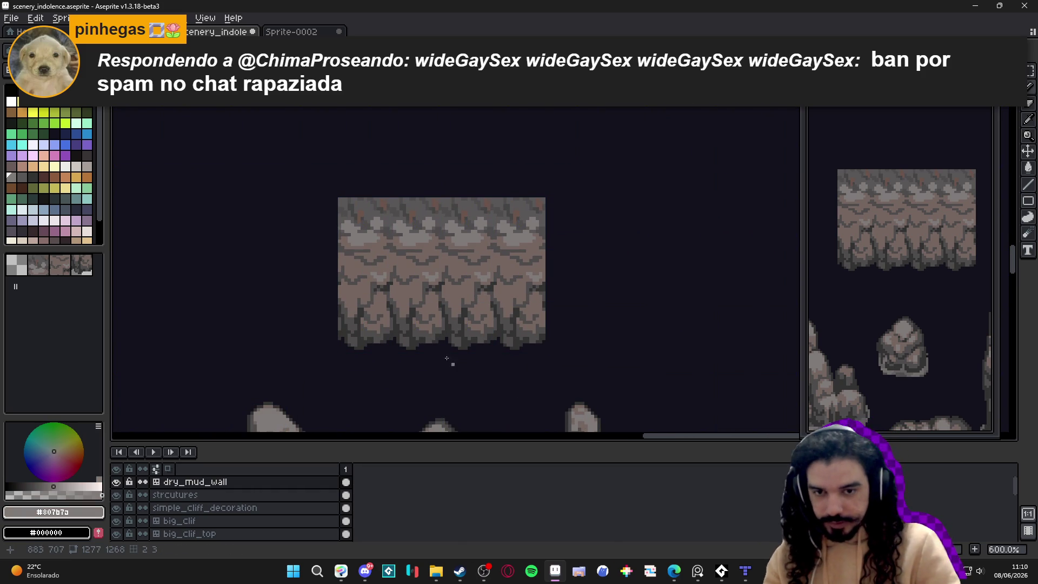
scroll(455, 370, up, 4)
alt+click(394, 294)
scroll(442, 305, down, 3)
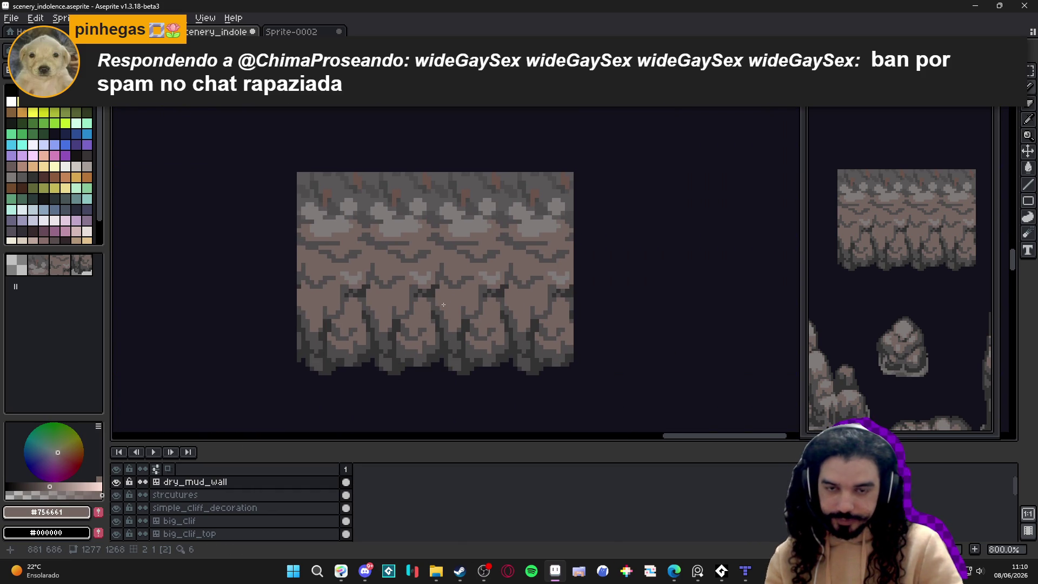
key(ctrl+apostrophe)
key(ctrl+apostrophe)
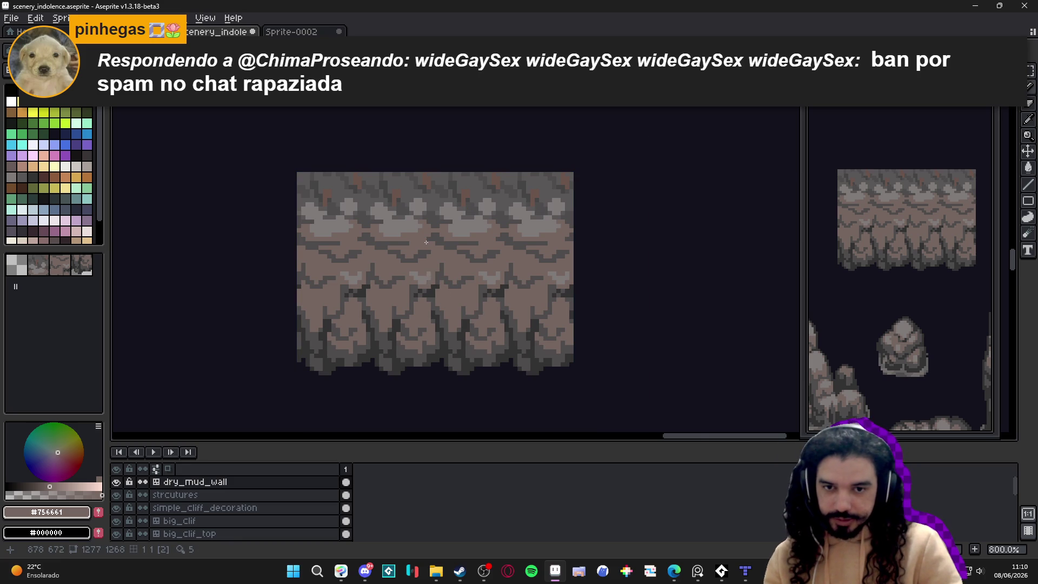
scroll(425, 233, up, 2)
scroll(424, 247, down, 2)
key(ctrl+apostrophe)
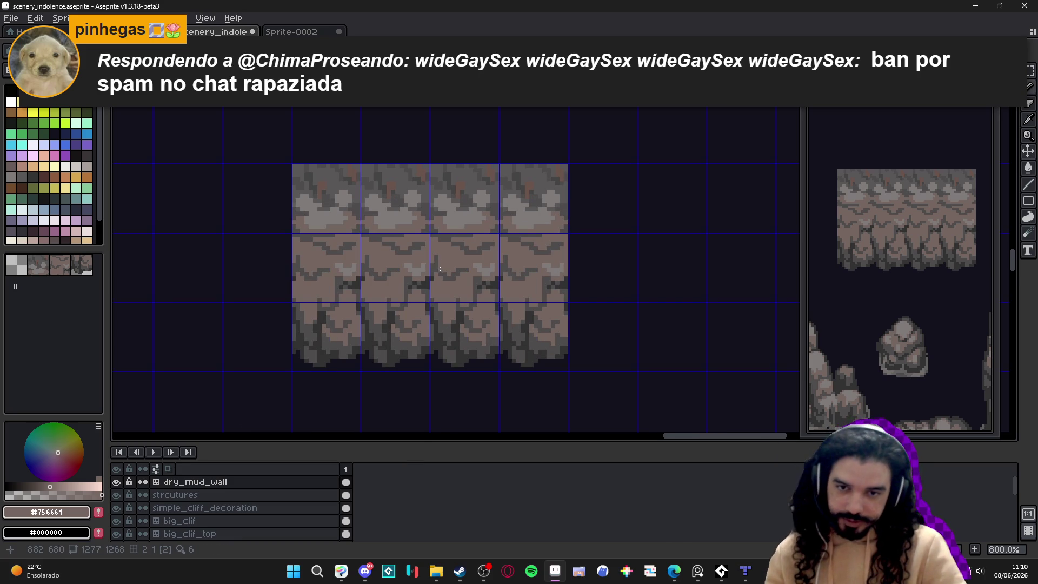
scroll(393, 238, up, 3)
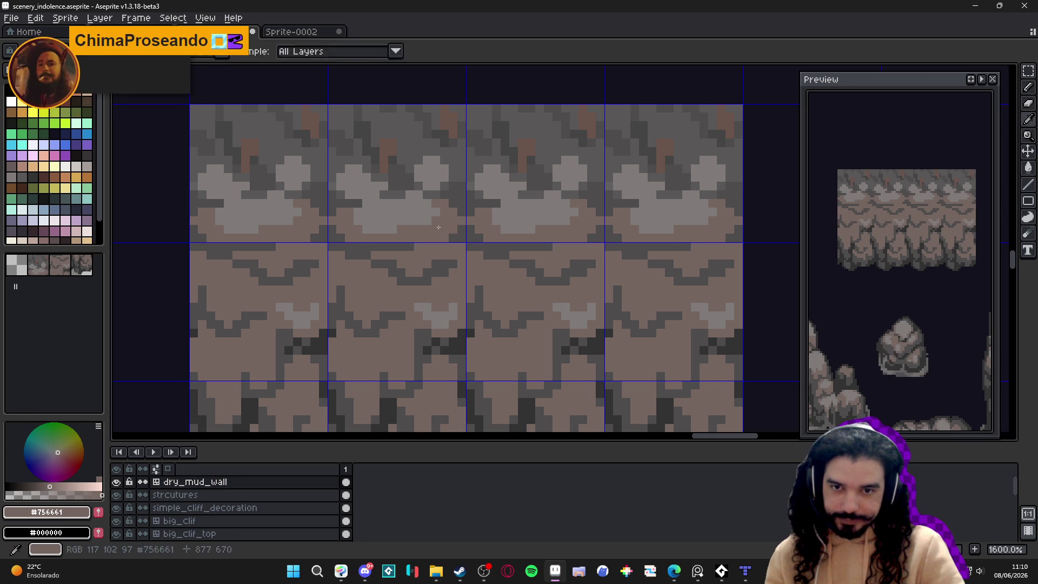
Step: Recolour the stray light-grey pixels in the top cliff tiles brown
scroll(390, 213, up, 1)
drag(381, 200, 405, 210)
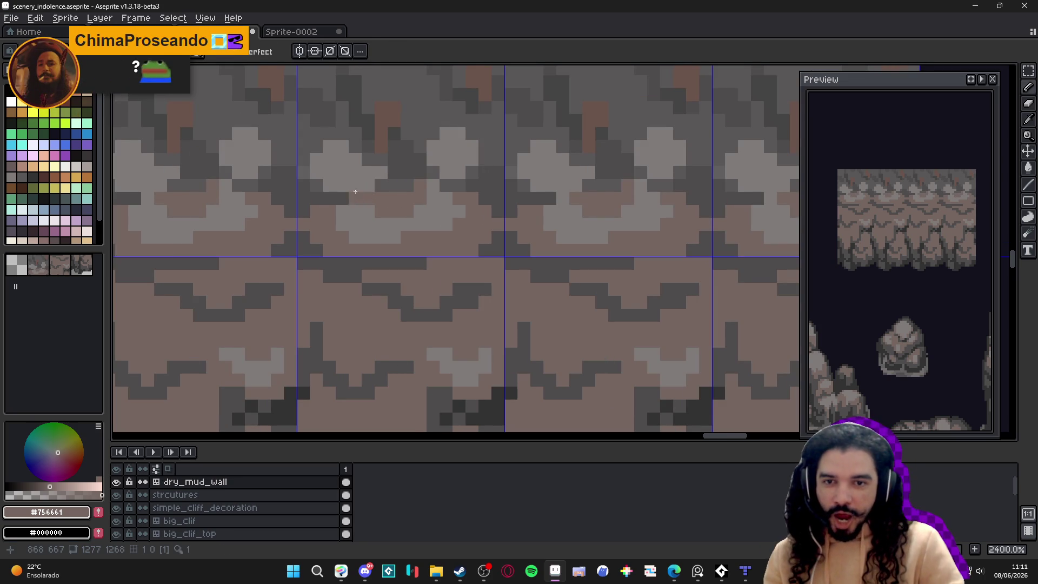
click(348, 165)
click(335, 146)
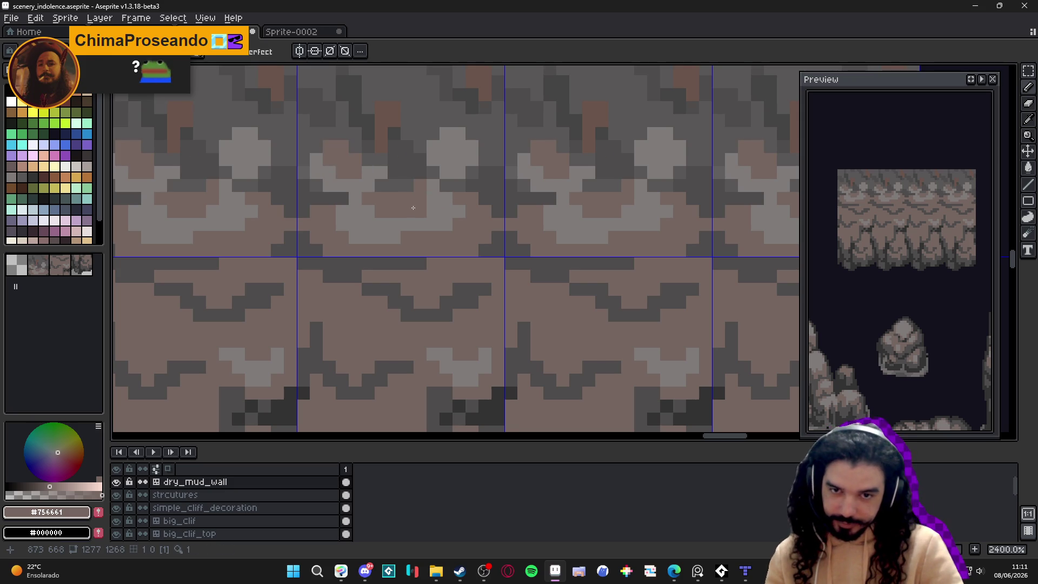
Step: Paint sampled light-grey pixels back onto the top tile in a short upward run
alt+click(437, 219)
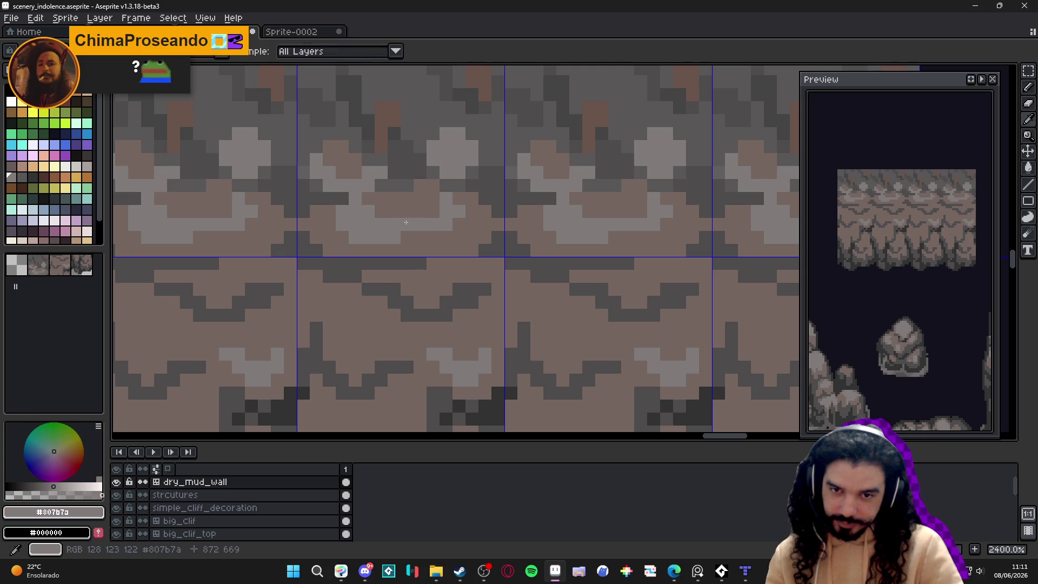
click(440, 236)
click(458, 237)
mouse_move(459, 224)
mouse_down()
mouse_move(456, 235)
mouse_move(472, 216)
mouse_move(470, 198)
mouse_move(459, 197)
mouse_move(445, 224)
mouse_move(458, 198)
mouse_up()
alt+click(443, 201)
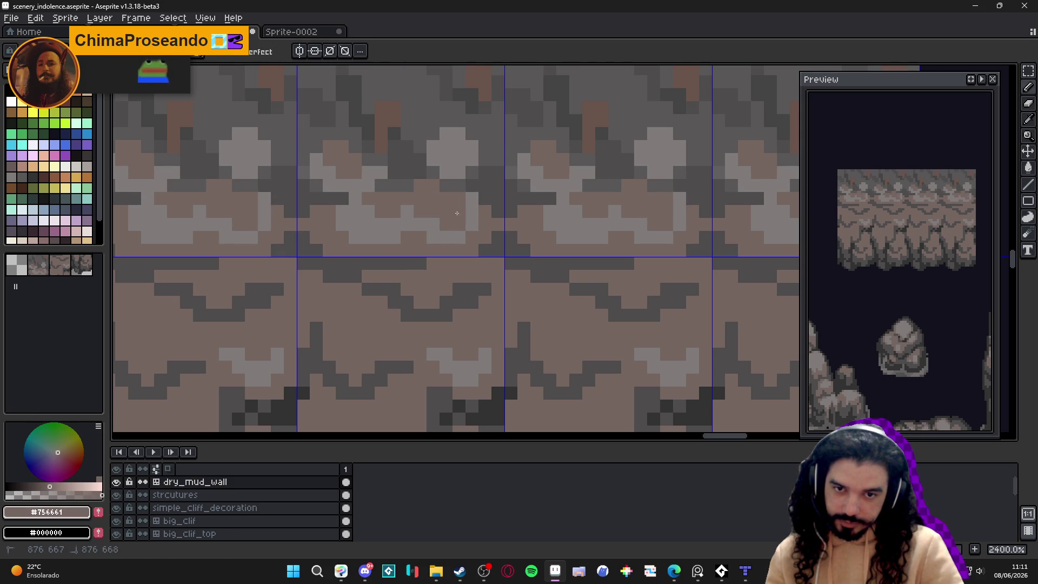
Step: Add small light and dark pixel touches plus a light-grey highlight stroke
alt+click(472, 211)
click(459, 224)
alt+click(443, 218)
click(433, 223)
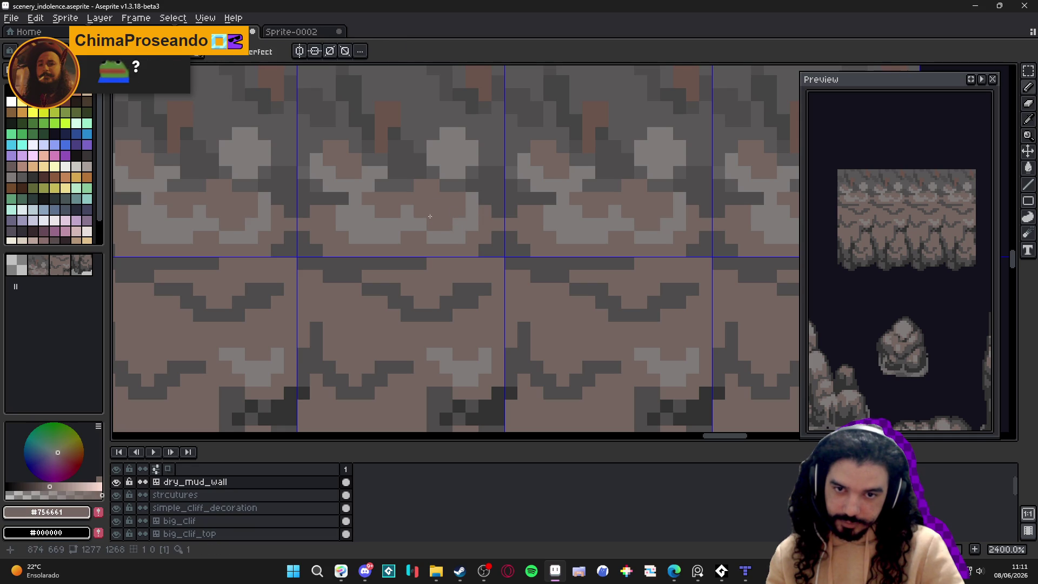
alt+click(410, 220)
click(433, 198)
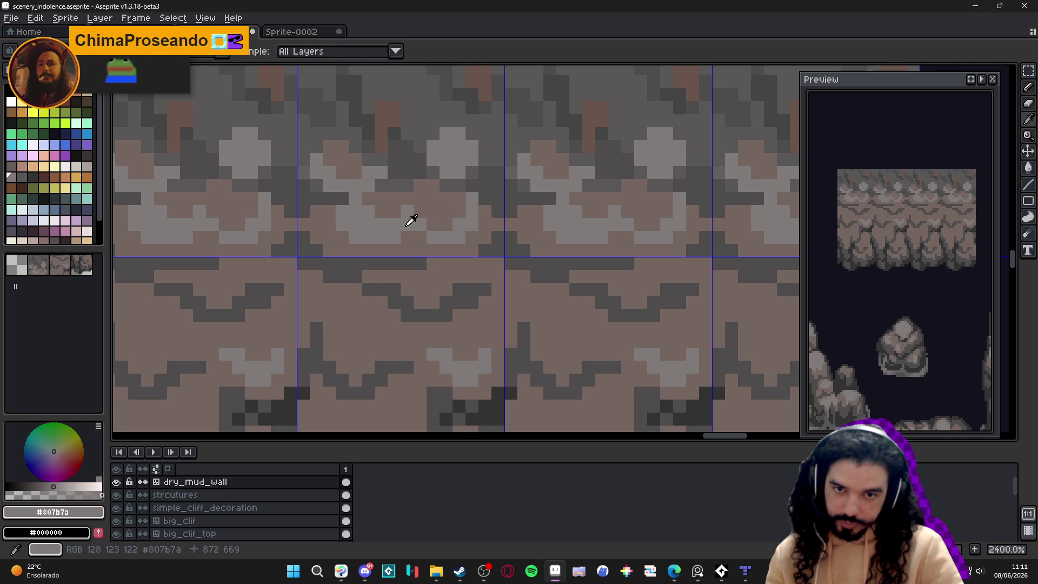
click(420, 198)
drag(420, 184, 435, 185)
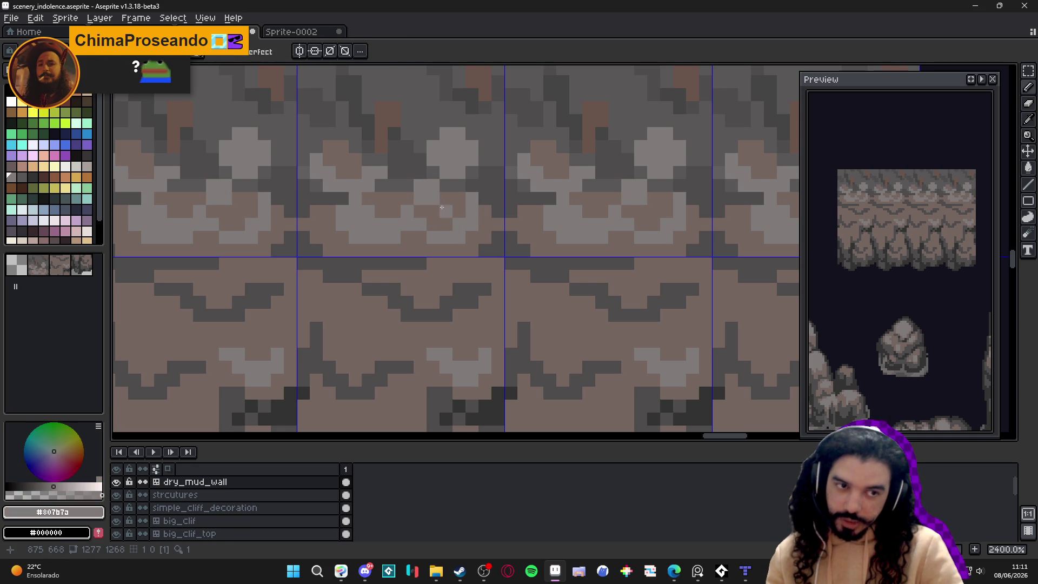
Step: Extend the light-grey highlight leftward along the tile
alt+click(428, 218)
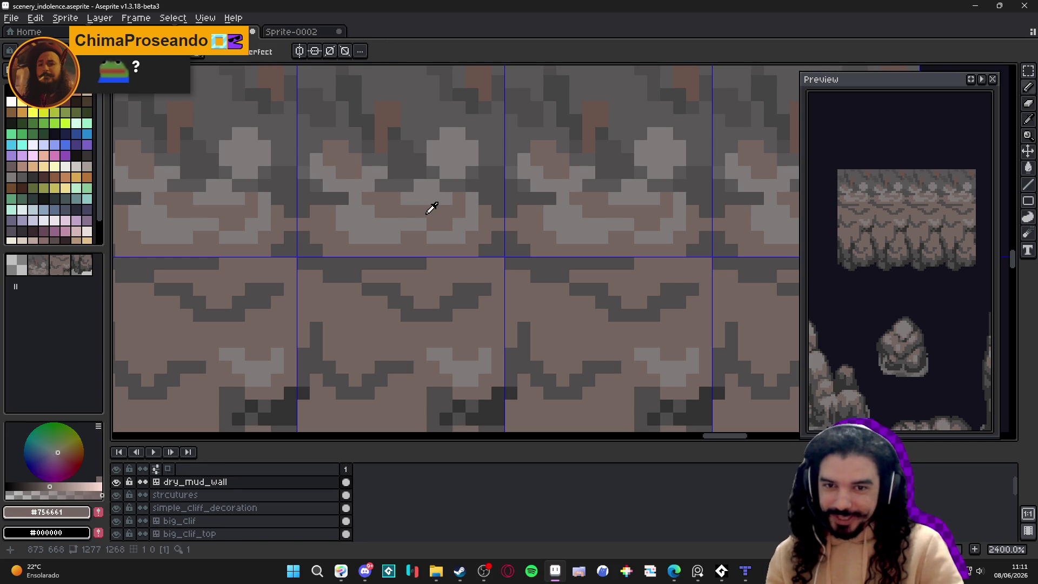
alt+click(429, 209)
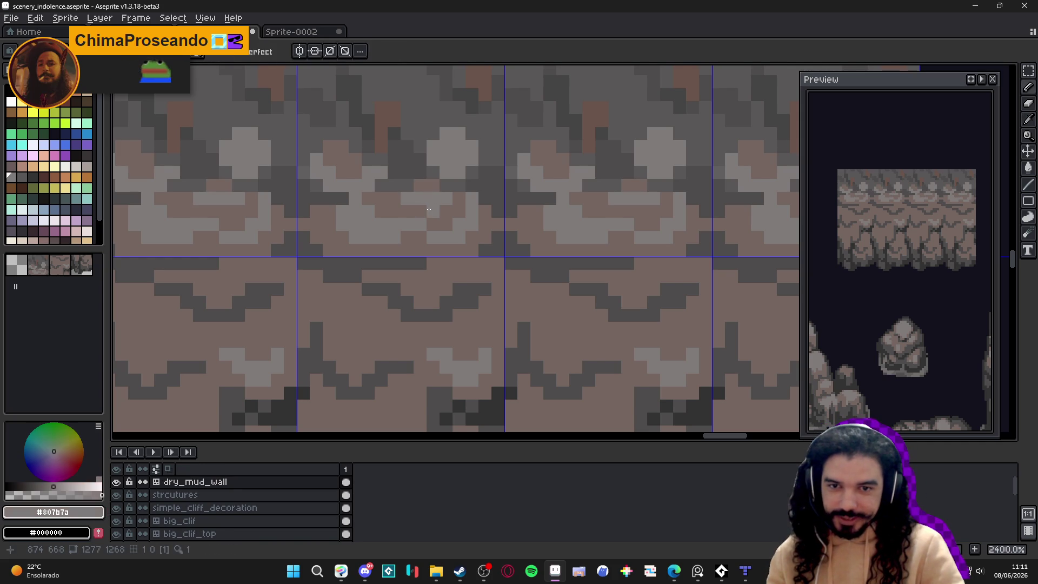
alt+click(451, 209)
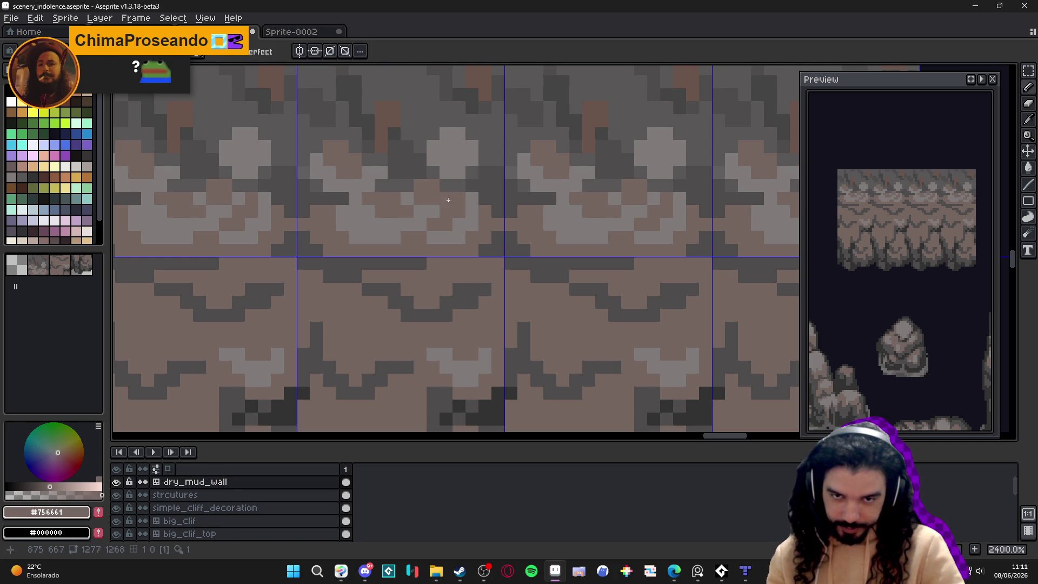
alt+click(448, 201)
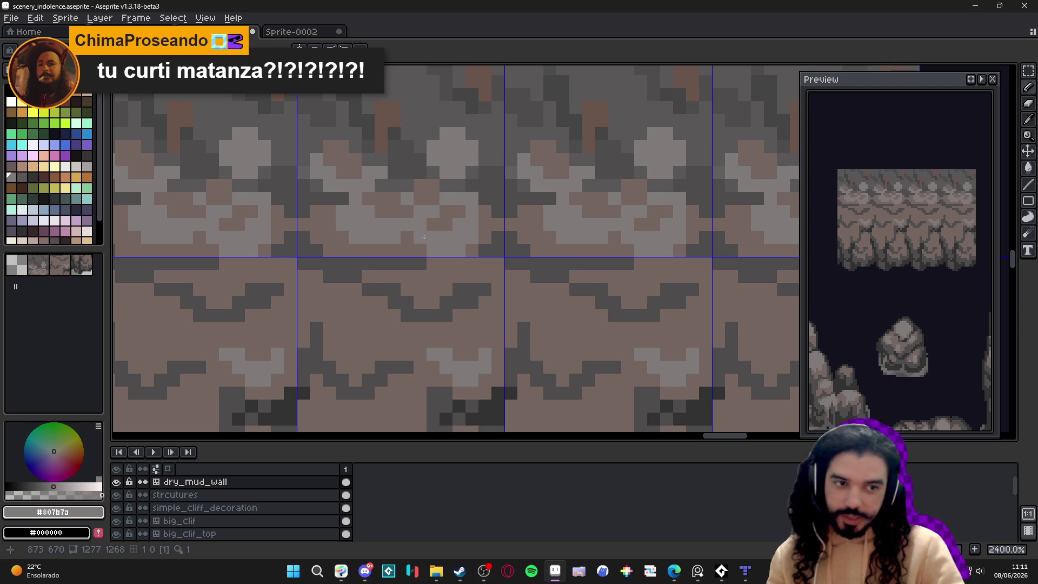
alt+click(401, 204)
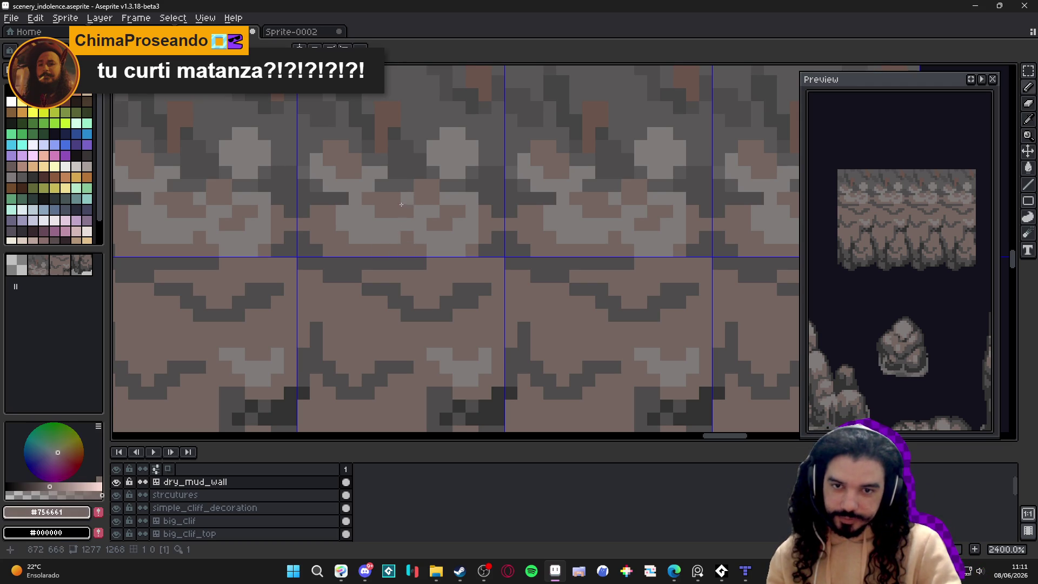
scroll(407, 208, down, 5)
scroll(427, 242, up, 3)
alt+click(434, 226)
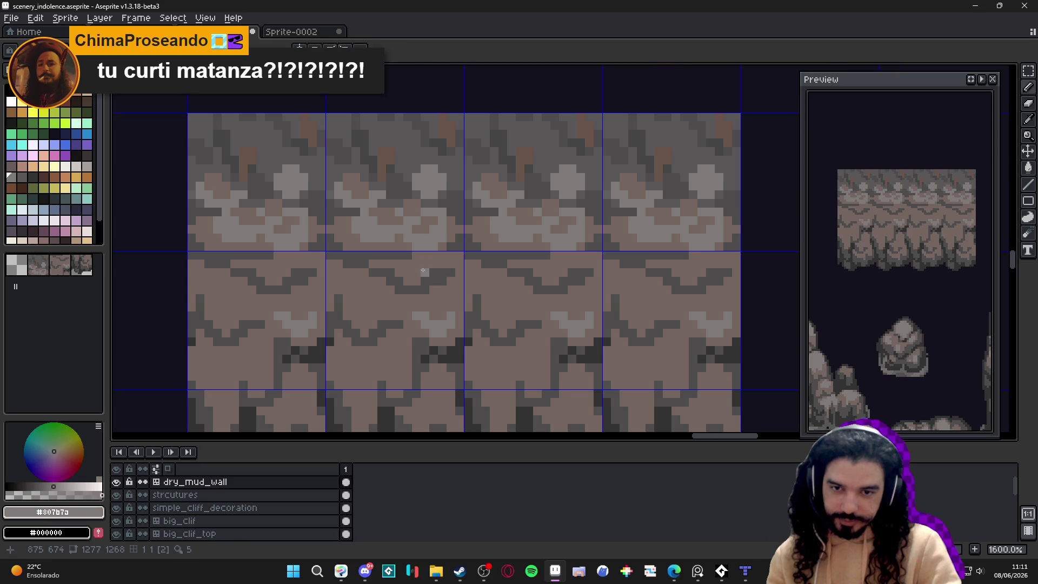
scroll(423, 272, up, 1)
mouse_move(427, 265)
mouse_down()
mouse_move(438, 261)
mouse_move(362, 260)
mouse_up()
click(385, 261)
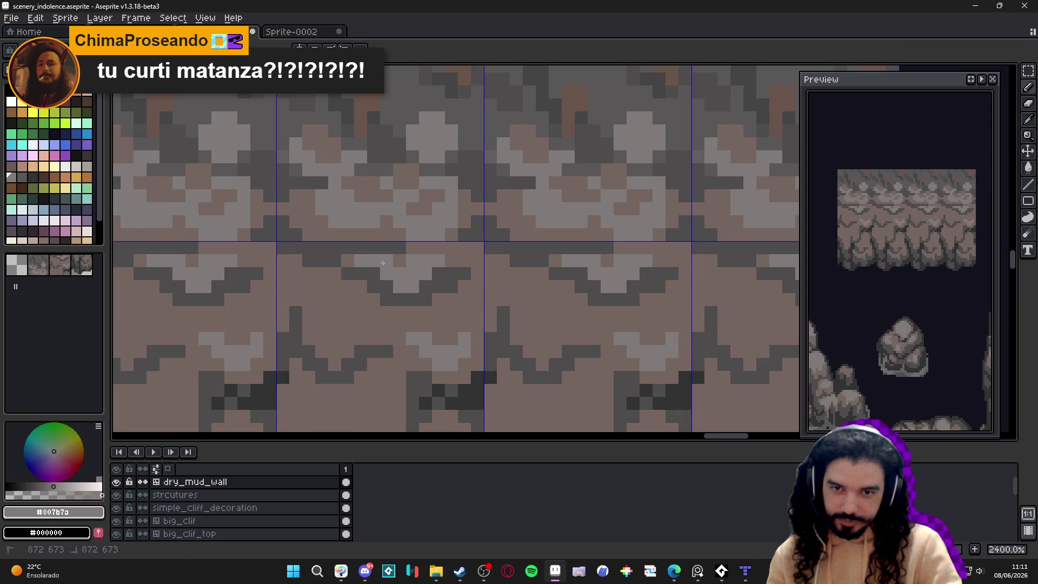
Step: Add a dark-grey pixel to the outline where the upper and middle tiles meet
scroll(386, 261, down, 3)
scroll(386, 261, down, 2)
scroll(386, 257, up, 5)
alt+click(387, 257)
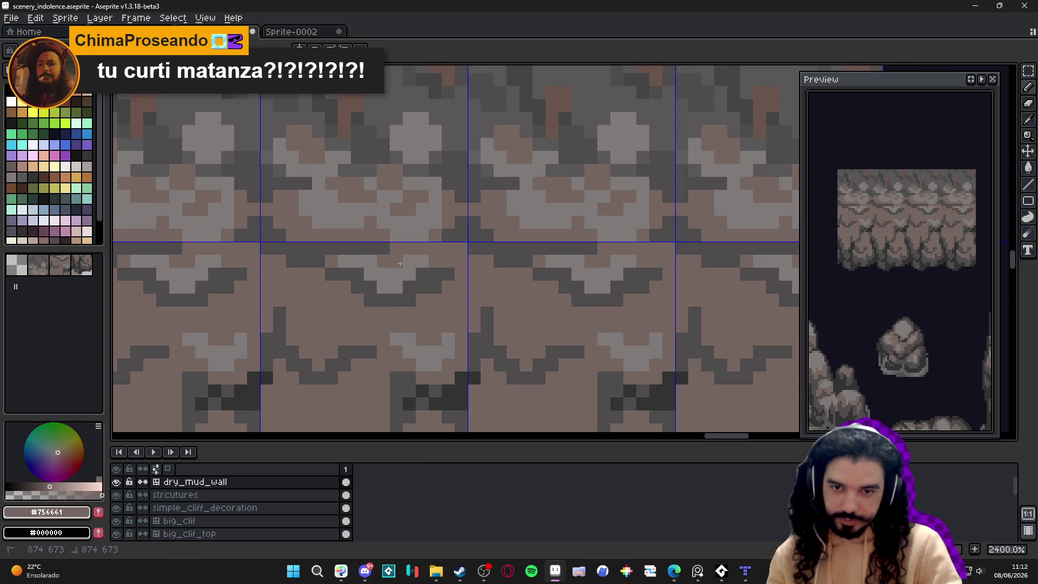
scroll(400, 263, down, 2)
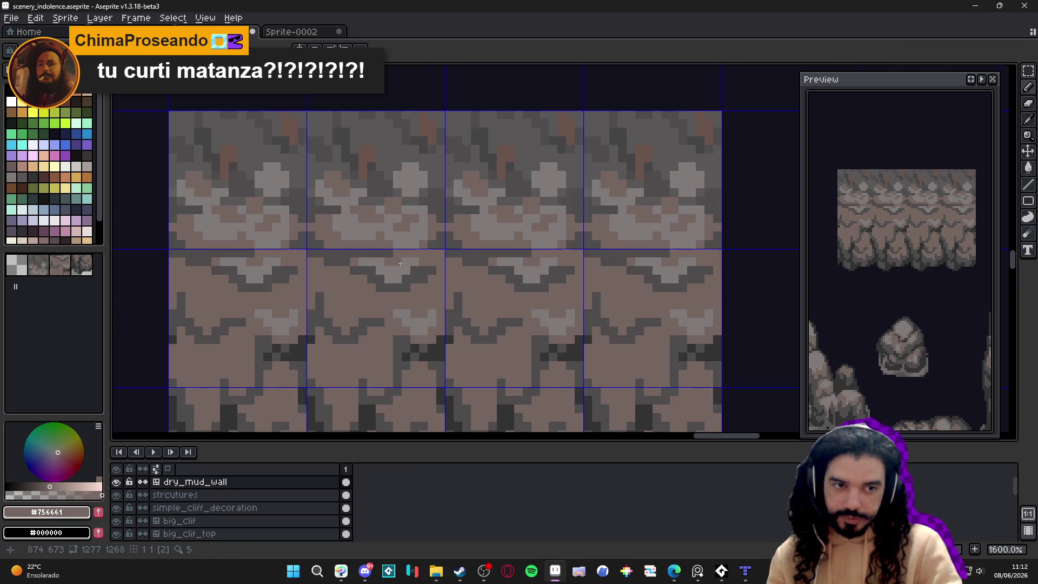
scroll(401, 265, up, 2)
scroll(403, 270, down, 2)
scroll(406, 277, down, 1)
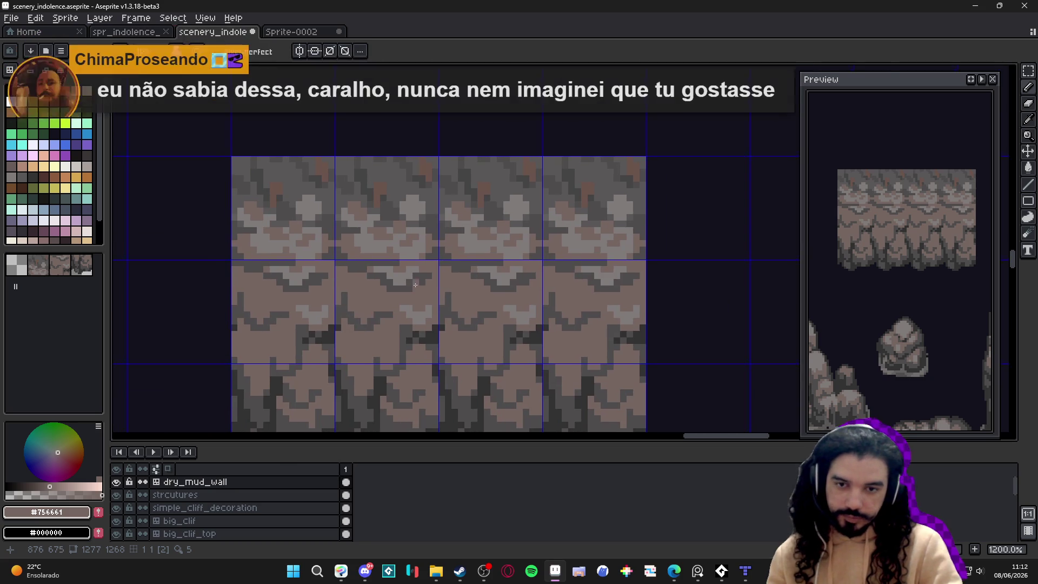
scroll(384, 263, up, 2)
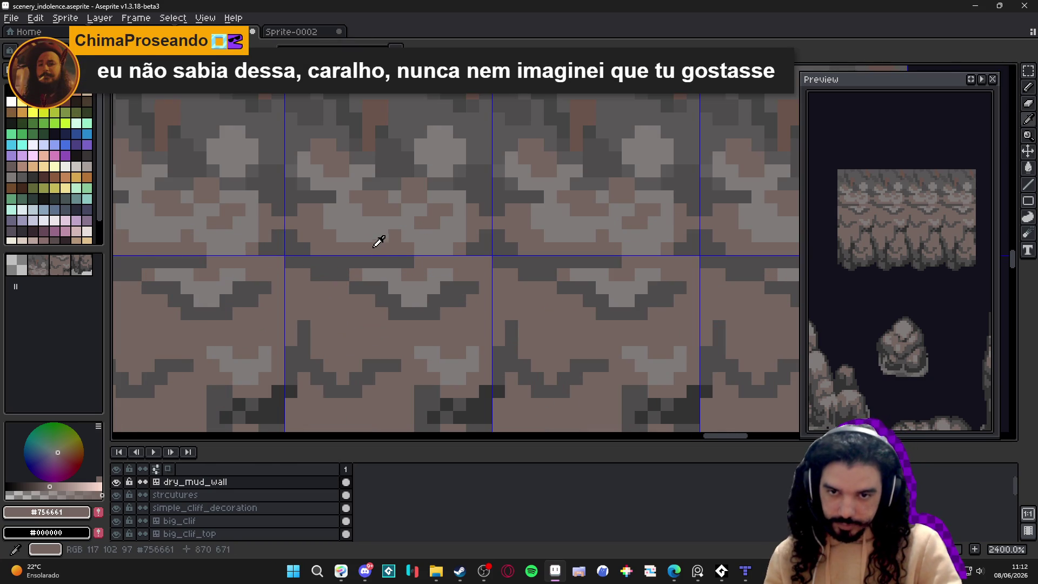
alt+click(331, 275)
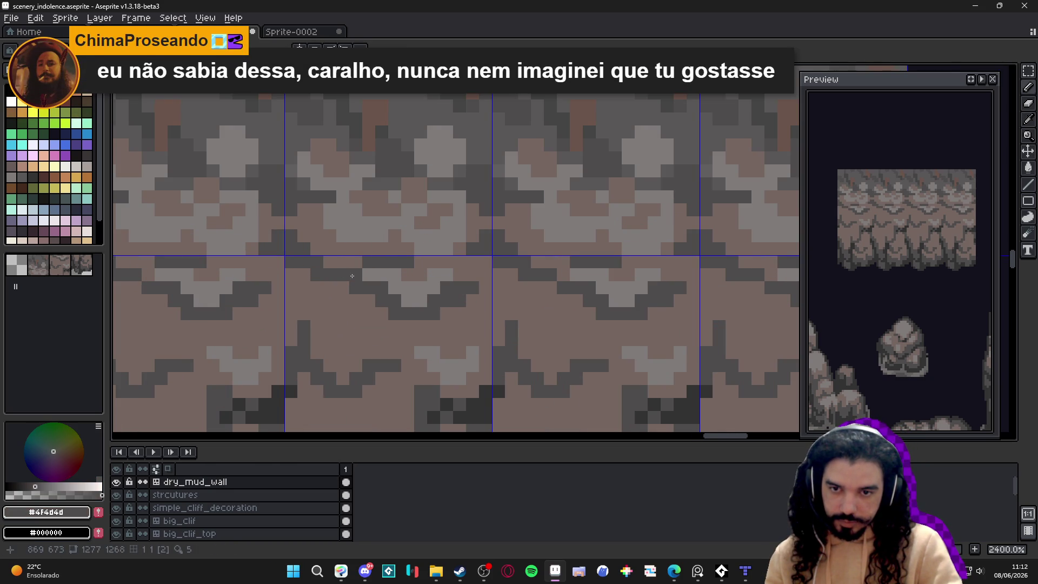
alt+click(317, 266)
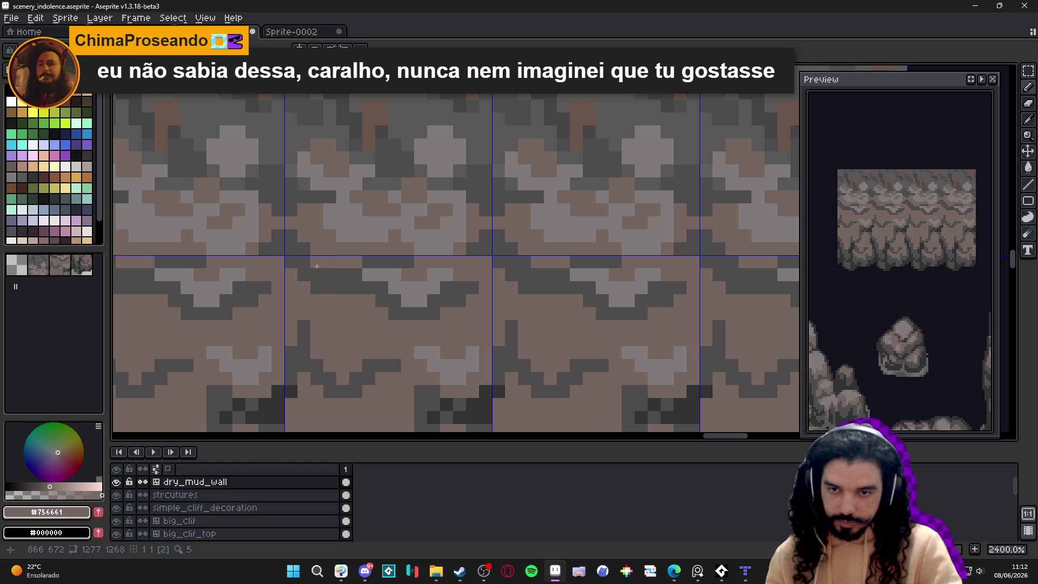
alt+click(340, 282)
click(342, 276)
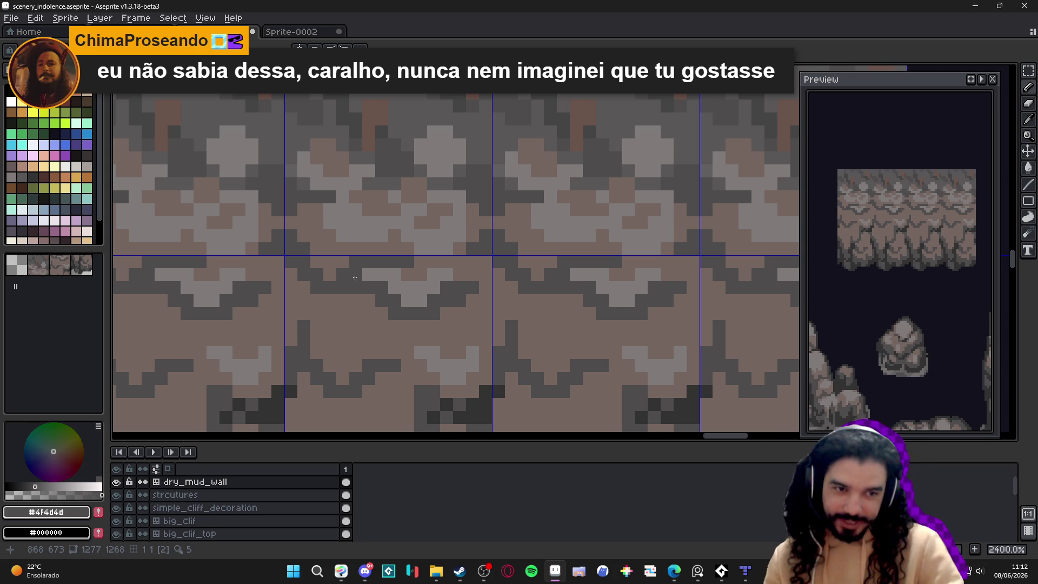
Step: Paint stray pixels and a short run back to brown
scroll(432, 273, up, 3)
alt+click(314, 279)
click(302, 275)
click(355, 301)
drag(381, 327, 407, 327)
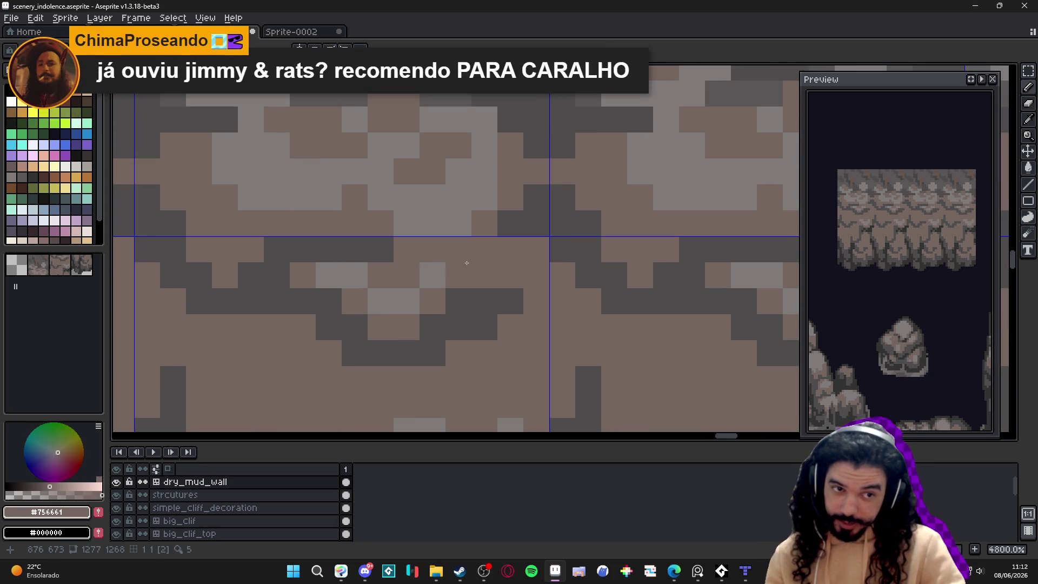
Step: Place light-grey highlight pixels along the seam, fixing a few, then bring Spotify forward
alt+click(382, 301)
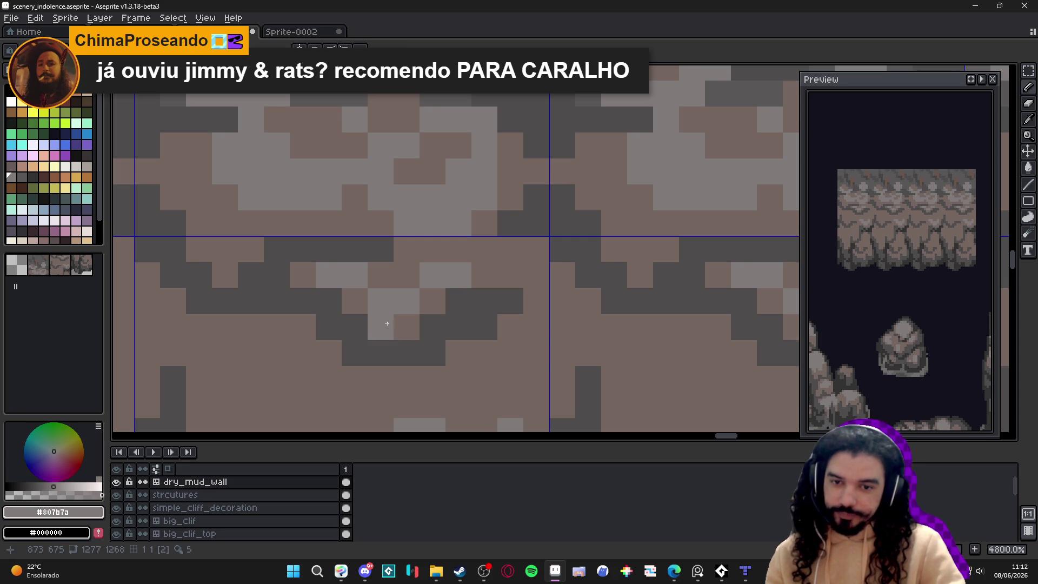
click(407, 328)
click(432, 301)
click(355, 302)
click(511, 275)
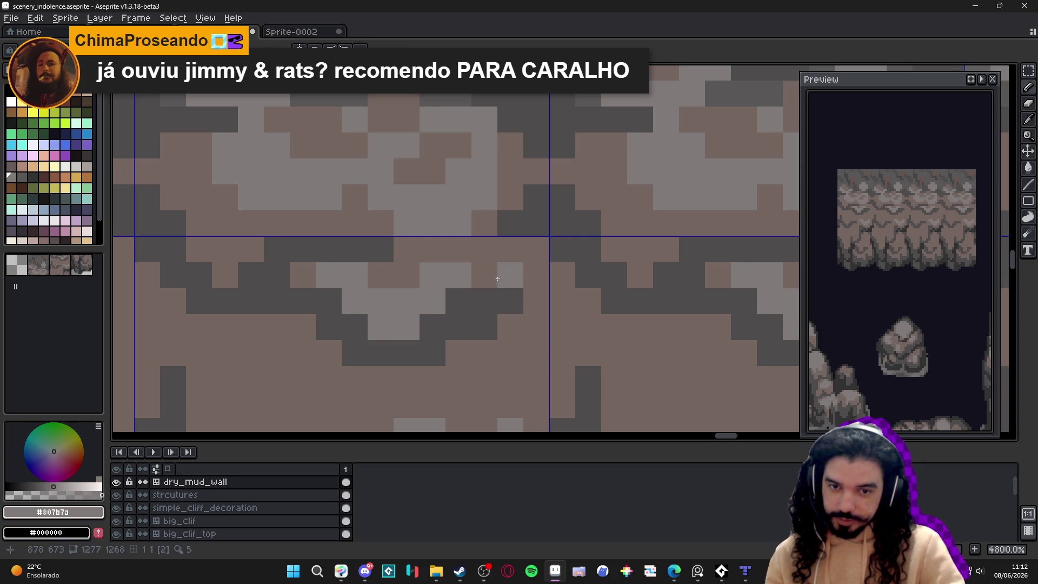
click(484, 276)
alt+click(393, 276)
click(432, 276)
click(355, 275)
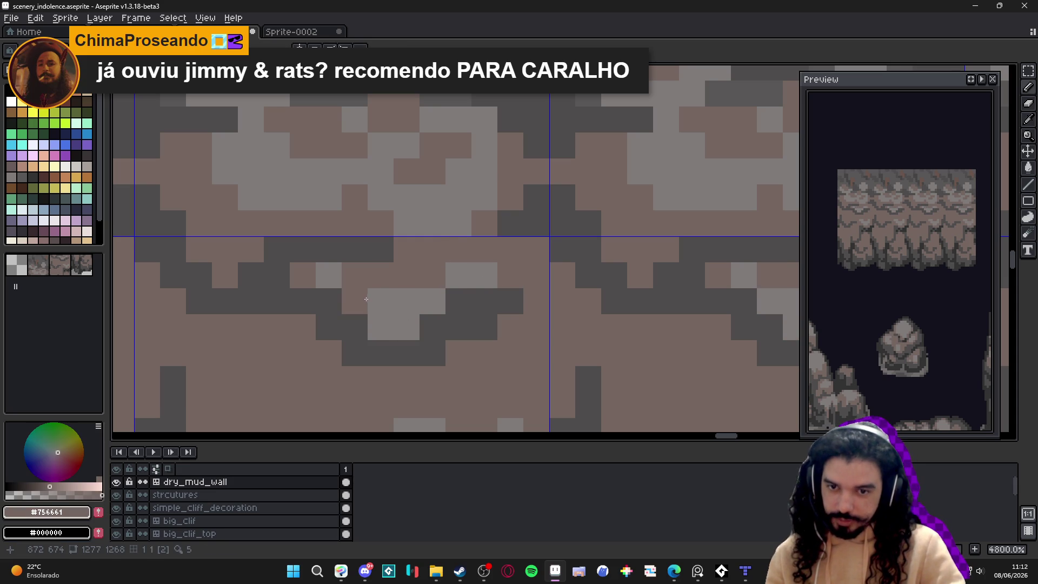
alt+click(365, 294)
click(355, 276)
click(435, 278)
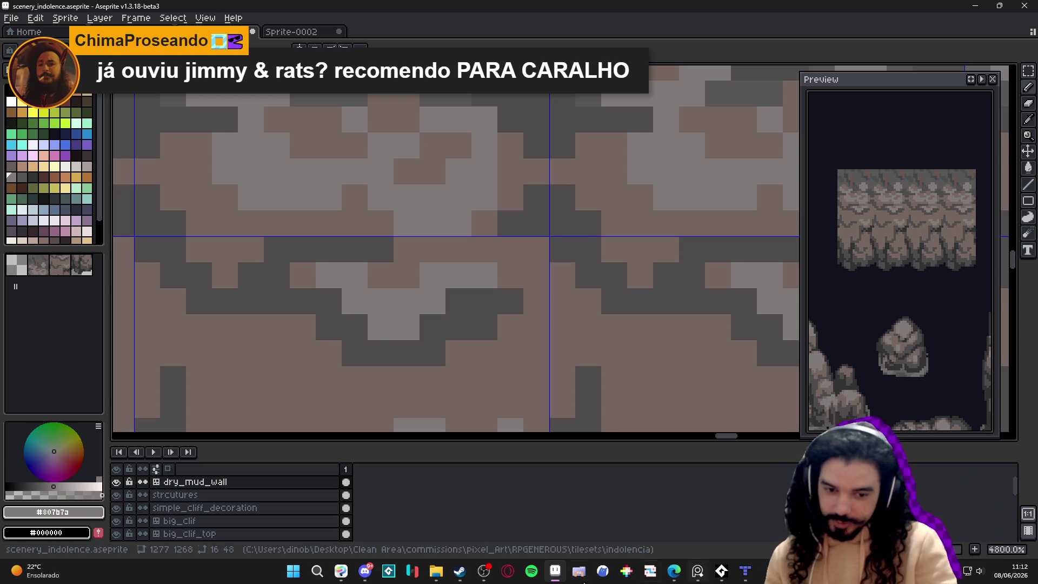
click(532, 571)
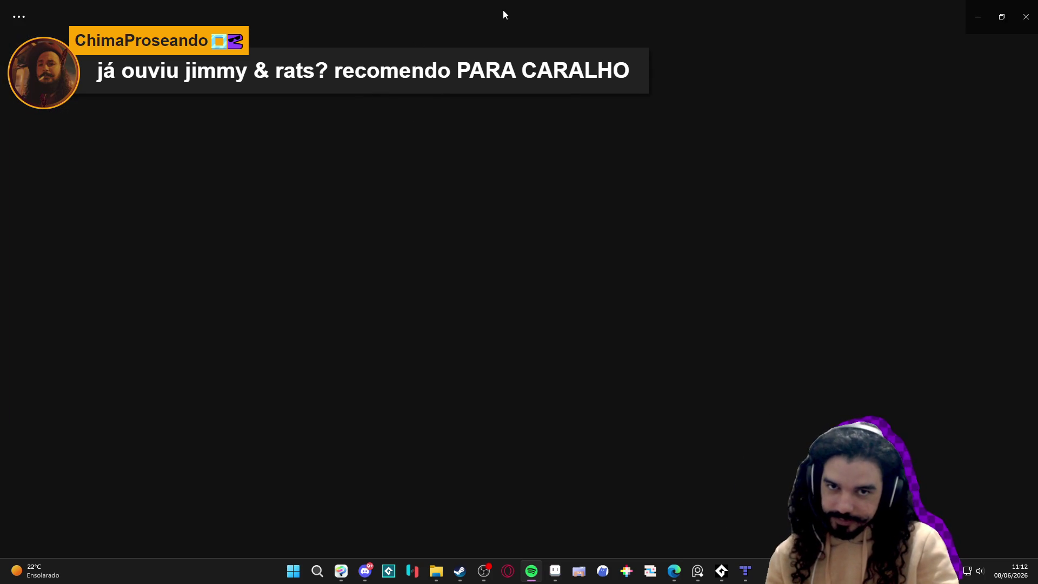
Step: Shrink the Spotify window and get back to the Aseprite canvas
drag(242, 17, 113, 113)
key(alt+Tab)
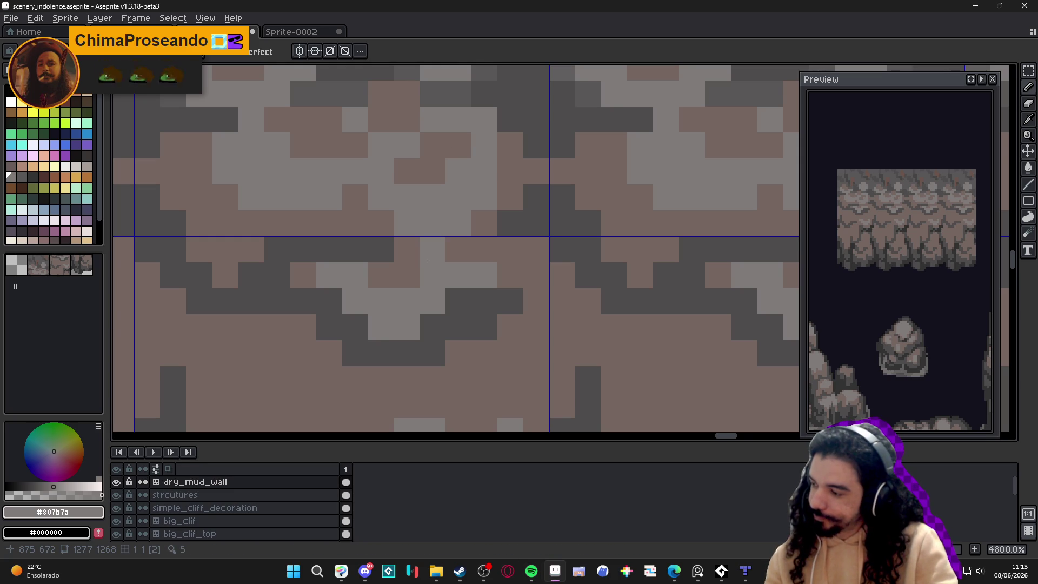
Step: Draw light-grey strokes upward on the cliff tile, then undo the last two
scroll(427, 260, down, 2)
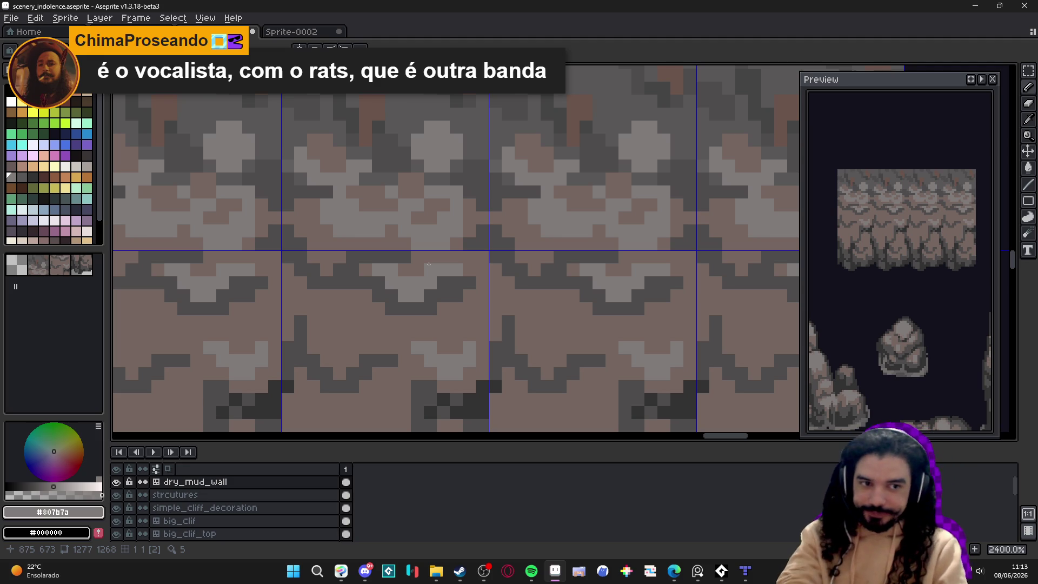
scroll(427, 303, down, 5)
drag(412, 284, 422, 232)
click(412, 257)
mouse_move(362, 321)
mouse_down()
mouse_move(335, 292)
mouse_move(331, 266)
mouse_up()
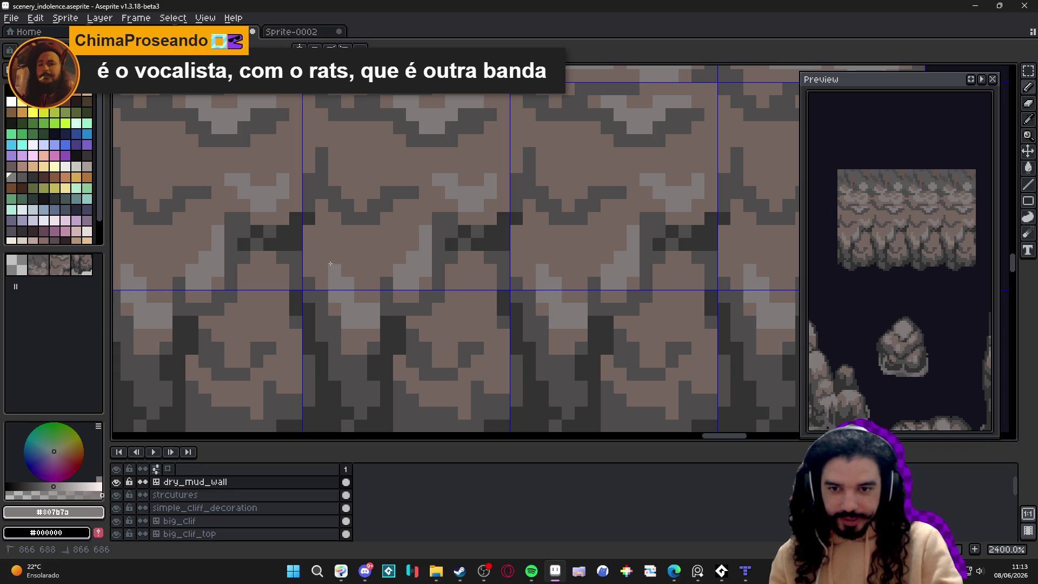
scroll(346, 279, down, 3)
key(ctrl+z)
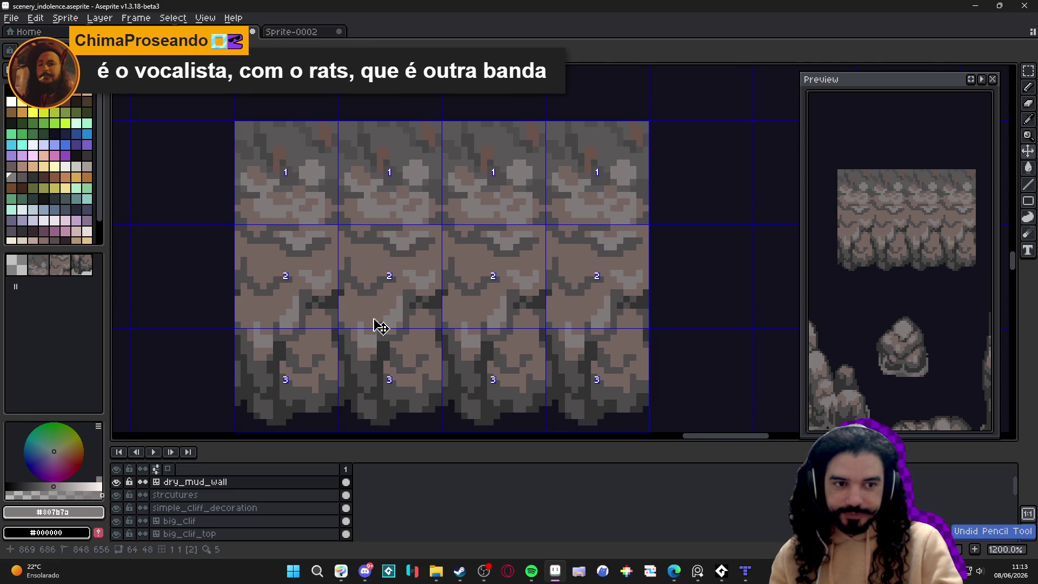
key(ctrl+z)
key(ctrl+z)
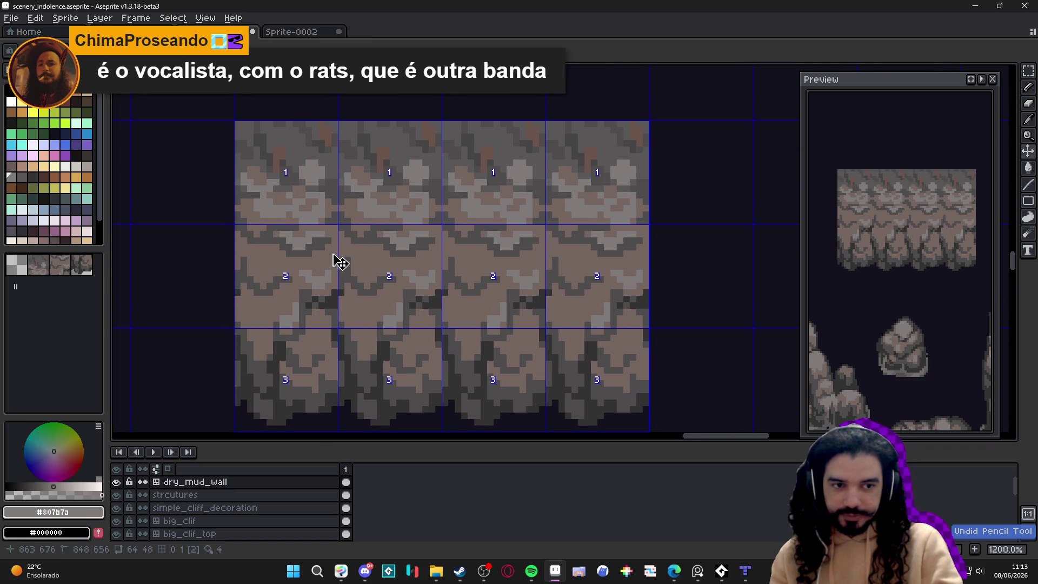
Step: Repaint light-grey highlight pixels into taller peaks in the tile's middle band
scroll(357, 270, up, 4)
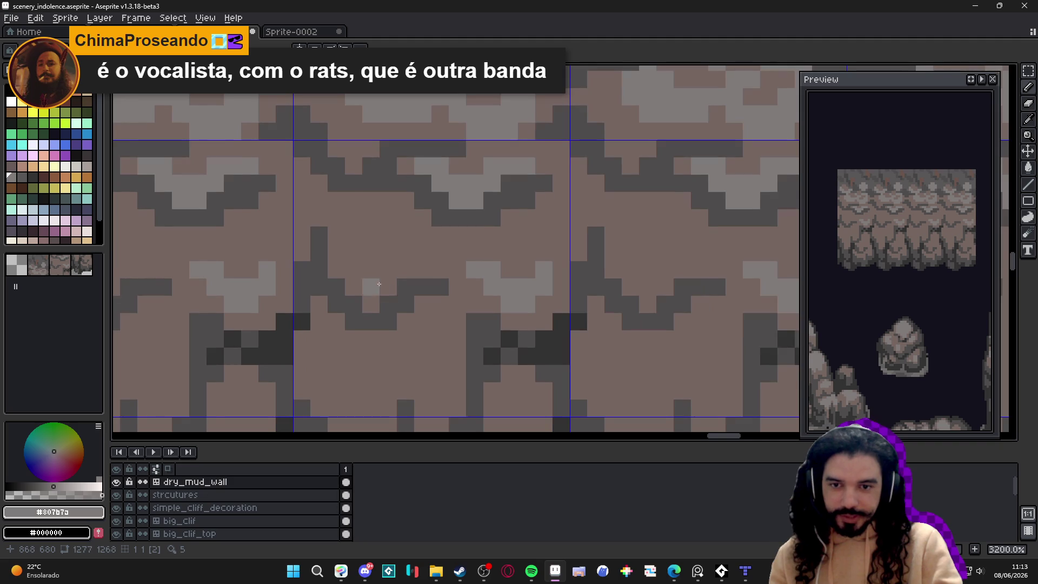
drag(380, 284, 353, 270)
click(388, 269)
click(352, 248)
drag(354, 235, 395, 263)
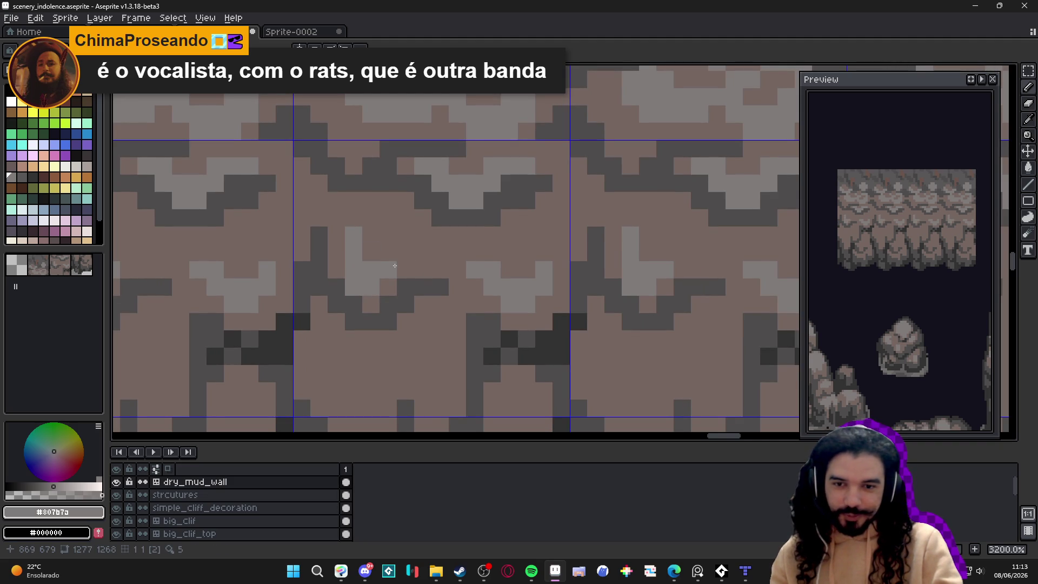
click(399, 266)
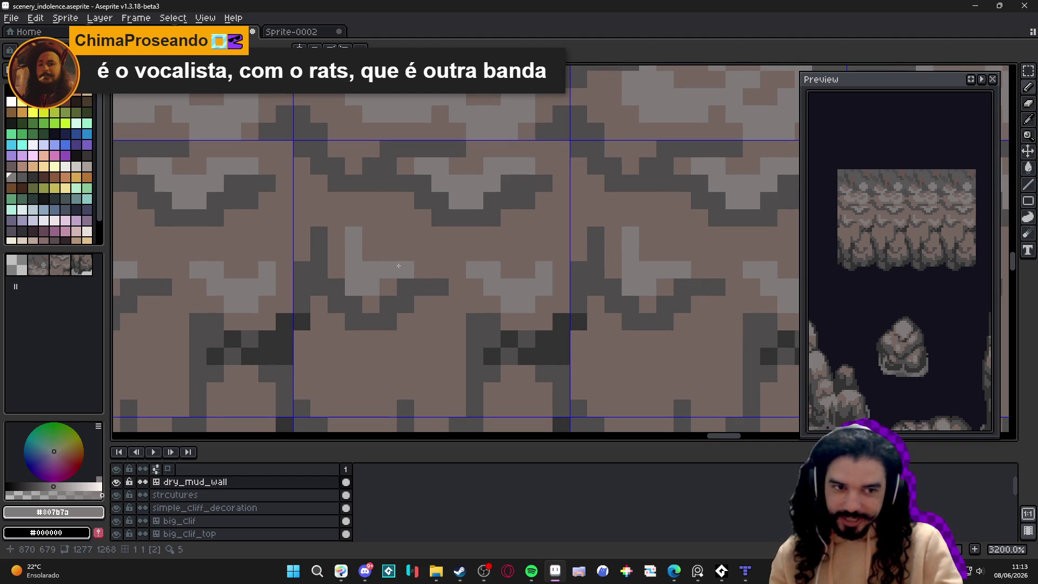
click(404, 252)
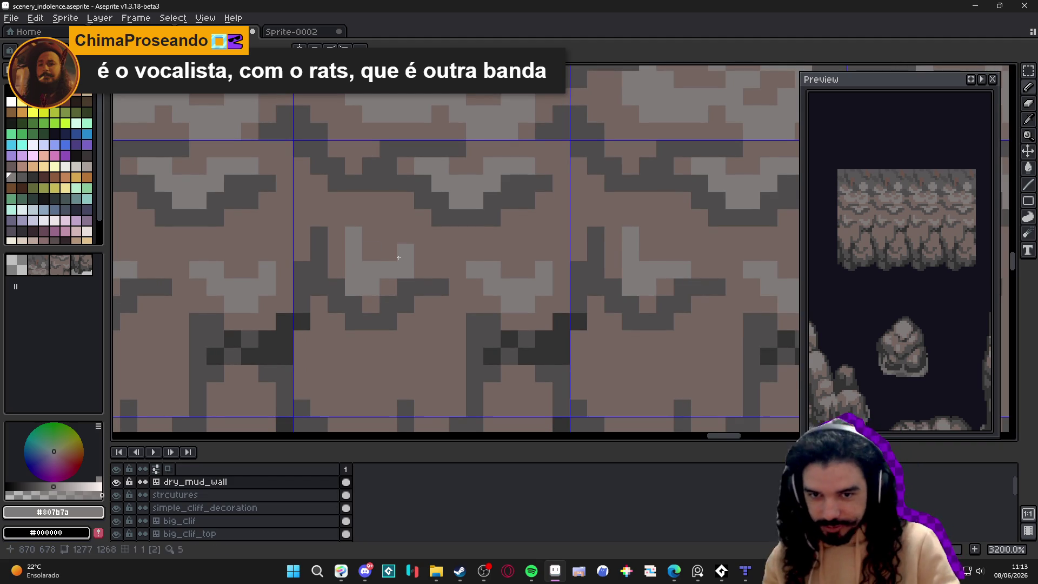
click(424, 286)
key(ctrl+z)
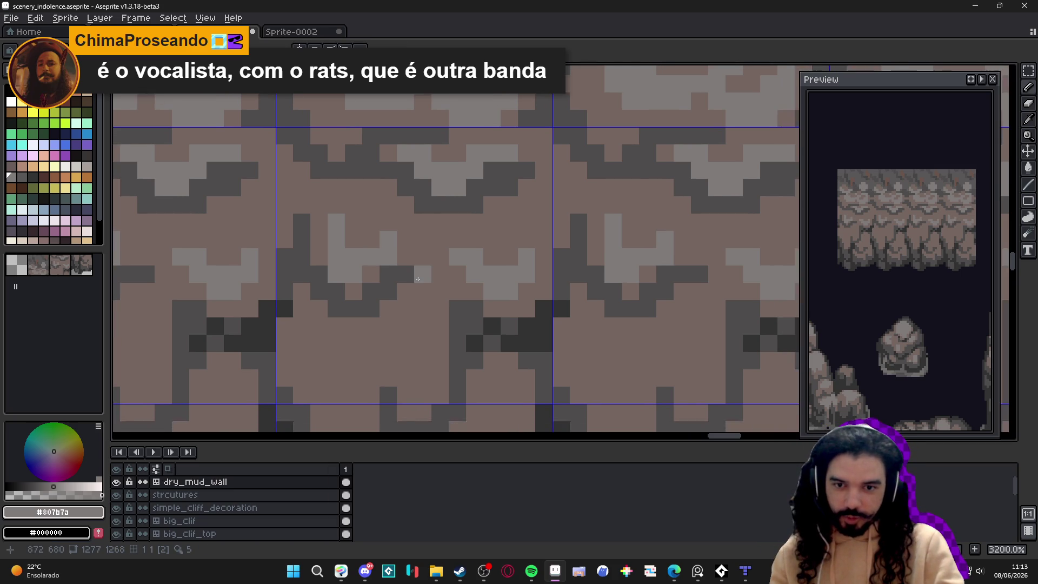
scroll(432, 283, down, 2)
scroll(443, 281, up, 2)
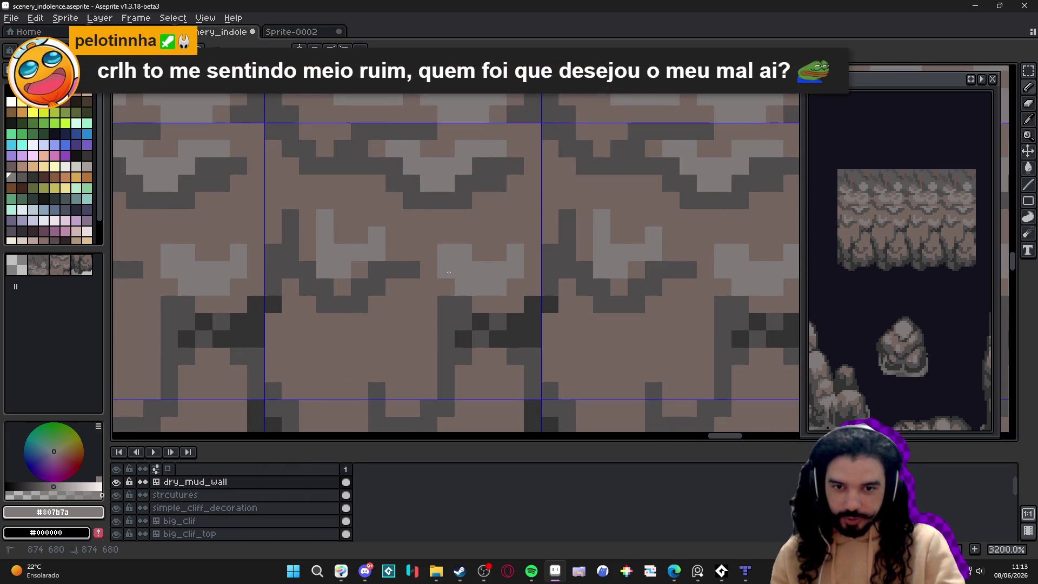
click(449, 271)
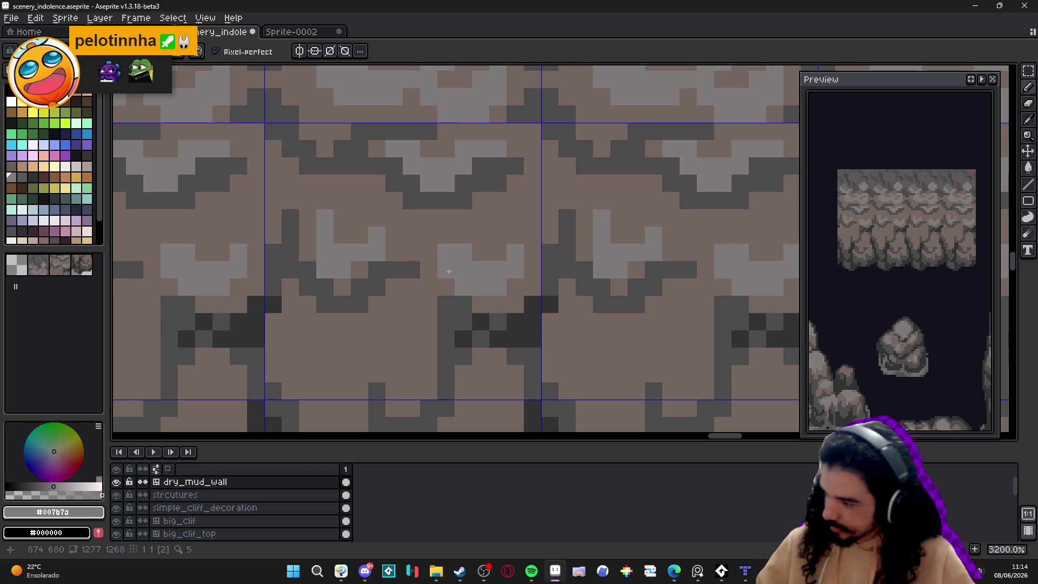
key(alt+Tab)
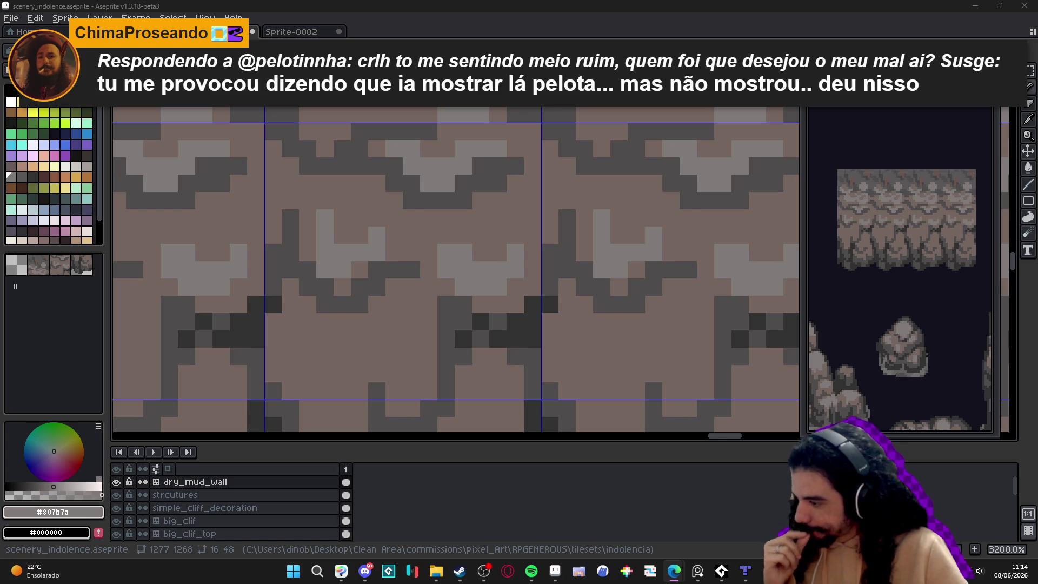
scroll(357, 257, down, 7)
Step: Hide the grid and paint a stroke of light-grey highlights on the rock
key(ctrl+apostrophe)
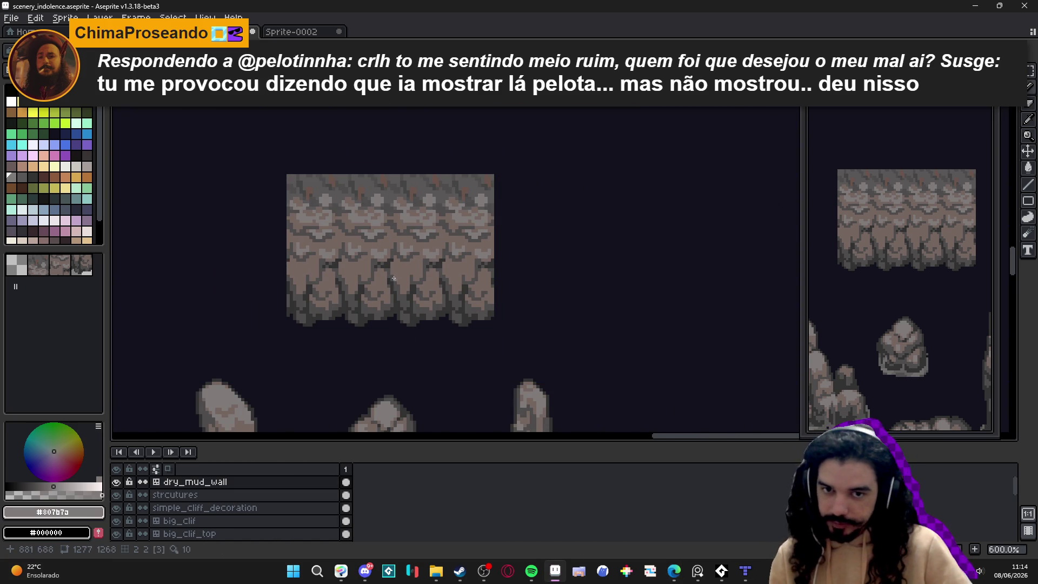
scroll(390, 214, up, 4)
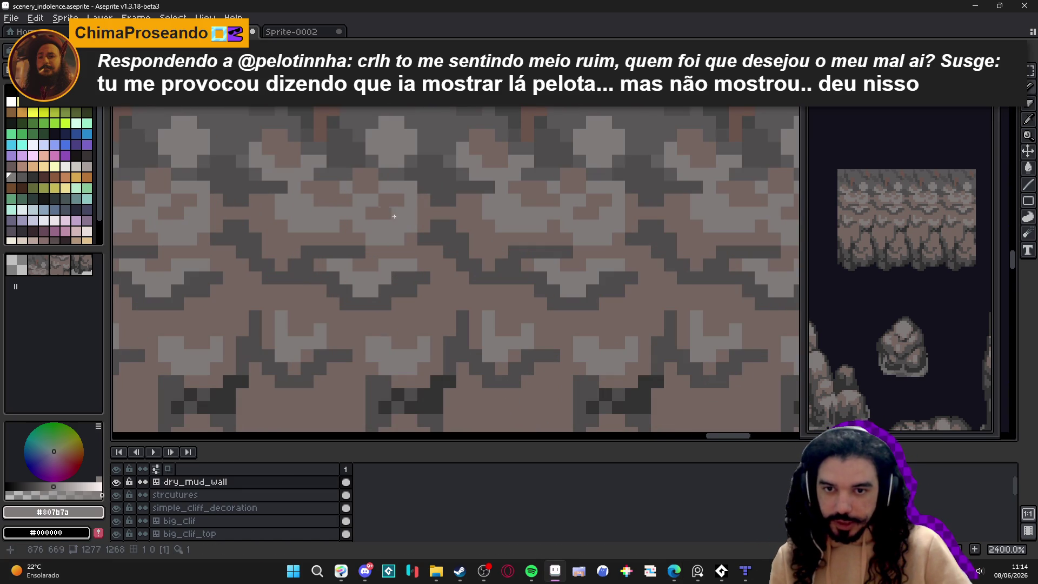
mouse_move(339, 193)
mouse_down()
mouse_move(370, 176)
mouse_move(403, 252)
mouse_move(373, 270)
mouse_move(407, 262)
mouse_move(379, 271)
mouse_up()
Step: Shade the rock with darker #756661 pixels and a short #756661 stroke
alt+click(406, 270)
scroll(409, 274, down, 3)
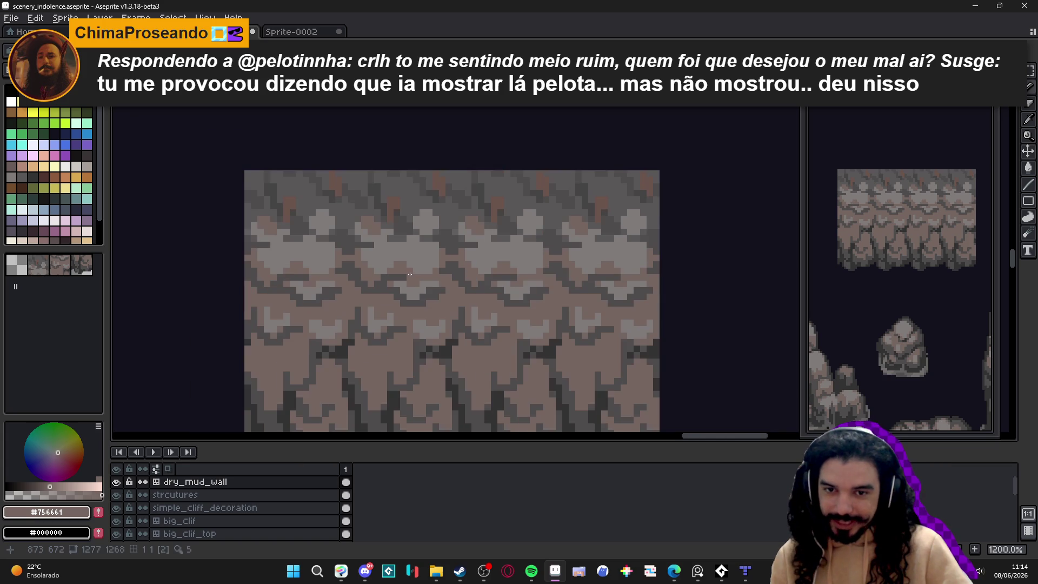
scroll(409, 267, up, 1)
click(411, 243)
click(406, 239)
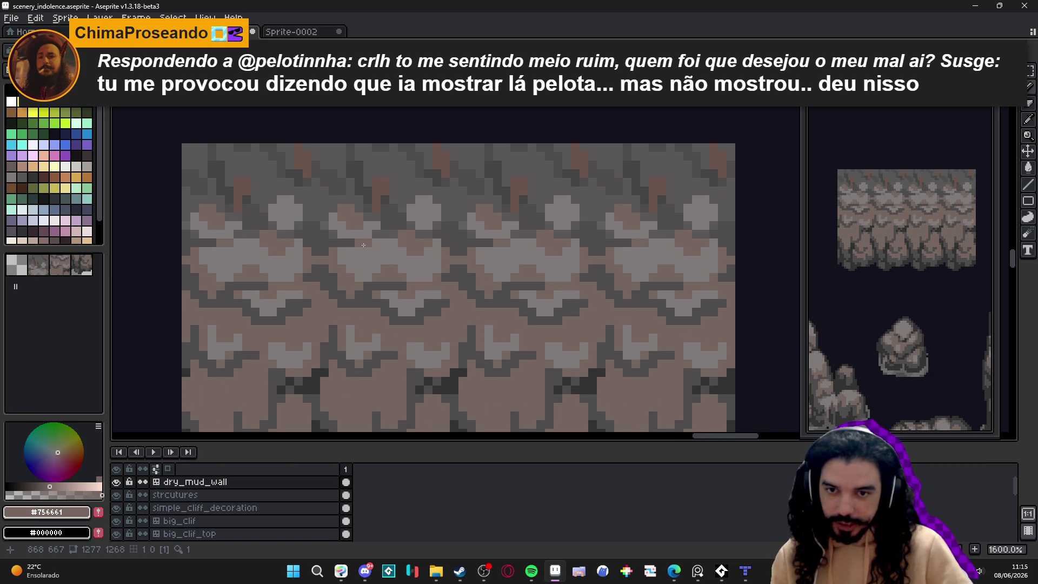
click(376, 242)
click(358, 250)
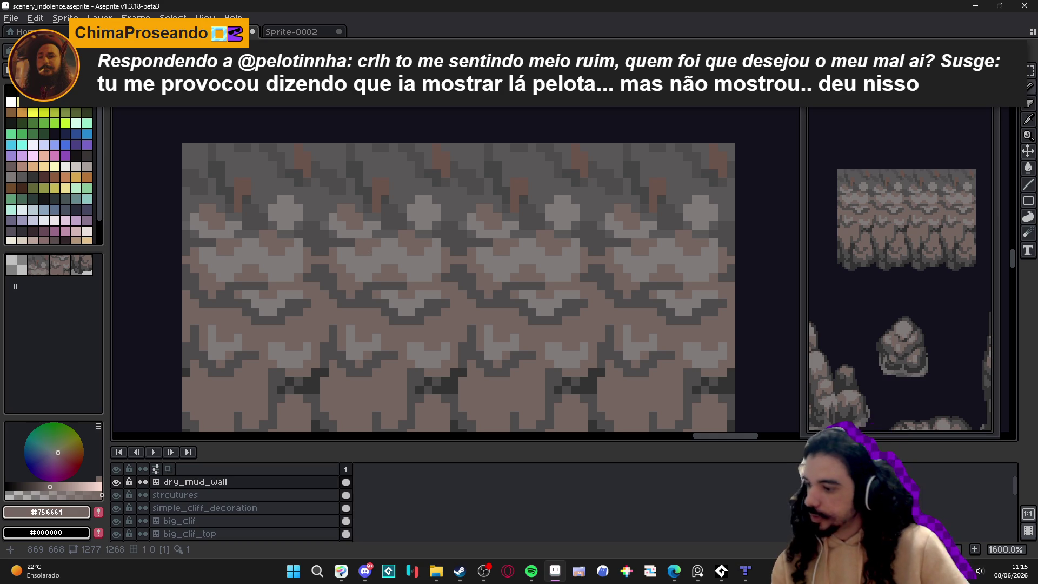
scroll(439, 312, down, 2)
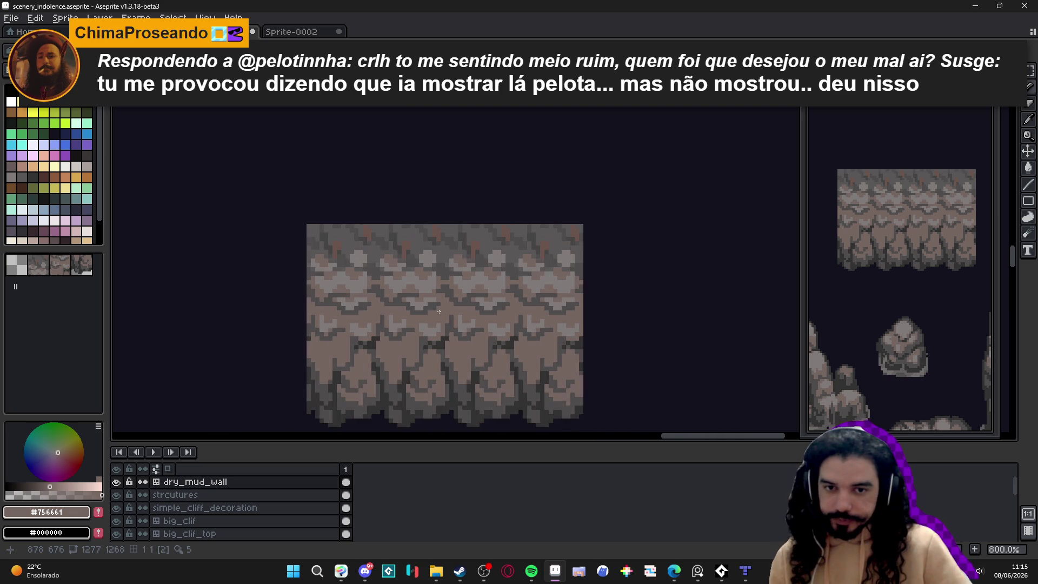
scroll(439, 312, down, 1)
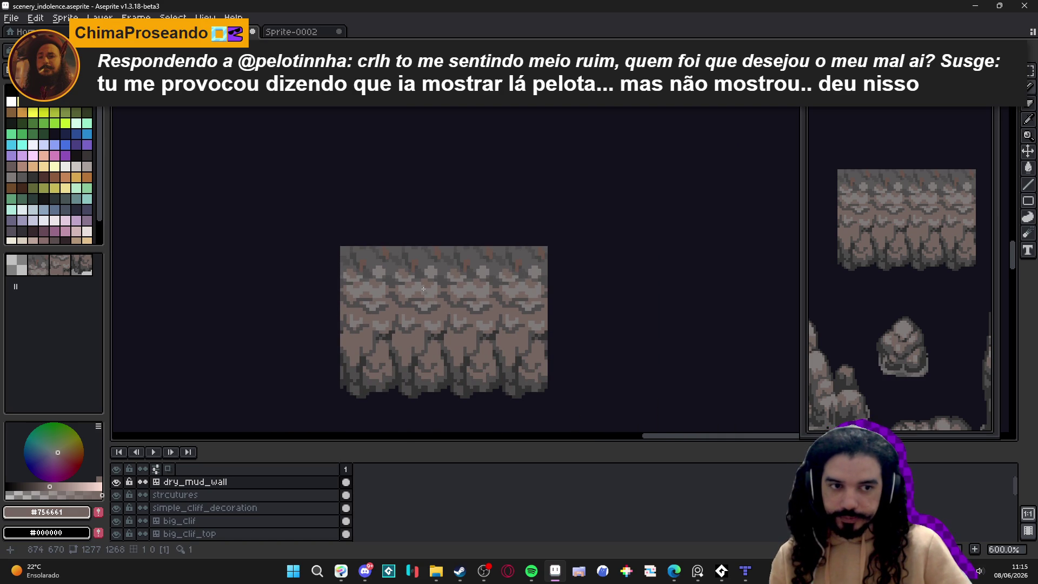
scroll(442, 311, up, 5)
mouse_move(443, 286)
mouse_down()
mouse_move(430, 276)
mouse_move(441, 292)
mouse_move(411, 290)
mouse_up()
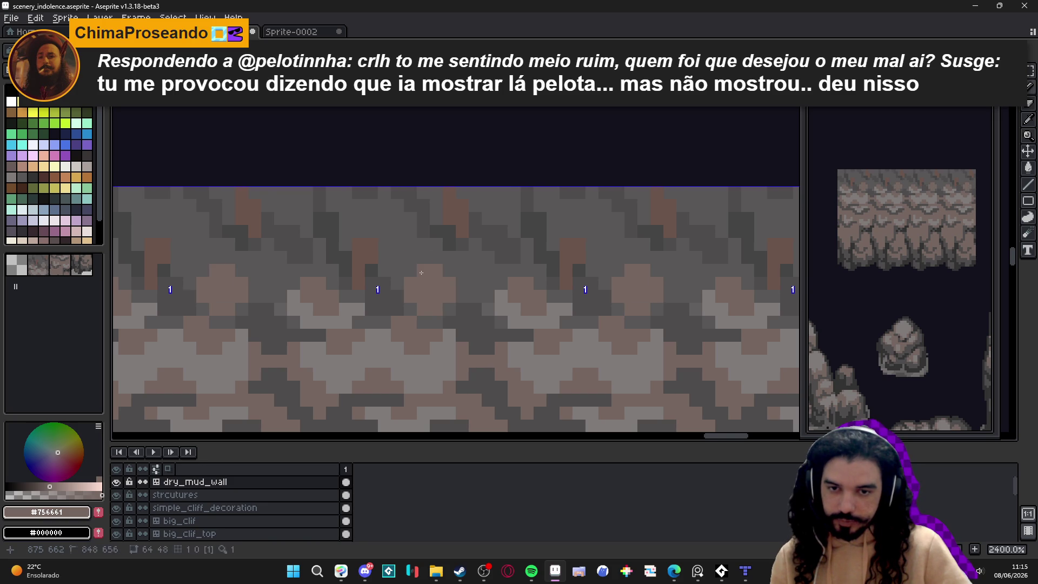
Step: Reposition the view of the cliff sprite and switch to the Move tool
scroll(430, 304, down, 6)
scroll(399, 264, up, 3)
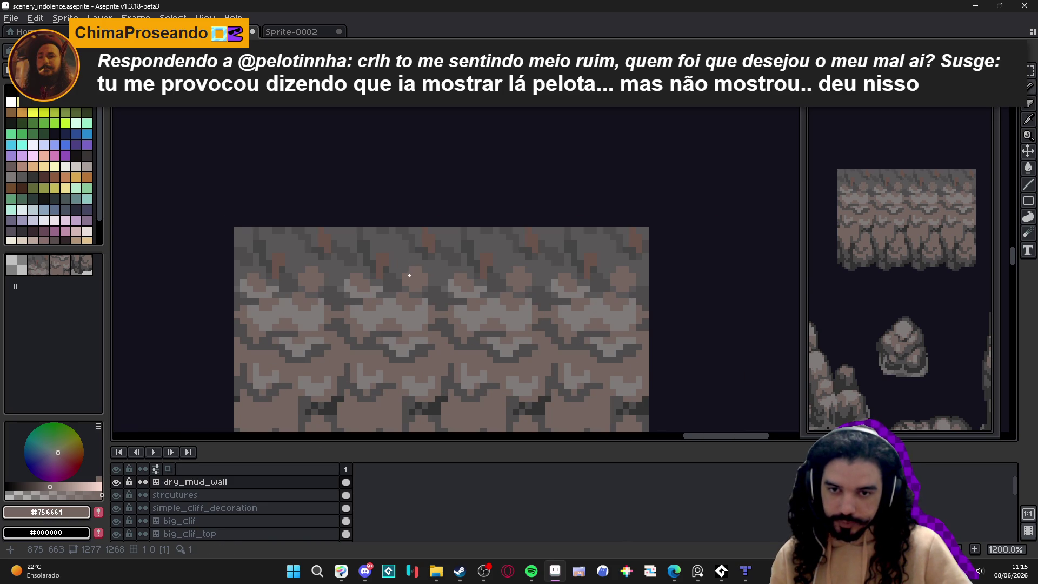
scroll(438, 303, down, 4)
scroll(442, 315, up, 1)
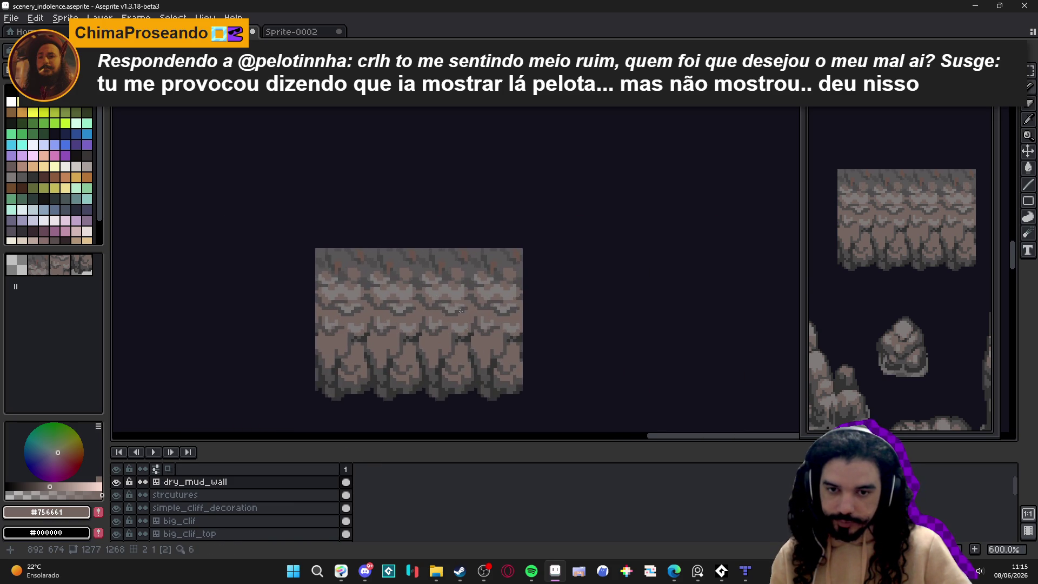
drag(481, 331, 475, 299)
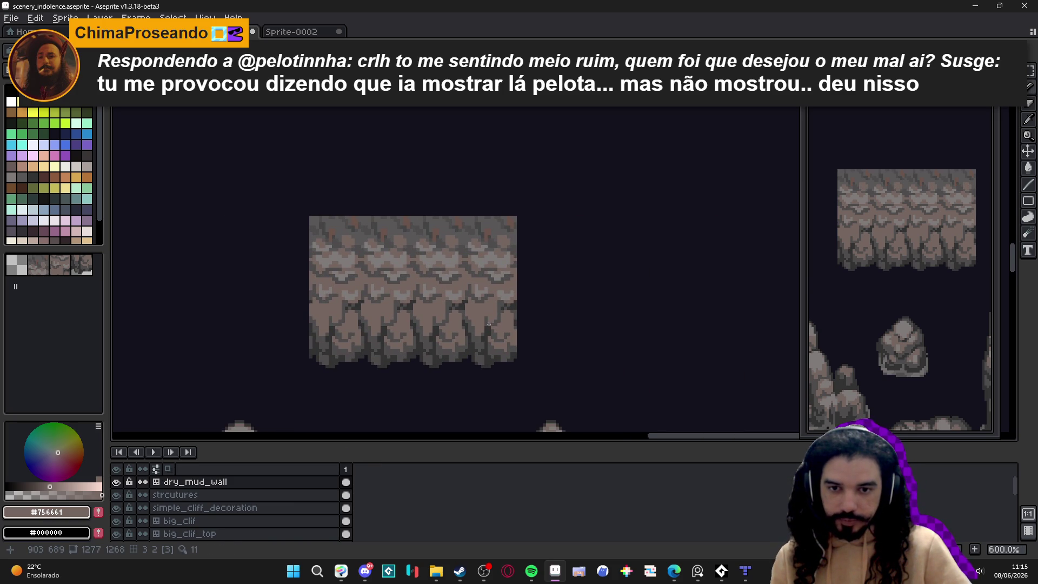
scroll(489, 324, down, 2)
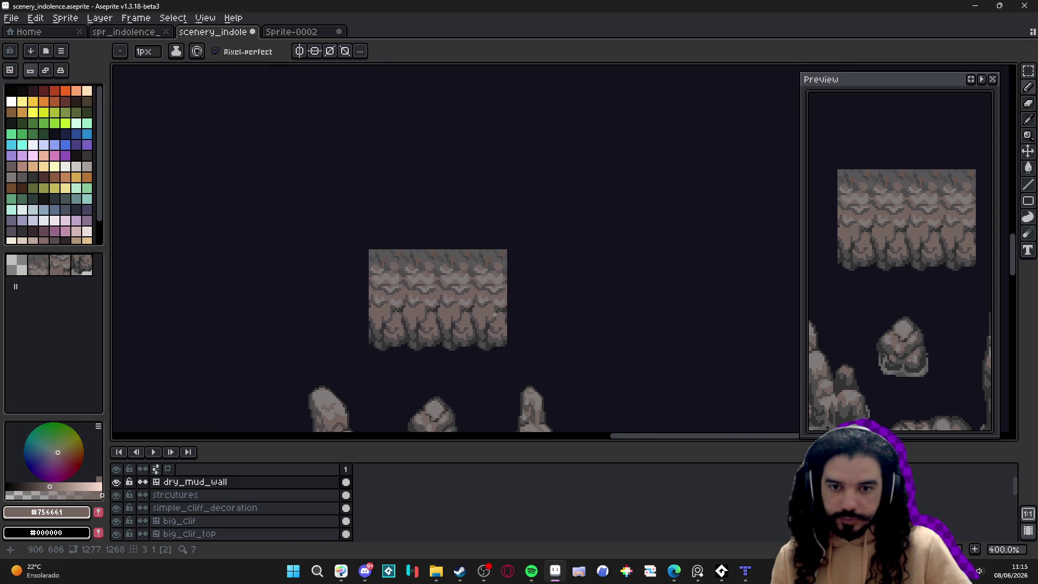
drag(495, 313, 472, 300)
key(v)
scroll(438, 332, up, 1)
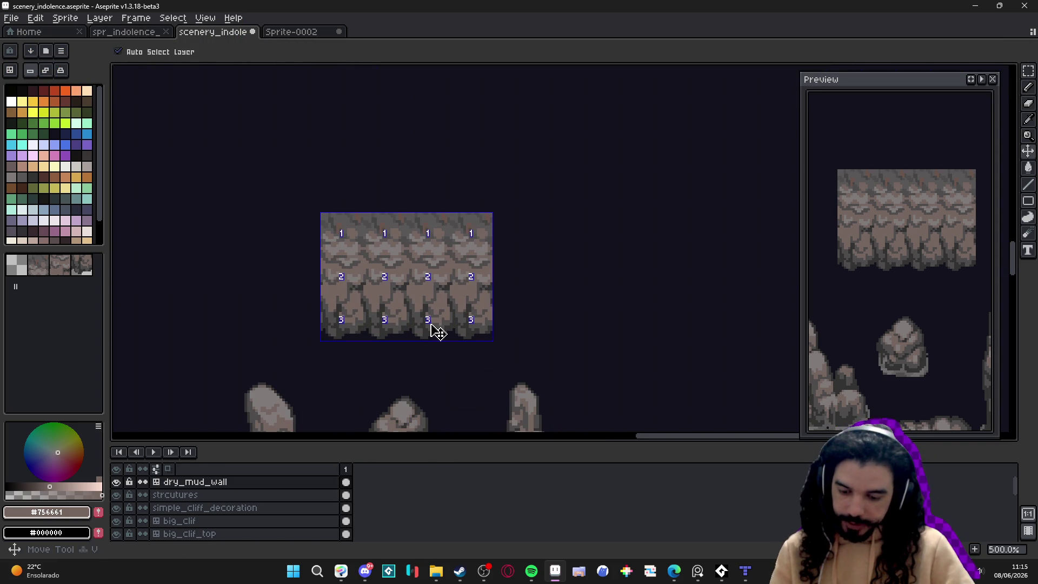
Step: Select the block of cliff tiles and close Sprite-0002 without saving
key(m)
drag(430, 324, 431, 236)
click(297, 34)
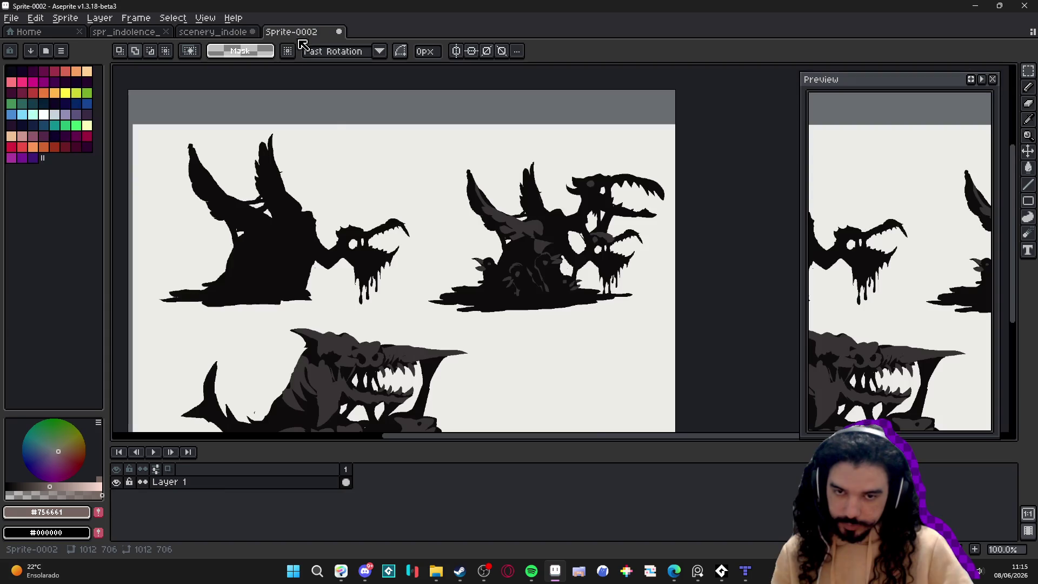
click(339, 32)
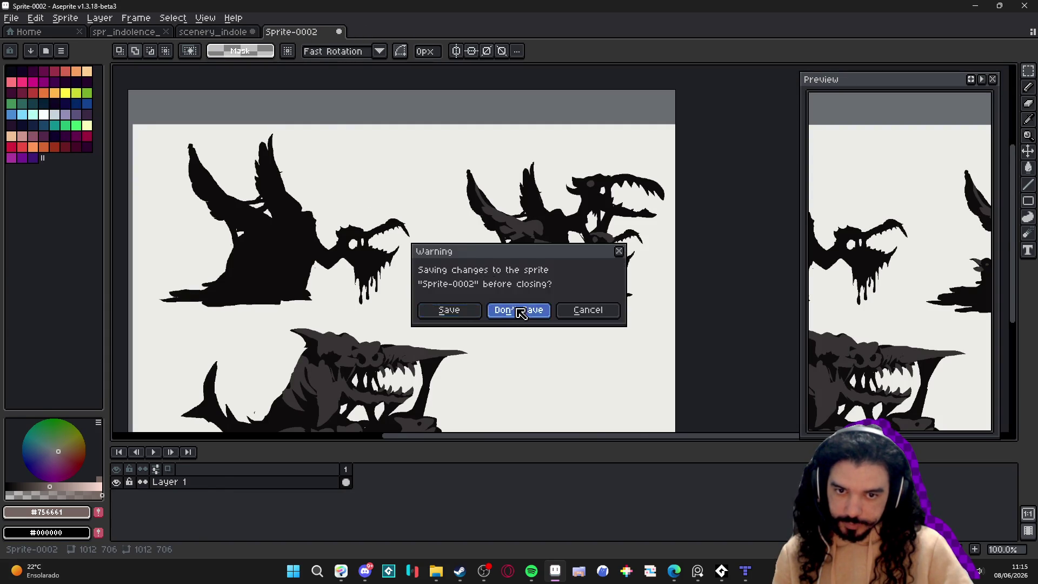
click(521, 313)
Step: Place the 16×48 cliff column in spr_indolence_tileset.png and save it
click(146, 32)
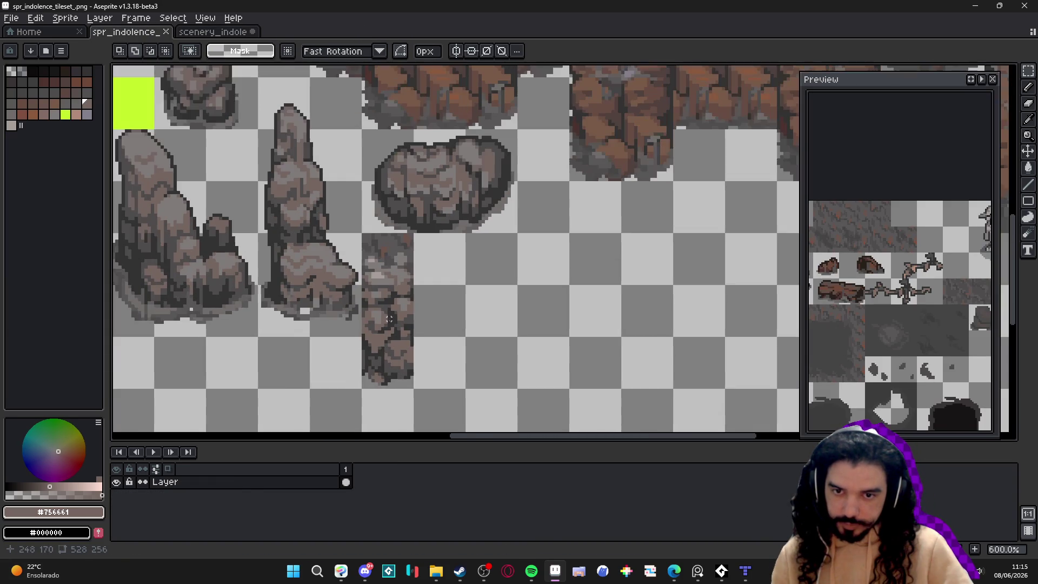
key(ctrl+s)
scroll(389, 347, up, 1)
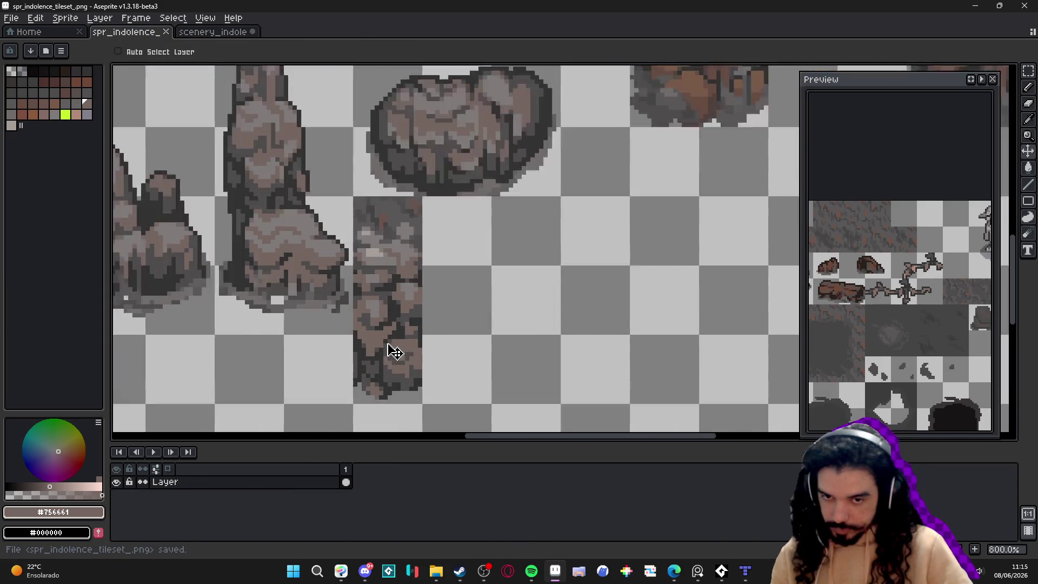
scroll(389, 347, up, 2)
mouse_move(389, 347)
mouse_down()
mouse_move(447, 282)
mouse_move(478, 276)
mouse_move(514, 301)
mouse_move(561, 289)
mouse_move(598, 354)
mouse_move(506, 289)
mouse_up()
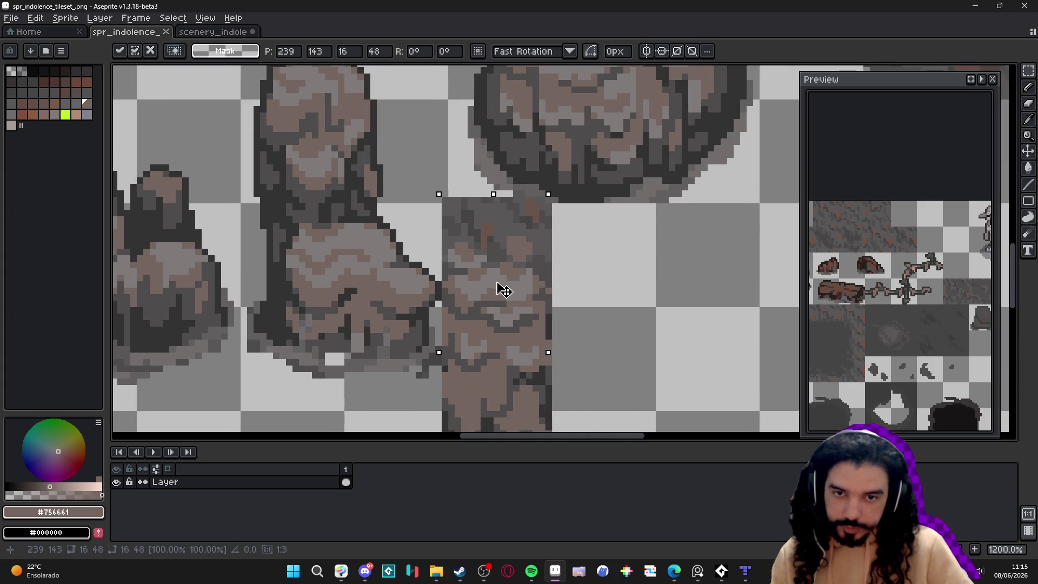
key(ctrl+s)
scroll(527, 290, down, 3)
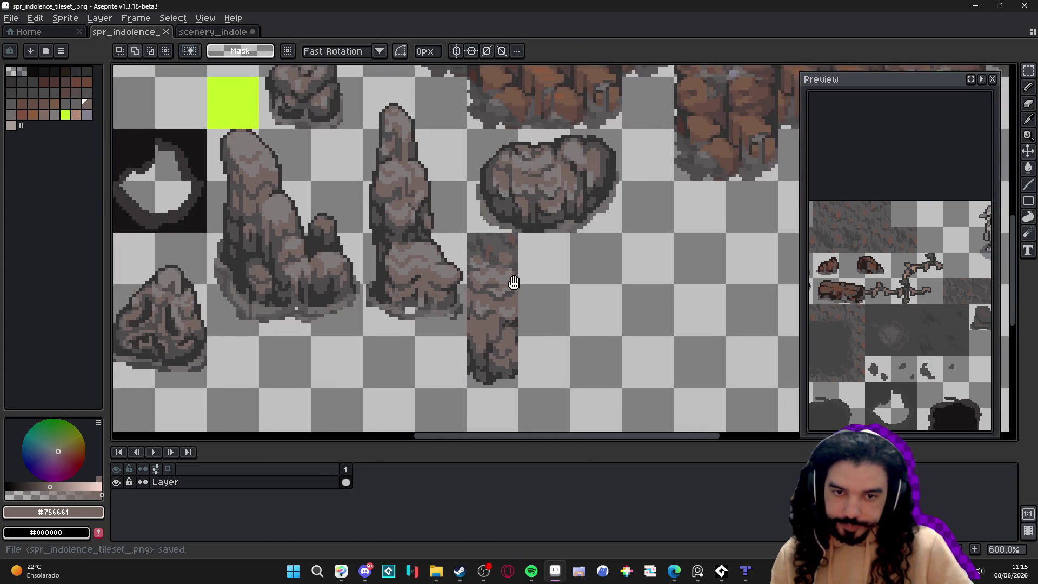
key(alt+Tab)
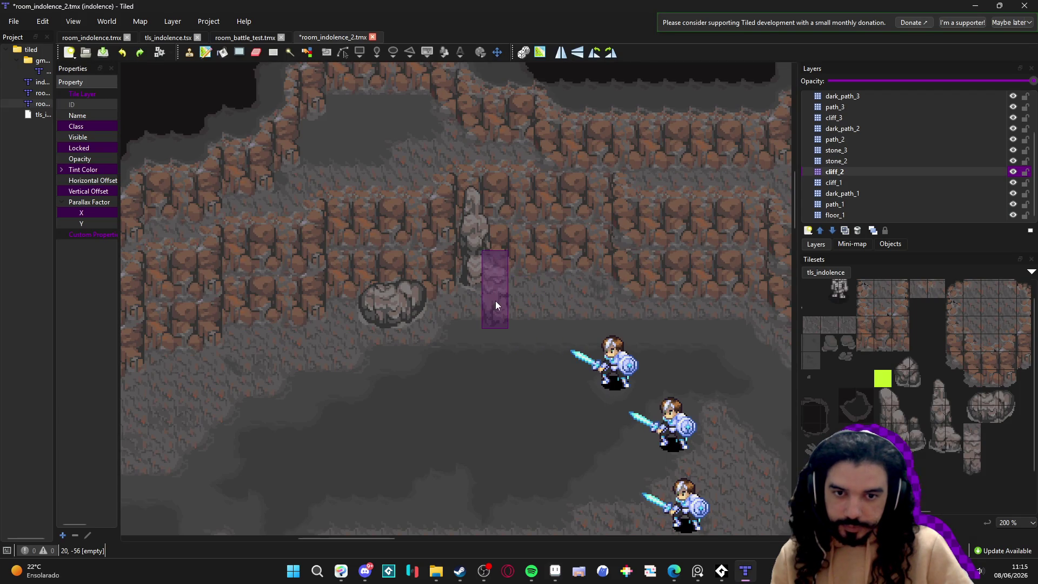
scroll(496, 306, down, 2)
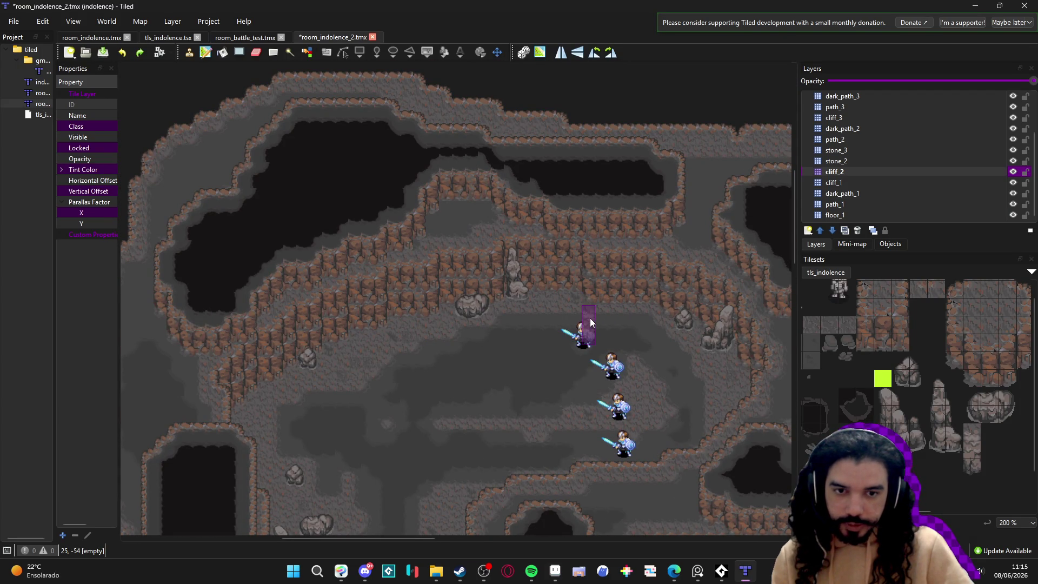
scroll(589, 318, right, 2)
scroll(475, 270, up, 1)
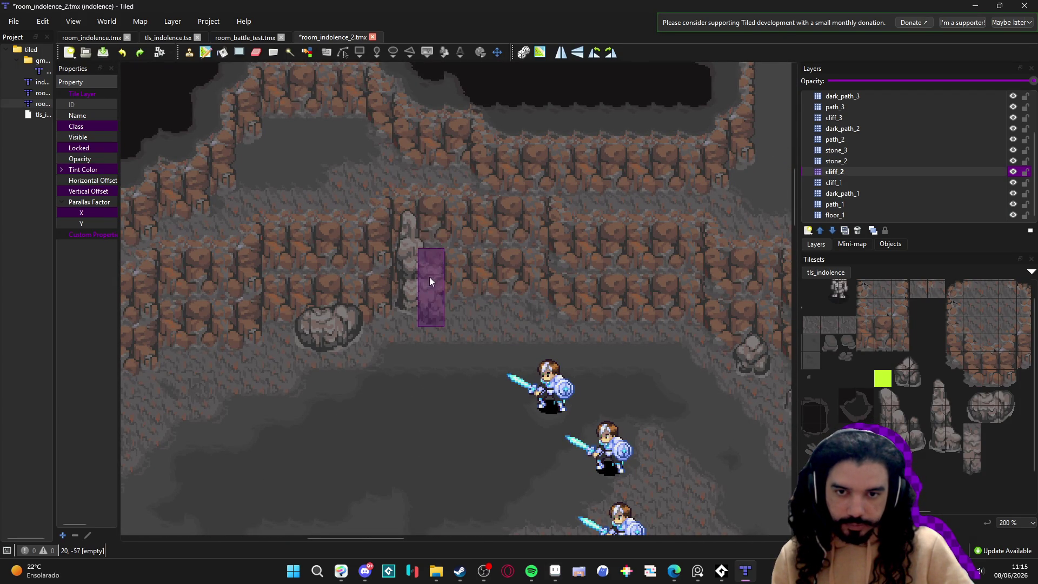
drag(420, 267, 498, 268)
key(ctrl+z)
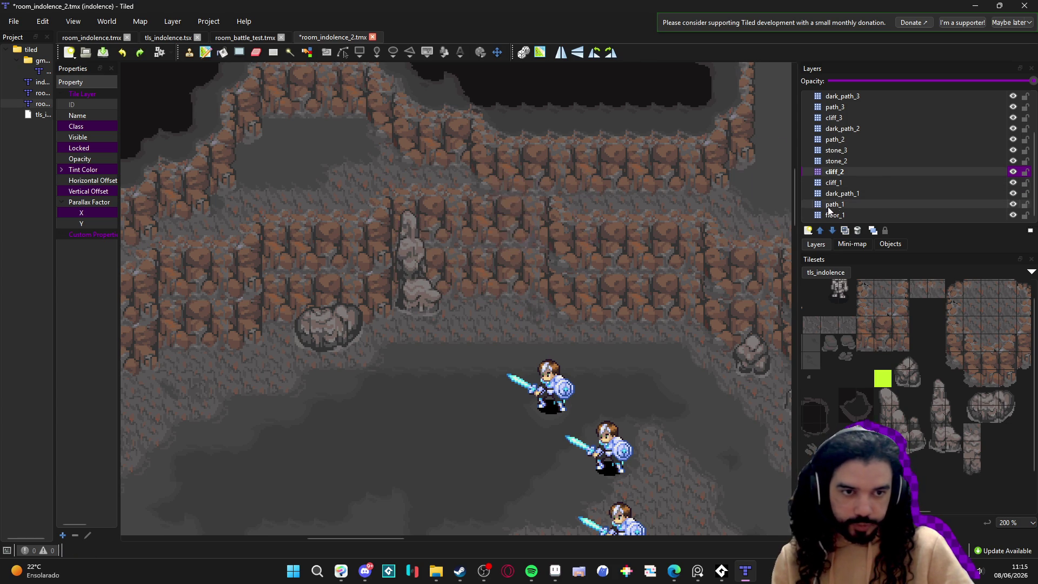
click(842, 183)
drag(410, 267, 525, 261)
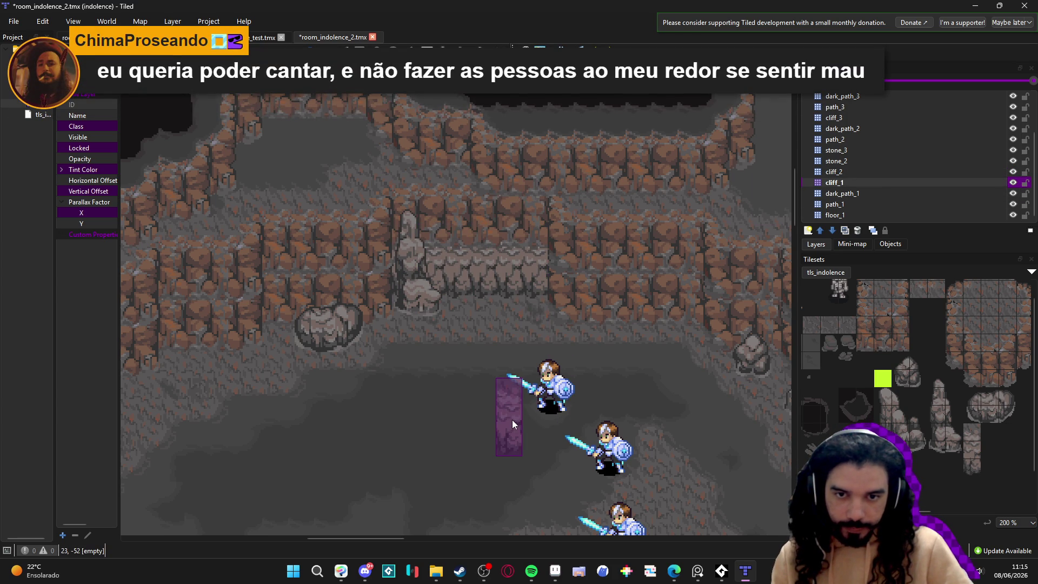
click(893, 171)
drag(423, 205, 541, 211)
scroll(461, 395, up, 2)
scroll(461, 395, left, 2)
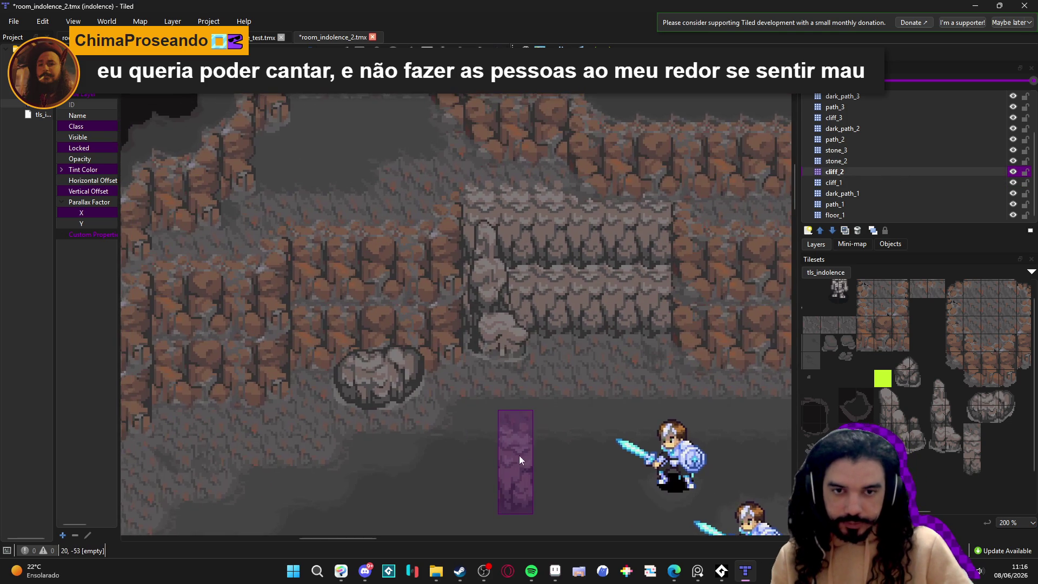
scroll(500, 444, down, 1)
scroll(500, 444, right, 1)
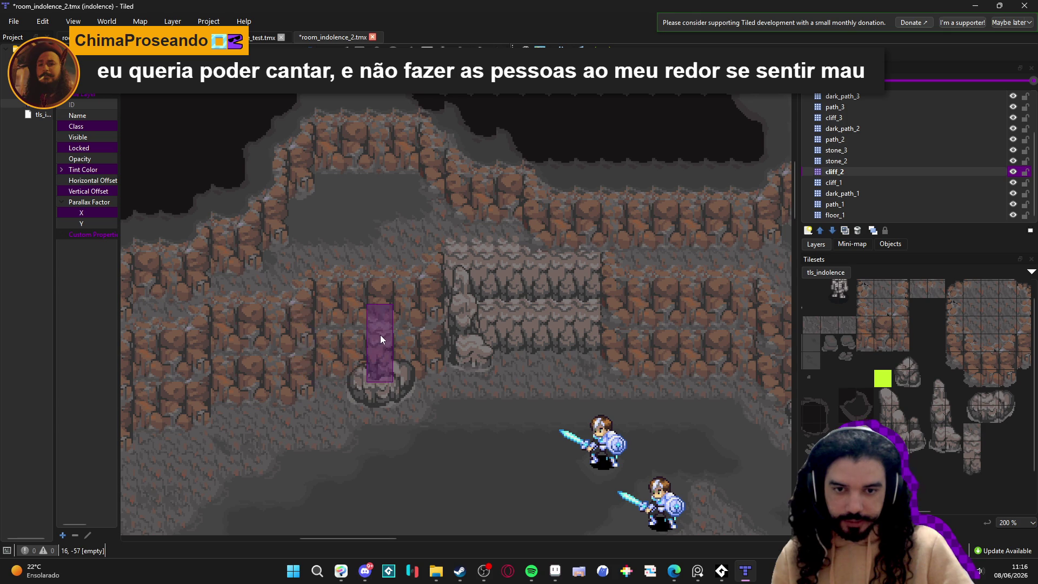
drag(364, 295, 384, 295)
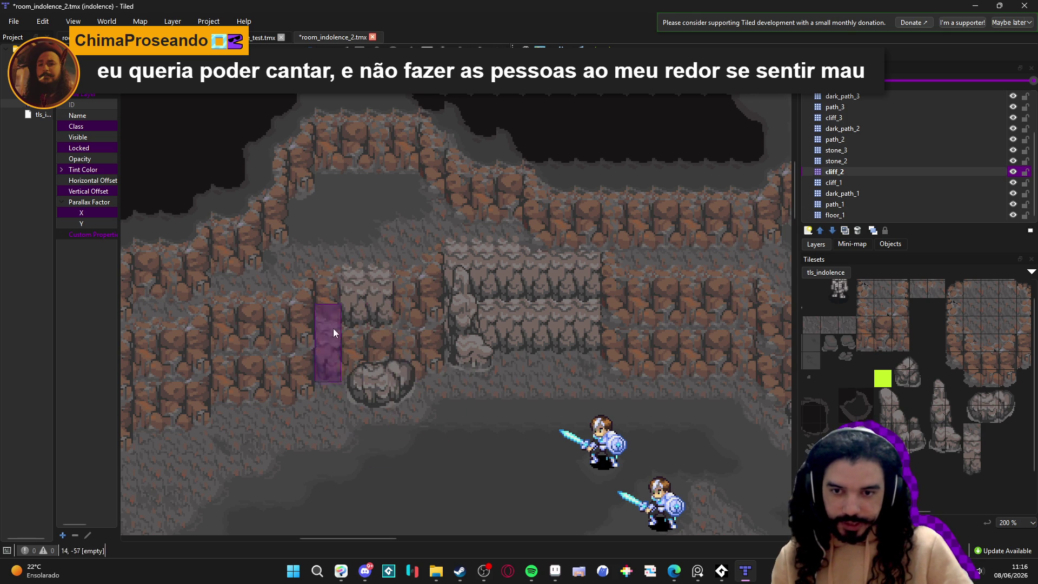
scroll(343, 352, up, 2)
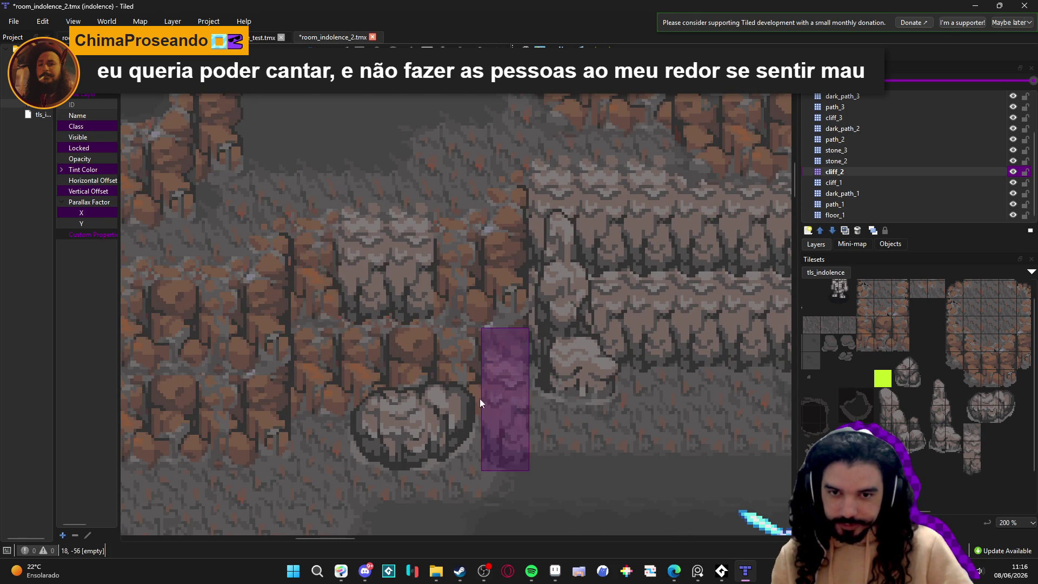
scroll(541, 414, down, 1)
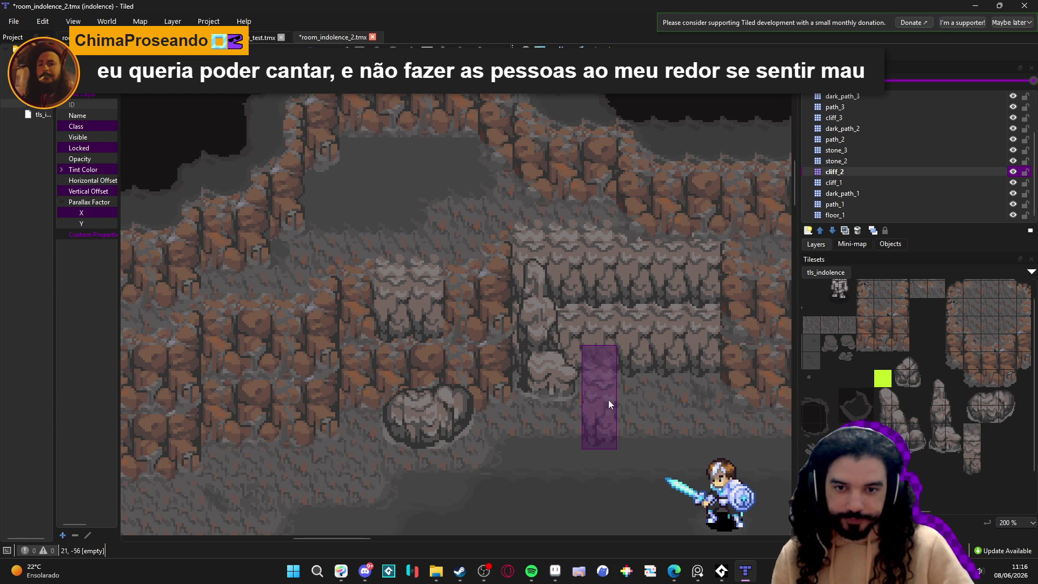
click(866, 184)
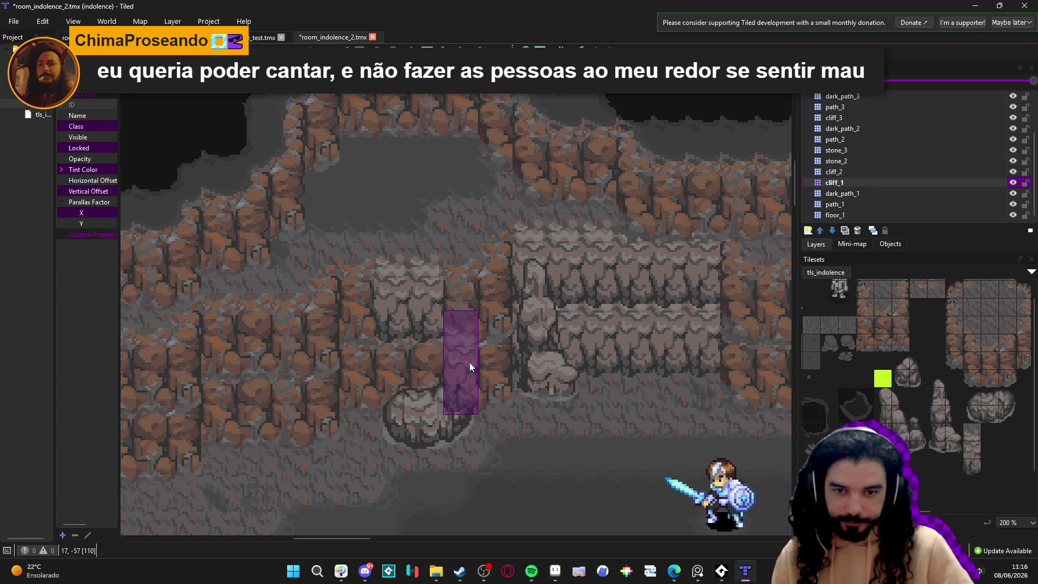
Step: Stamp lighter stone cliff-face tiles into two stretches of the cave's rock wall
ctrl+scroll(355, 434, down, 1)
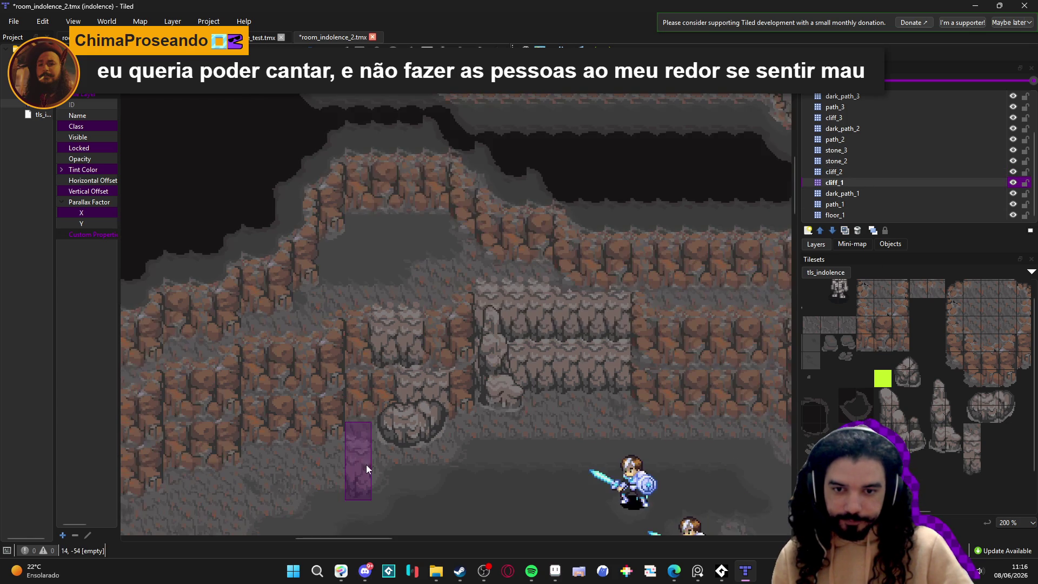
scroll(306, 477, down, 1)
ctrl+scroll(308, 427, down, 1)
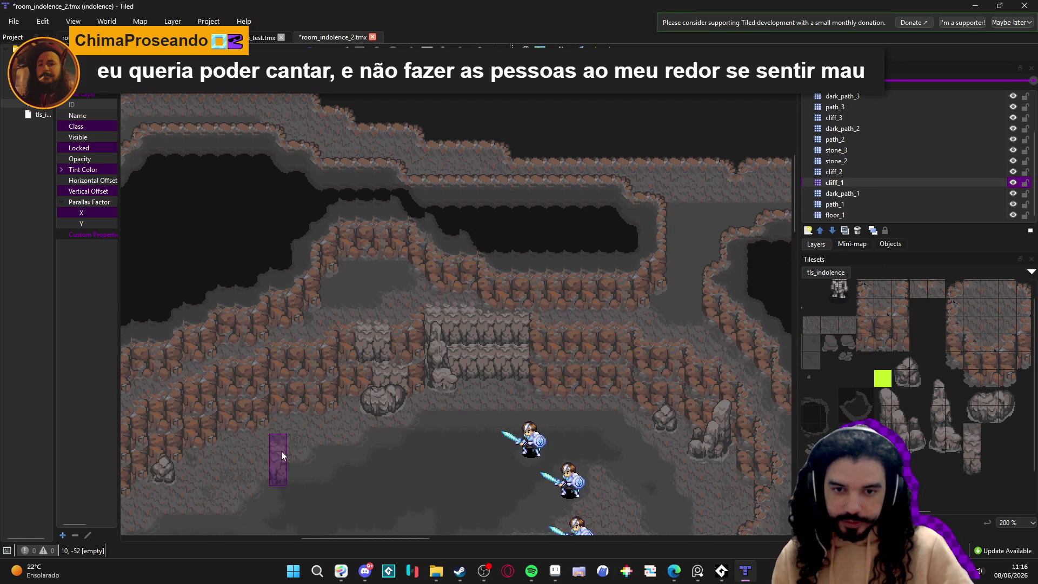
ctrl+scroll(271, 414, up, 2)
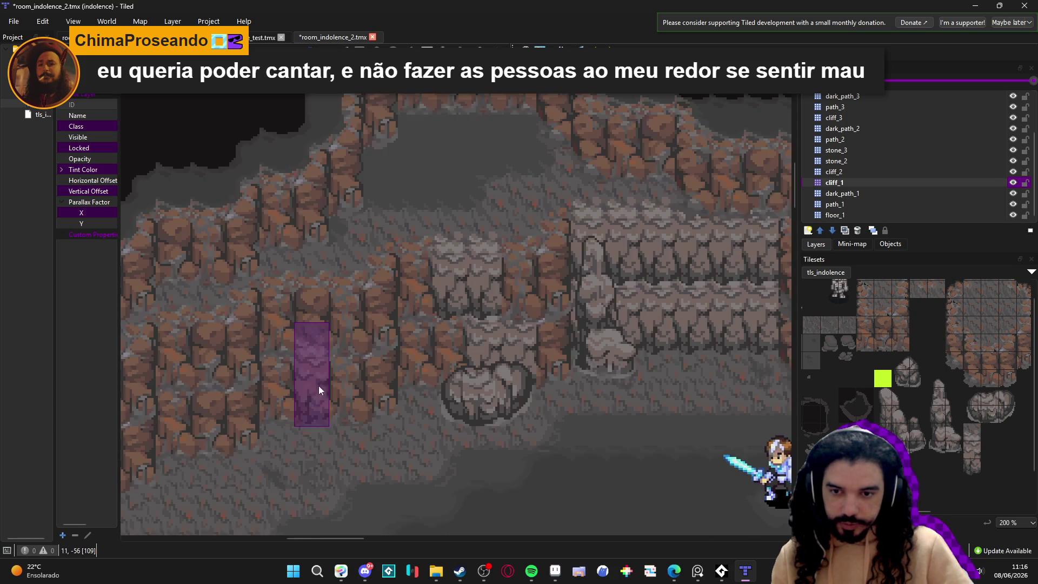
drag(328, 380, 349, 379)
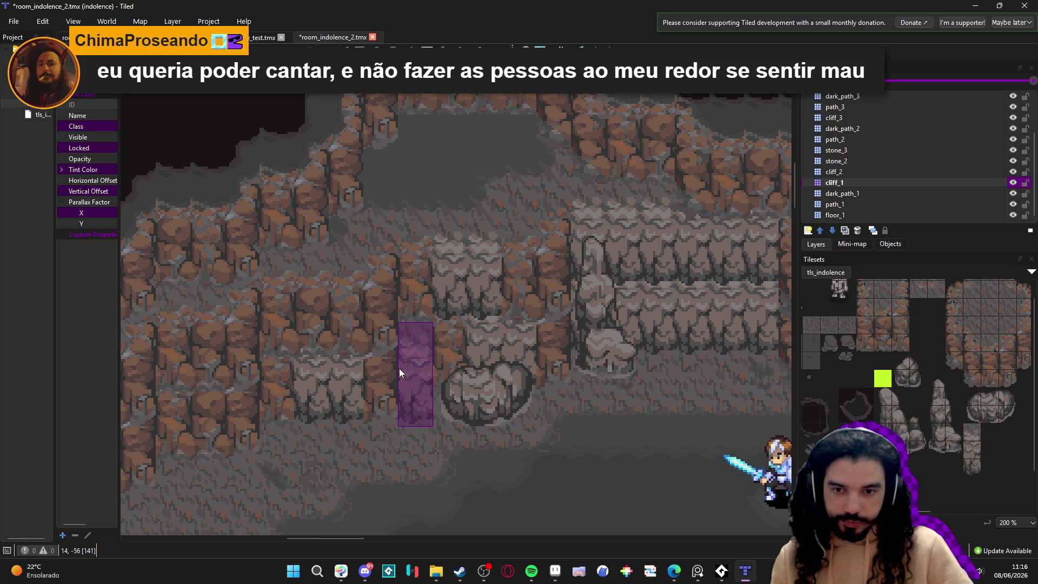
ctrl+scroll(399, 368, down, 1)
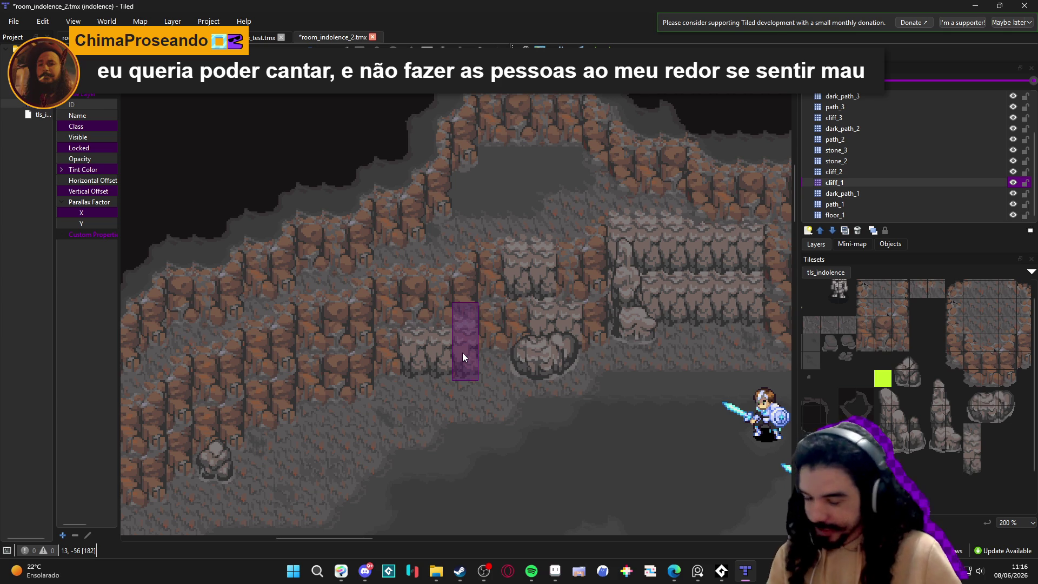
drag(310, 373, 326, 374)
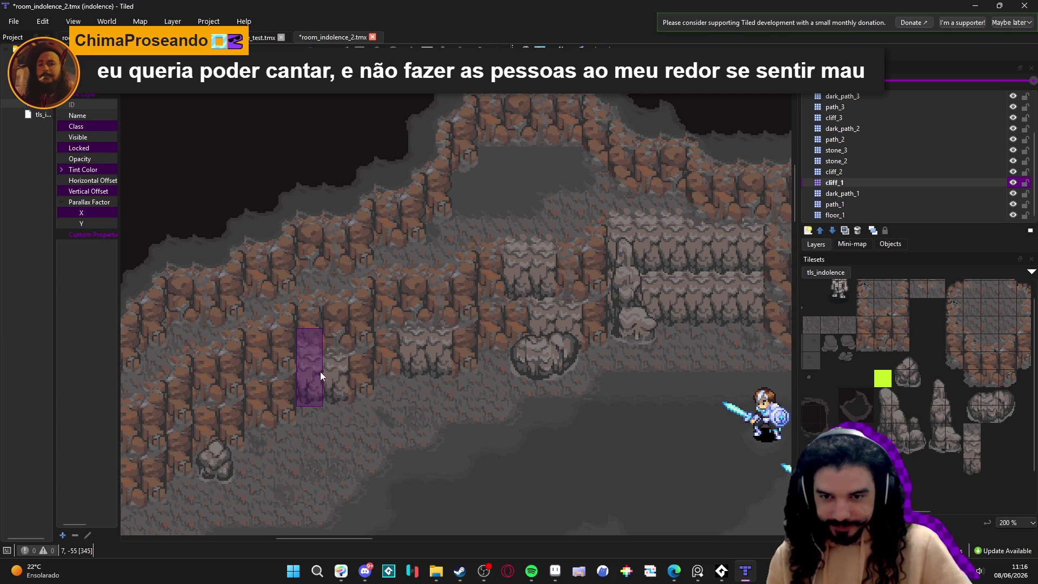
scroll(485, 420, up, 1)
scroll(485, 419, right, 1)
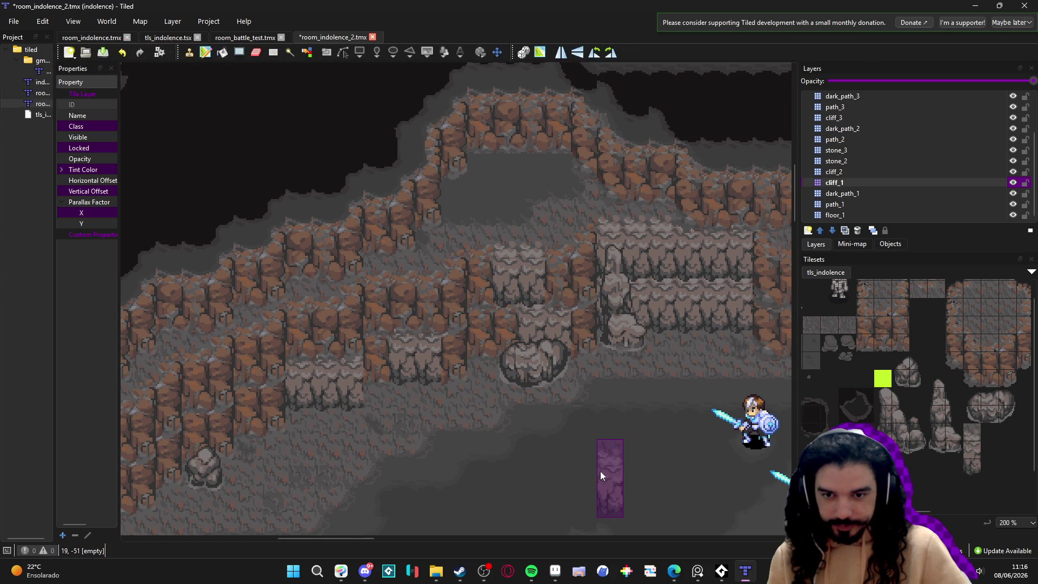
scroll(610, 467, down, 3)
scroll(610, 467, right, 2)
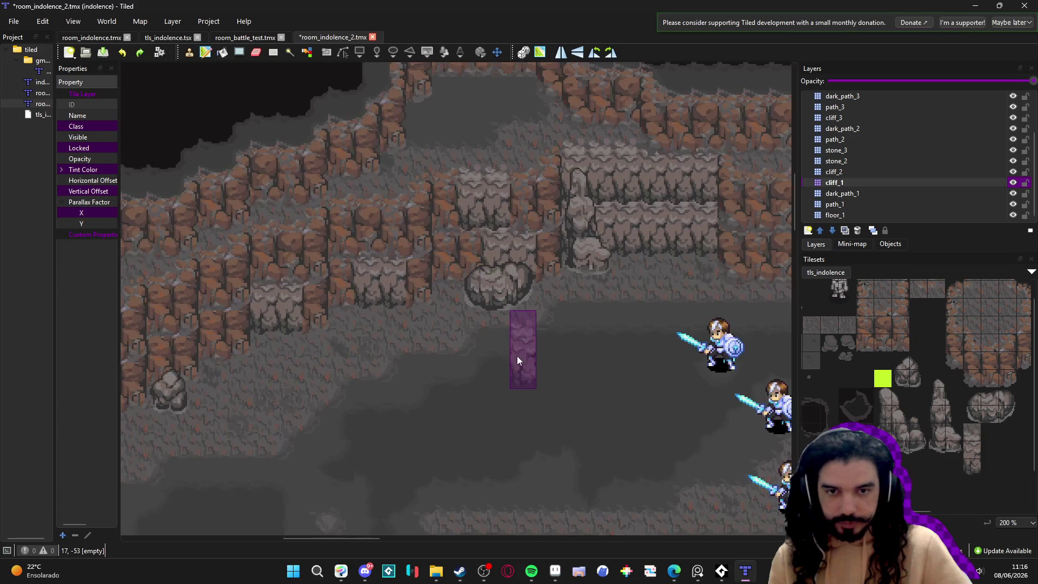
scroll(511, 356, up, 1)
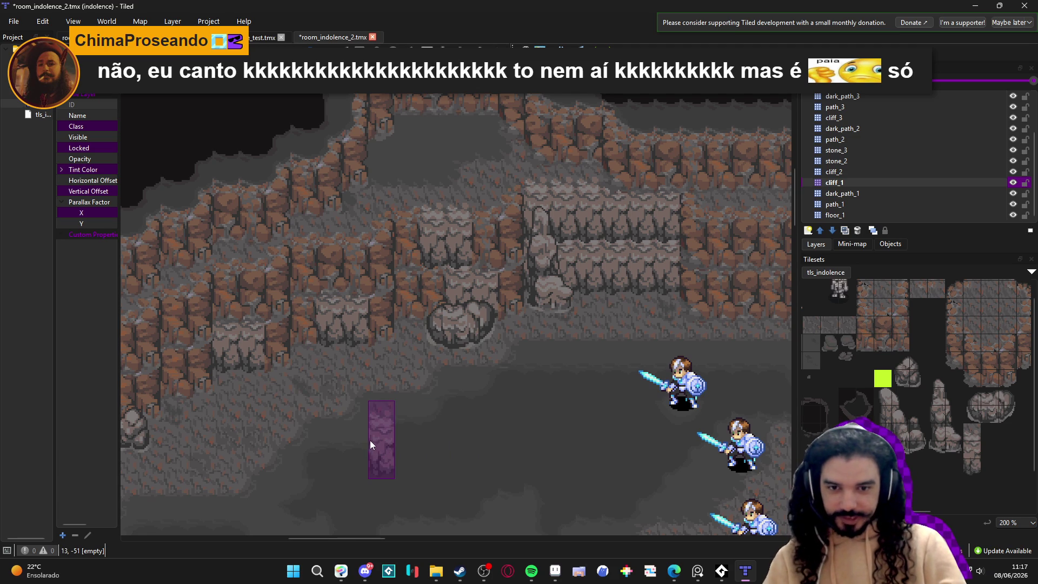
Step: Stamp grey cliff-wall tiles onto another part of the cave wall
drag(370, 440, 410, 394)
scroll(463, 325, down, 3)
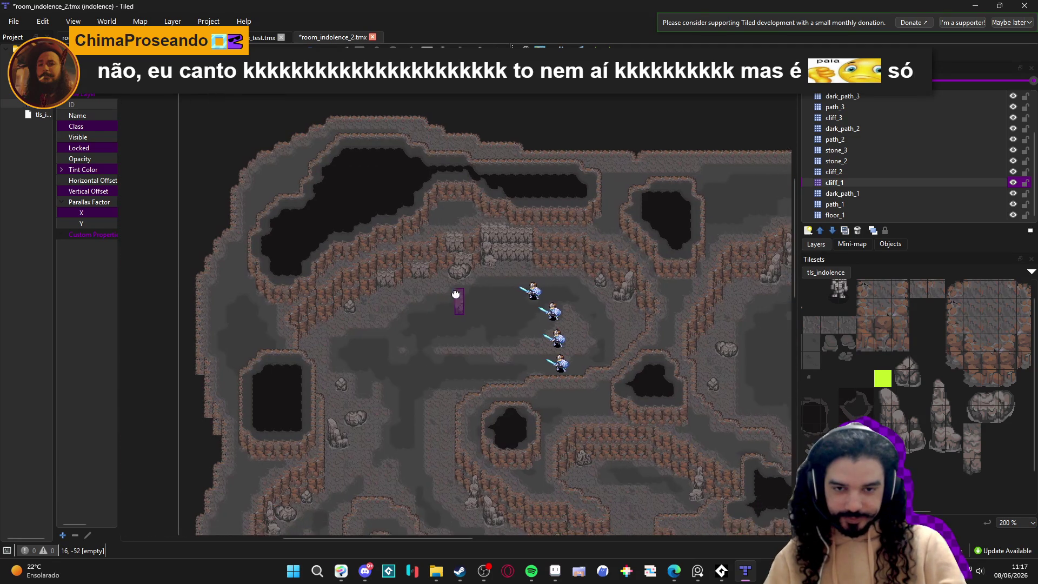
scroll(504, 291, up, 3)
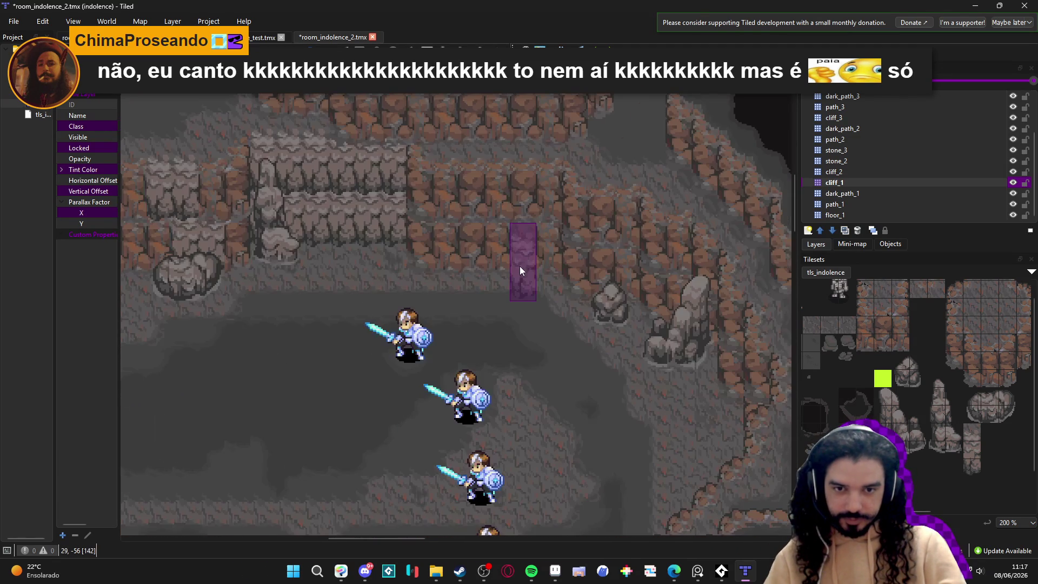
drag(487, 247, 476, 248)
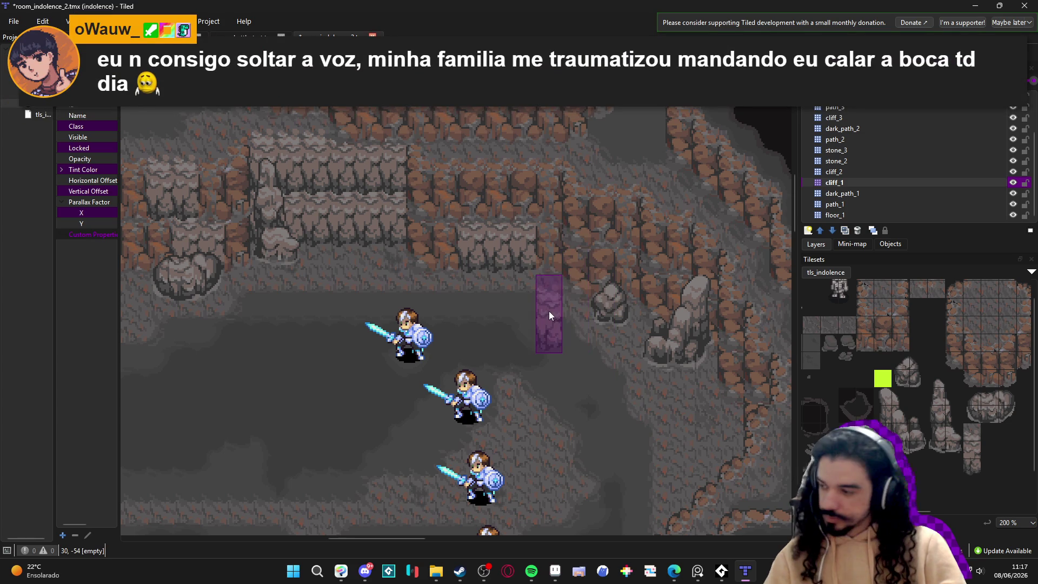
scroll(550, 313, down, 1)
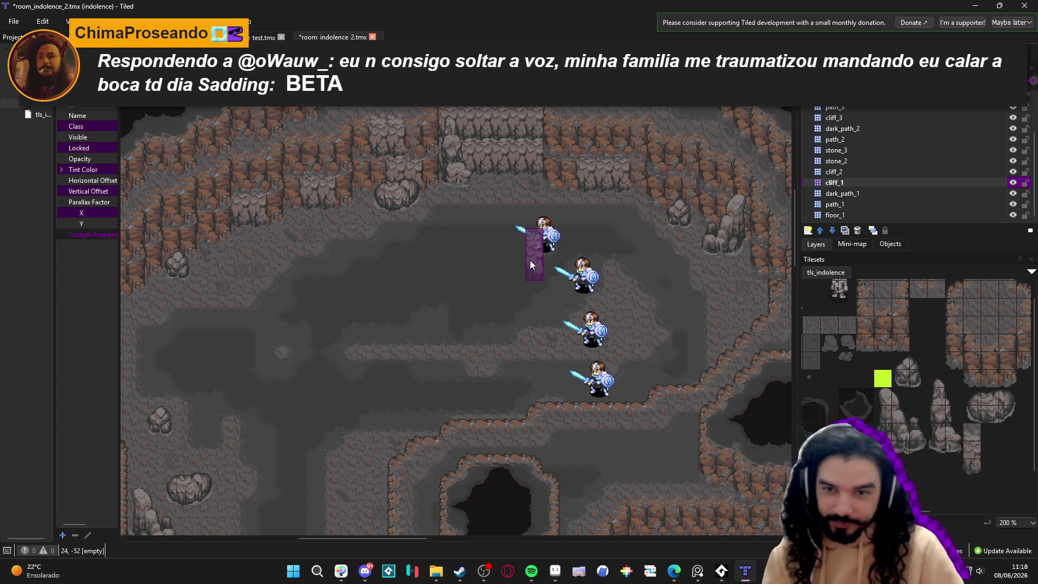
Step: Paint two light rock-pillar tiles on the cliff, then make cliff_2 the active layer
drag(358, 301, 412, 313)
drag(230, 300, 222, 300)
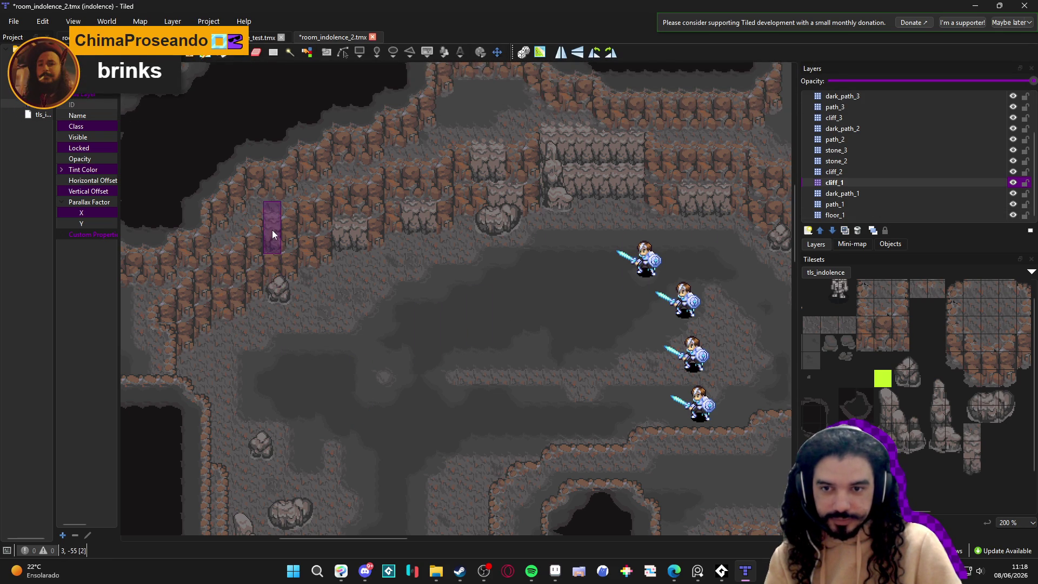
click(844, 171)
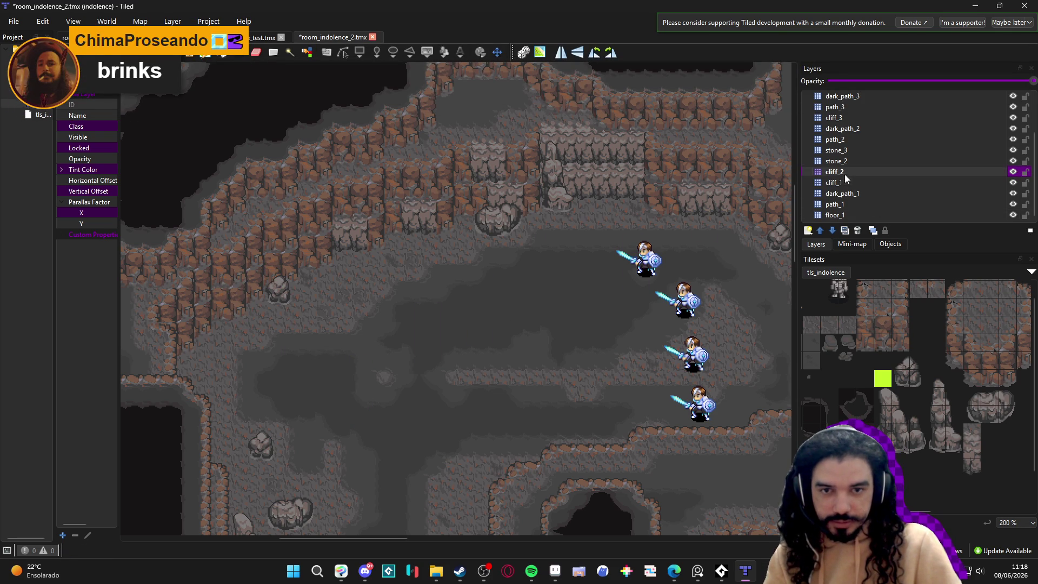
Step: Stamp a grey stone-pillar tile on the cave's upper cliff edge
click(277, 232)
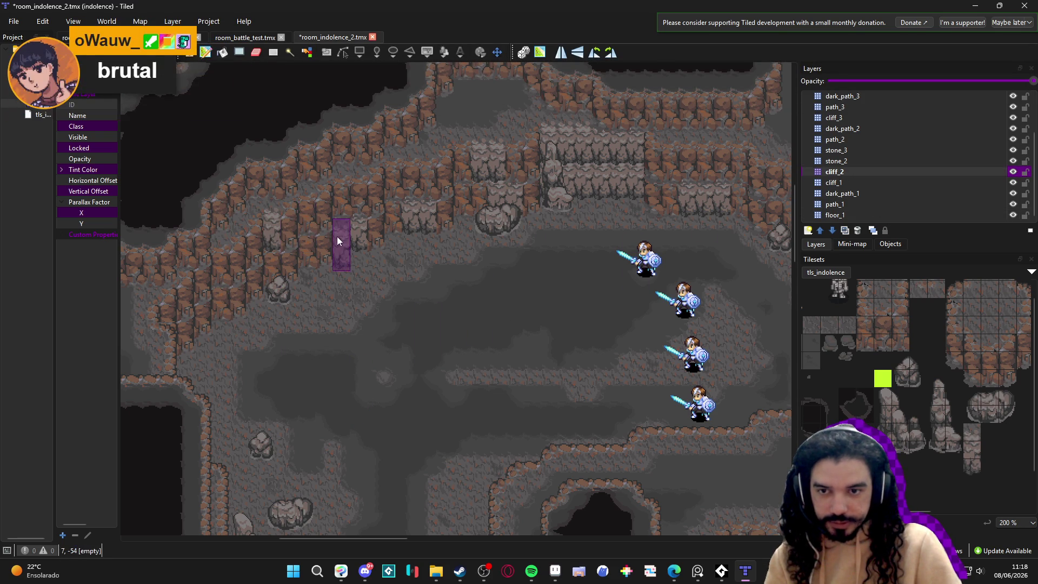
scroll(305, 252, left, 2)
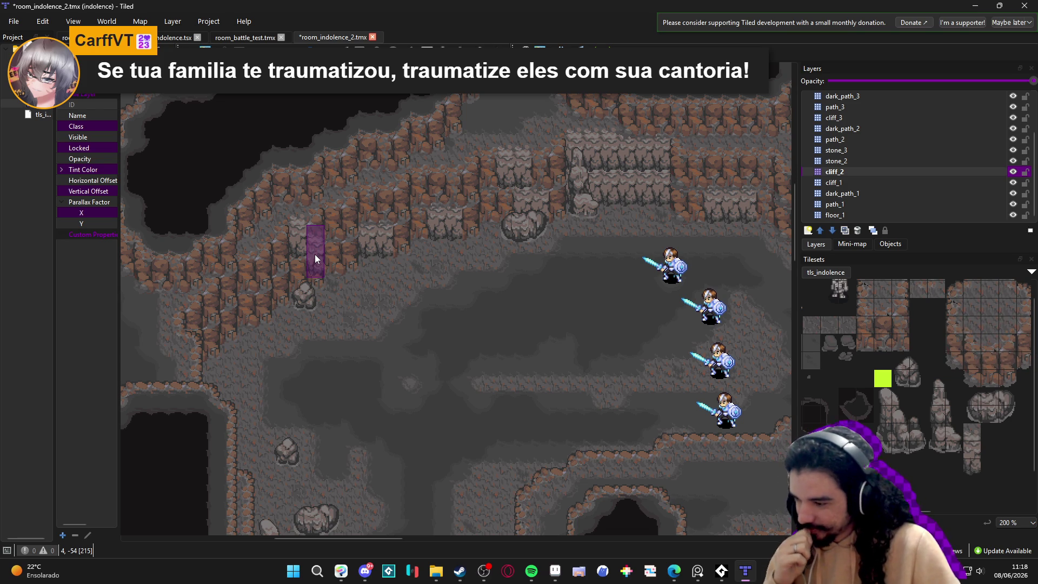
click(484, 571)
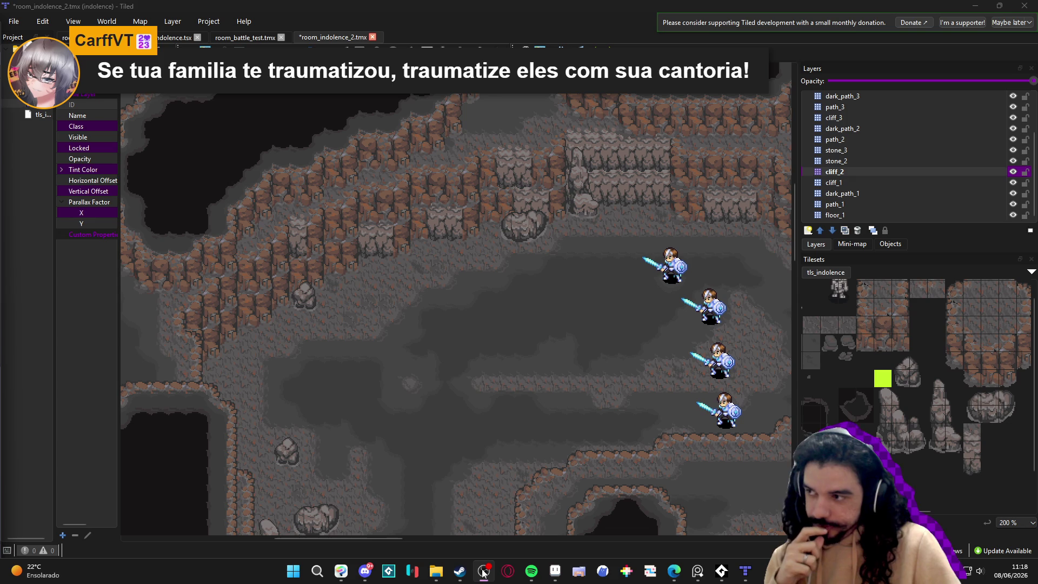
click(482, 571)
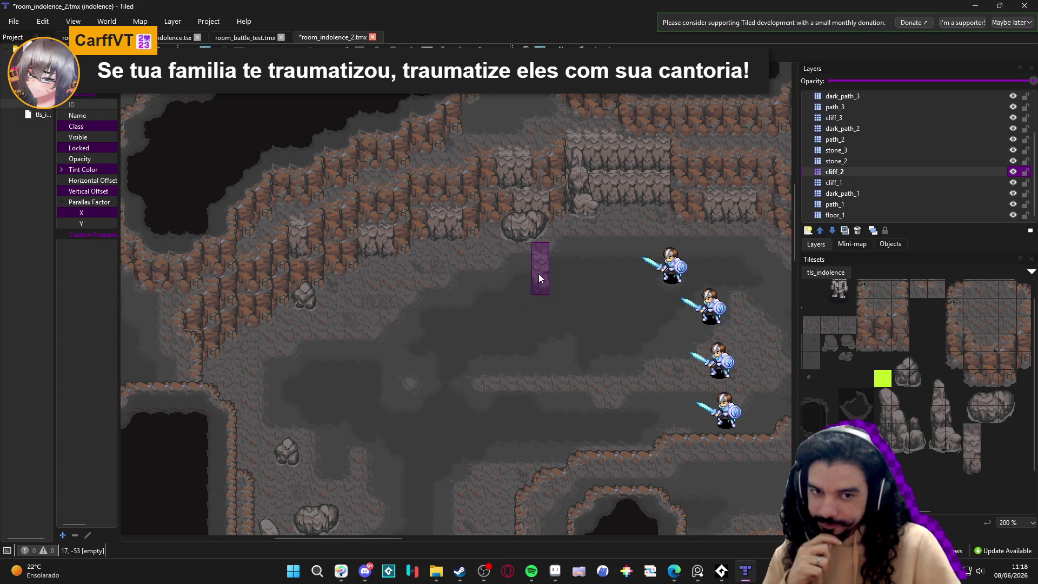
Step: Pan and zoom across the cave map toward the upper cliffs
drag(504, 282, 370, 355)
scroll(423, 307, up, 1)
mouse_move(497, 319)
mouse_down()
mouse_move(481, 374)
mouse_move(524, 385)
mouse_up()
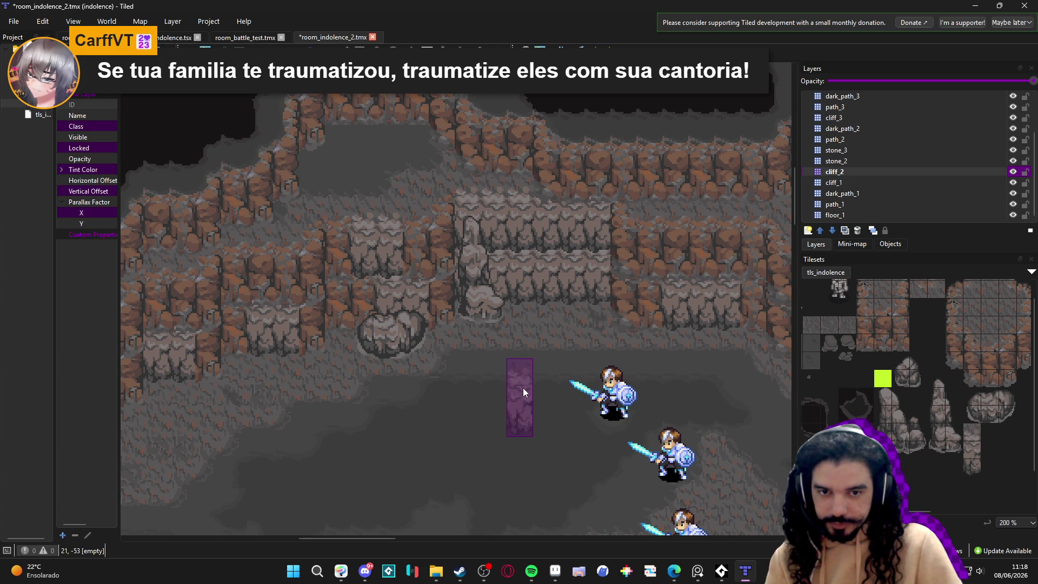
scroll(523, 388, down, 1)
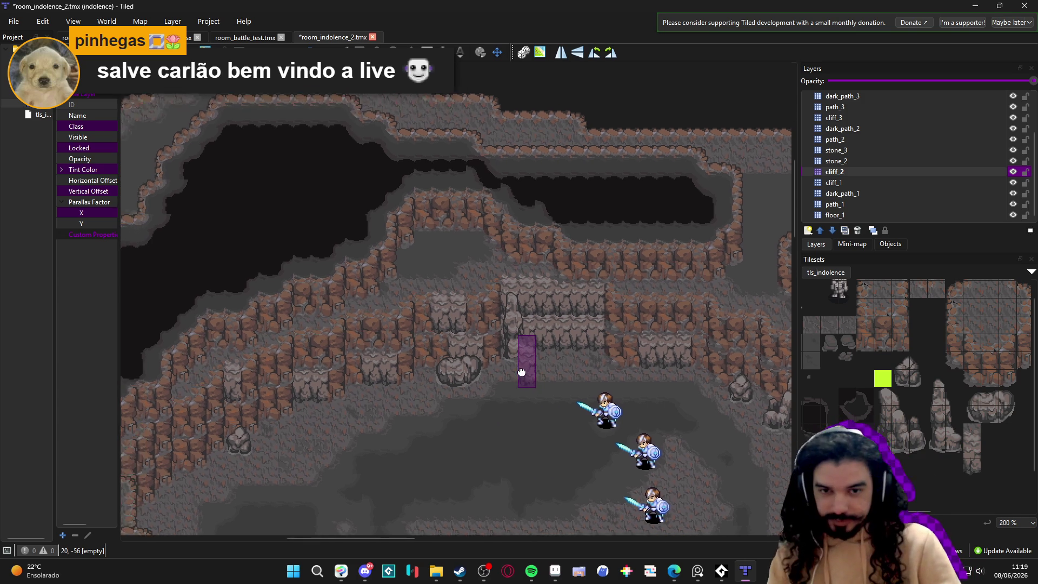
scroll(495, 325, down, 1)
scroll(523, 407, up, 2)
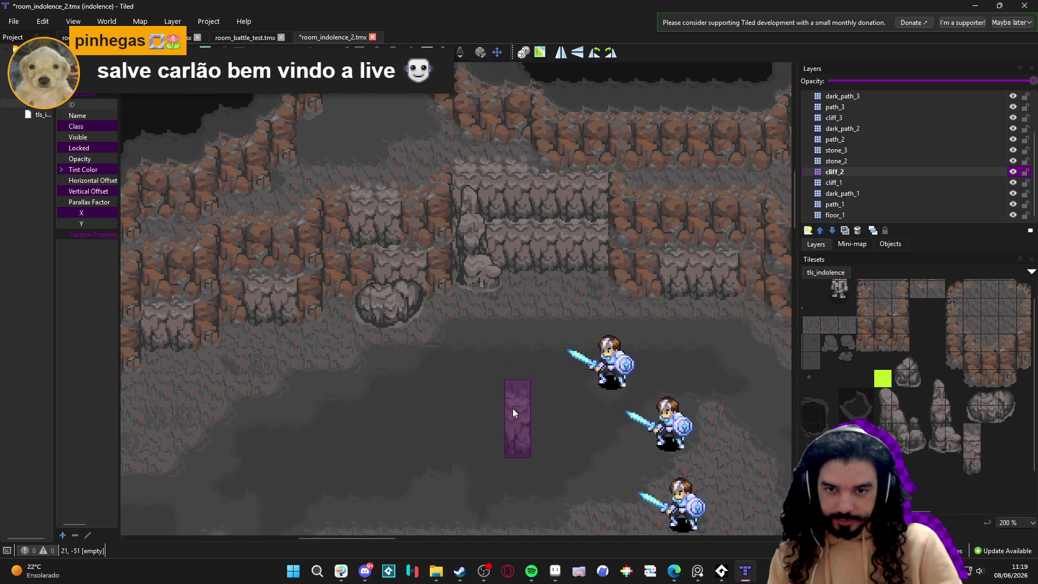
drag(512, 408, 531, 325)
scroll(530, 326, down, 1)
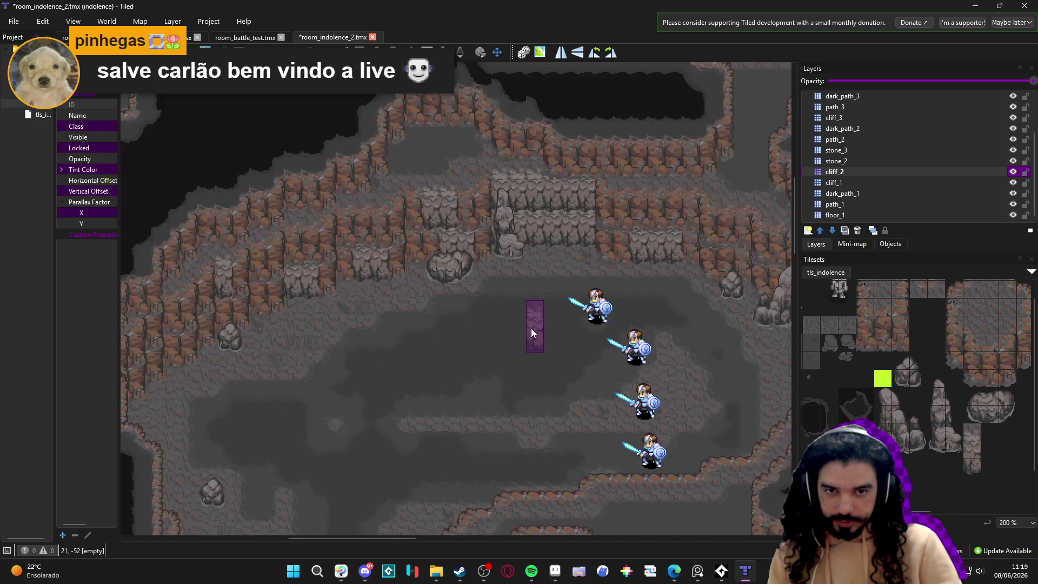
scroll(465, 335, up, 2)
Step: Look over the lower cave floor, then switch to Aseprite
mouse_move(443, 342)
mouse_down()
mouse_move(436, 381)
mouse_move(456, 381)
mouse_move(438, 361)
mouse_move(391, 413)
mouse_move(495, 313)
mouse_move(470, 268)
mouse_move(379, 271)
mouse_move(407, 306)
mouse_up()
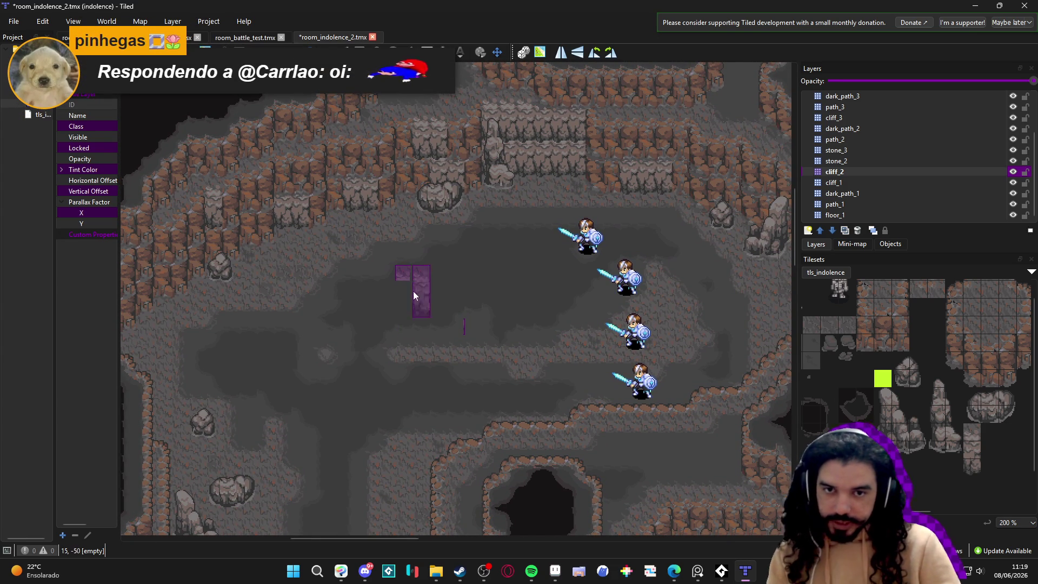
ctrl+scroll(423, 214, up, 2)
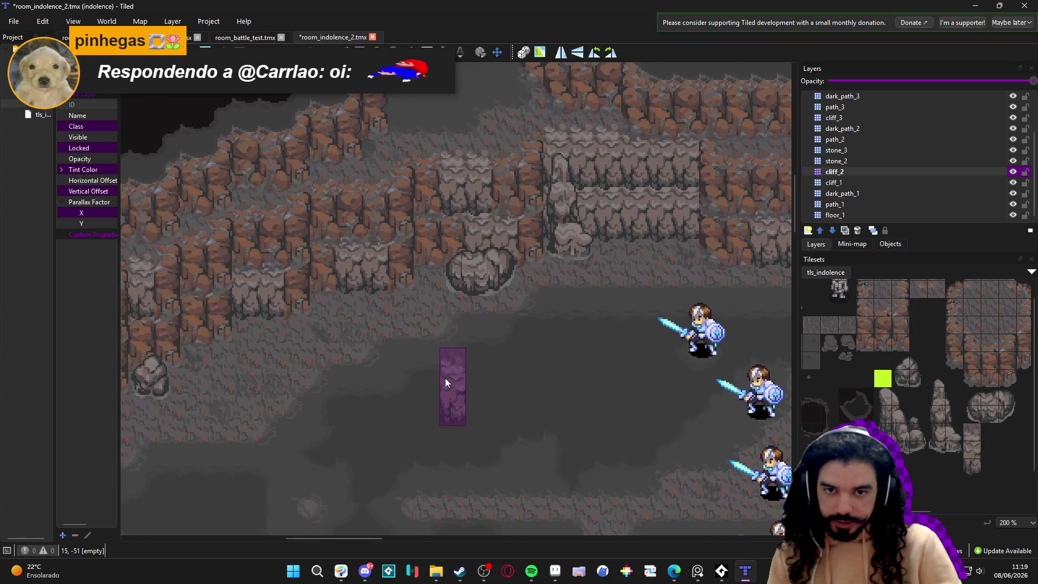
mouse_move(306, 411)
mouse_down()
mouse_move(325, 412)
mouse_move(413, 365)
mouse_up()
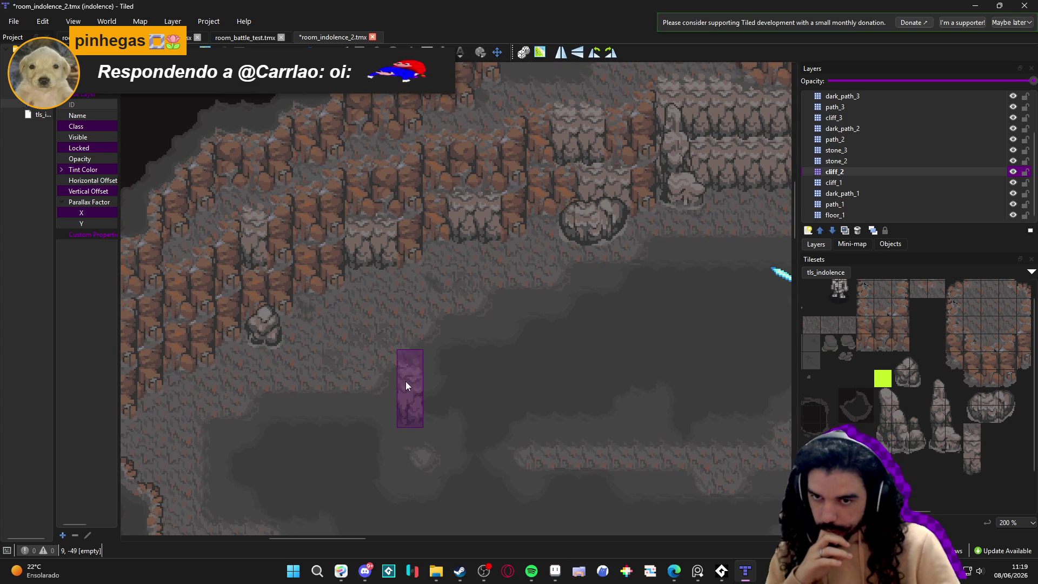
scroll(405, 380, down, 1)
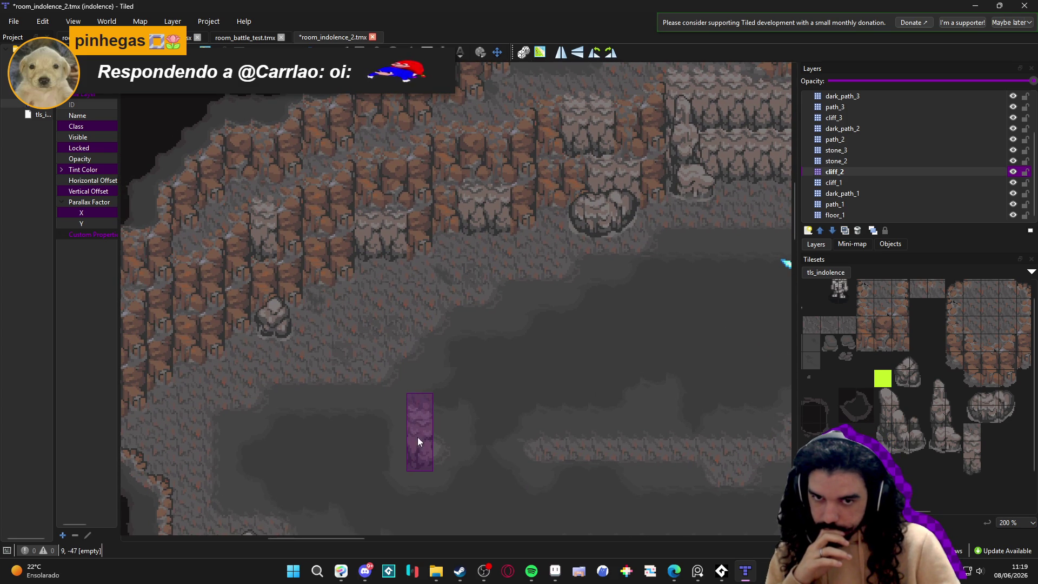
mouse_move(459, 571)
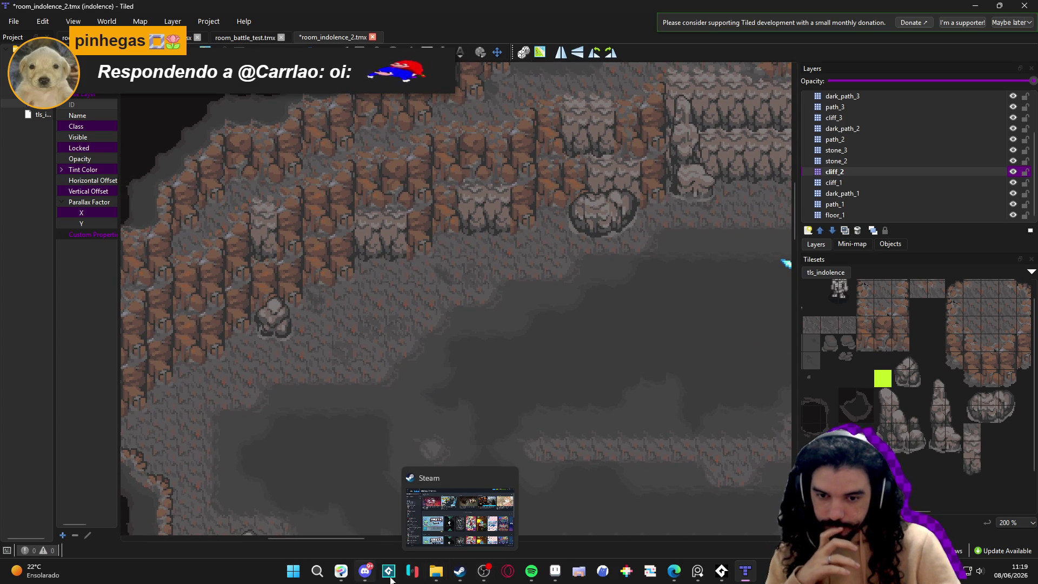
click(555, 571)
Step: Switch from the tileset PNG to the scenery_indolence.aseprite sprite with Ctrl+Tab
scroll(507, 288, down, 3)
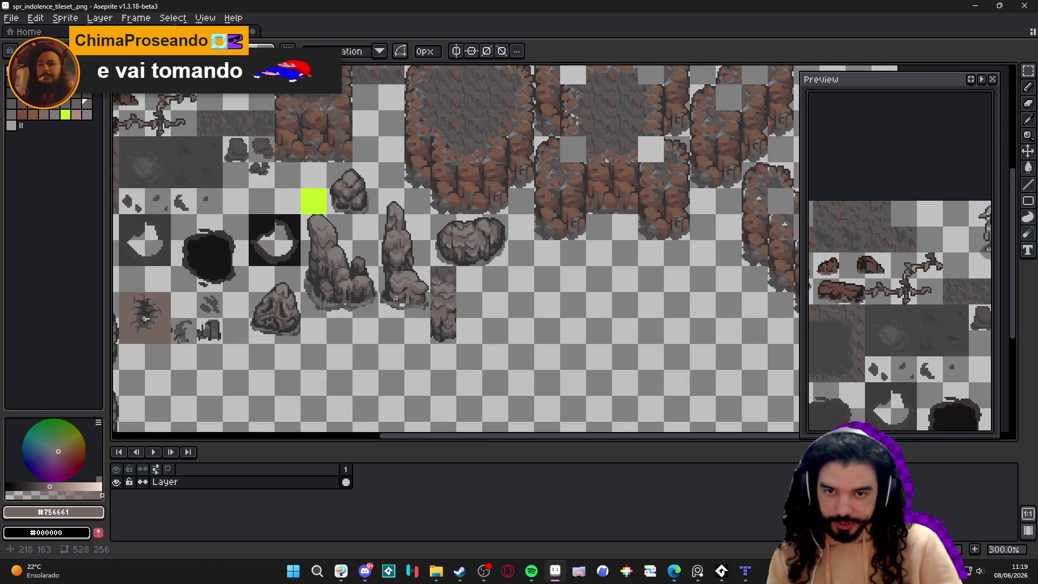
key(ctrl+Tab)
scroll(412, 324, up, 1)
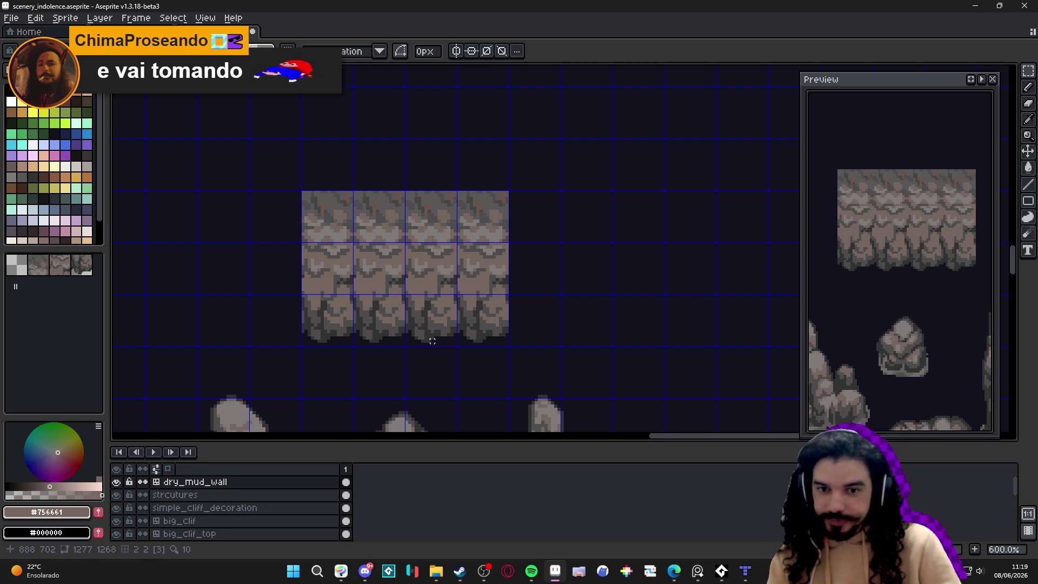
Step: With the Pencil, paint dark pixels along the rock's lower edge
scroll(430, 342, up, 3)
key(b)
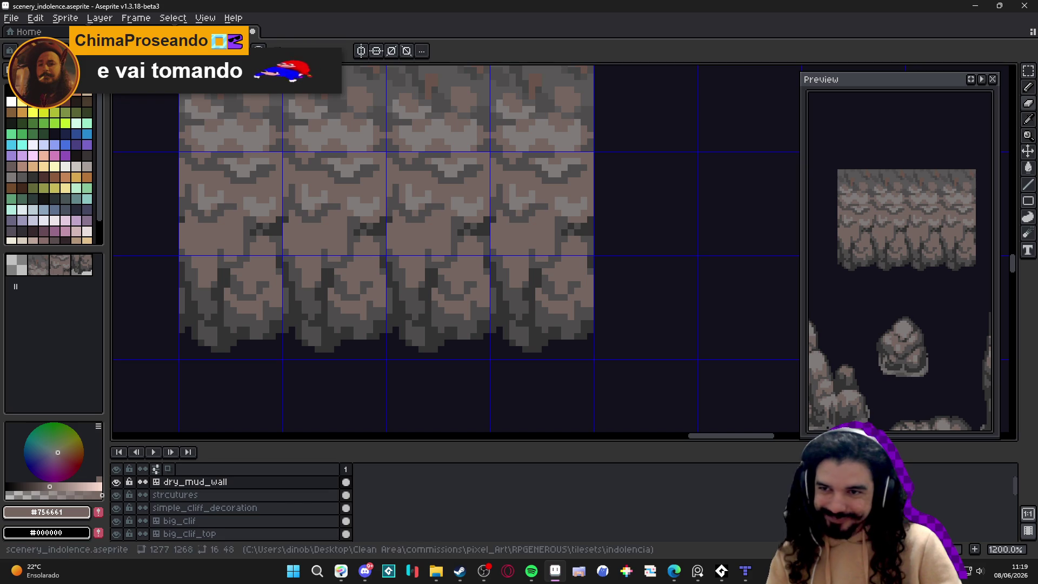
drag(415, 342, 441, 349)
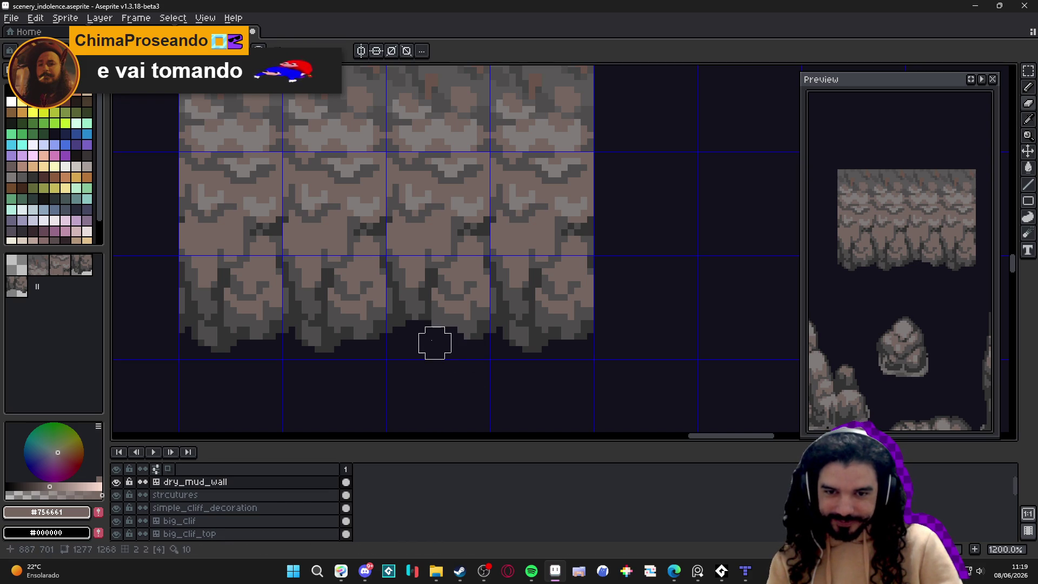
click(415, 330)
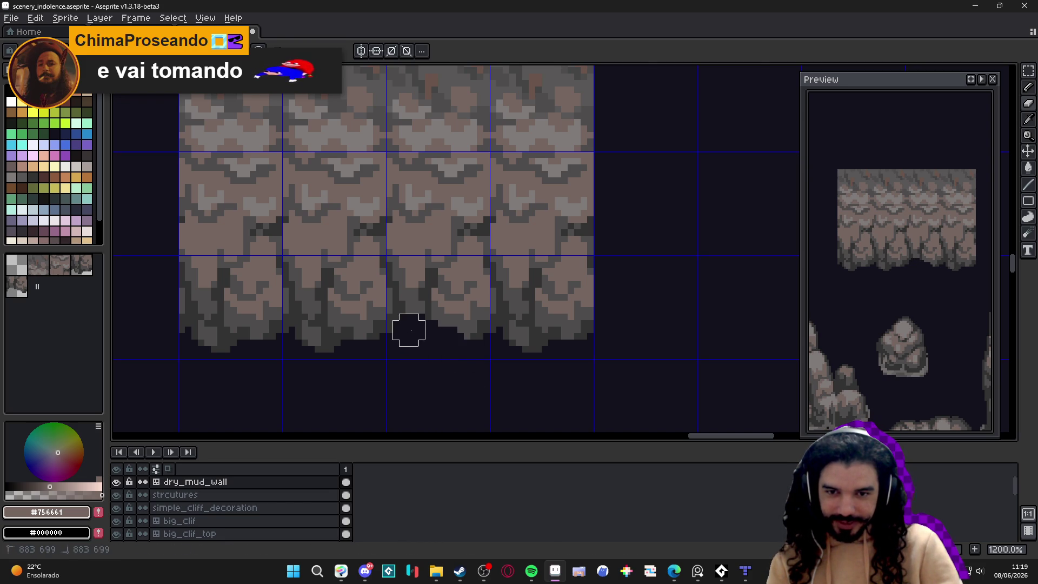
Step: Toggle the tile grid and sample light grey from the rock, undoing a stray stroke
scroll(418, 326, up, 3)
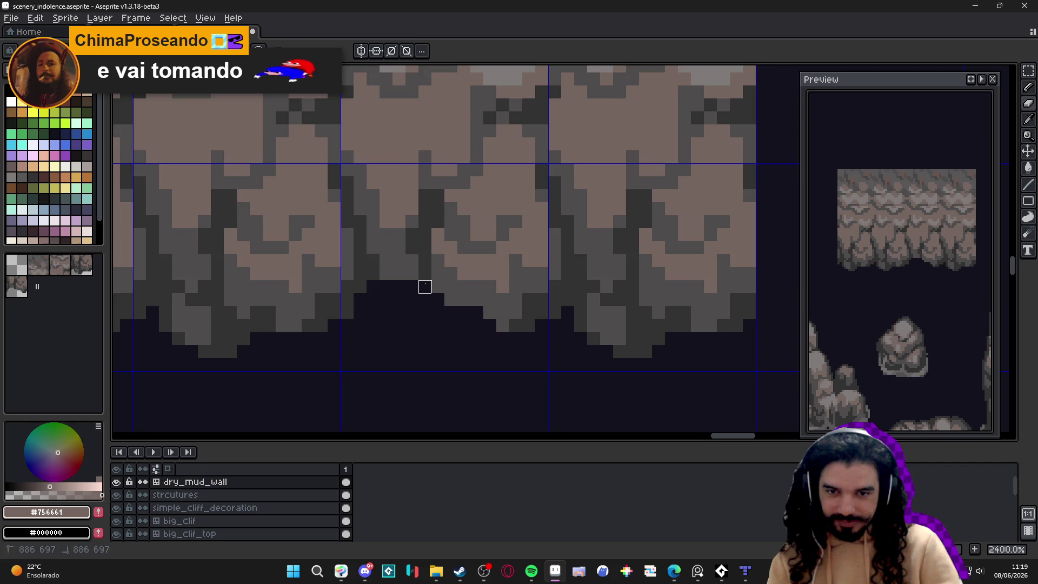
scroll(427, 292, down, 7)
scroll(465, 292, up, 1)
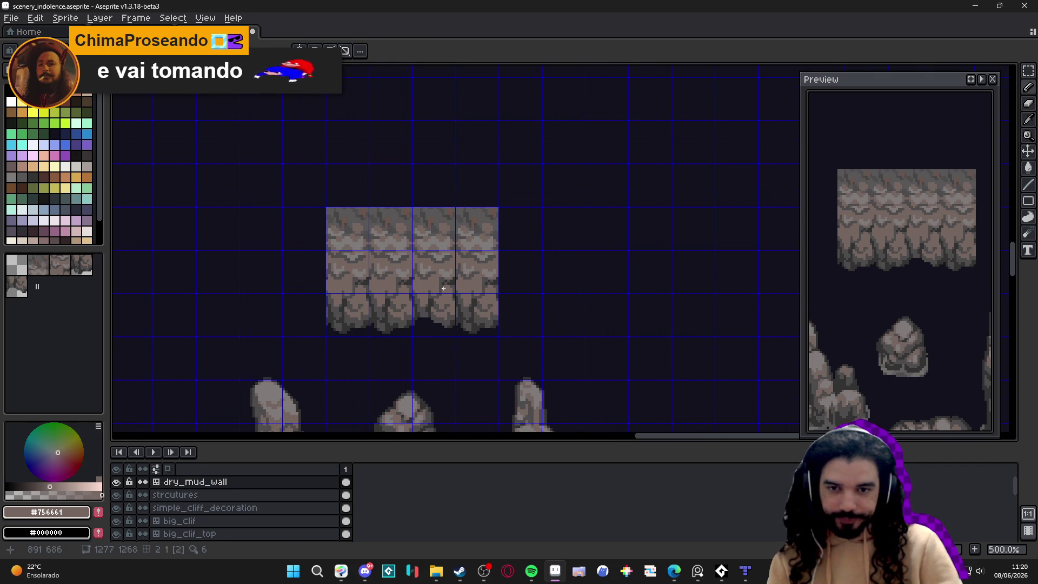
scroll(457, 292, up, 1)
key(ctrl+apostrophe)
key(ctrl+apostrophe)
key(ctrl+apostrophe)
key(ctrl+apostrophe)
scroll(433, 294, up, 3)
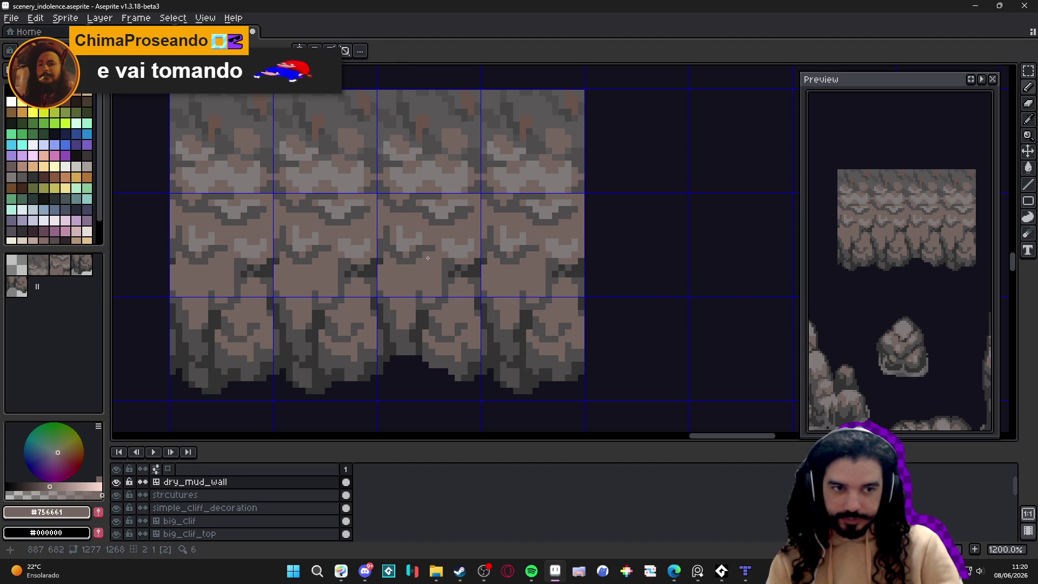
alt+click(419, 227)
click(410, 240)
key(ctrl+z)
Step: Paint over the middle tile's light and dark details with the base brown
alt+click(416, 238)
click(403, 244)
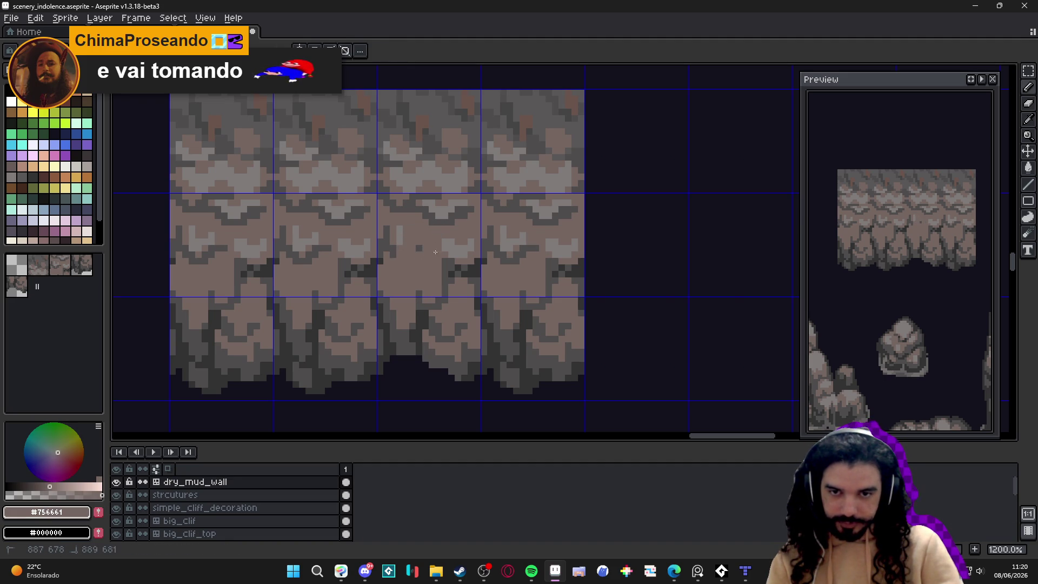
click(399, 235)
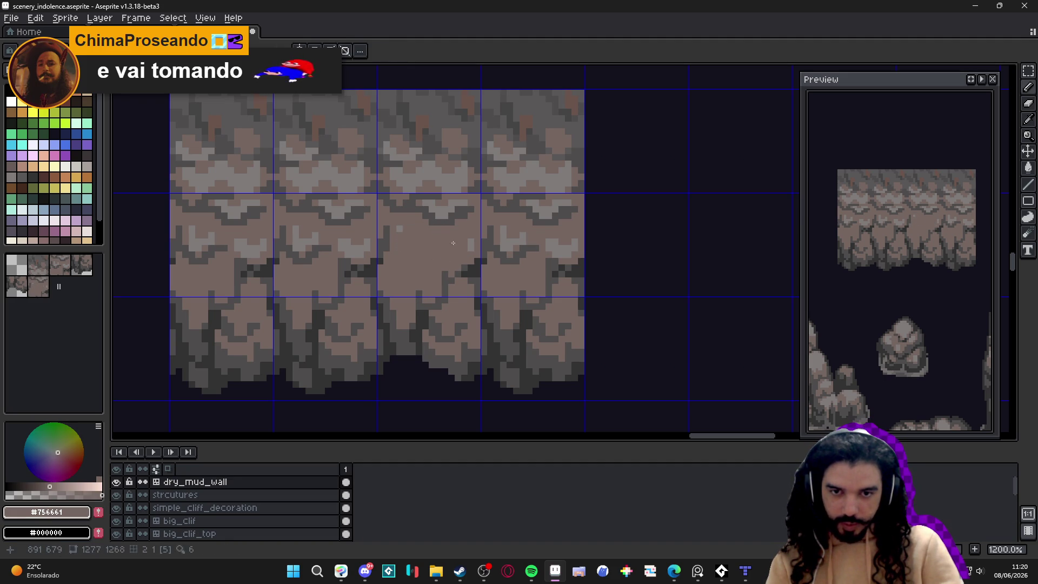
drag(470, 241, 470, 248)
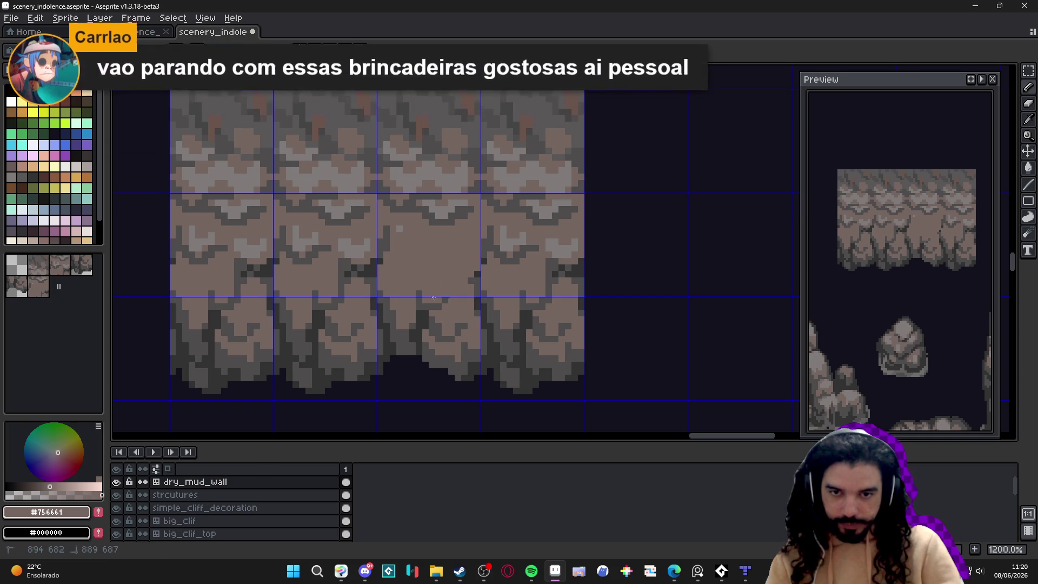
drag(463, 331, 463, 335)
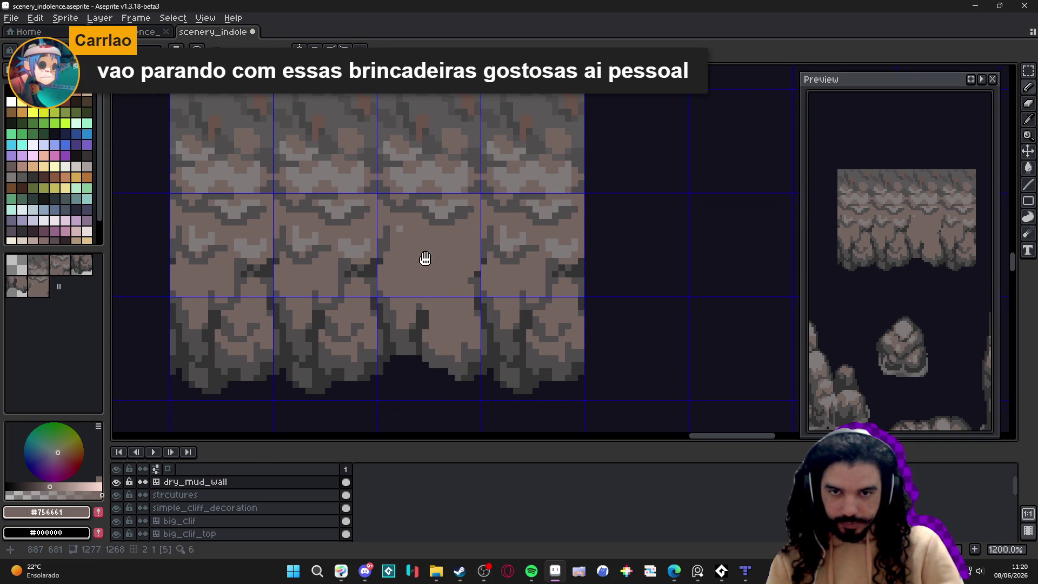
scroll(449, 292, up, 1)
mouse_move(457, 242)
mouse_down()
mouse_move(397, 235)
mouse_move(438, 263)
mouse_up()
click(403, 257)
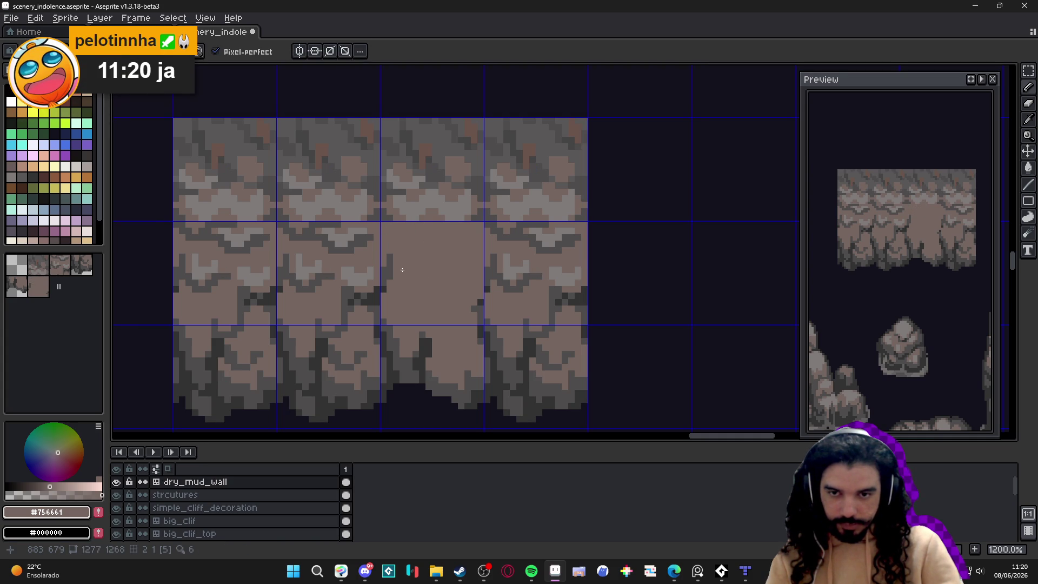
scroll(408, 260, down, 4)
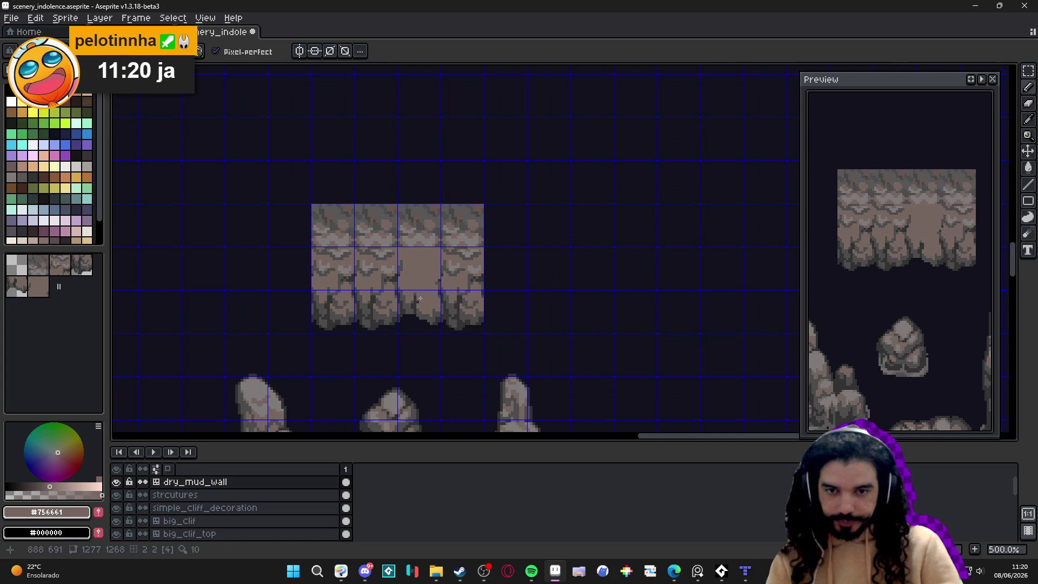
scroll(419, 284, up, 1)
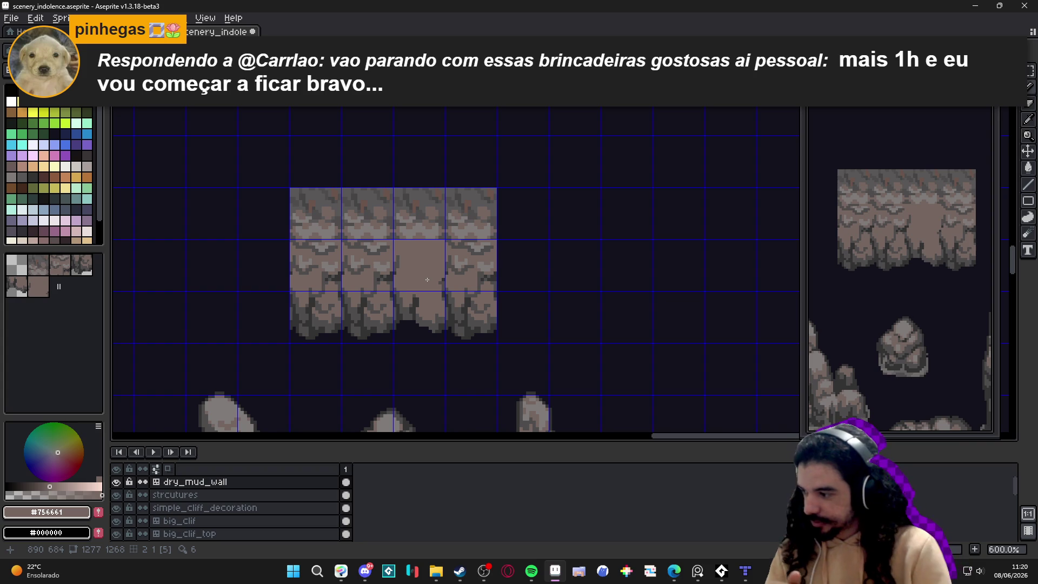
scroll(427, 279, up, 5)
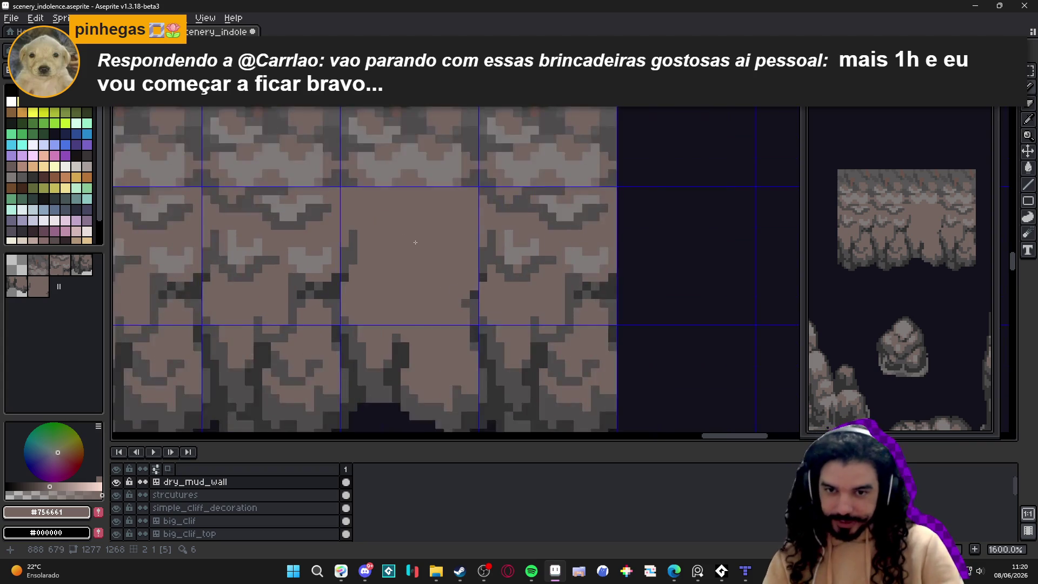
Step: Pick the dark grey and draw a crack line rising up and to the right
alt+click(329, 245)
click(367, 209)
key(ctrl+z)
mouse_move(329, 170)
mouse_down()
mouse_move(329, 223)
mouse_move(341, 286)
mouse_move(354, 275)
mouse_move(355, 316)
mouse_move(438, 327)
mouse_move(445, 314)
mouse_move(424, 315)
mouse_up()
click(341, 209)
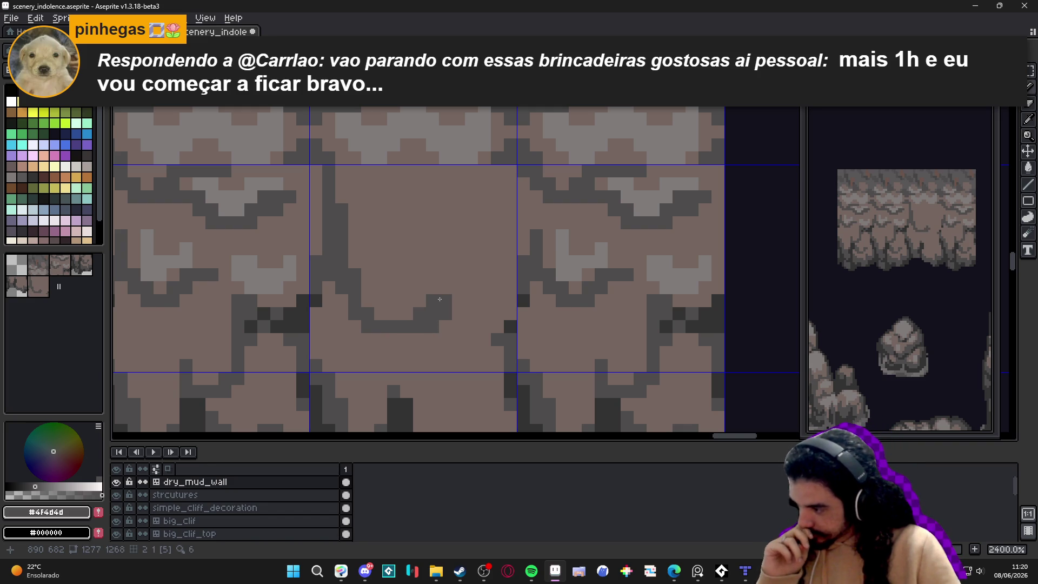
mouse_move(425, 309)
mouse_down()
mouse_move(443, 292)
mouse_move(445, 247)
mouse_up()
drag(432, 291, 432, 275)
Step: Fix a stray pixel in brown and extend the crack's right branch upward
alt+click(456, 311)
click(449, 307)
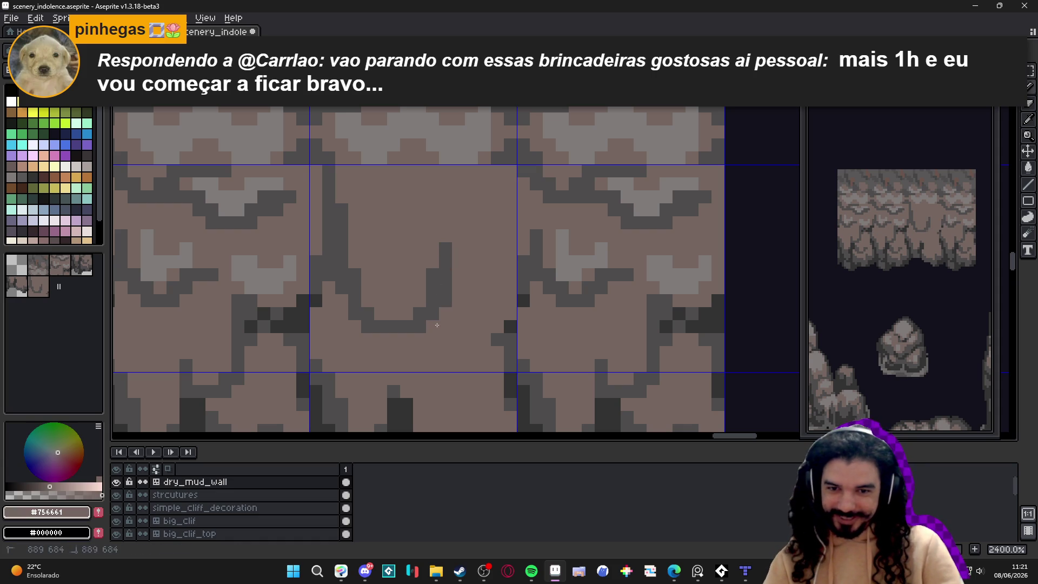
alt+click(440, 293)
click(445, 236)
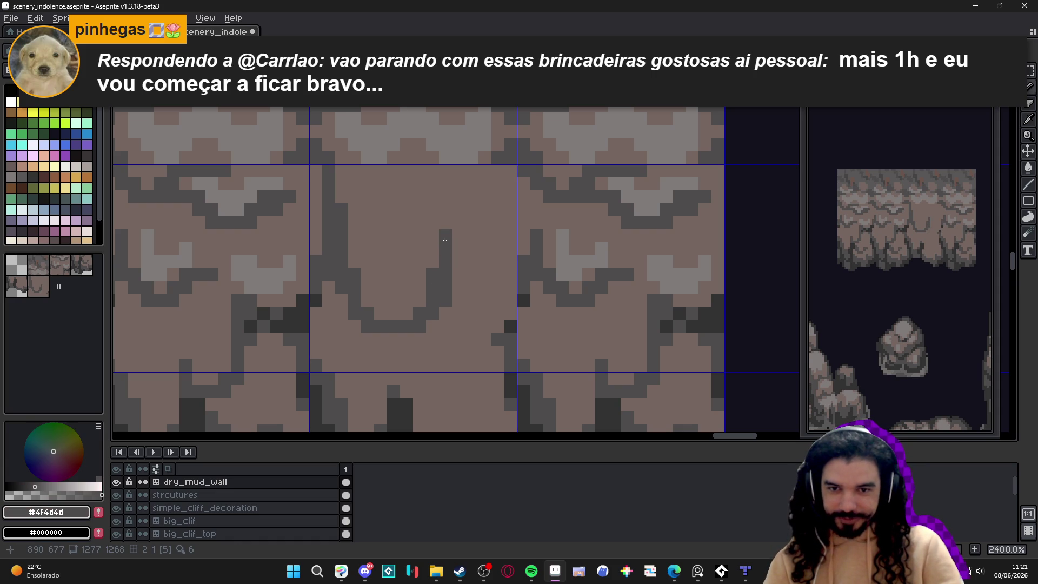
click(445, 222)
click(446, 209)
click(447, 197)
drag(446, 200, 448, 199)
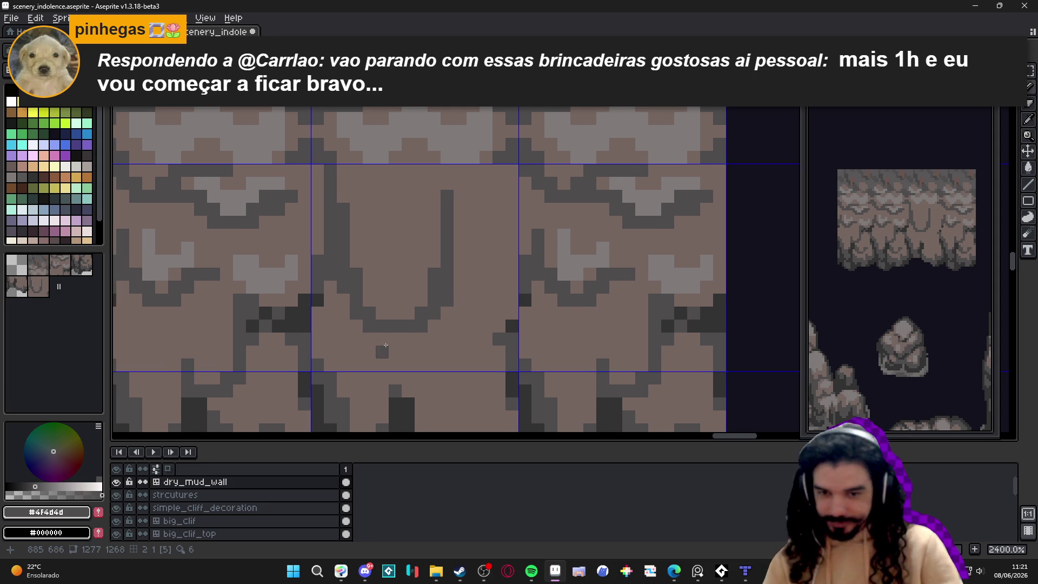
Step: Add dark pixels under the U-shaped crack and a short branch to the right
click(382, 339)
click(395, 339)
click(408, 339)
scroll(411, 335, down, 2)
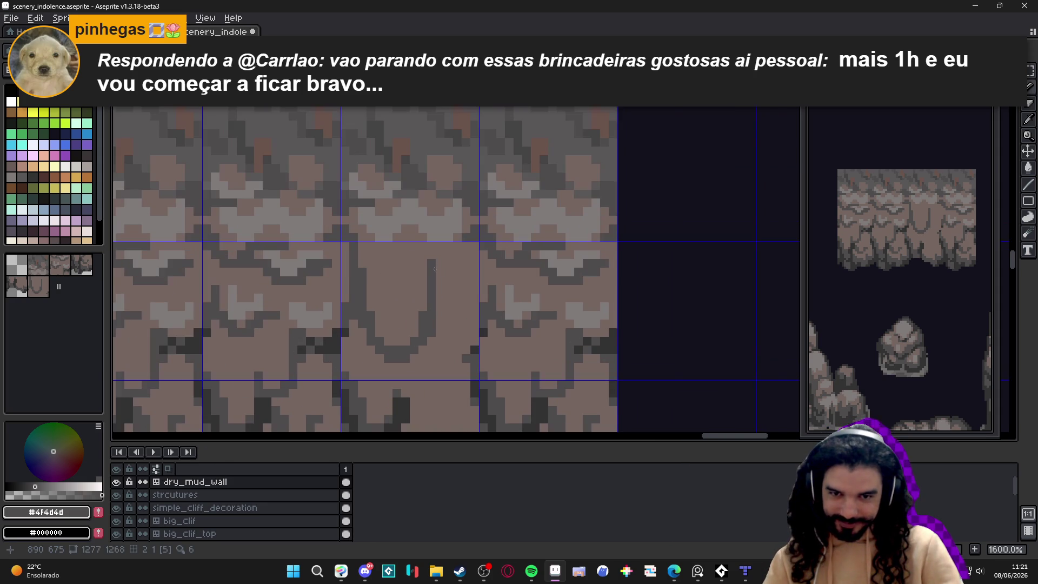
click(438, 281)
mouse_move(435, 282)
mouse_down()
mouse_move(460, 281)
mouse_move(432, 282)
mouse_up()
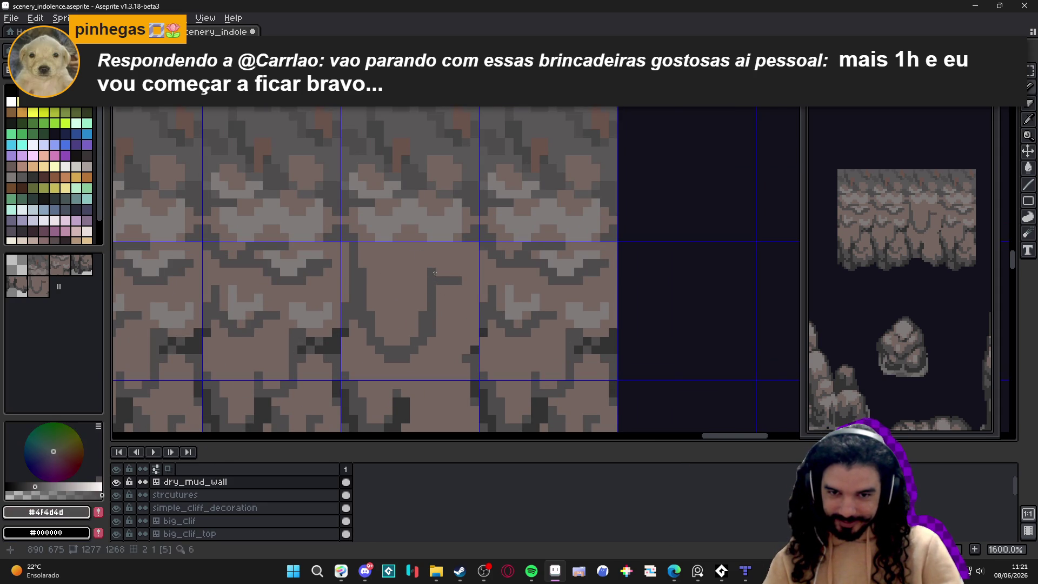
click(465, 279)
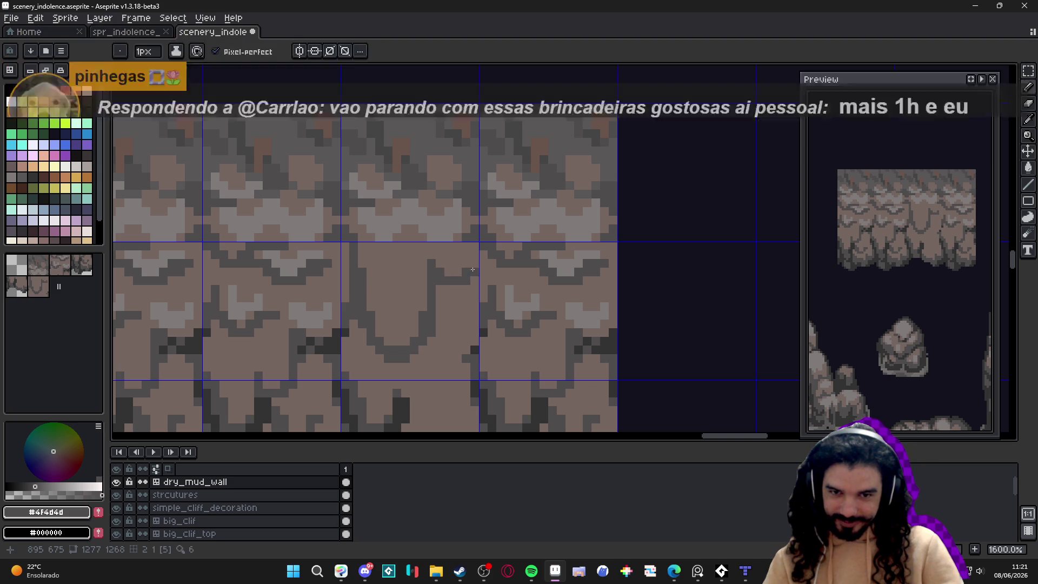
Step: Place another dark pixel on the crack while repositioning the view
drag(471, 262, 508, 279)
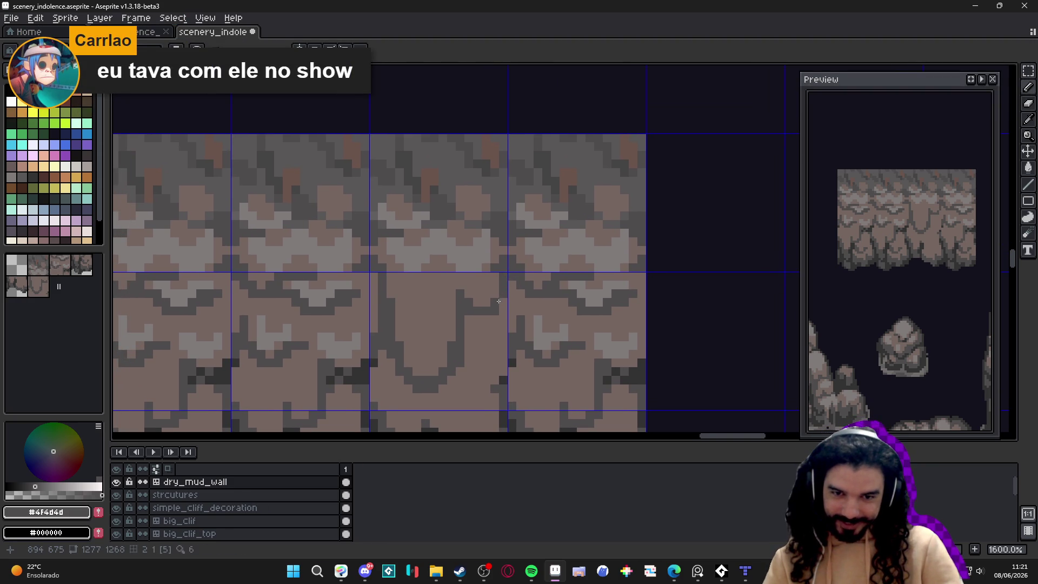
click(484, 321)
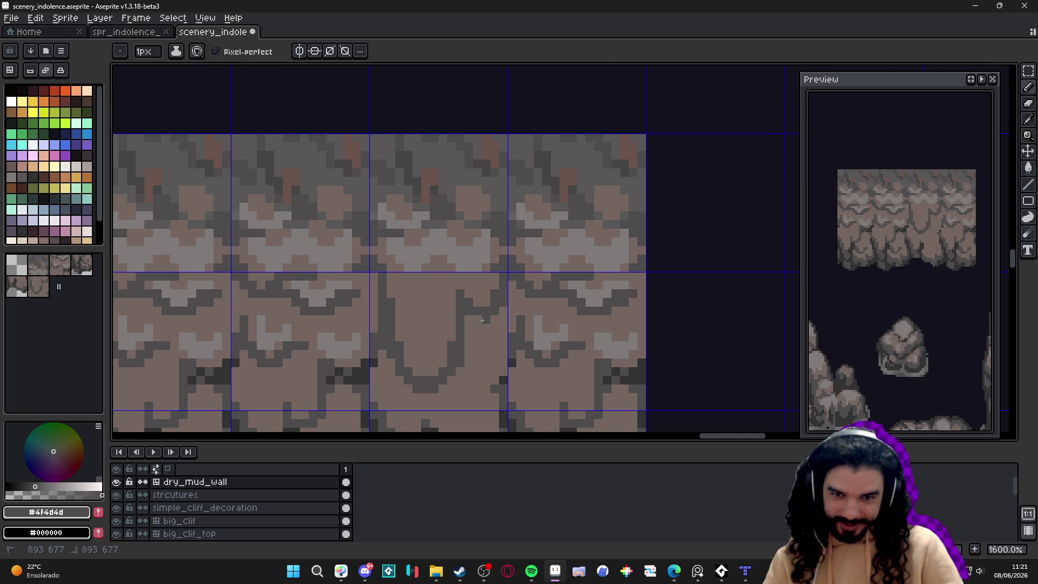
drag(469, 320, 470, 291)
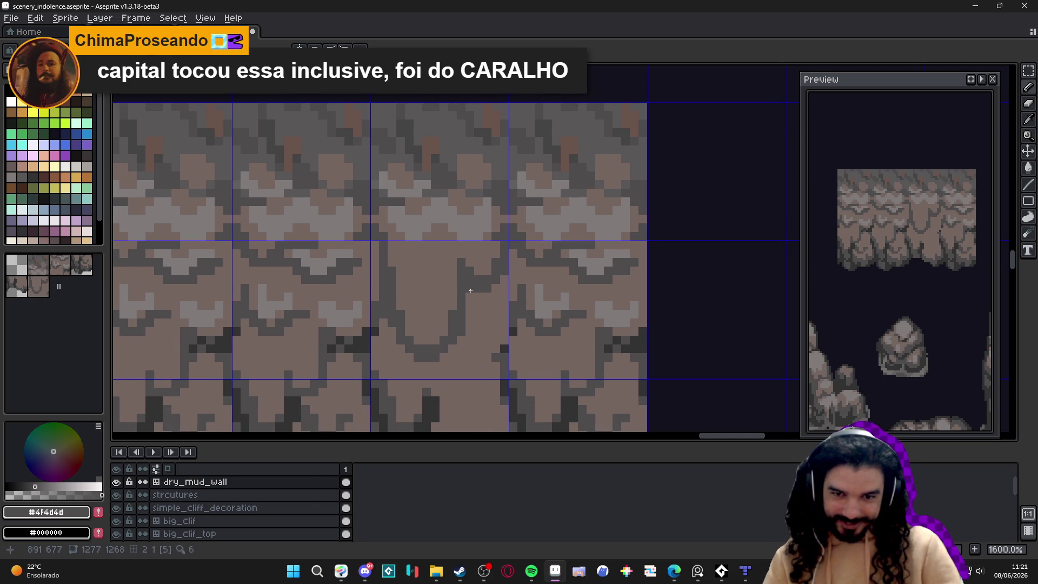
scroll(473, 291, down, 1)
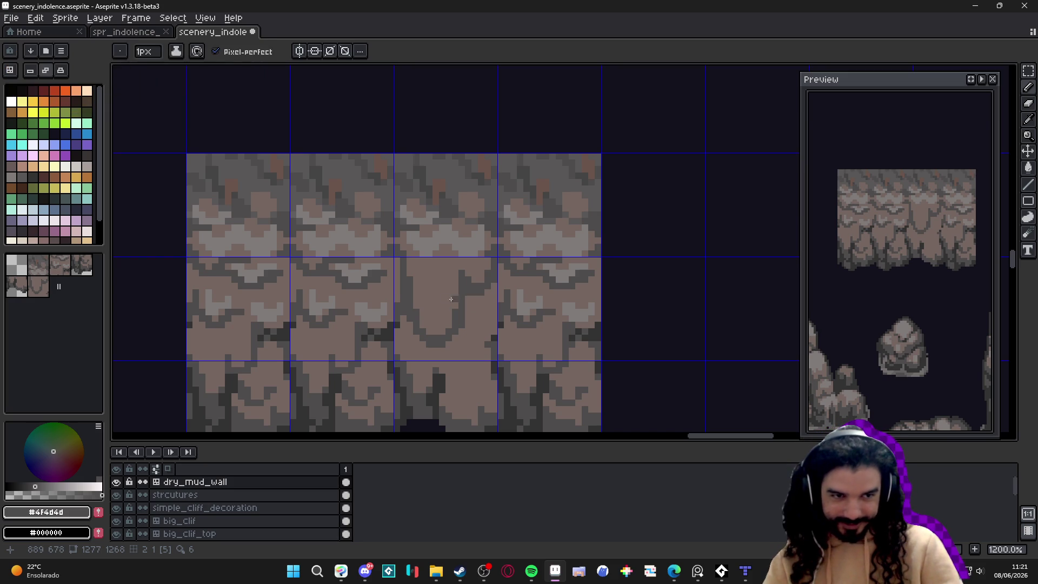
scroll(410, 283, up, 1)
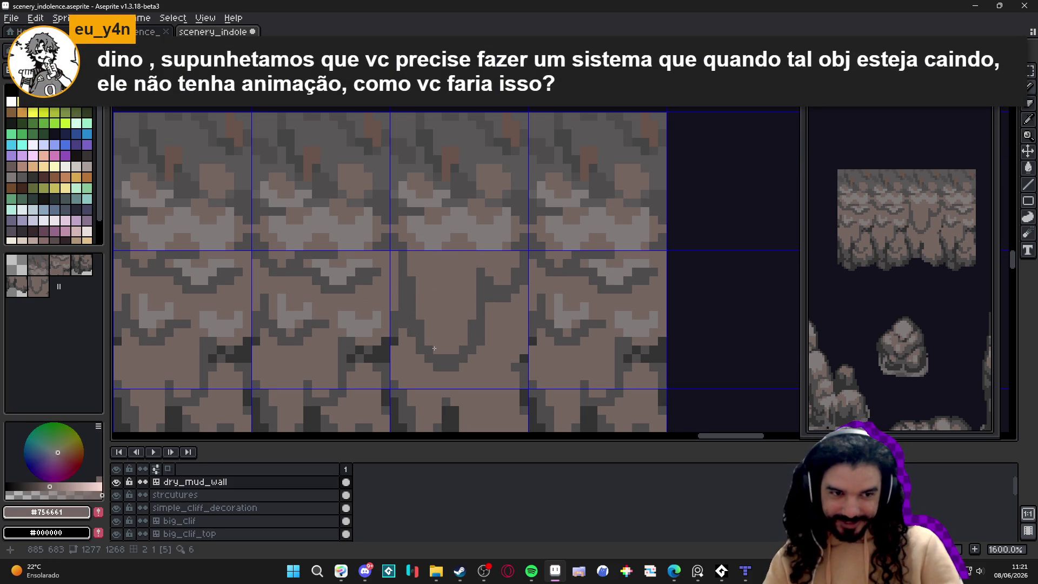
scroll(435, 280, down, 2)
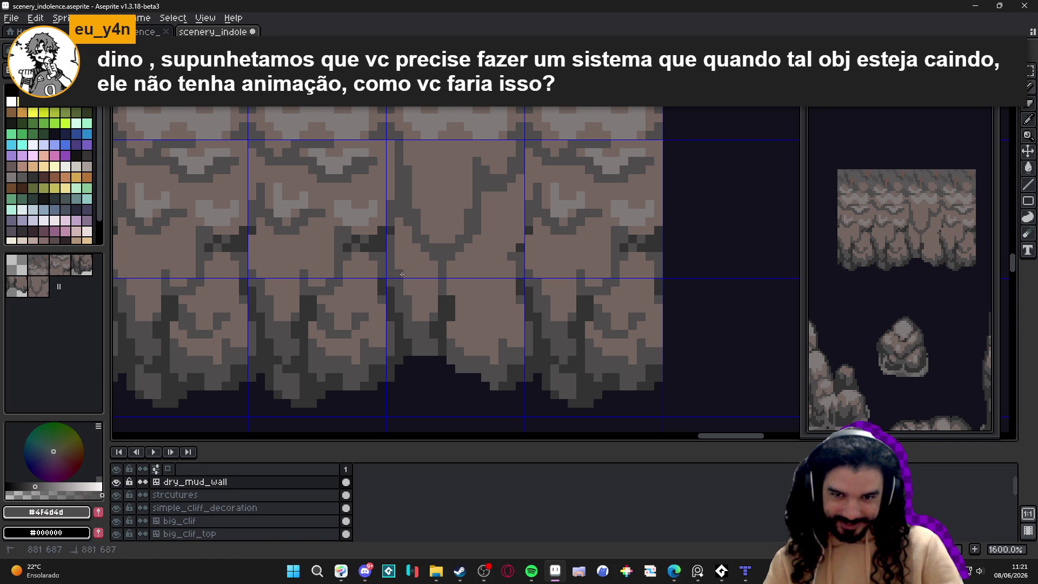
drag(427, 239, 416, 236)
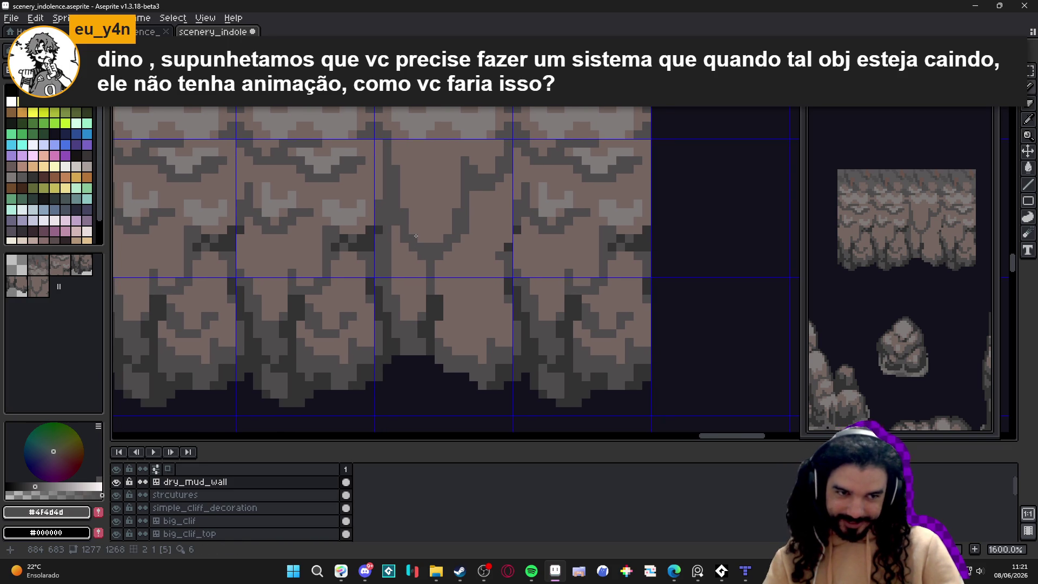
Step: Eyedrop the dark grey and draw a short vertical crack line on the middle tile
alt+click(488, 255)
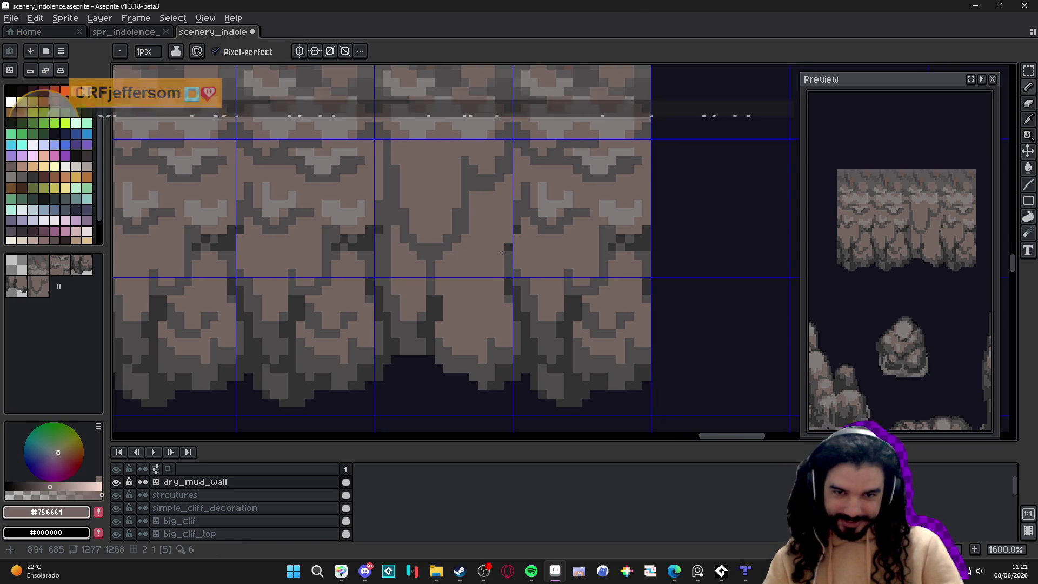
alt+click(507, 248)
drag(506, 250, 506, 201)
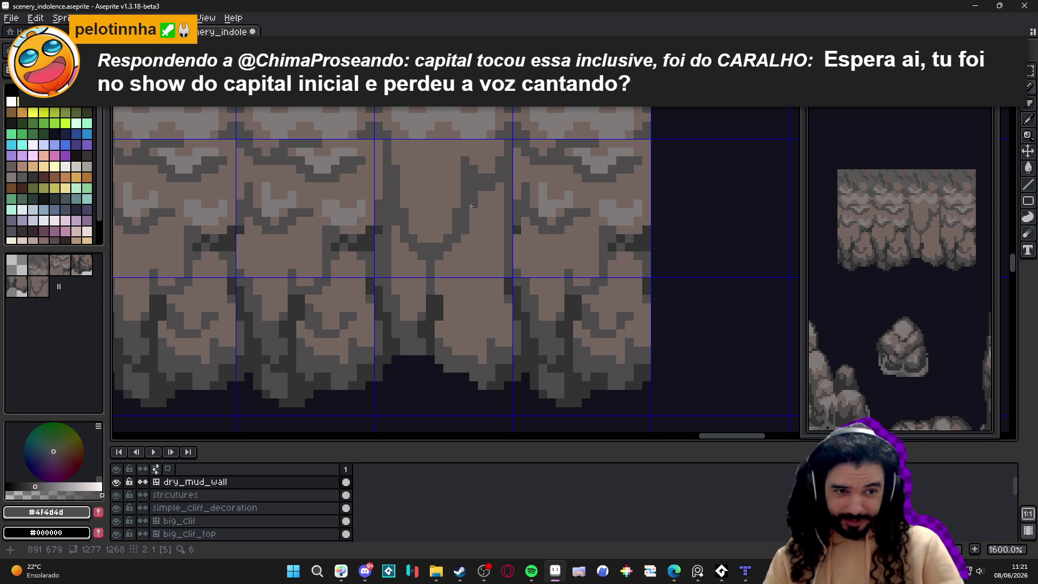
scroll(451, 241, down, 4)
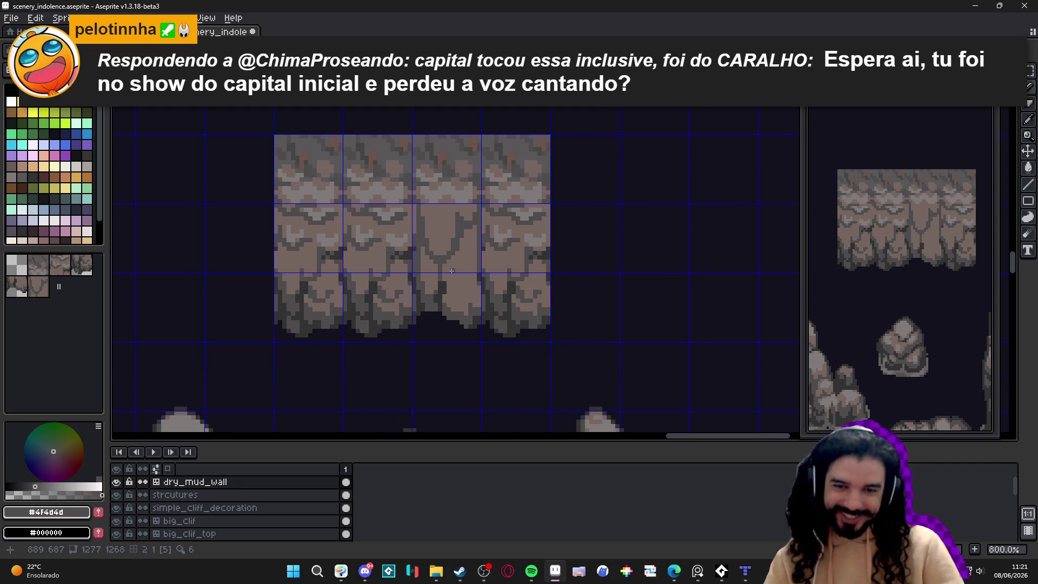
scroll(455, 288, up, 6)
drag(419, 254, 424, 224)
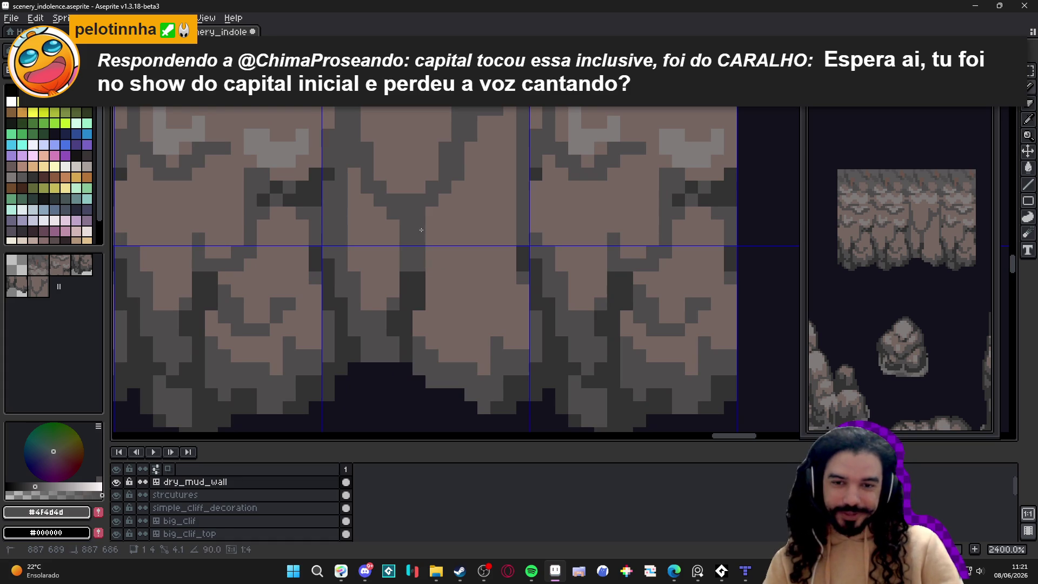
Step: Cover stray crack pixels with wall brown and redraw a darker stroke down the tile
alt+click(403, 254)
click(406, 264)
drag(406, 252, 408, 228)
alt+click(419, 225)
drag(419, 225, 410, 258)
alt+click(415, 260)
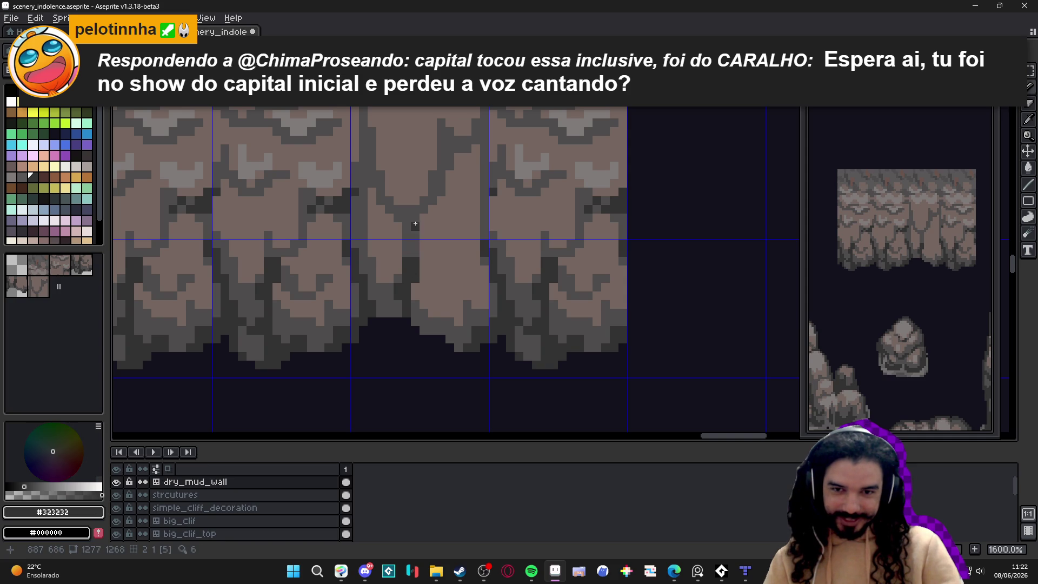
Step: Extend the dark crack pixel by pixel up and down, undoing the last strokes
click(452, 146)
drag(451, 146, 440, 180)
click(436, 183)
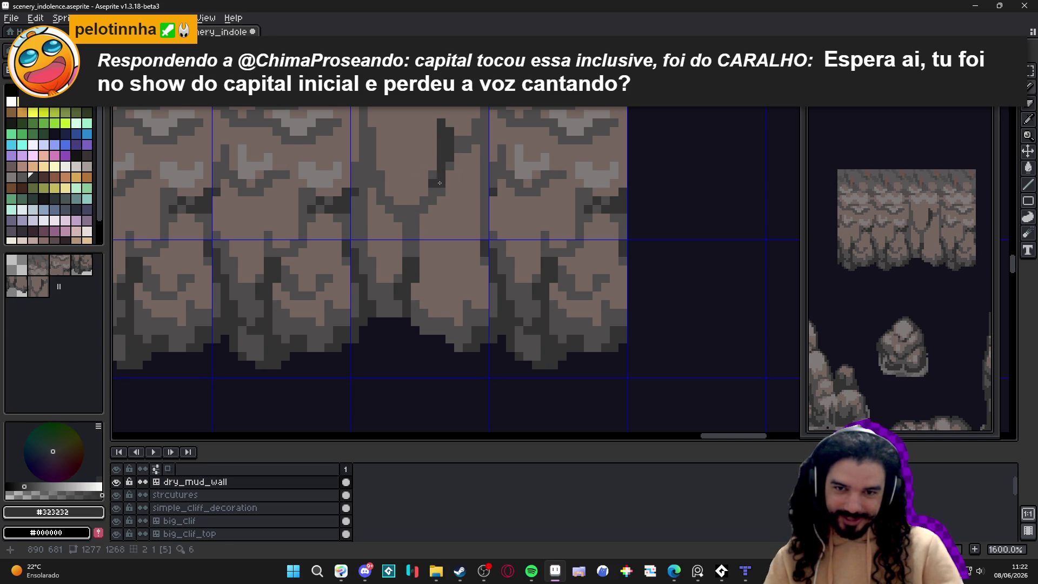
scroll(441, 186, down, 2)
scroll(410, 148, up, 4)
click(406, 141)
click(397, 120)
click(396, 109)
click(409, 159)
click(409, 173)
click(396, 159)
scroll(409, 162, down, 3)
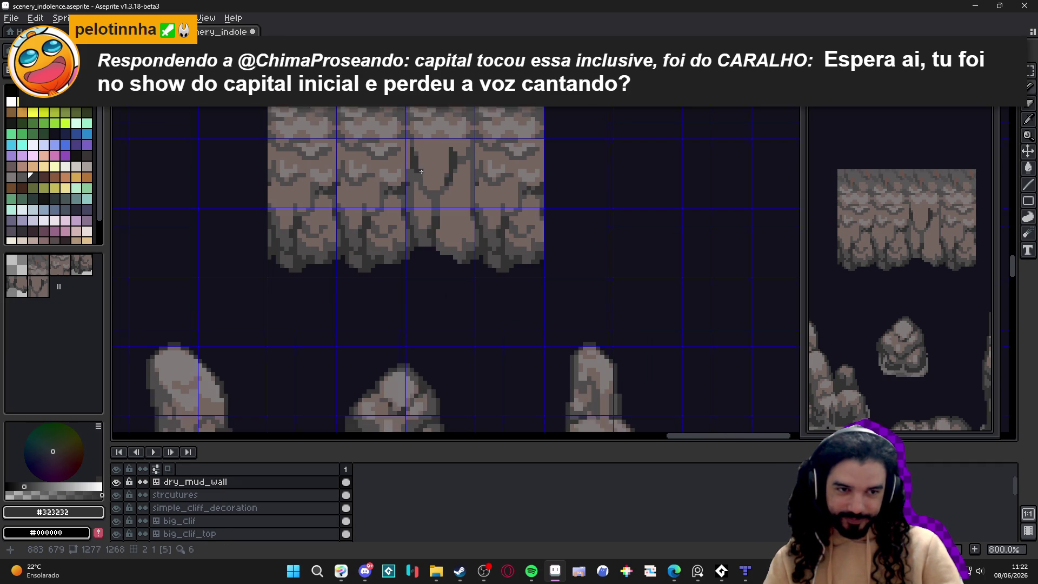
key(ctrl+z)
key(ctrl+z)
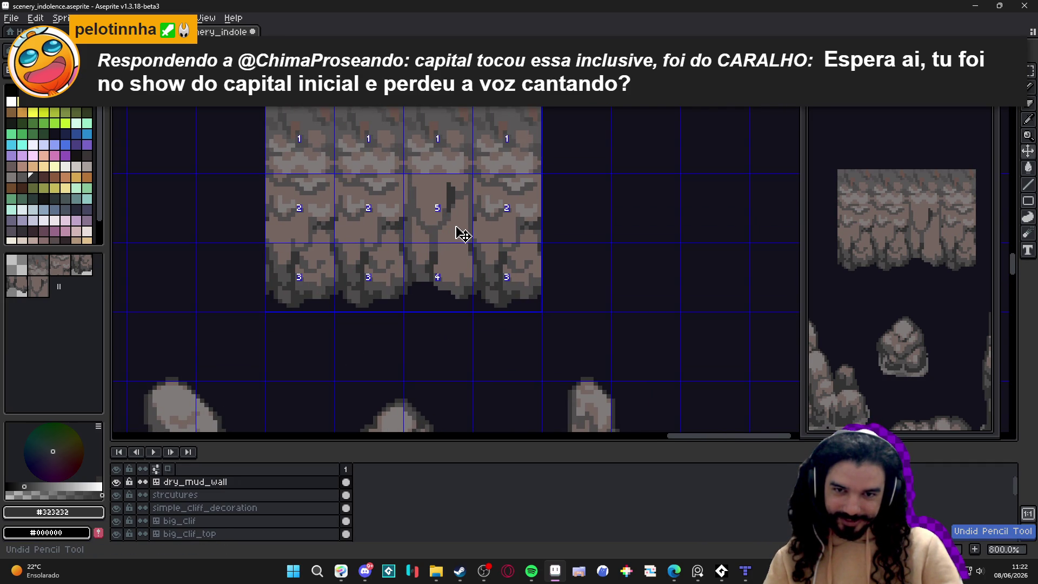
Step: Draw a diagonal dark line across the middle tile as the crack's stem
scroll(435, 232, up, 5)
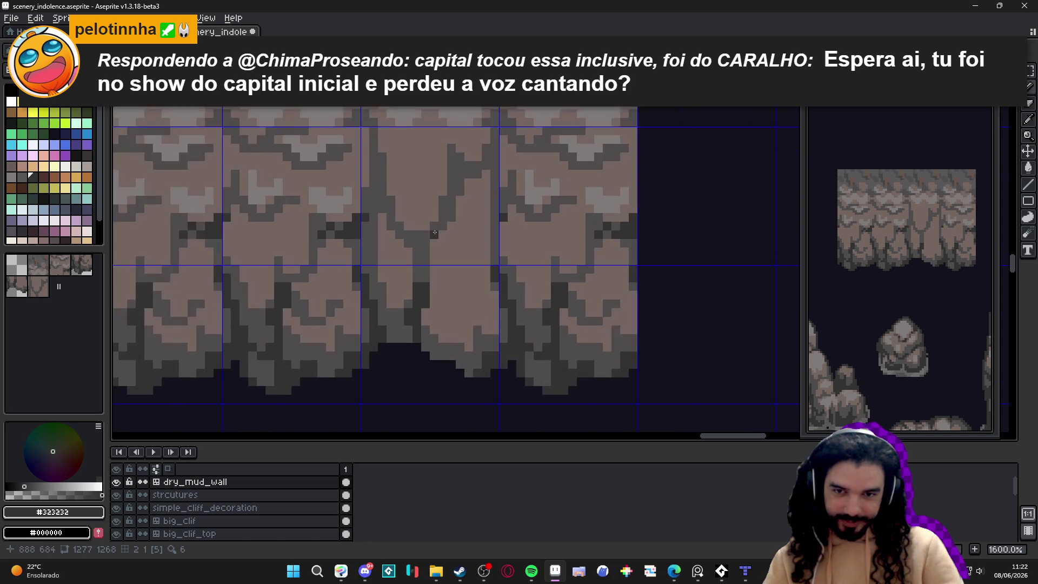
drag(390, 208, 435, 278)
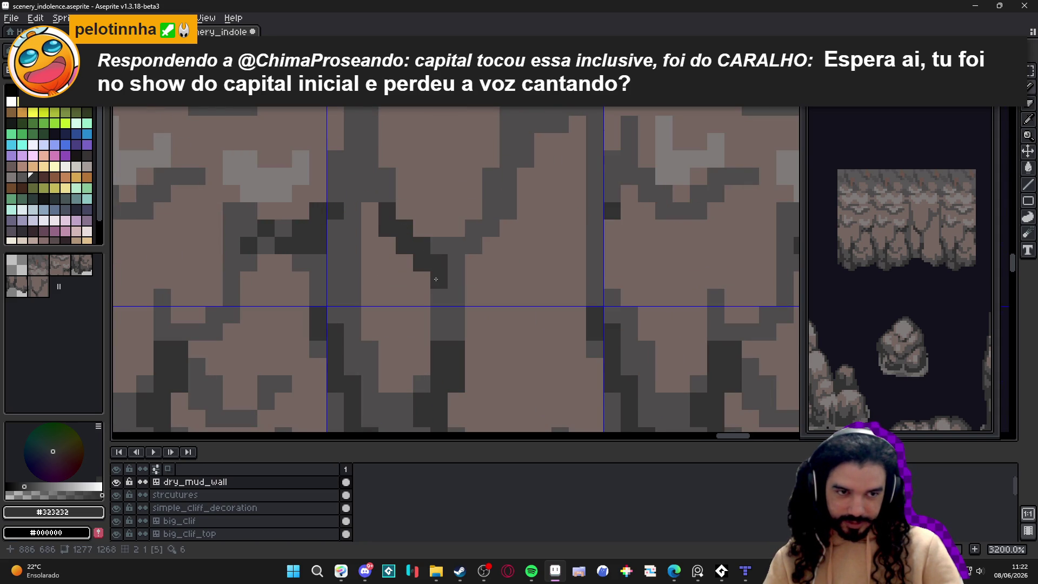
click(438, 245)
scroll(446, 279, down, 4)
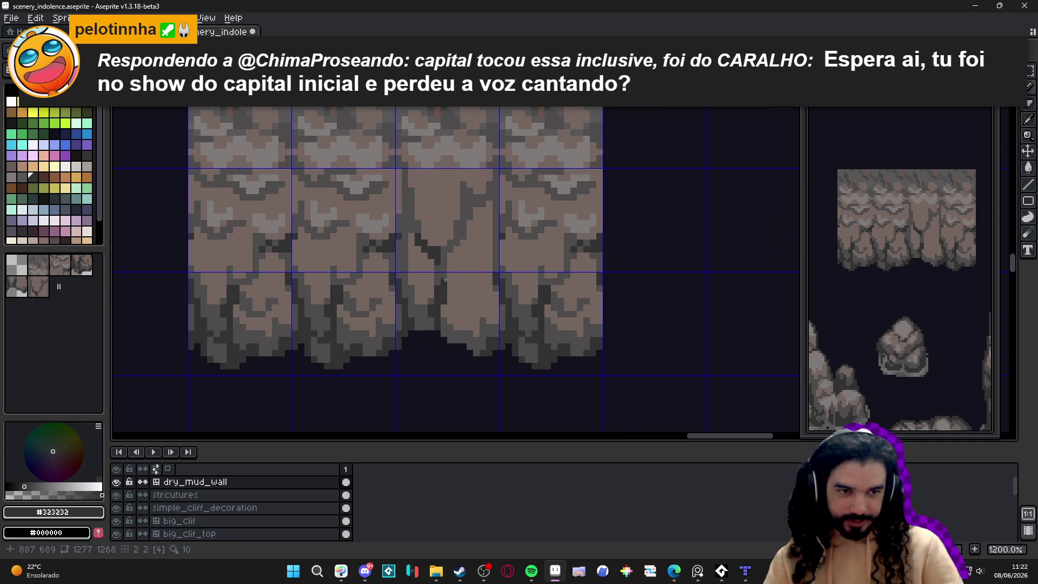
scroll(446, 280, down, 3)
scroll(438, 302, up, 1)
scroll(438, 302, up, 2)
Step: Sample the brown wall colour and a medium dark grey from the canvas
alt+click(461, 352)
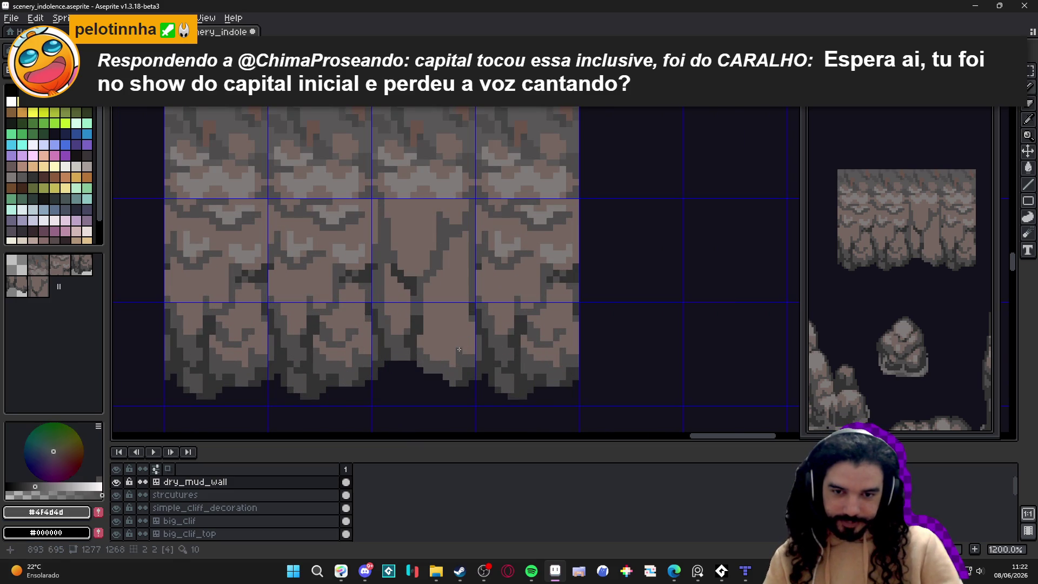
scroll(461, 352, up, 3)
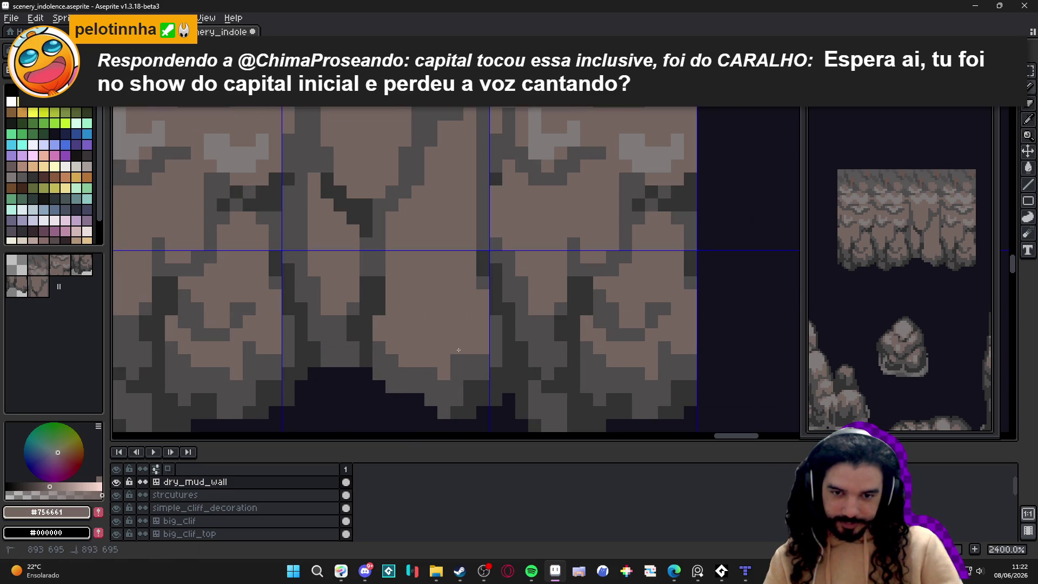
scroll(424, 372, down, 4)
scroll(419, 374, up, 2)
alt+click(418, 375)
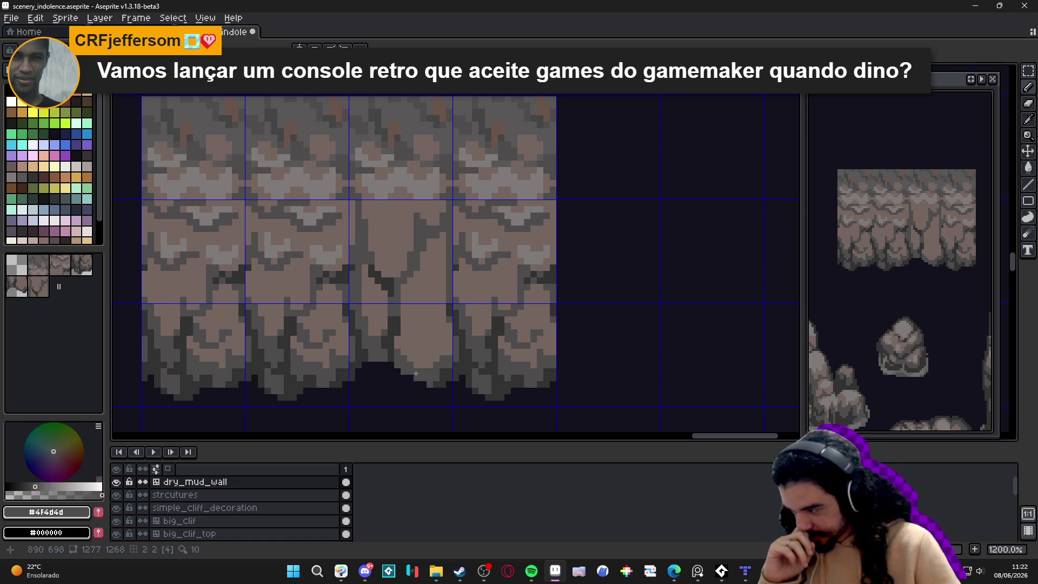
scroll(416, 373, up, 1)
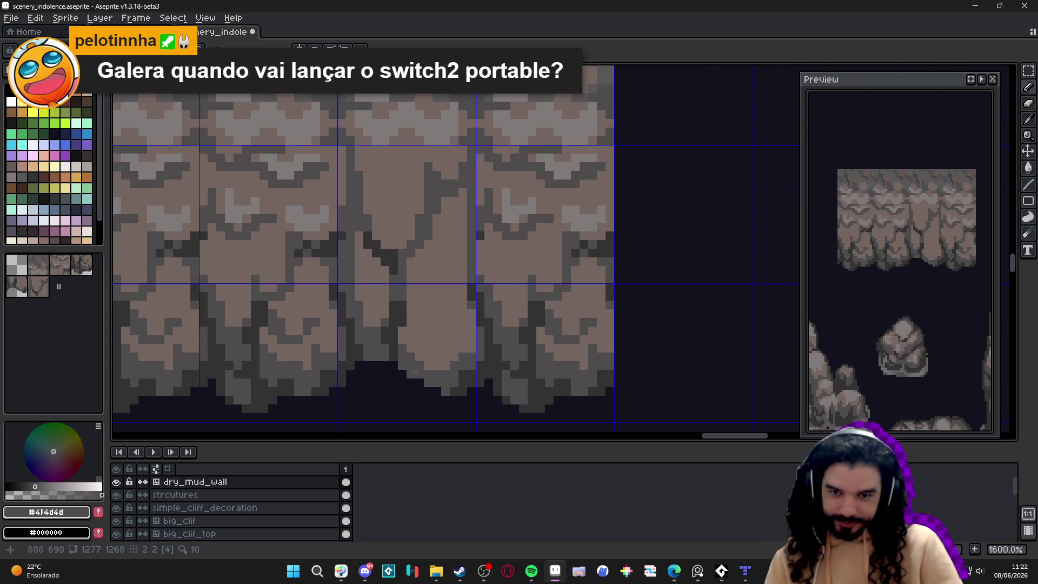
scroll(408, 370, down, 1)
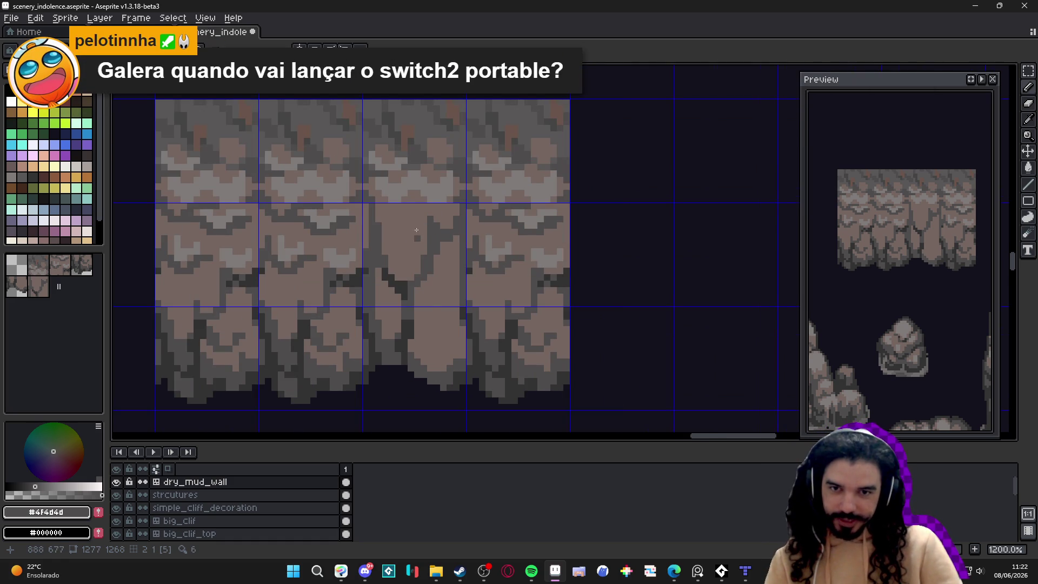
Step: Choose the darkest grey, #323232, and add a pixel to the V crack
scroll(417, 242, up, 1)
alt+click(424, 232)
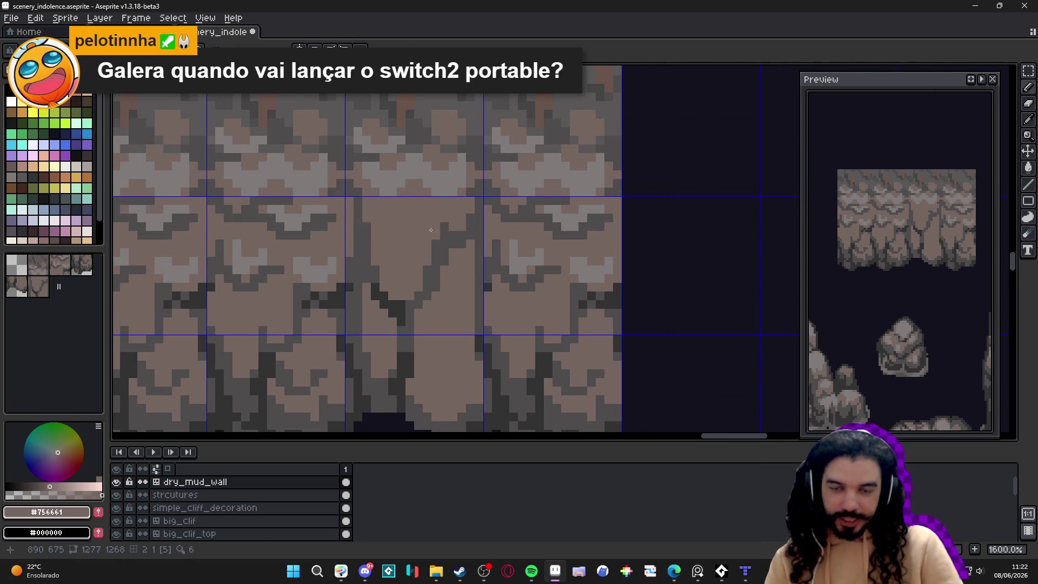
alt+click(444, 232)
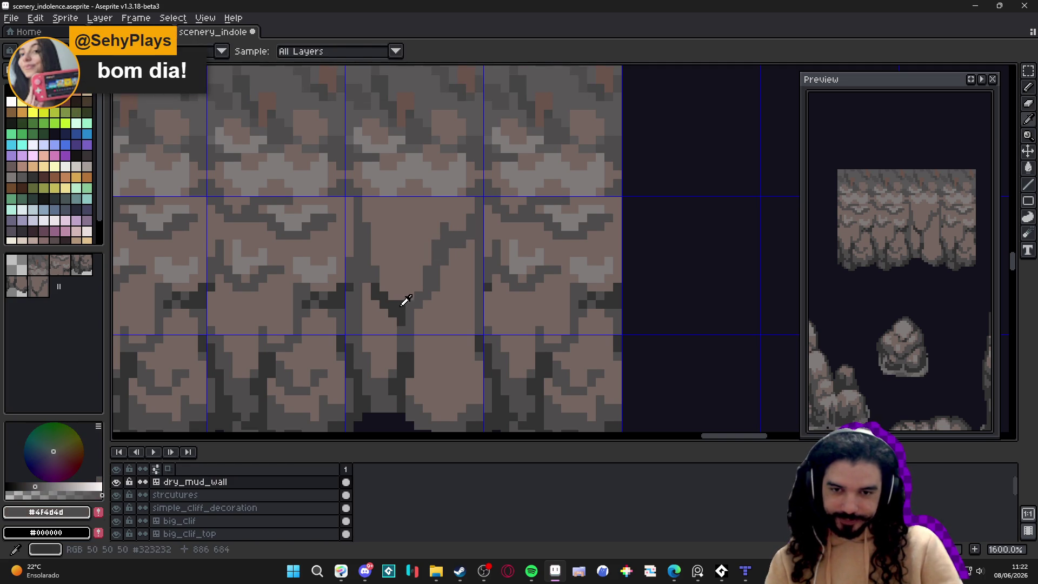
alt+click(400, 302)
click(426, 287)
Step: Try a medium-grey pixel on the crack, undo it, and pan down over the tiles
scroll(435, 309, down, 3)
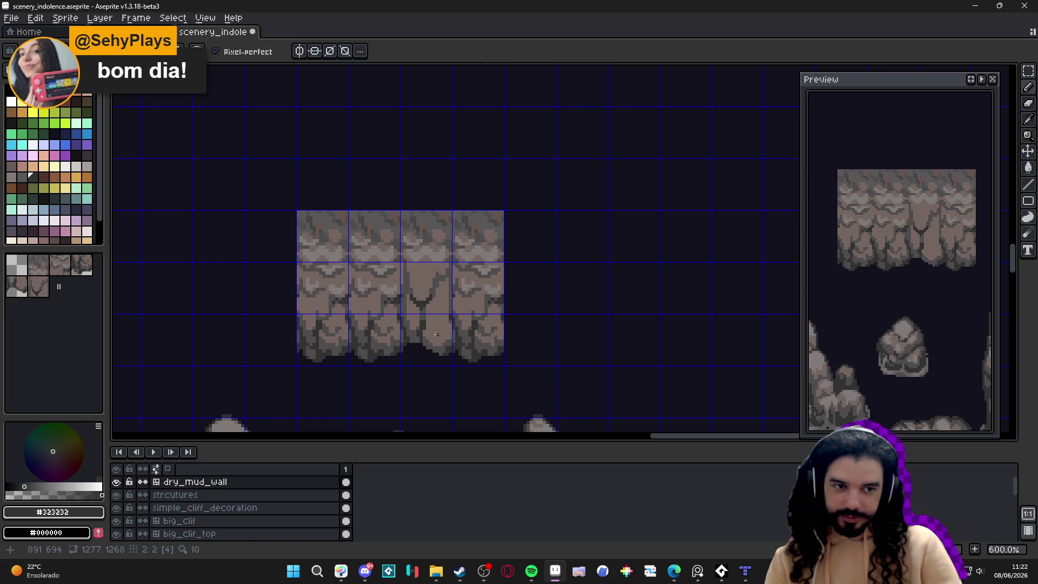
scroll(439, 336, up, 4)
scroll(433, 297, down, 3)
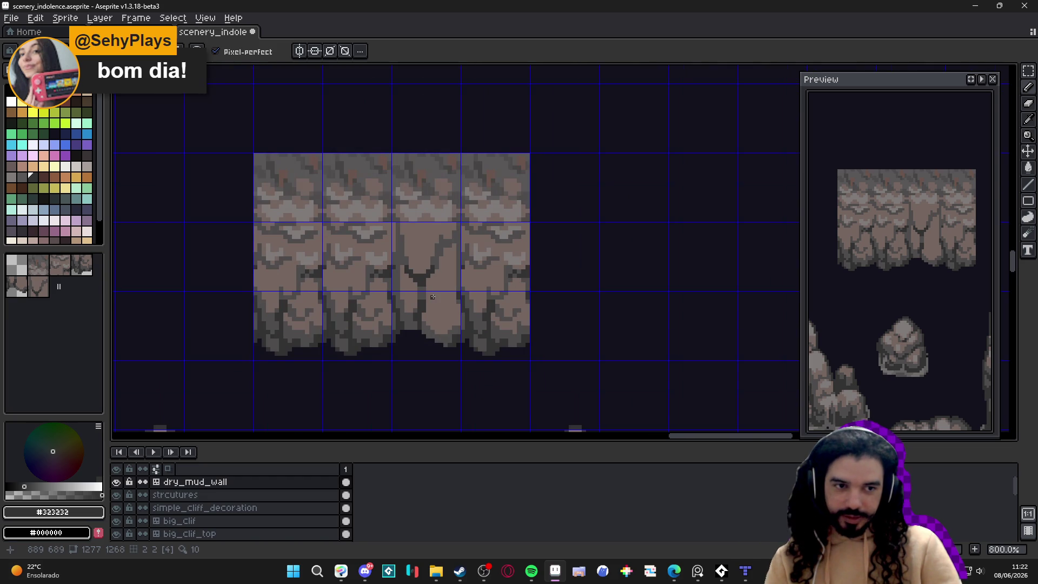
scroll(437, 252, up, 3)
alt+click(431, 238)
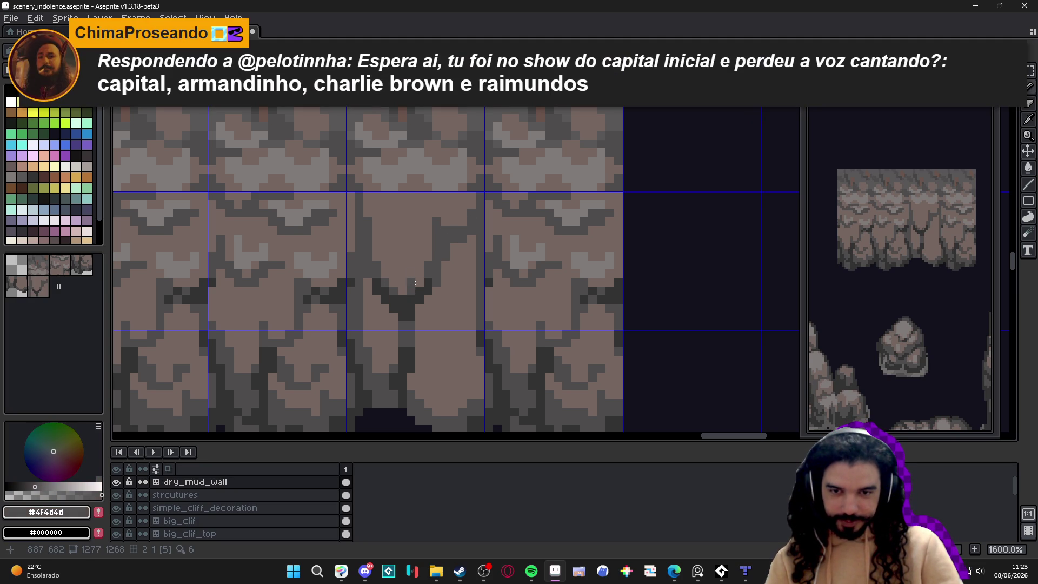
click(400, 290)
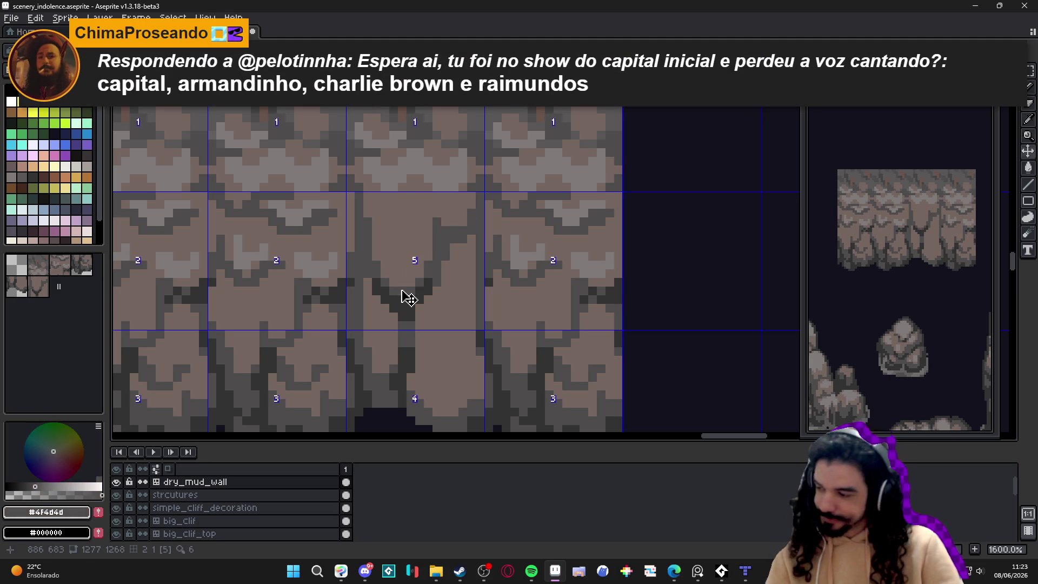
key(ctrl+z)
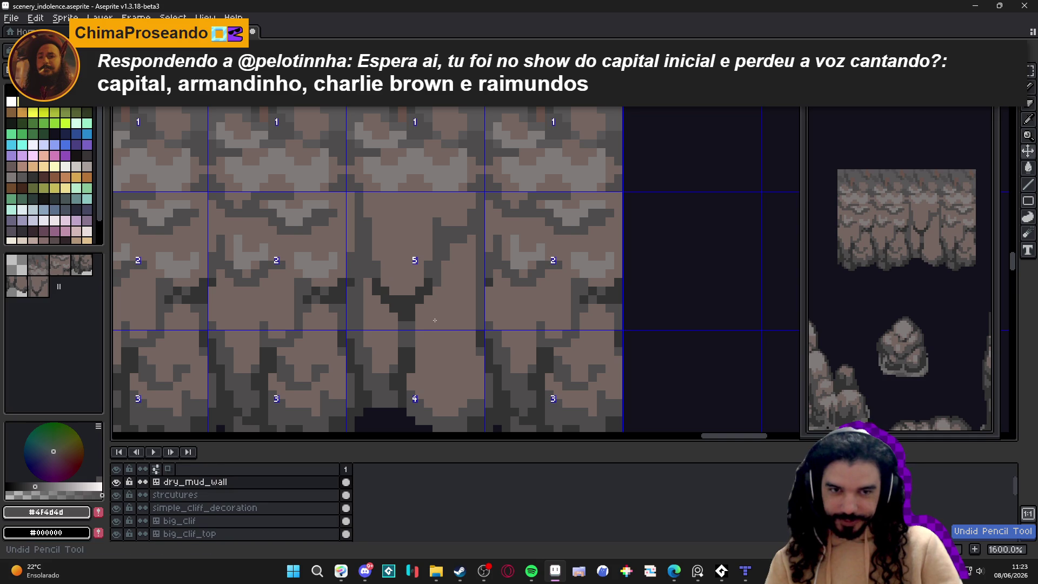
mouse_move(393, 291)
mouse_down()
mouse_move(389, 306)
mouse_move(408, 328)
mouse_up()
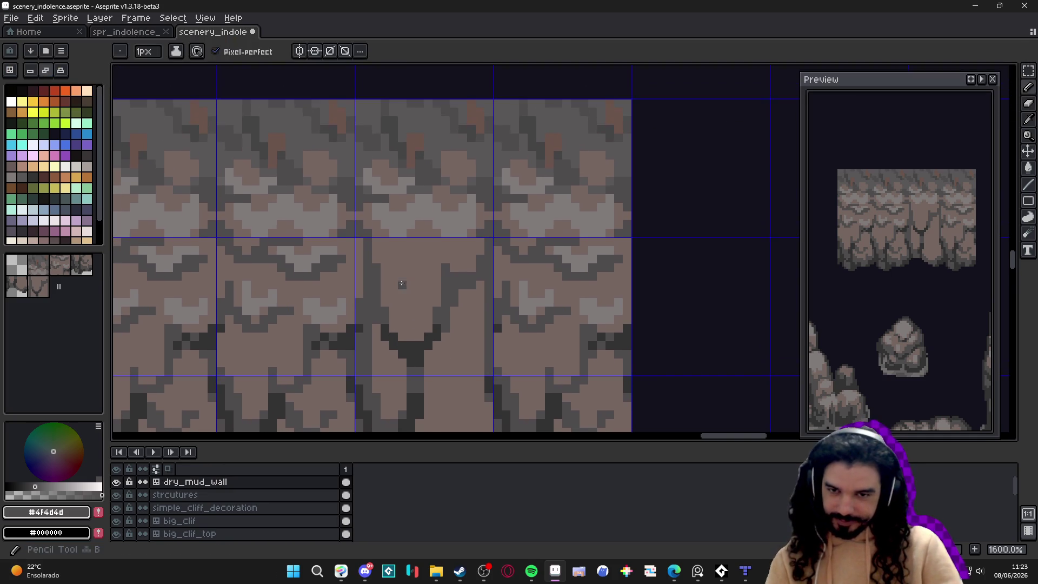
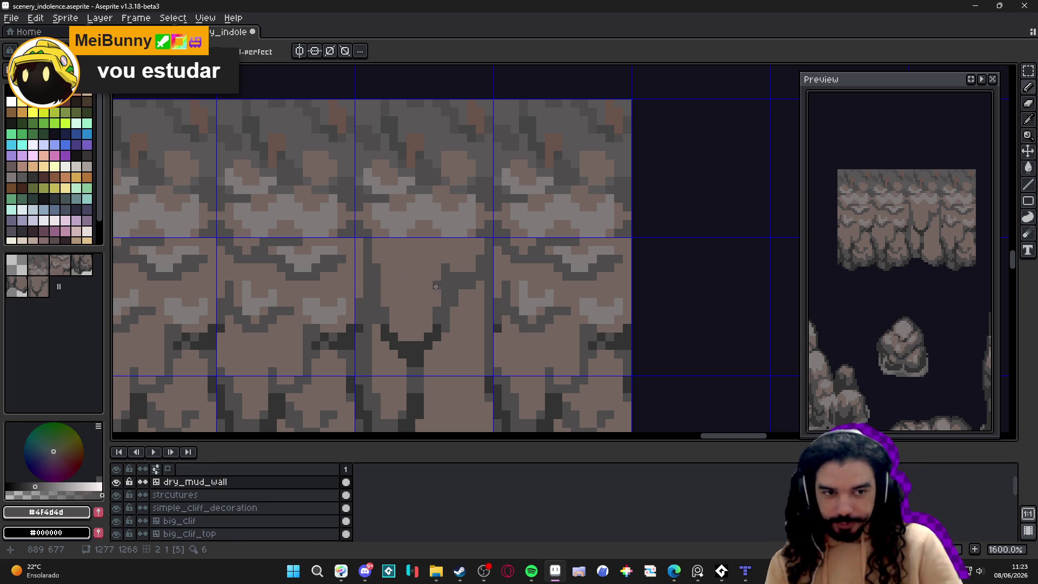
Step: Reshape the middle tile's crevice with light brown #756661, then pick light grey #807b7a
scroll(429, 248, up, 2)
alt+click(394, 179)
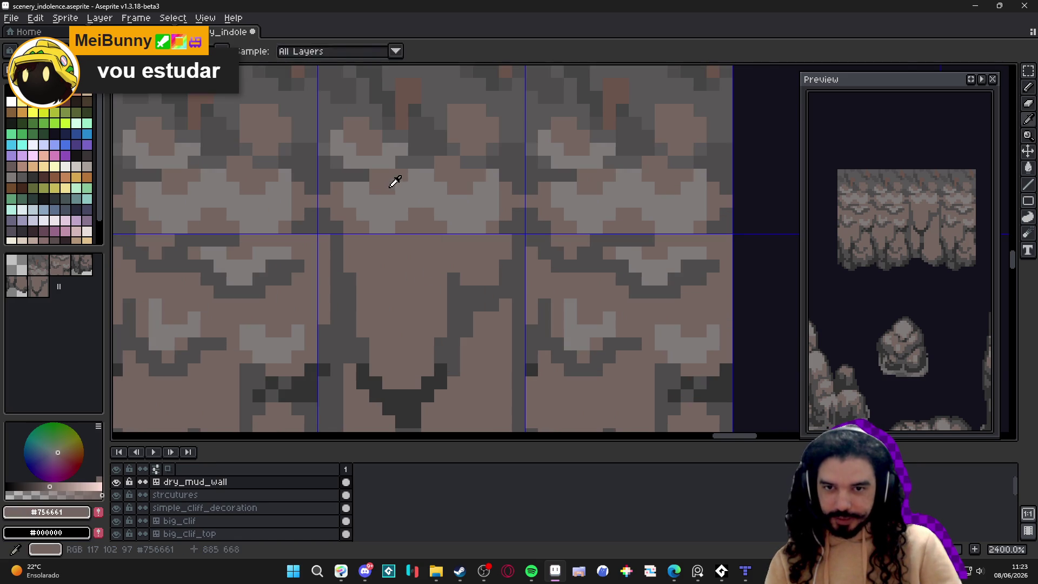
mouse_move(409, 194)
mouse_down()
mouse_move(487, 182)
mouse_move(467, 227)
mouse_up()
click(428, 175)
click(491, 214)
click(480, 227)
drag(402, 201, 389, 214)
alt+click(396, 208)
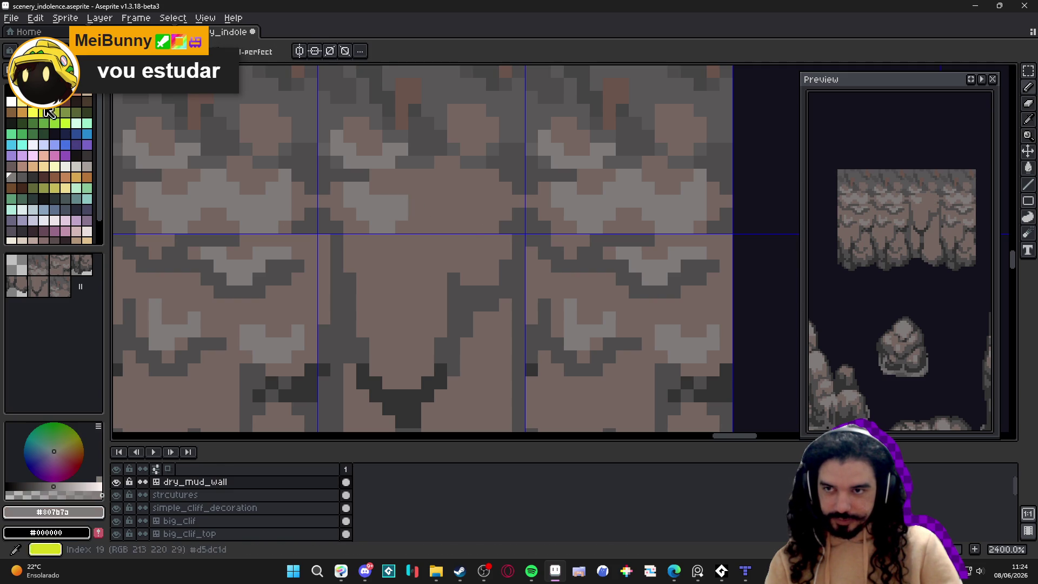
scroll(491, 296, down, 5)
scroll(491, 297, down, 2)
Step: Hide the tile grid, save scenery_indolence.aseprite, and show the grid again
key(ctrl+apostrophe)
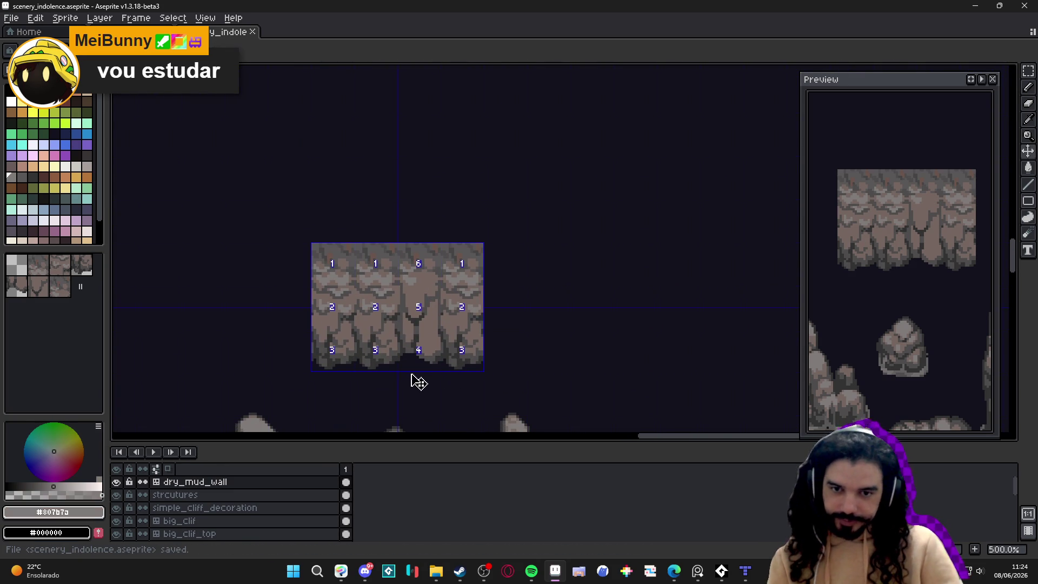
key(ctrl+s)
scroll(412, 342, up, 2)
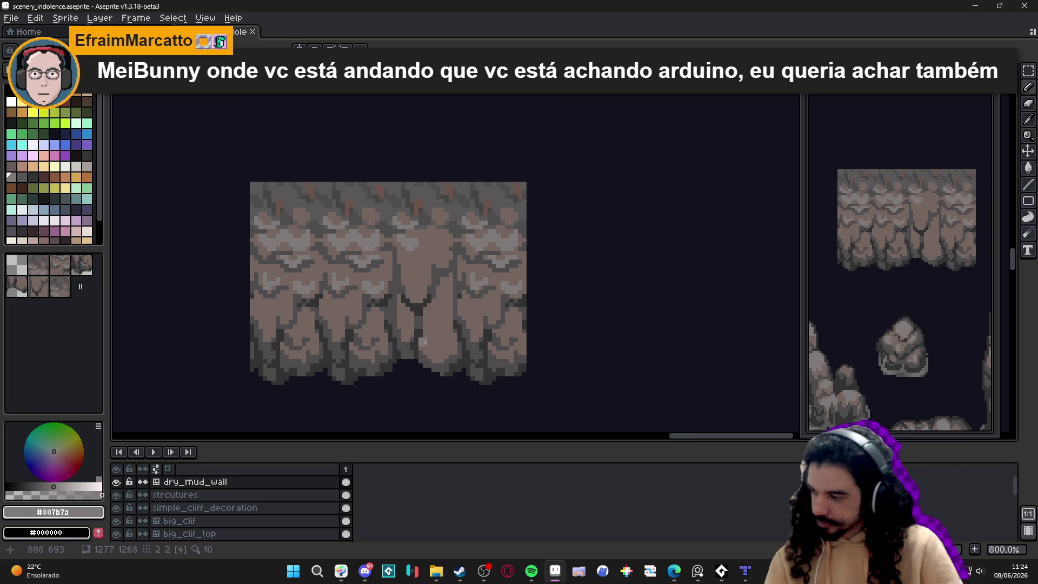
scroll(416, 342, up, 2)
key(ctrl+apostrophe)
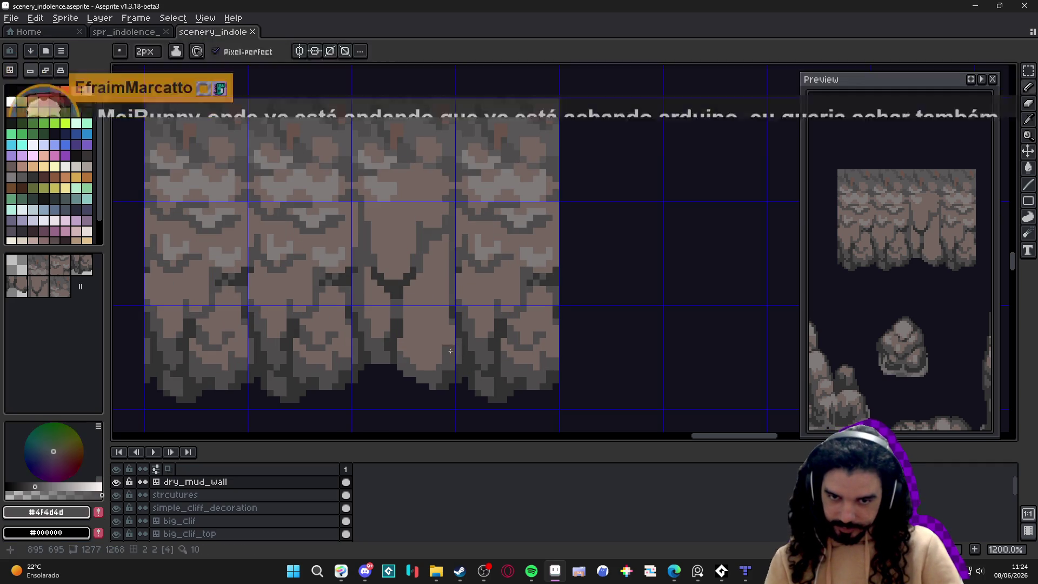
Step: Extend the crevice downward with dark grey #4f4d4d pixels in the lower middle tile
click(451, 353)
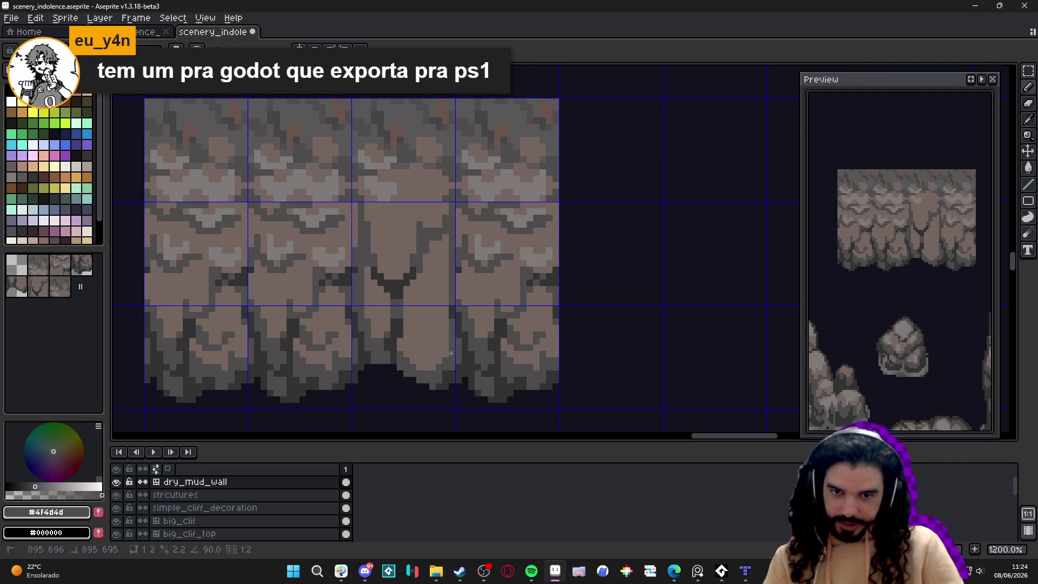
click(439, 251)
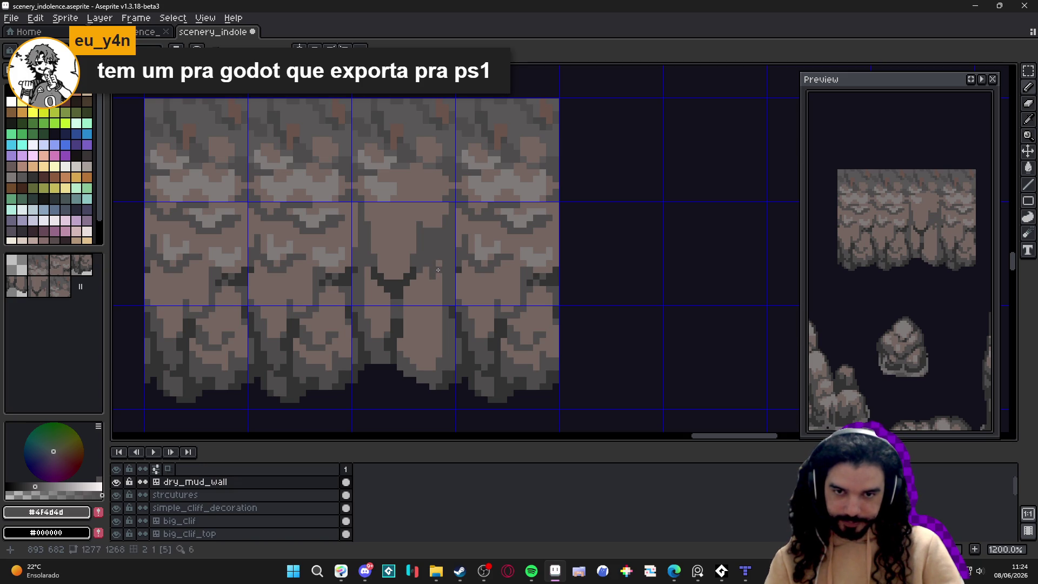
mouse_move(437, 284)
mouse_down()
mouse_move(438, 358)
mouse_move(417, 368)
mouse_move(399, 345)
mouse_move(418, 273)
mouse_up()
drag(413, 350, 412, 359)
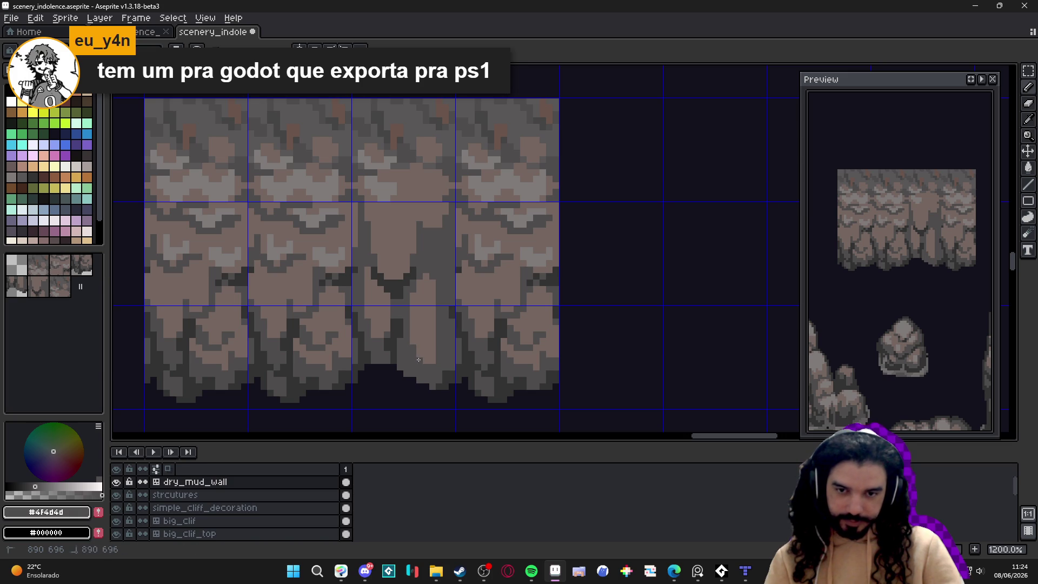
Step: Touch up pixels beside the crevice in light brown #756661
alt+click(427, 343)
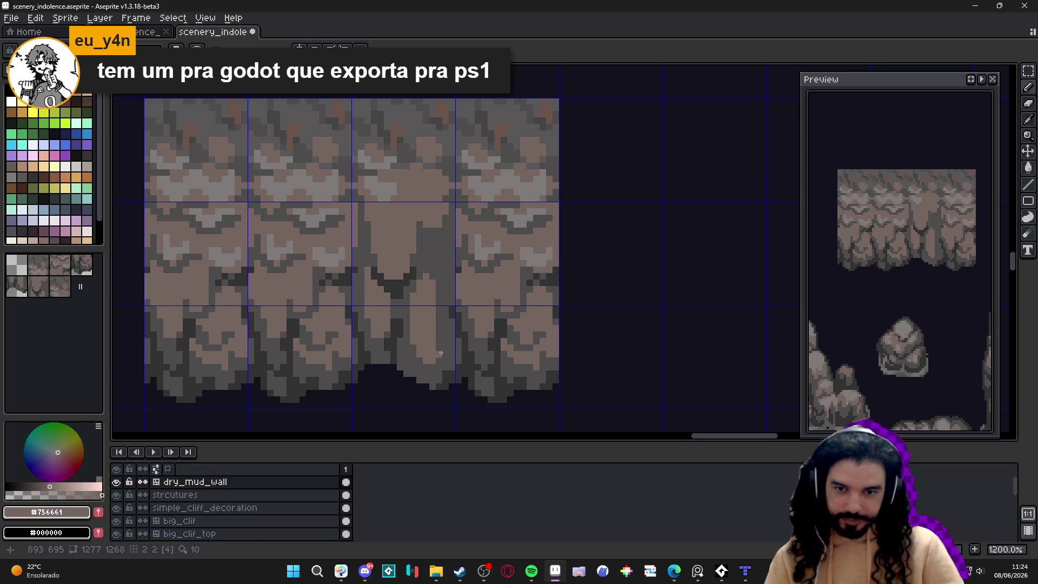
click(440, 354)
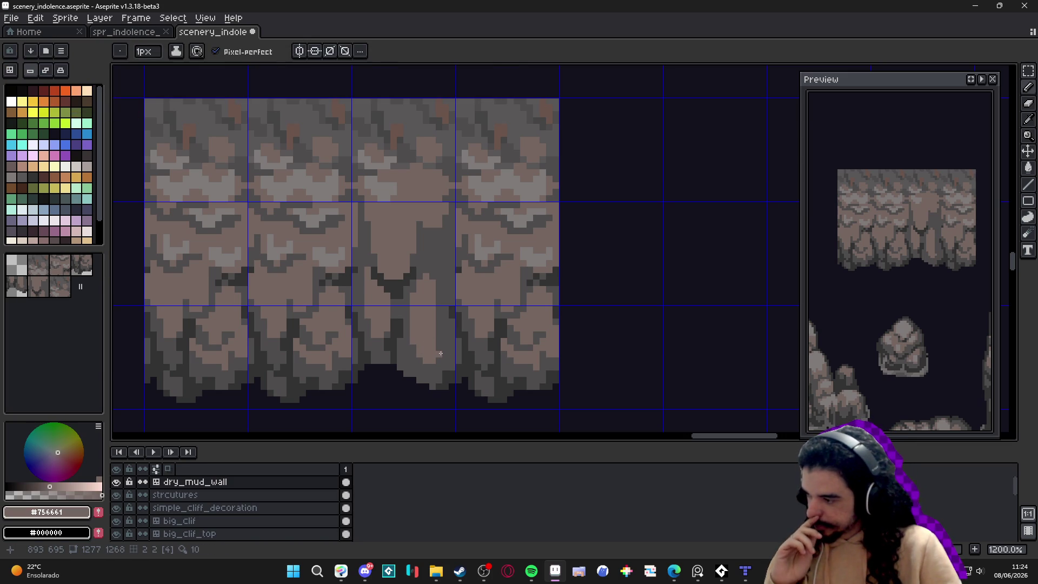
scroll(441, 354, up, 2)
click(436, 329)
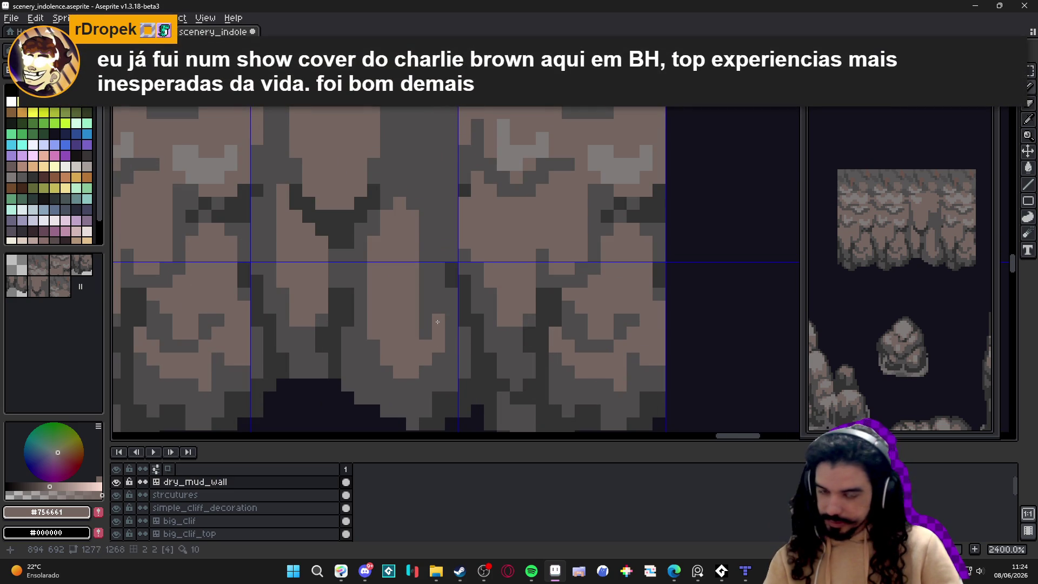
scroll(448, 354, down, 3)
scroll(448, 355, down, 1)
scroll(449, 355, up, 2)
Step: Draw a dark grey #4f4d4d line up the crevice and add brown pixels beside it
alt+click(451, 317)
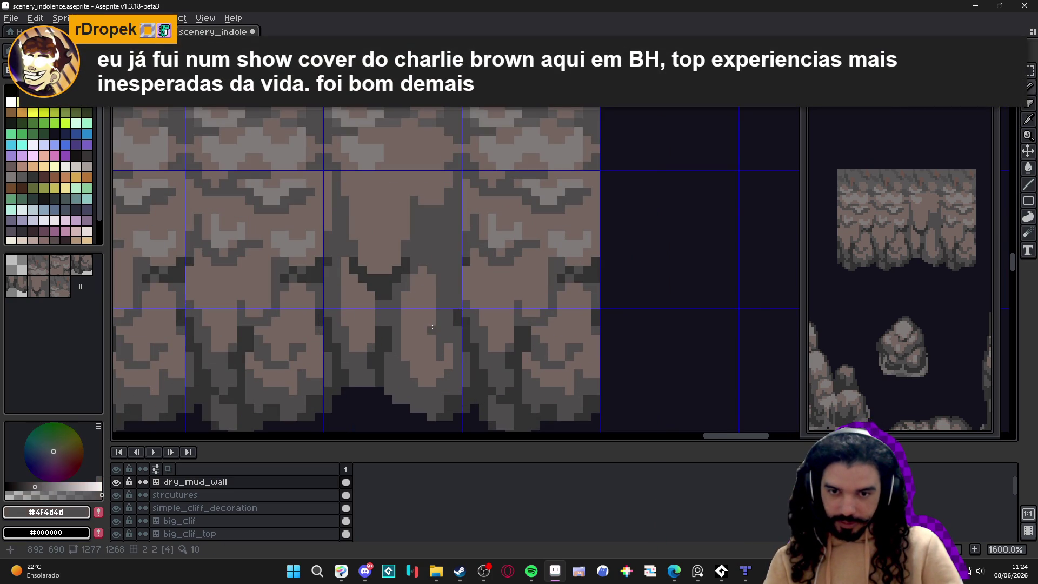
drag(435, 334, 431, 276)
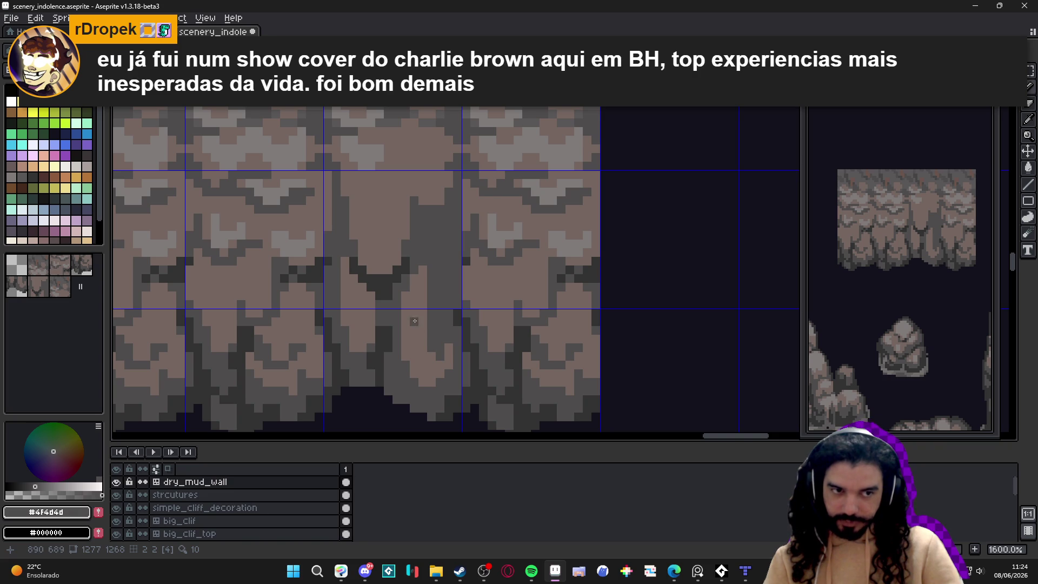
alt+click(419, 279)
click(422, 261)
click(423, 252)
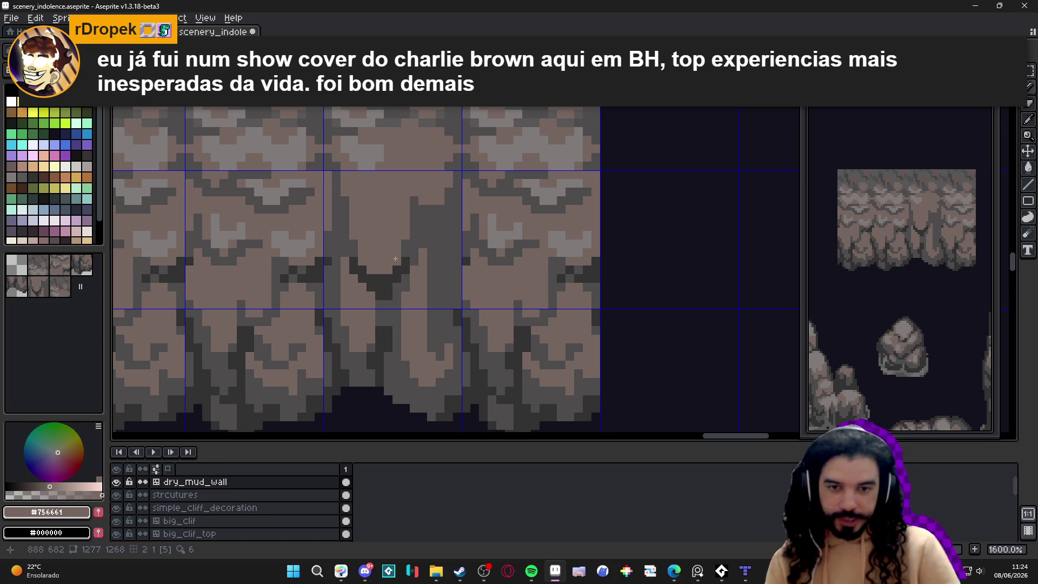
scroll(389, 258, up, 2)
Step: Paint dark grey #4f4d4d along the crevice's left edge in the middle tile
alt+click(418, 224)
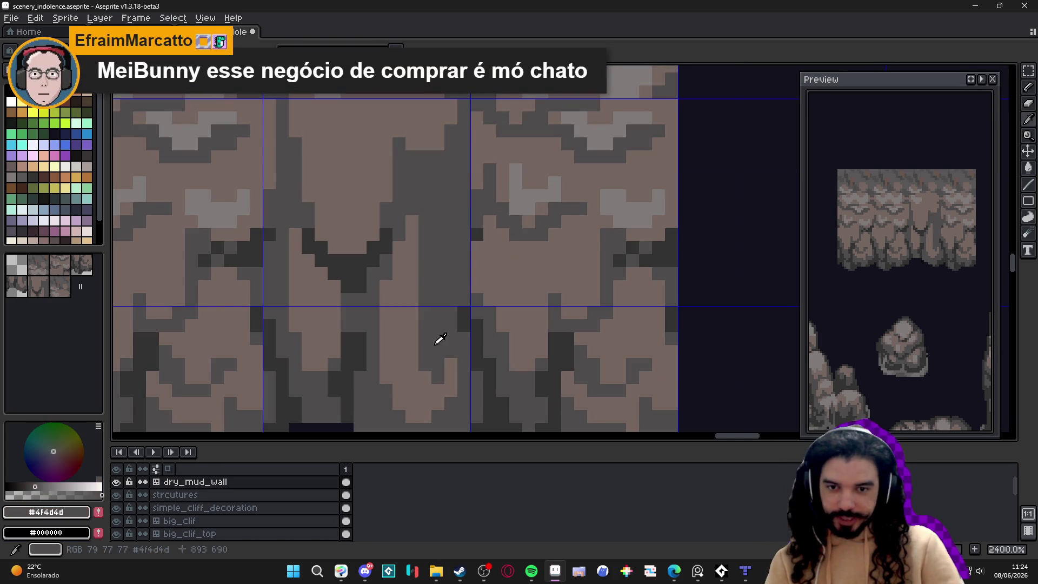
scroll(421, 221, down, 2)
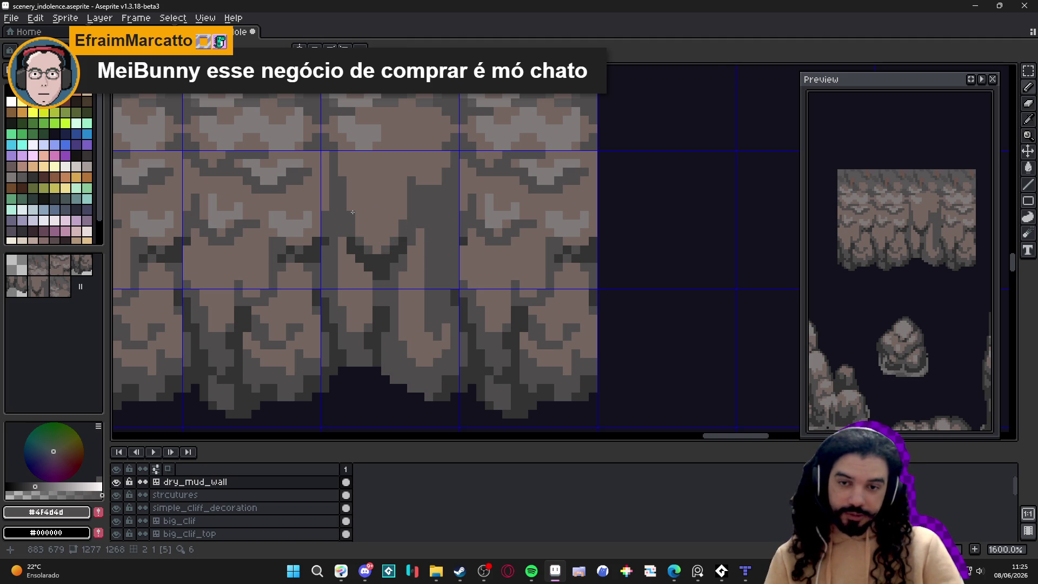
scroll(353, 226, up, 2)
mouse_move(354, 220)
mouse_down()
mouse_move(354, 165)
mouse_move(365, 241)
mouse_up()
click(373, 212)
scroll(375, 255, down, 2)
Step: Add a light brown line, then dark edge pixels and a dark outline under the crevice ledge
alt+click(372, 184)
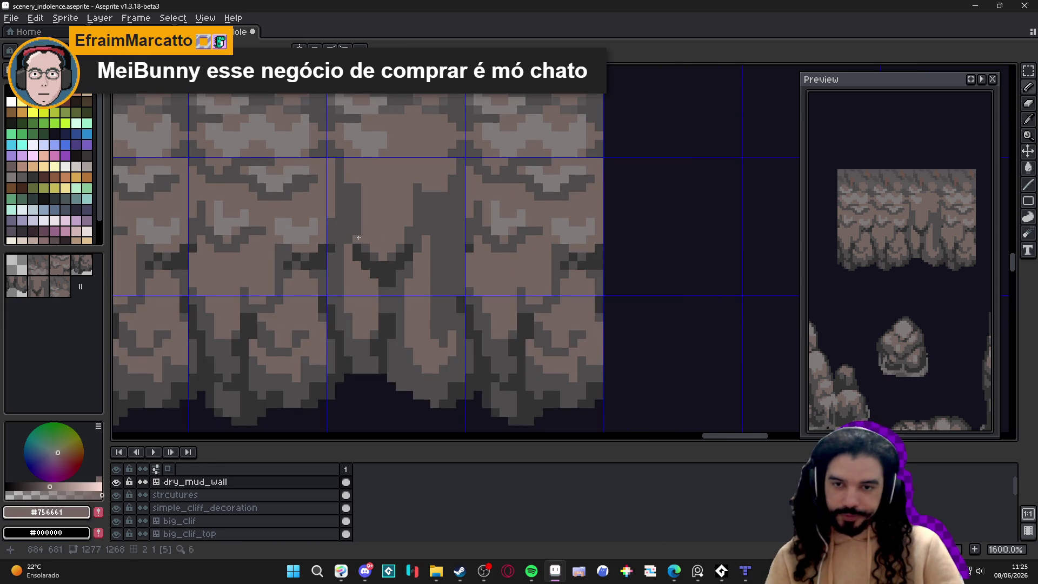
click(356, 190)
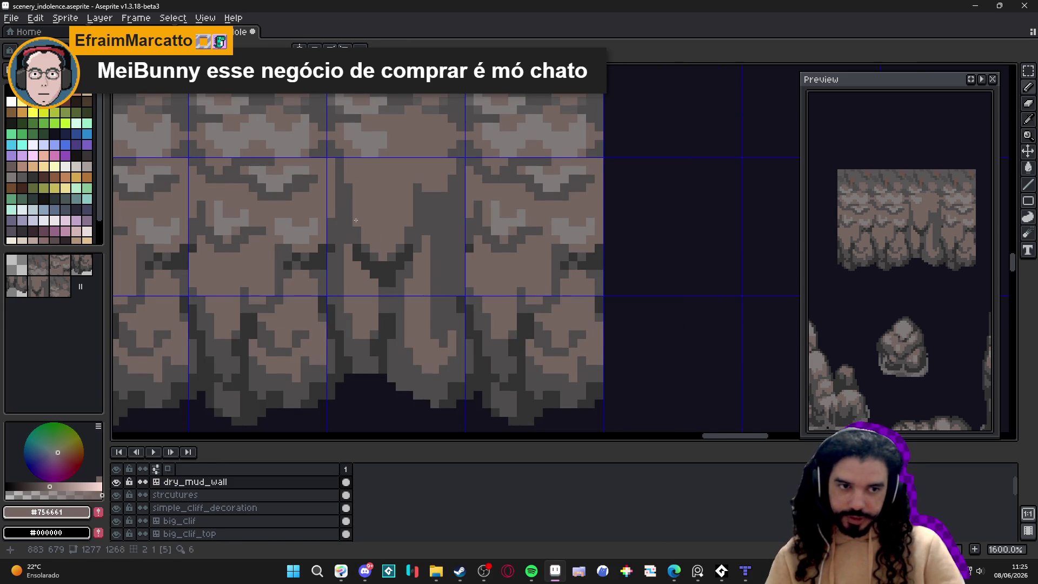
alt+click(348, 208)
scroll(348, 208, down, 2)
scroll(361, 185, up, 4)
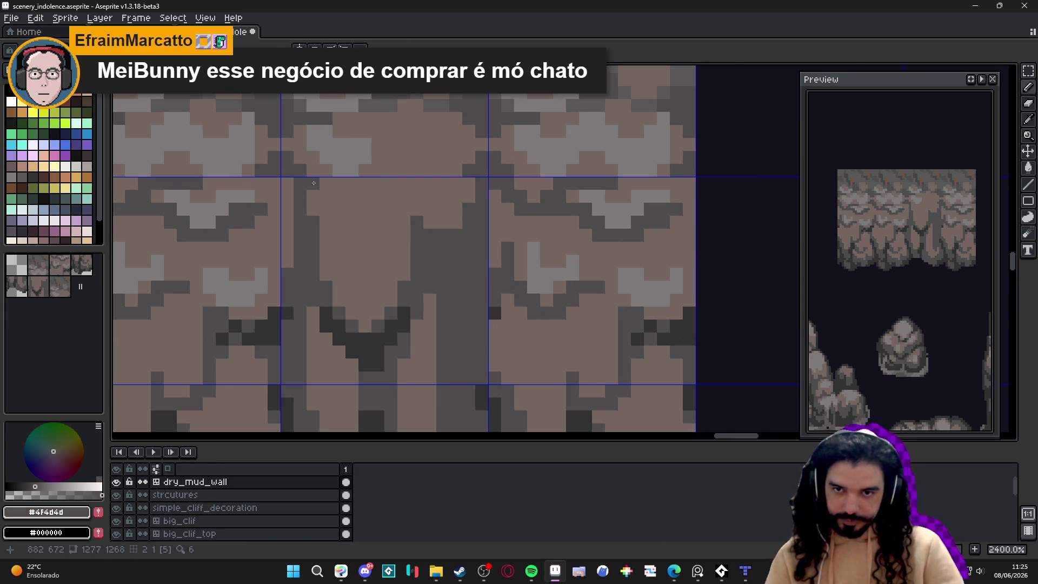
click(338, 220)
click(319, 211)
mouse_move(339, 237)
mouse_down()
mouse_move(379, 235)
mouse_move(397, 199)
mouse_up()
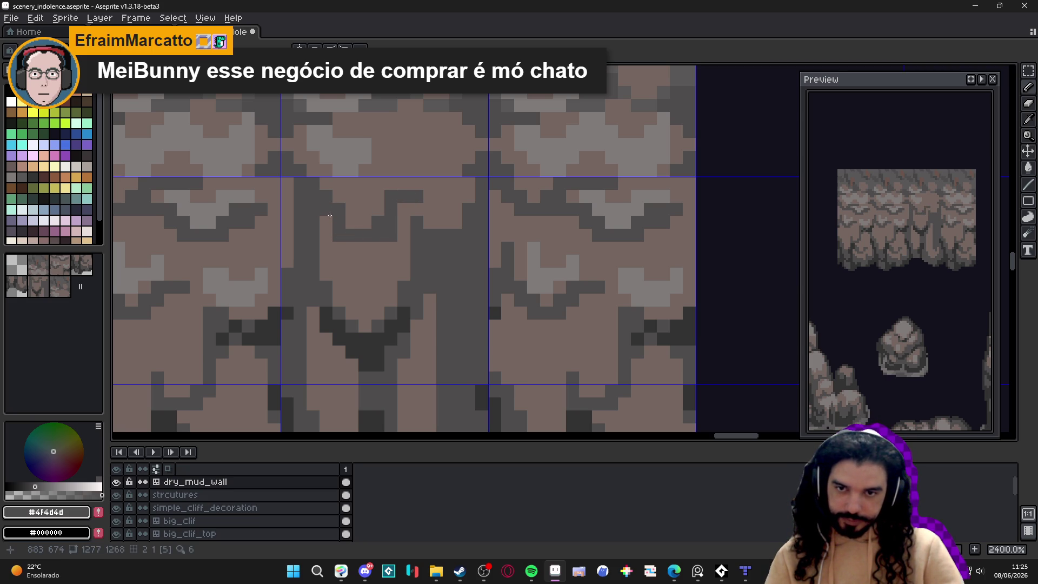
scroll(378, 238, down, 1)
Step: Compare light brown #756661 and dark grey, finally selecting dark grey #4f4d4d
alt+click(380, 248)
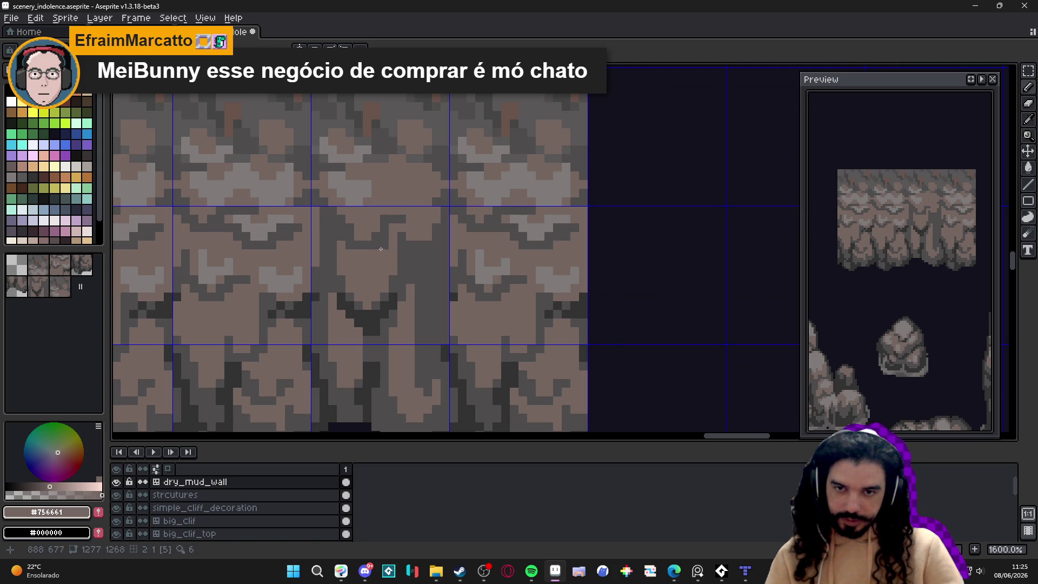
alt+click(348, 245)
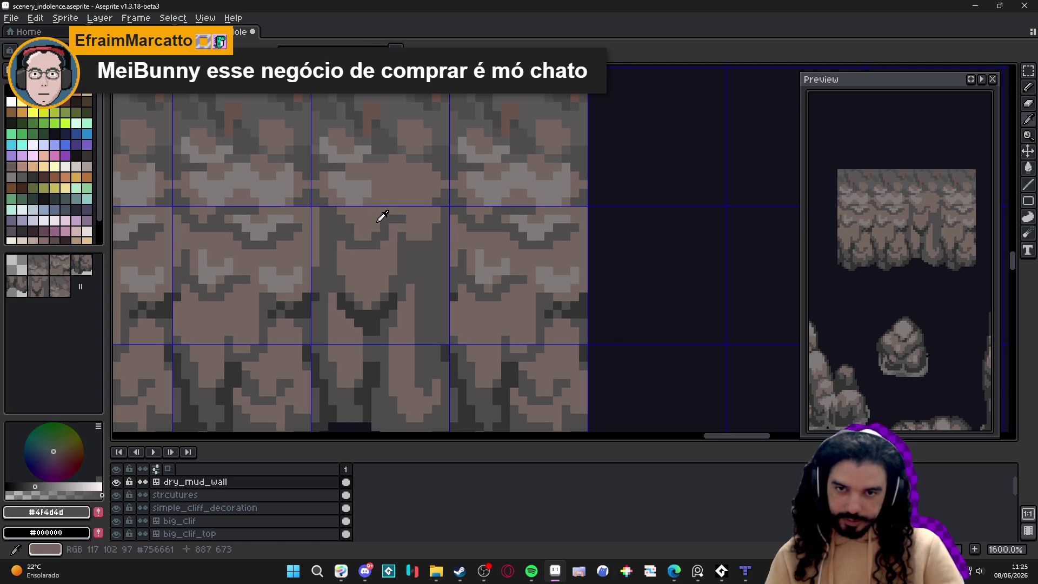
alt+click(384, 222)
alt+click(396, 210)
alt+click(416, 216)
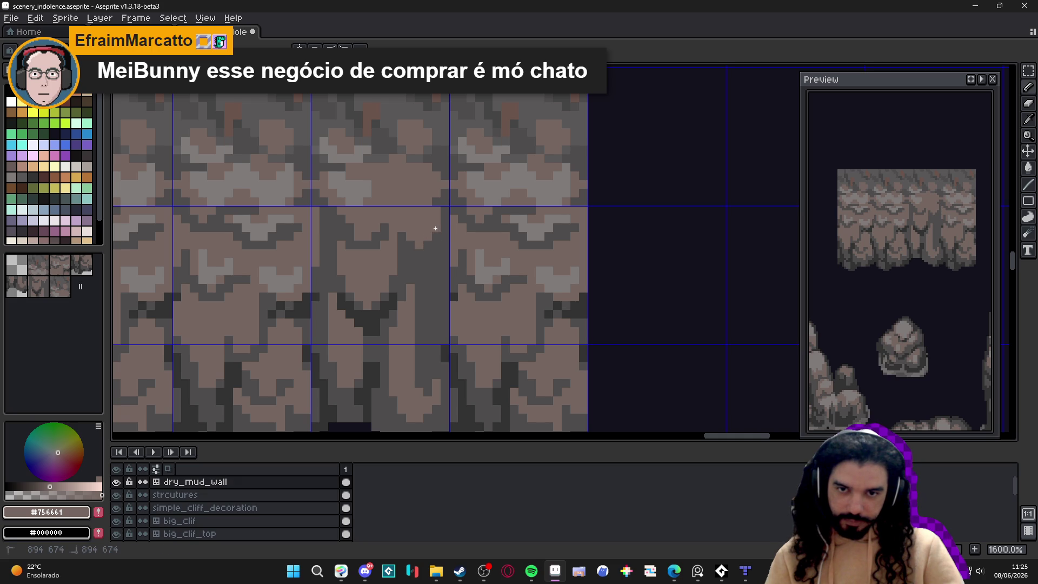
scroll(413, 260, down, 4)
scroll(413, 260, up, 3)
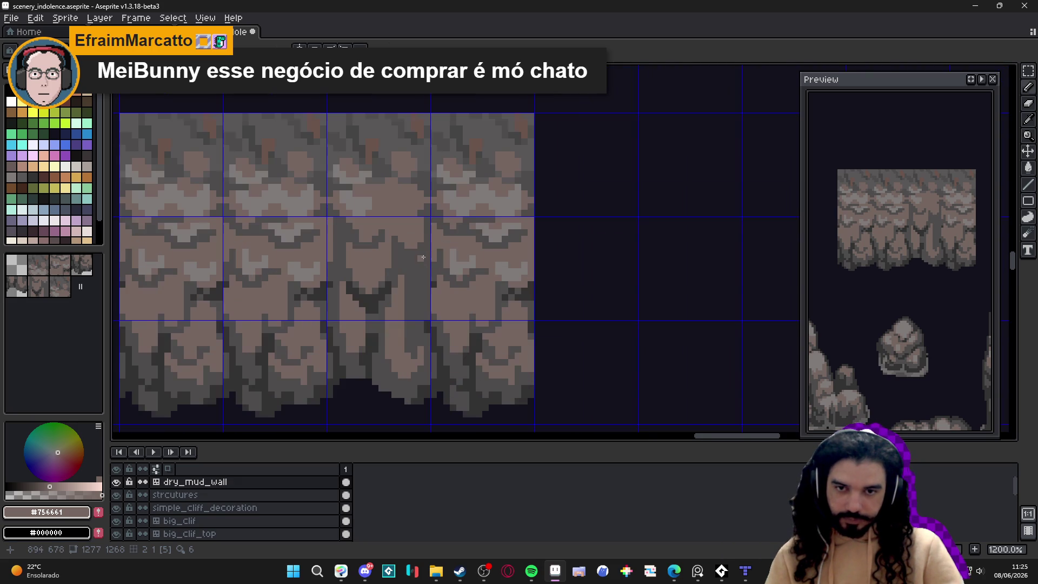
alt+click(423, 243)
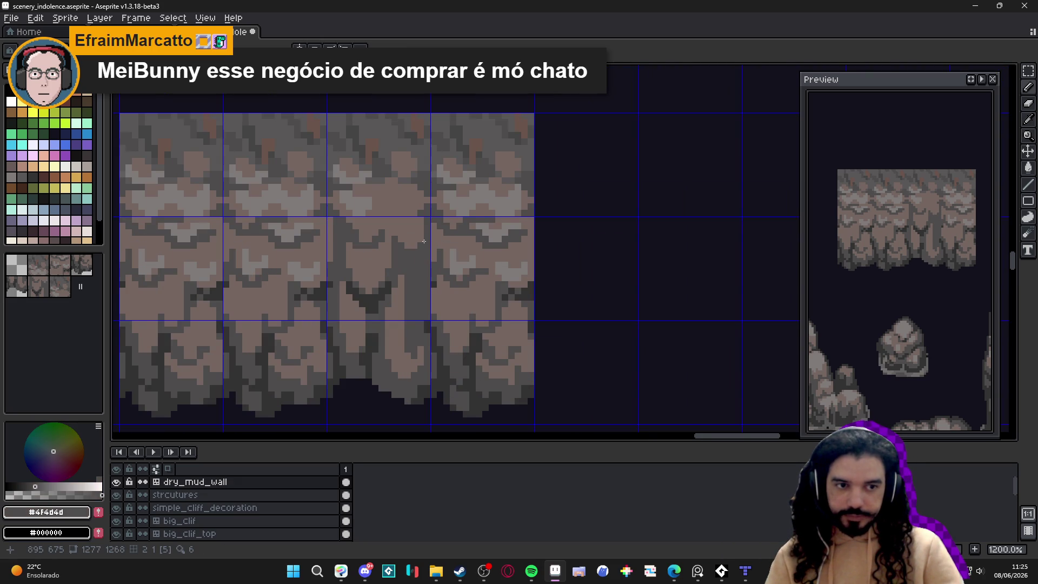
scroll(401, 304, up, 1)
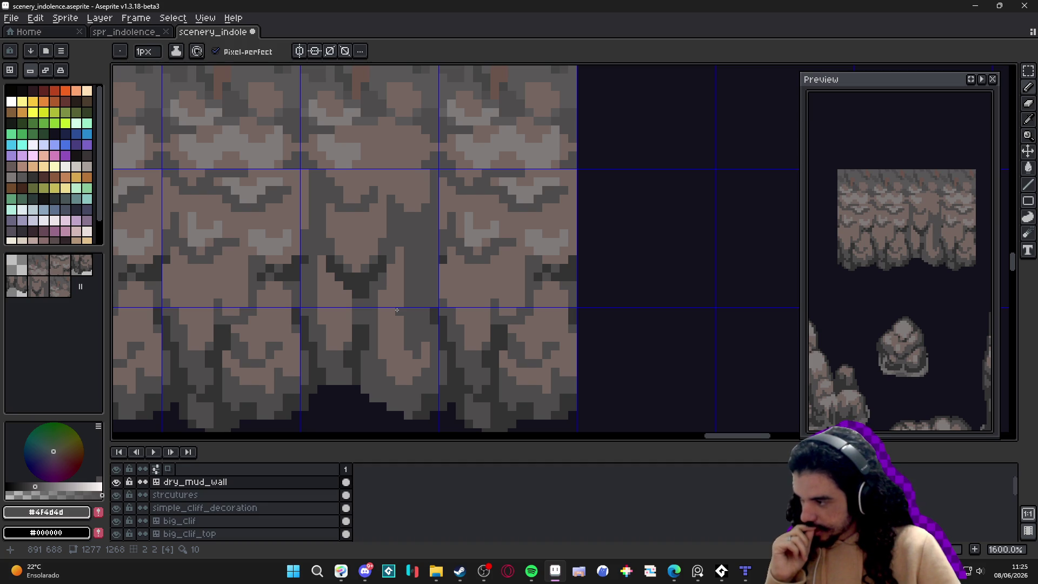
alt+click(411, 197)
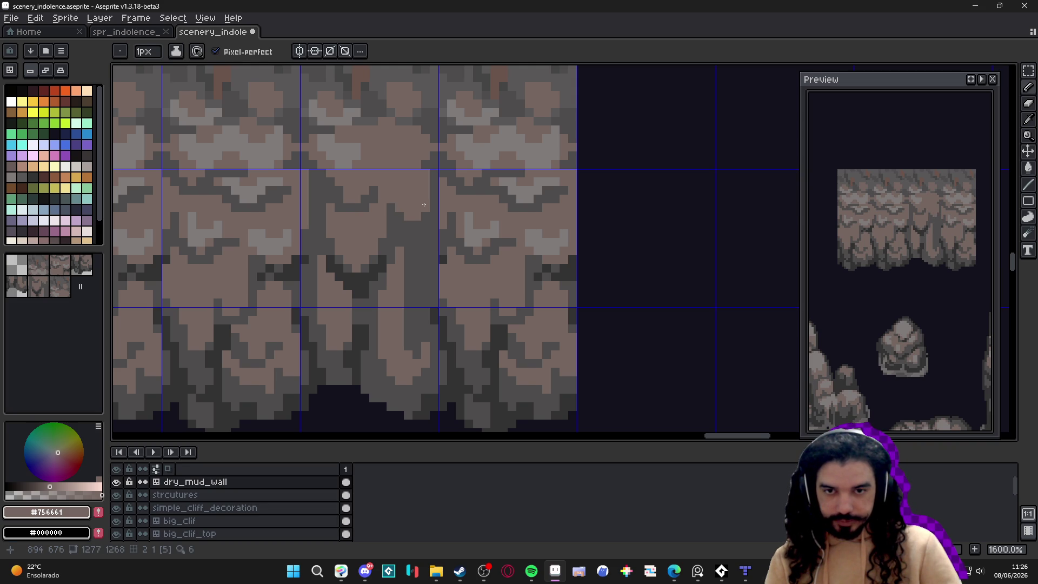
alt+click(413, 215)
alt+click(410, 344)
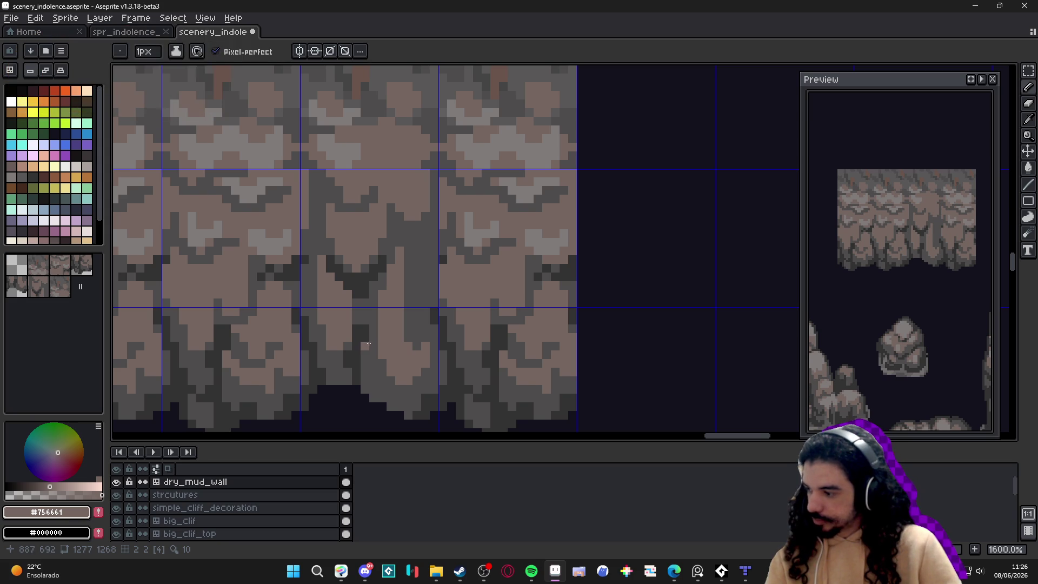
click(651, 571)
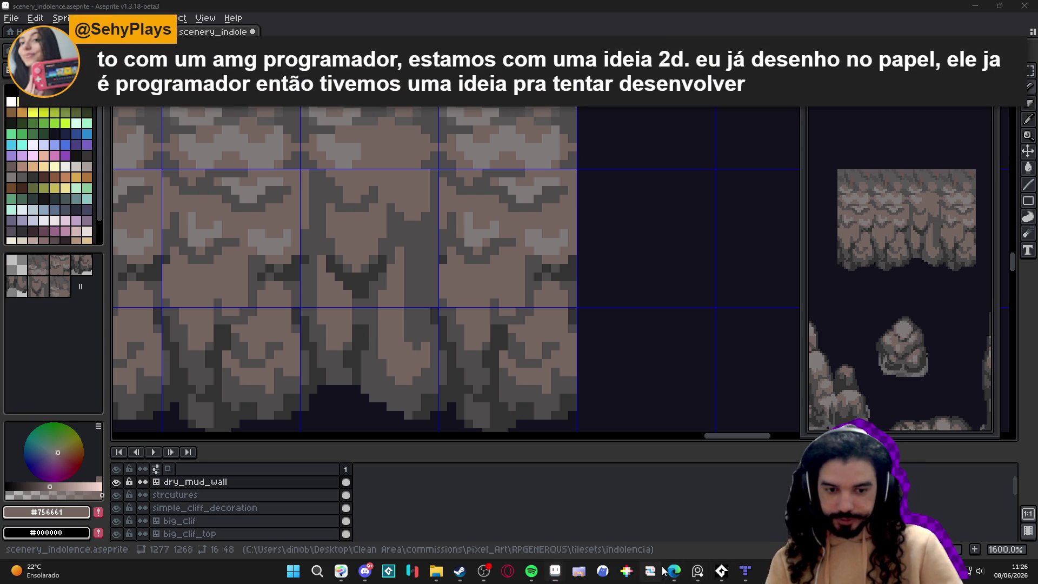
mouse_move(674, 571)
click(651, 534)
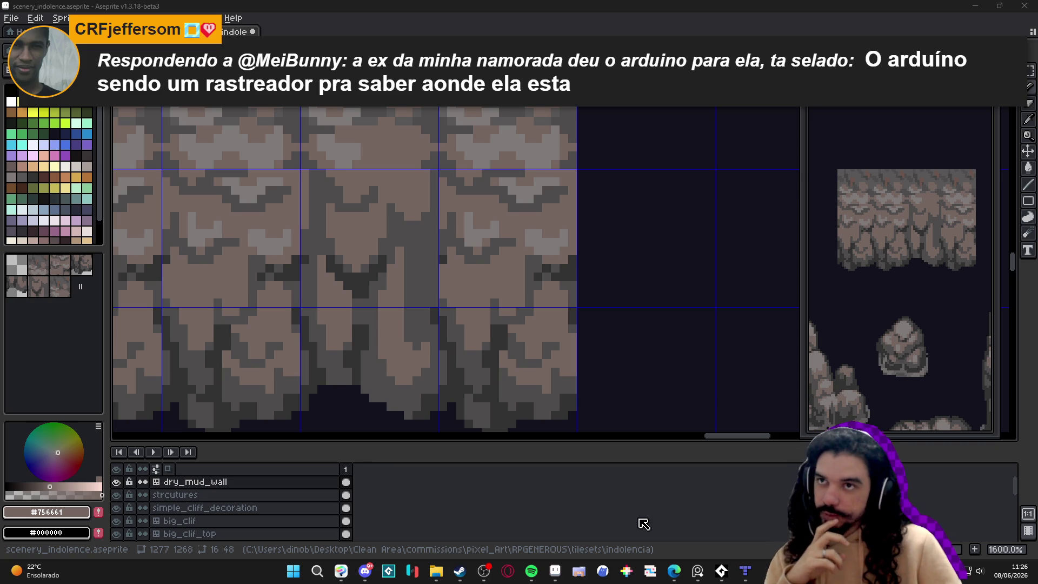
scroll(471, 351, down, 3)
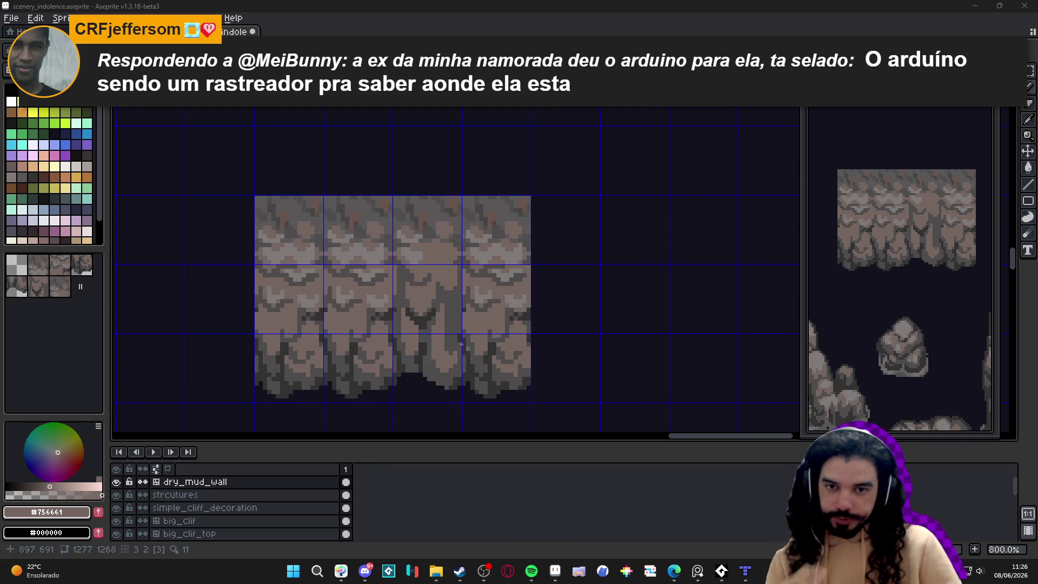
Step: Shade the crevice edge with dark grey pixels, undoing one stray pixel
scroll(470, 351, up, 4)
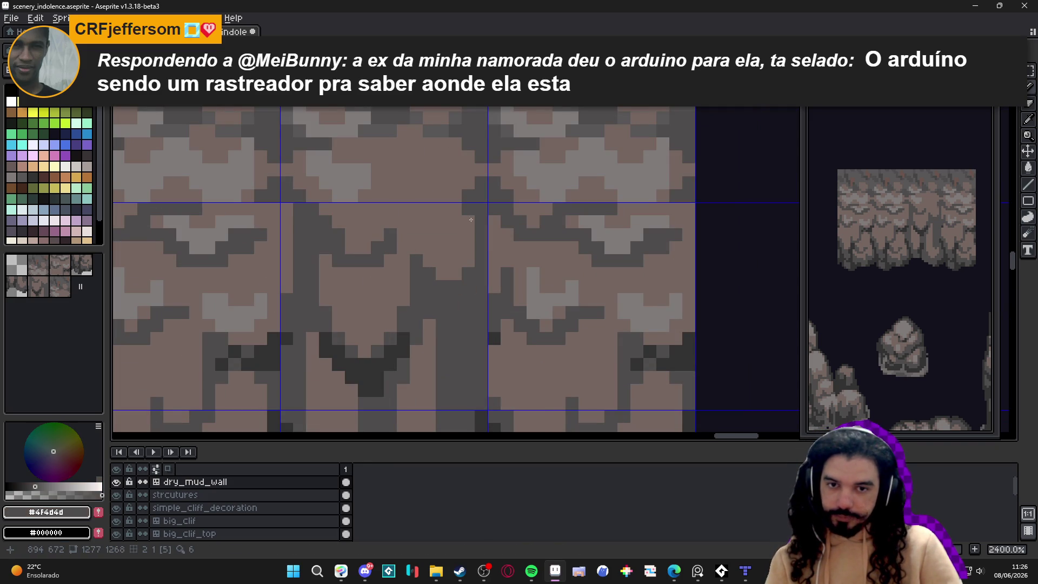
drag(470, 209, 468, 261)
click(455, 273)
click(436, 272)
click(454, 262)
click(454, 248)
click(428, 234)
click(417, 234)
click(442, 208)
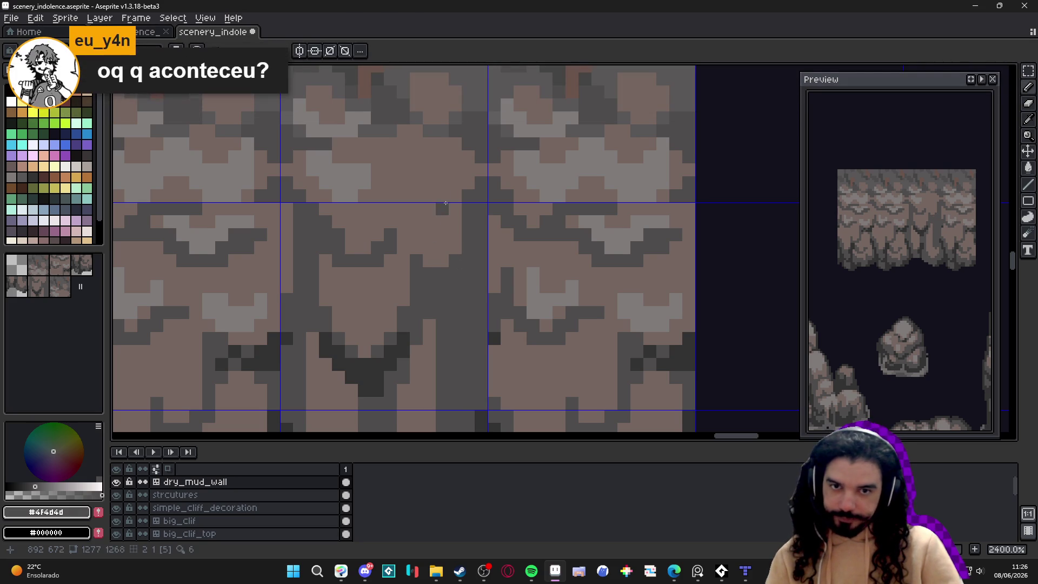
key(ctrl+z)
scroll(454, 182, up, 2)
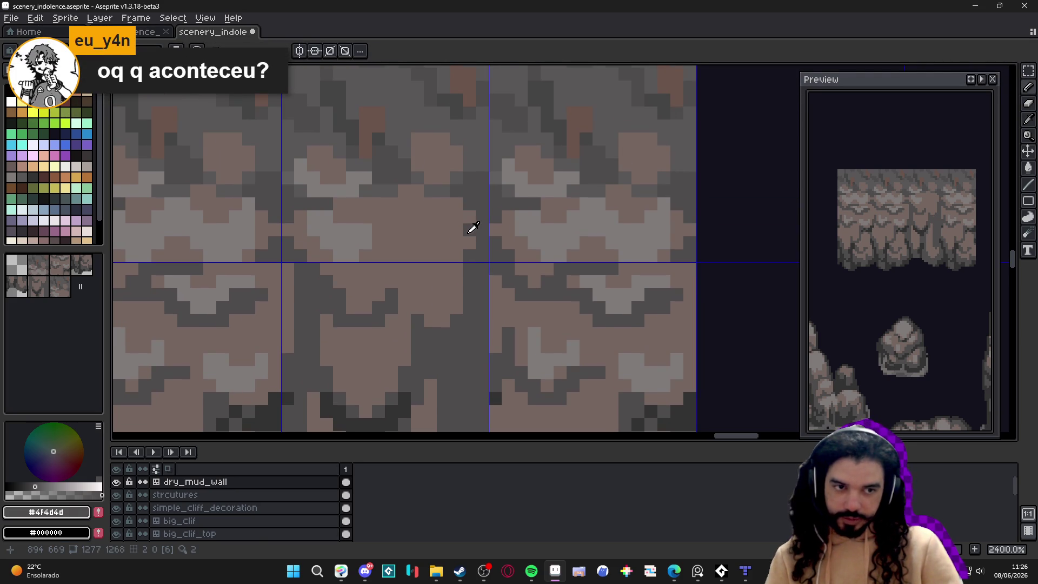
Step: Paint a short dark line down the crevice, then pick light grey and undo the last stroke
alt+click(464, 254)
alt+click(480, 194)
mouse_move(469, 211)
mouse_down()
mouse_move(463, 247)
mouse_move(458, 204)
mouse_move(458, 215)
mouse_up()
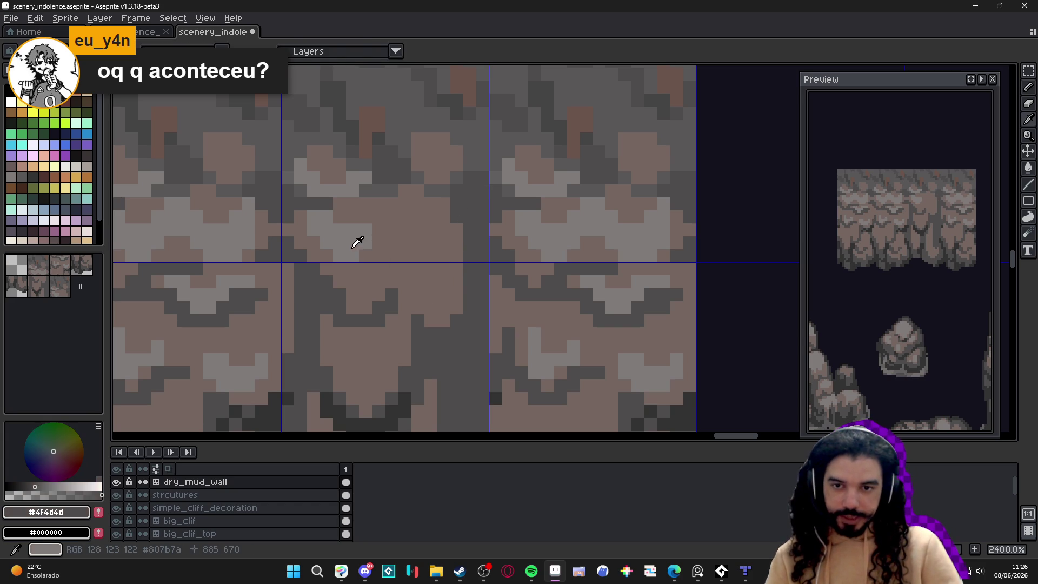
alt+click(389, 259)
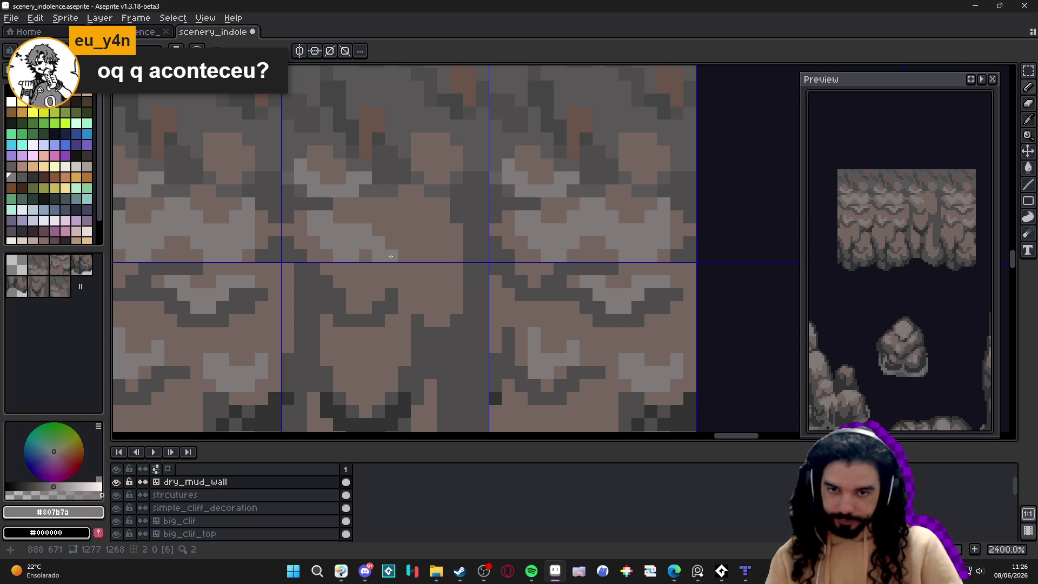
key(ctrl+z)
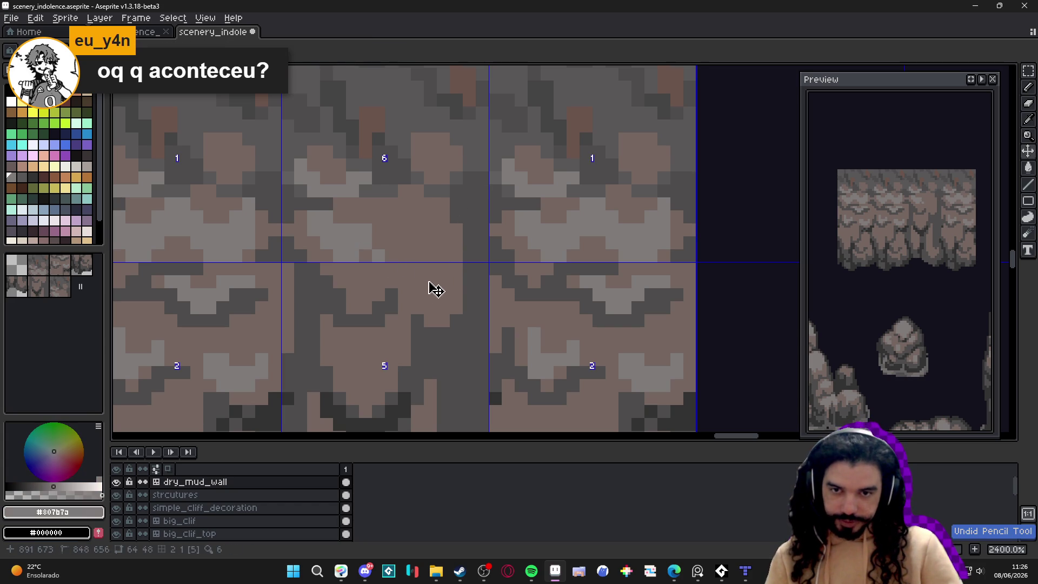
Step: Draw a light grey highlight column beside the crevice with dark pixels next to it
drag(440, 301, 441, 269)
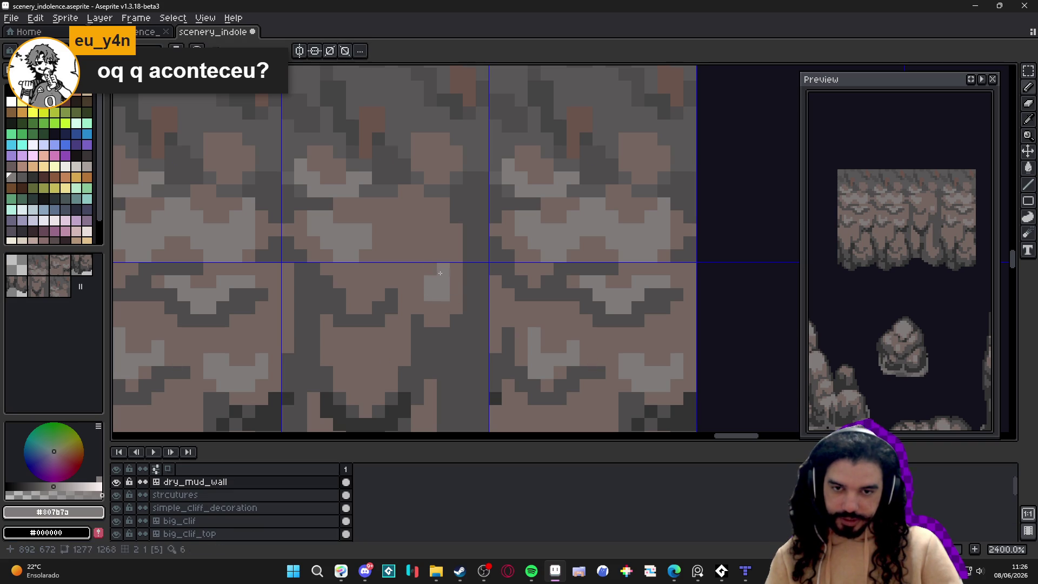
click(417, 282)
click(417, 269)
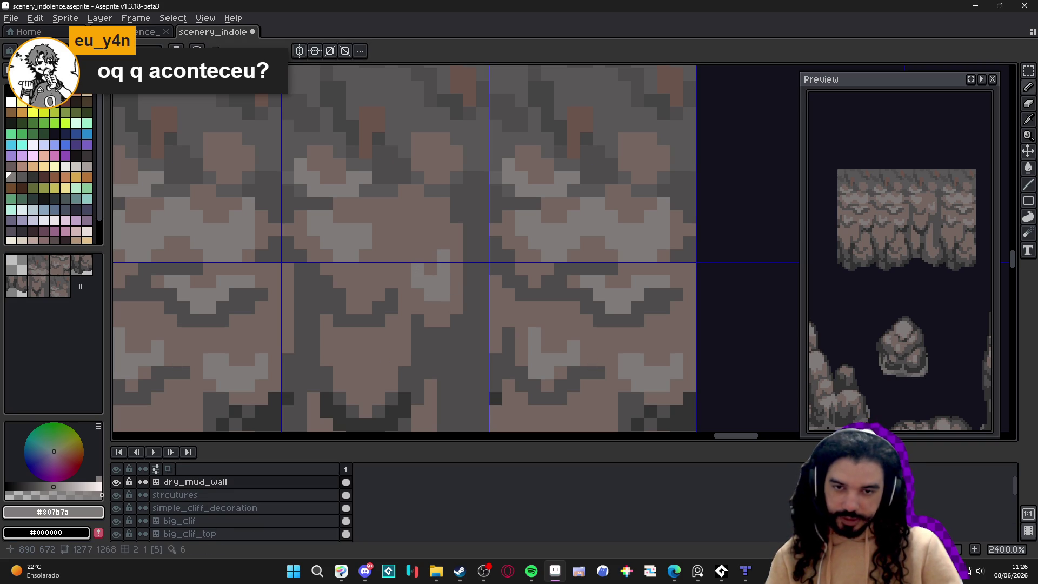
click(416, 256)
alt+click(428, 257)
drag(441, 257, 441, 269)
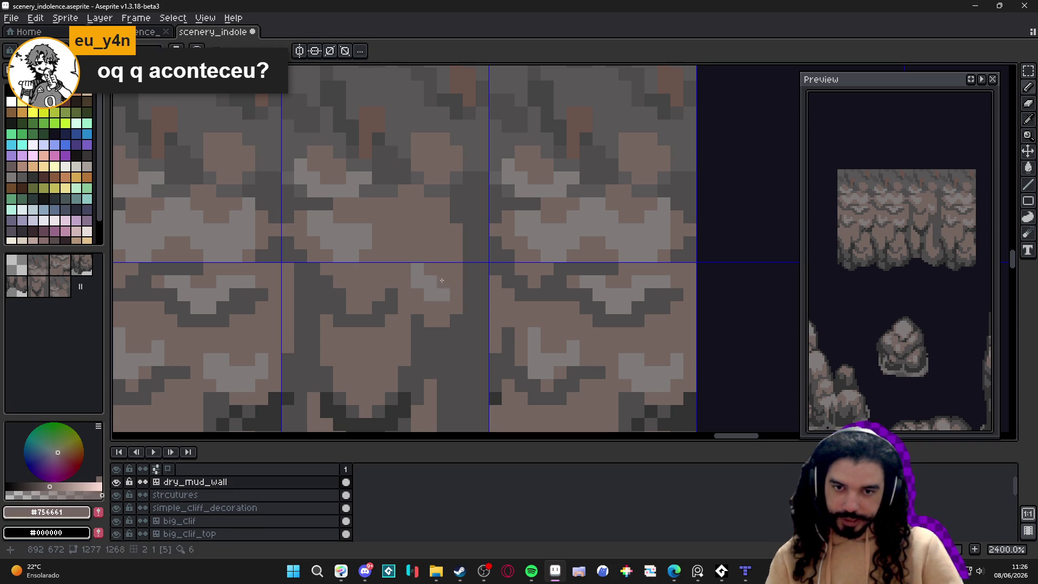
alt+click(450, 274)
click(453, 281)
click(455, 256)
click(456, 243)
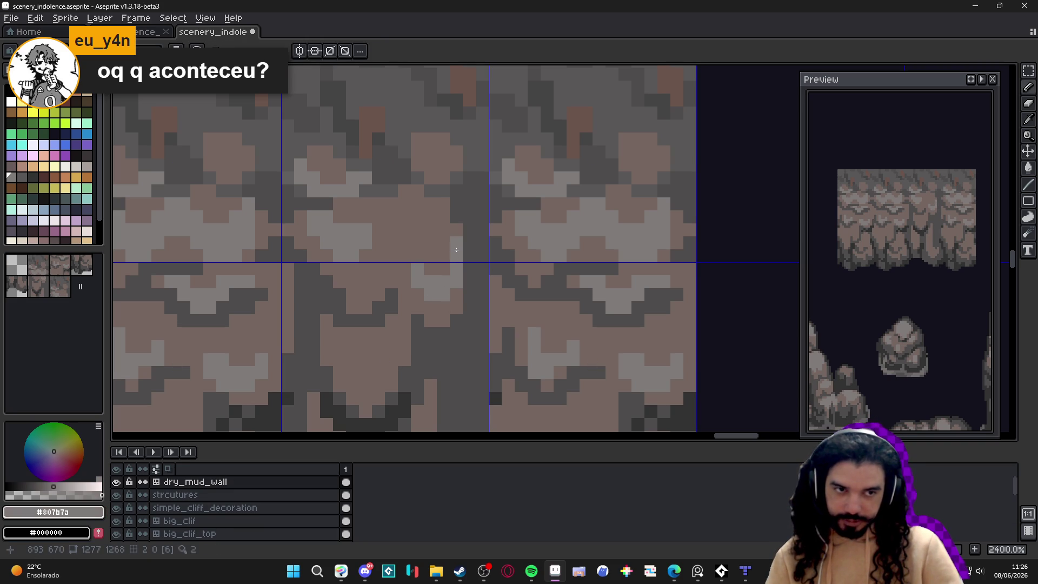
Step: Pick brown #756661 then light grey #807b7a, and switch to the Edge browser
scroll(452, 253, down, 5)
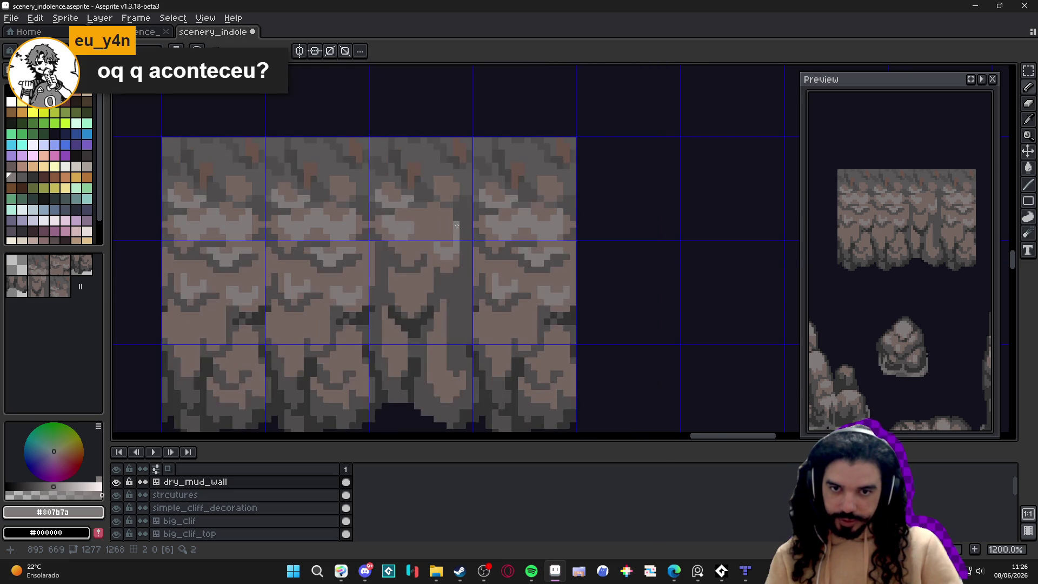
scroll(431, 273, up, 3)
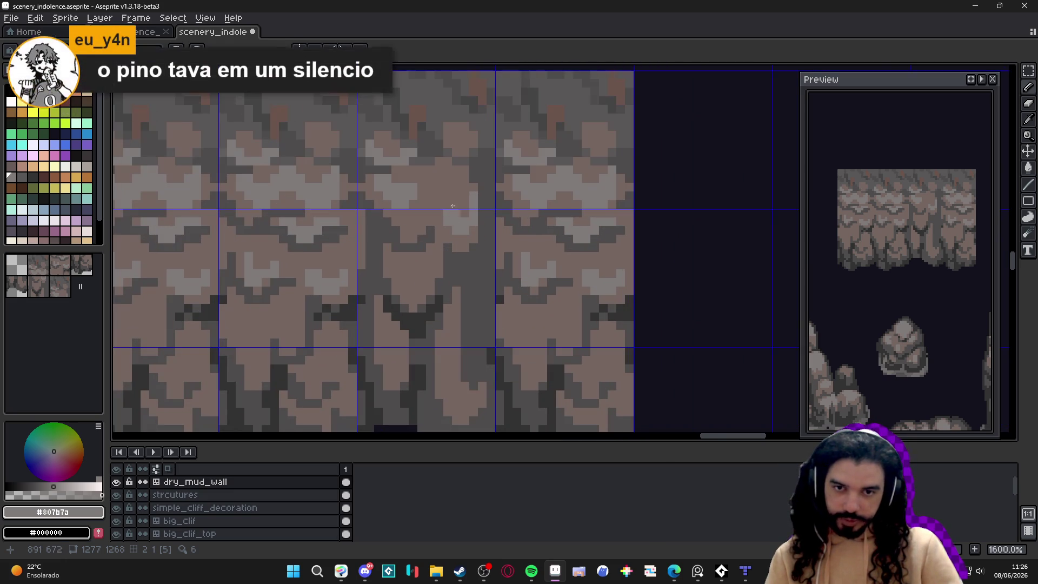
alt+click(472, 207)
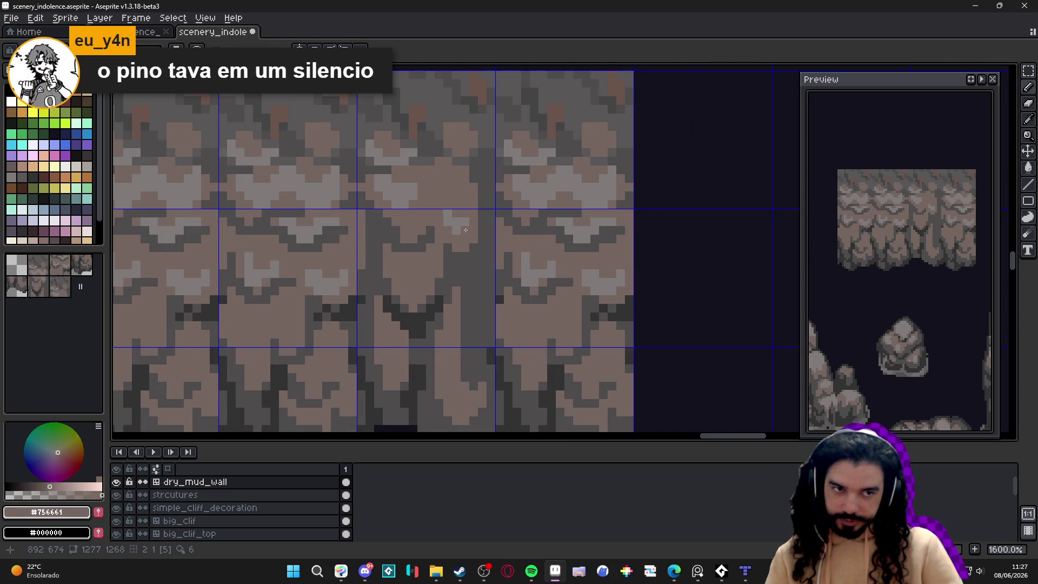
alt+click(472, 220)
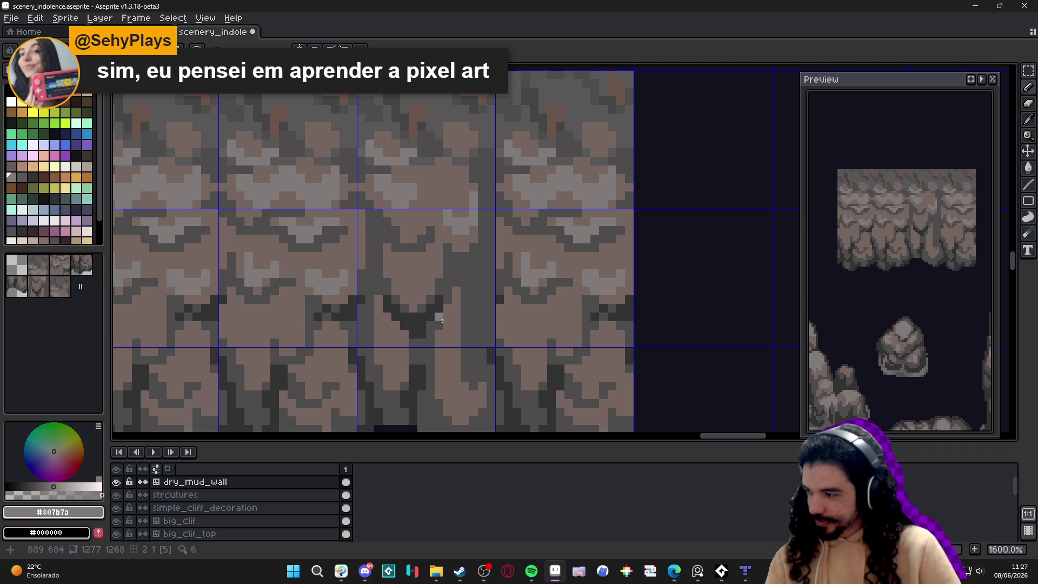
mouse_move(670, 573)
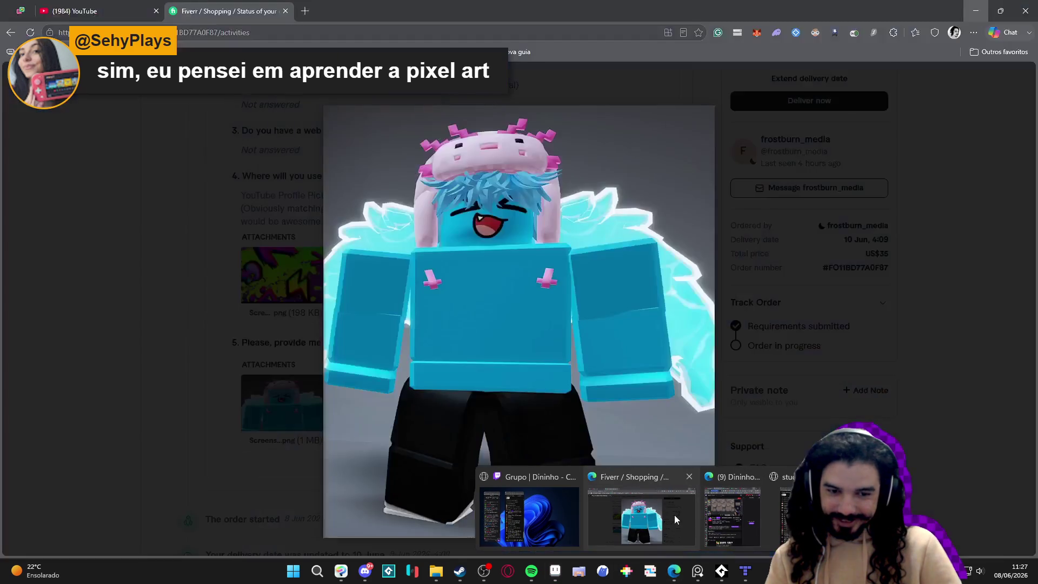
click(673, 514)
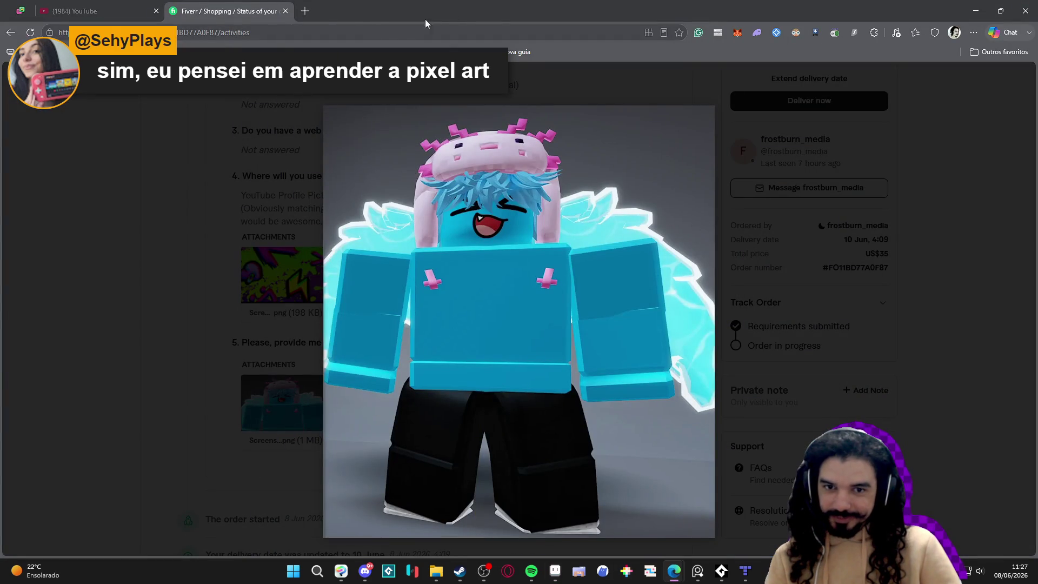
Step: Search Google for arduino in a fresh Edge tab, skim the results, and minimize Edge
click(305, 10)
click(285, 11)
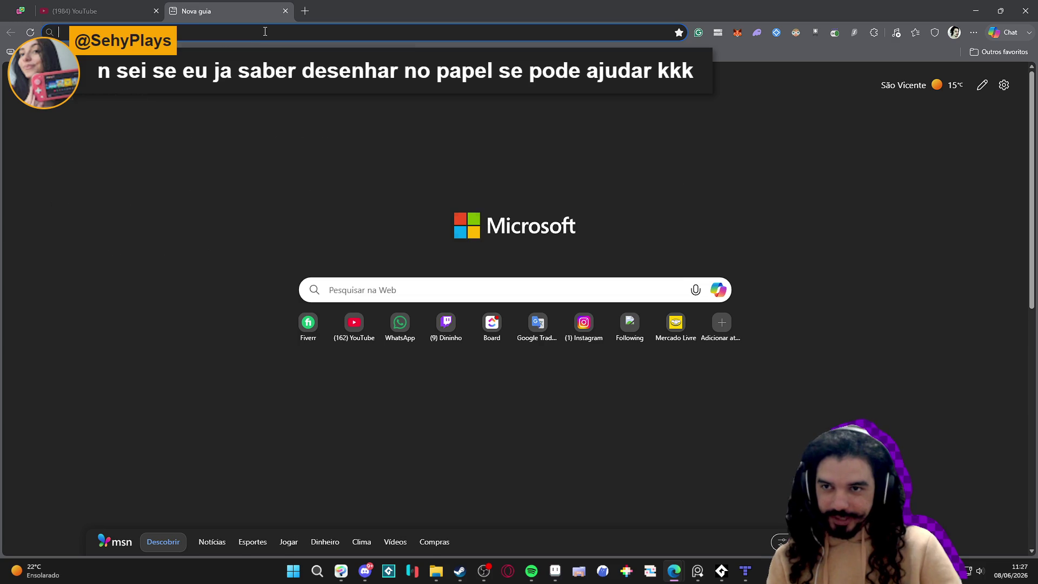
text(arduino)
key(Return)
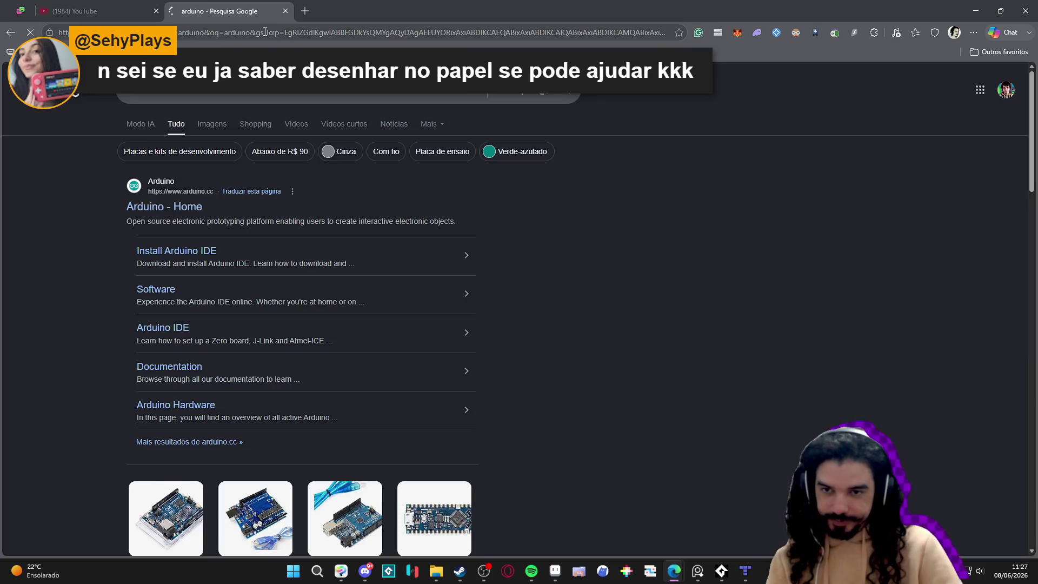
scroll(92, 319, down, 3)
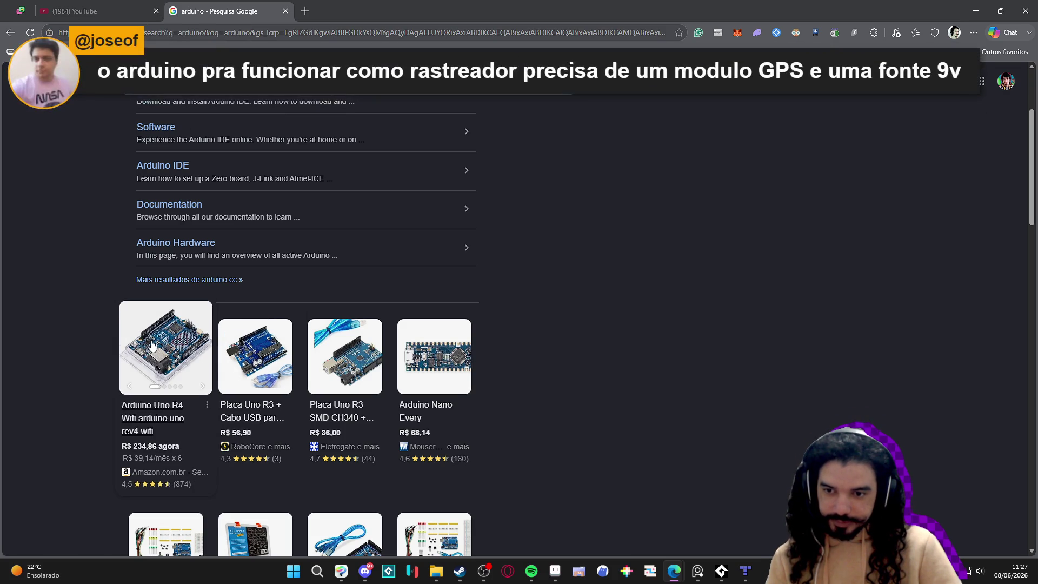
scroll(154, 339, up, 5)
click(976, 11)
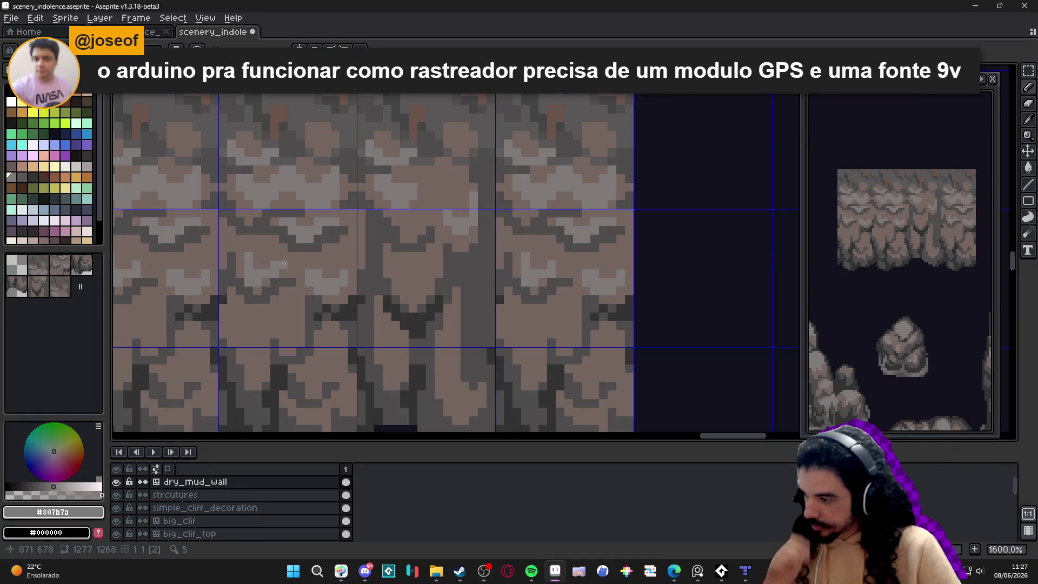
Step: Look at the Clip Studio Paint drawing, then minimize it
click(480, 575)
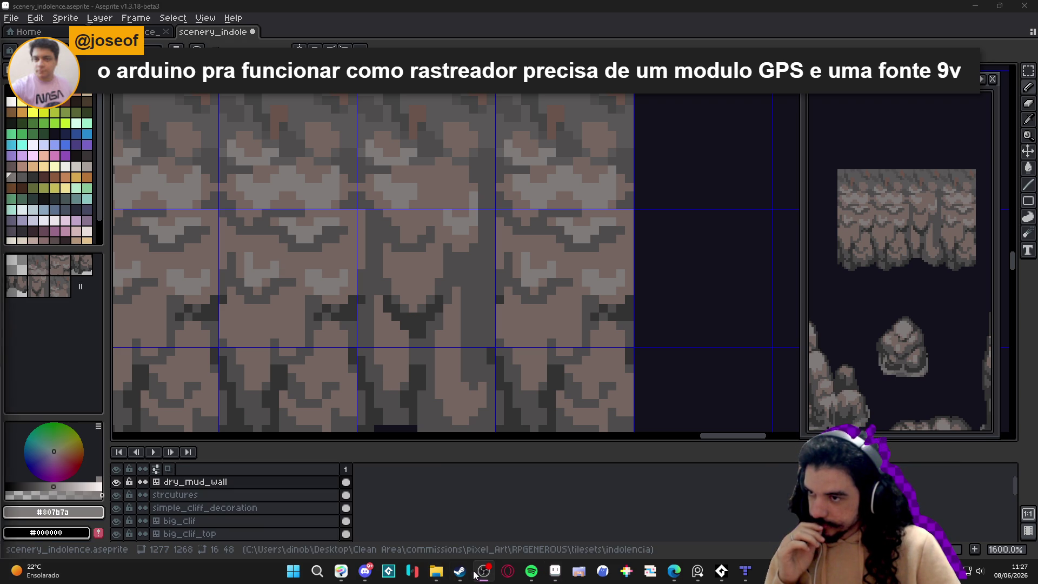
mouse_move(469, 576)
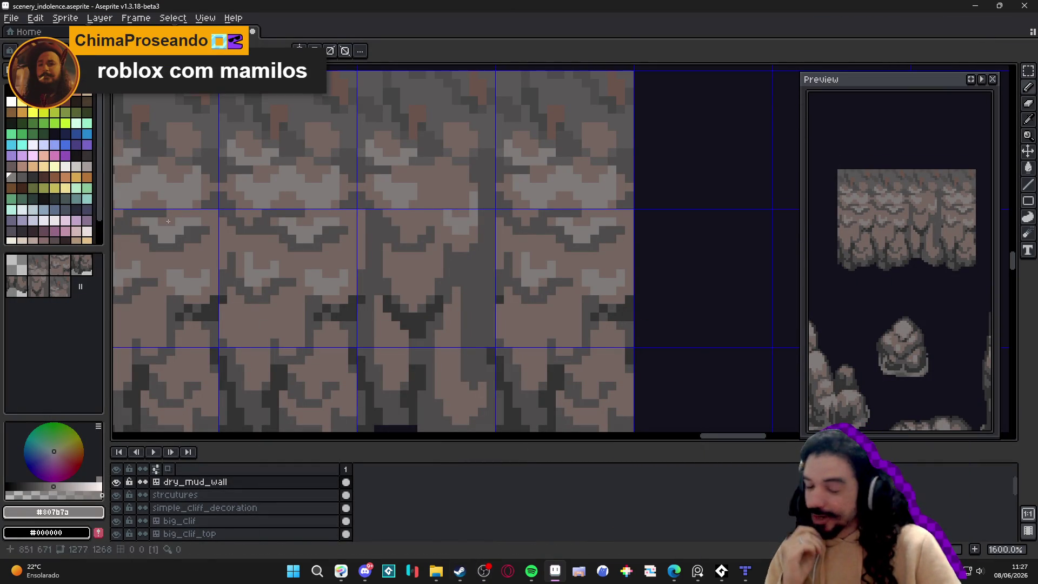
click(342, 576)
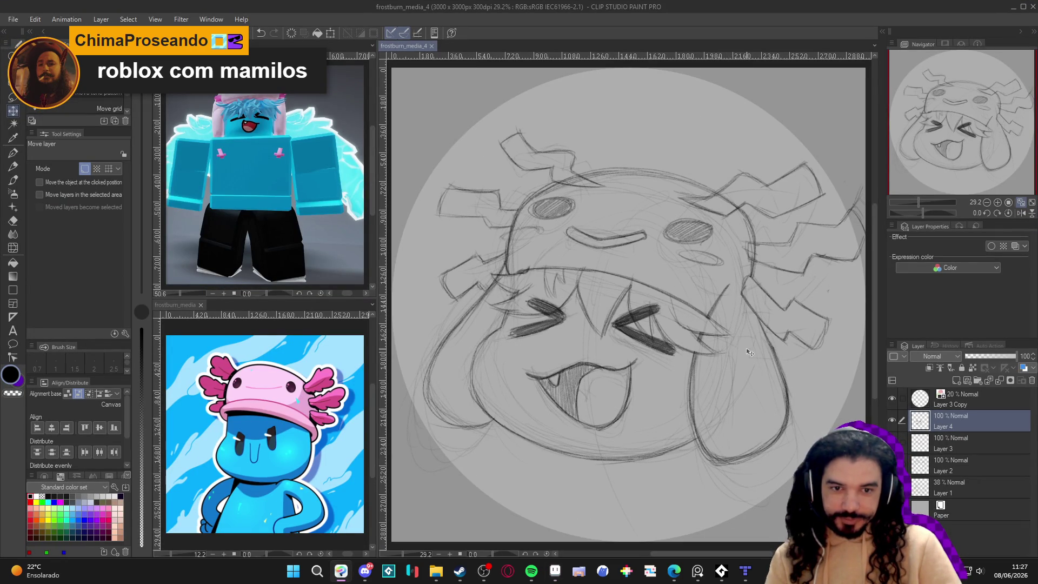
click(1012, 12)
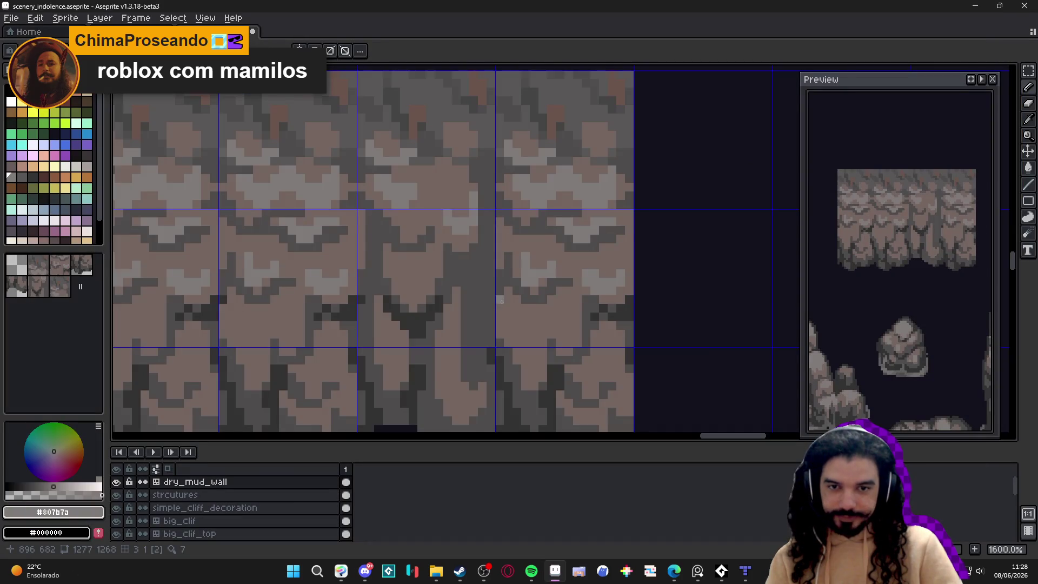
Step: Eyedrop the brown #756661 from a wall tile
scroll(476, 306, down, 3)
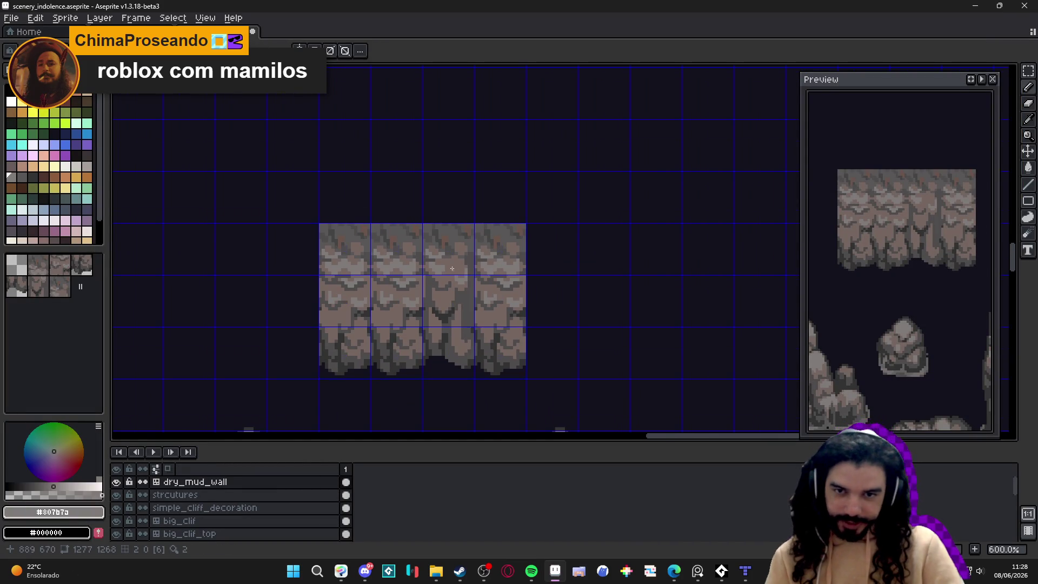
scroll(465, 314, up, 4)
alt+click(483, 228)
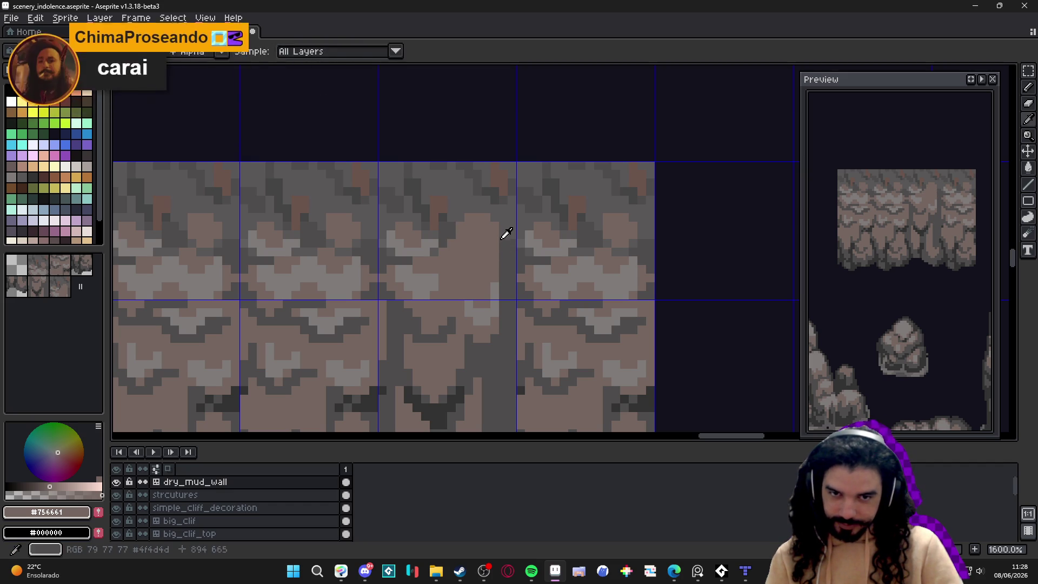
Step: Eyedrop dark grey #595757 and paint a short curved stroke beside the crevice
alt+click(502, 243)
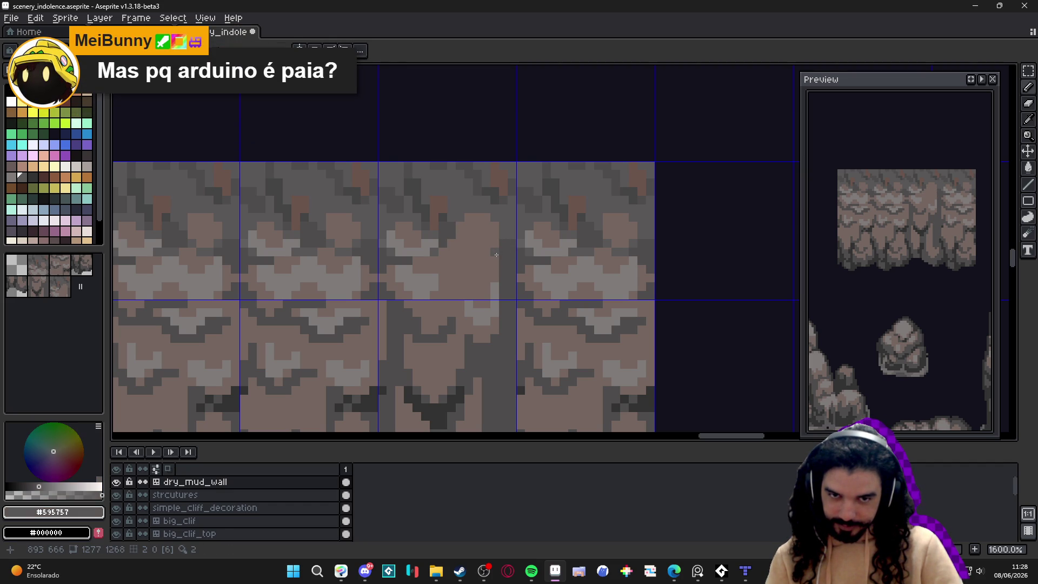
mouse_move(476, 272)
mouse_down()
mouse_move(459, 278)
mouse_move(451, 268)
mouse_up()
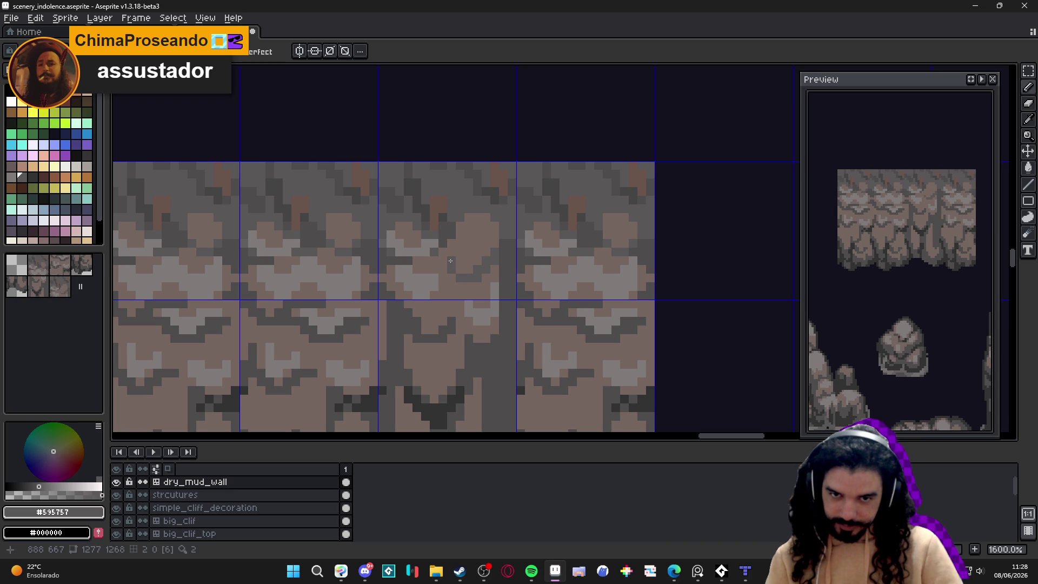
alt+click(476, 271)
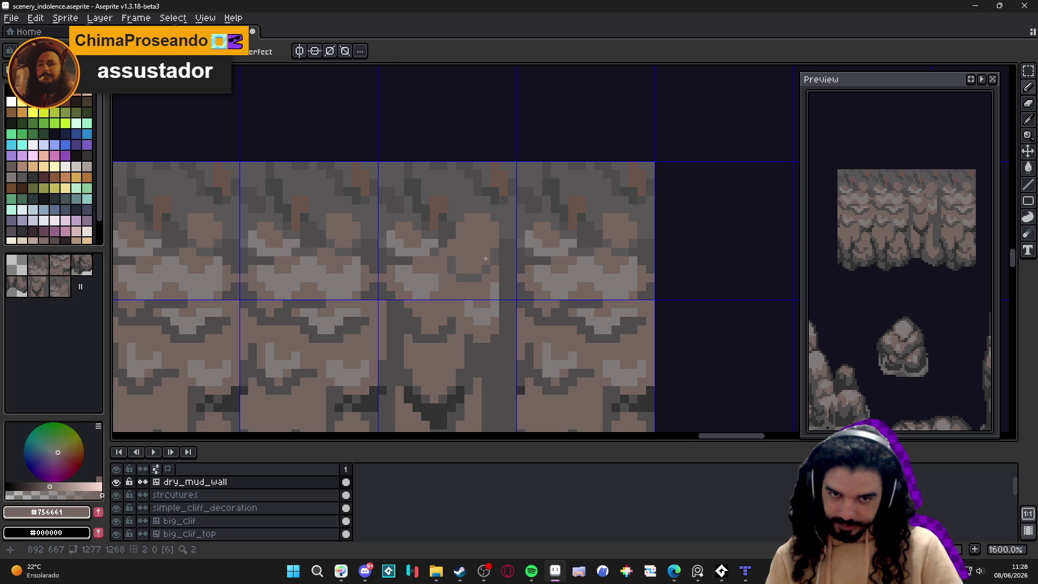
alt+click(493, 248)
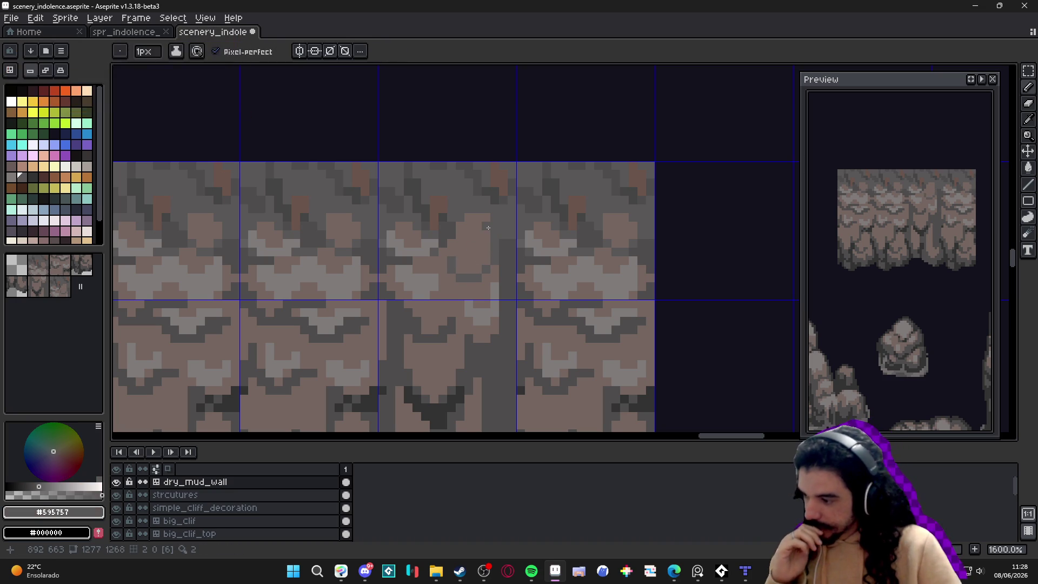
scroll(487, 238, down, 2)
scroll(486, 254, up, 2)
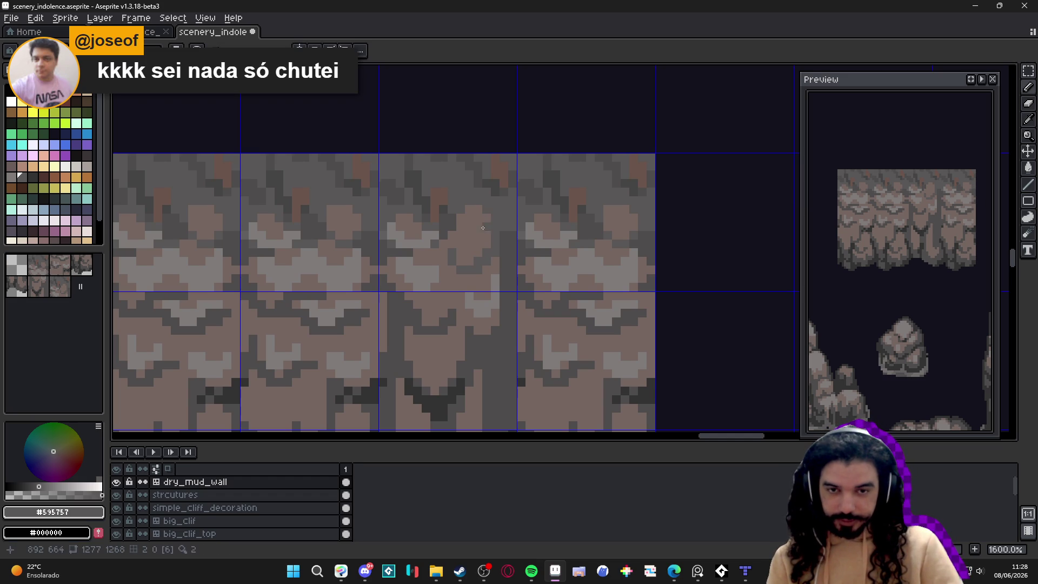
scroll(488, 216, down, 3)
scroll(492, 232, up, 5)
Step: Darken the crevice edges and extend the dark channel further down the third column
alt+click(496, 243)
drag(491, 246, 503, 208)
drag(482, 249, 462, 273)
click(456, 273)
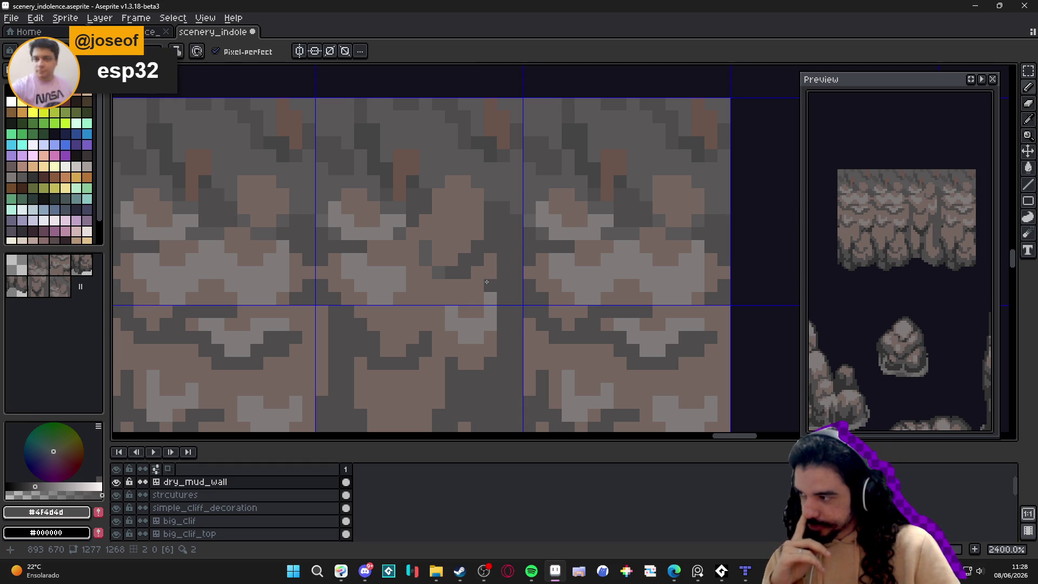
click(486, 282)
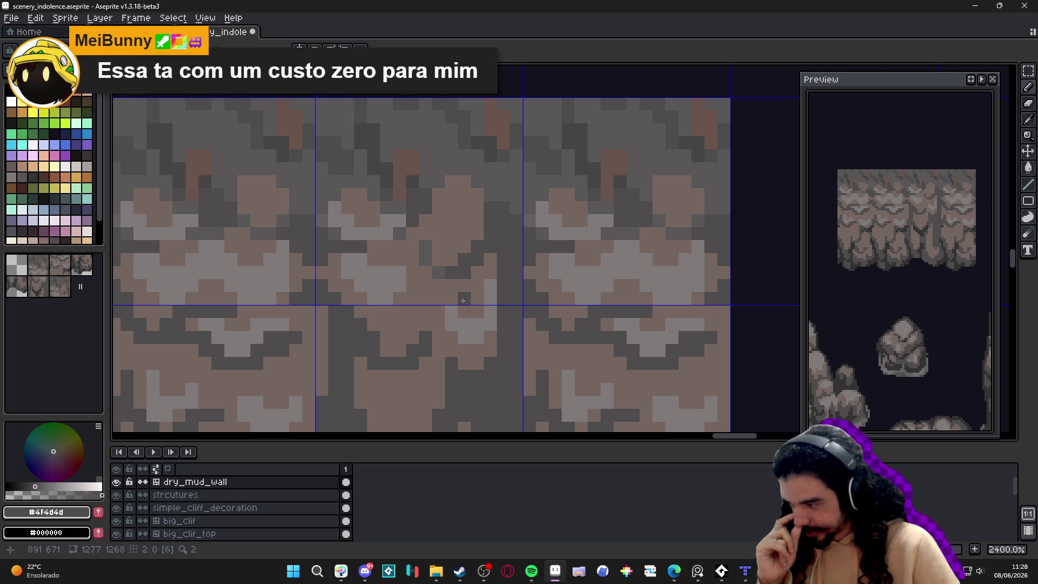
click(451, 323)
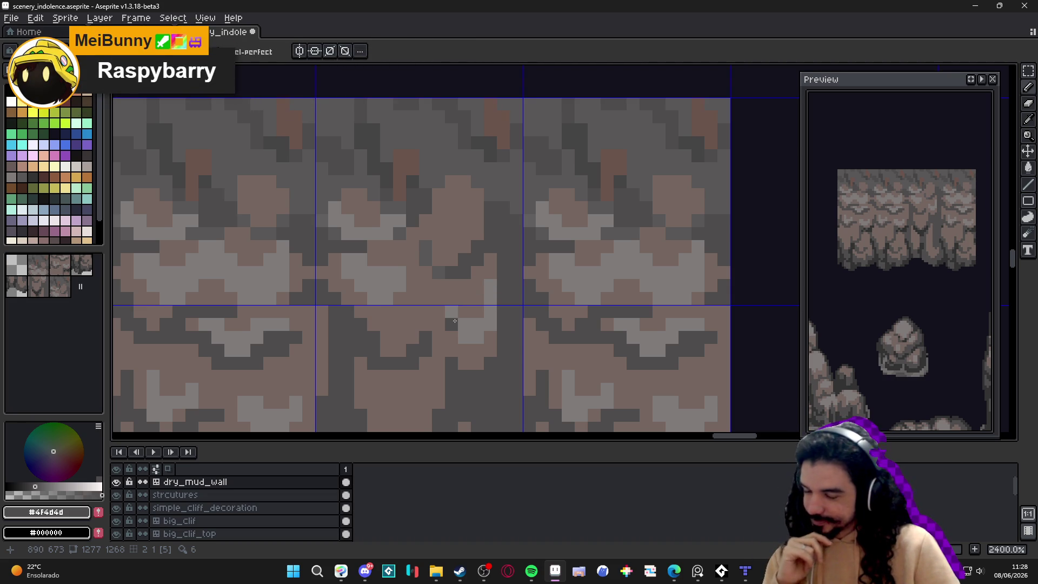
scroll(457, 313, down, 3)
scroll(449, 308, down, 3)
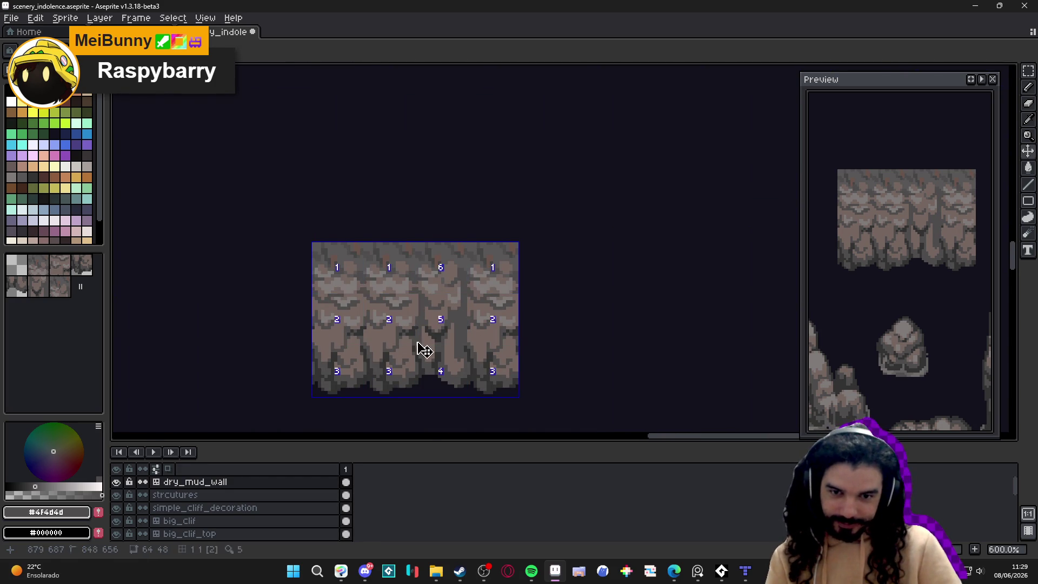
scroll(411, 345, up, 3)
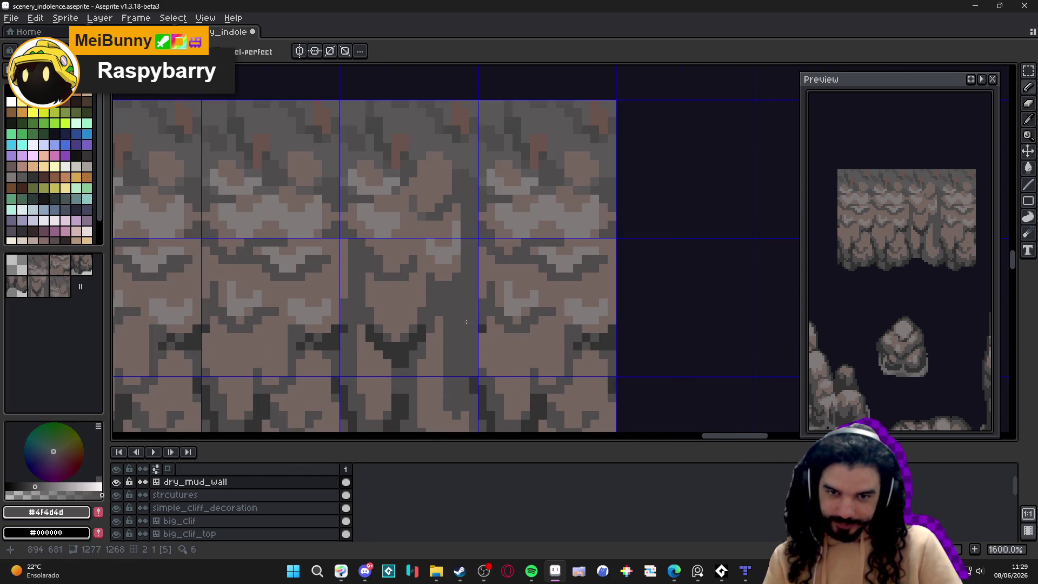
Step: Pick near-black #323232 and paint dark strokes down the crevice
alt+click(409, 340)
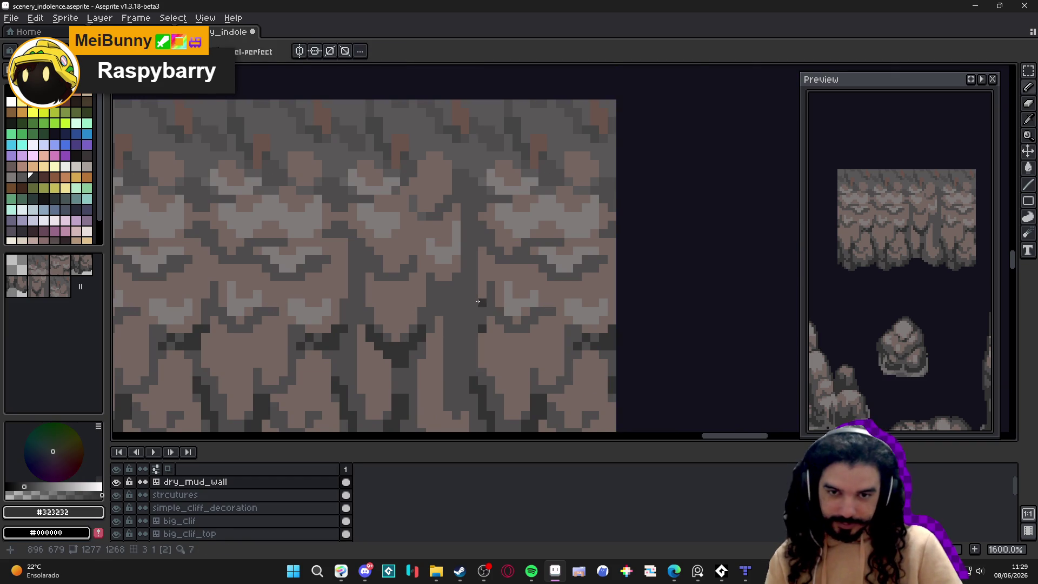
scroll(463, 301, up, 1)
drag(463, 301, 478, 236)
key(ctrl+apostrophe)
mouse_move(457, 269)
mouse_down()
mouse_move(441, 291)
mouse_move(459, 312)
mouse_move(440, 316)
mouse_move(446, 369)
mouse_up()
click(430, 303)
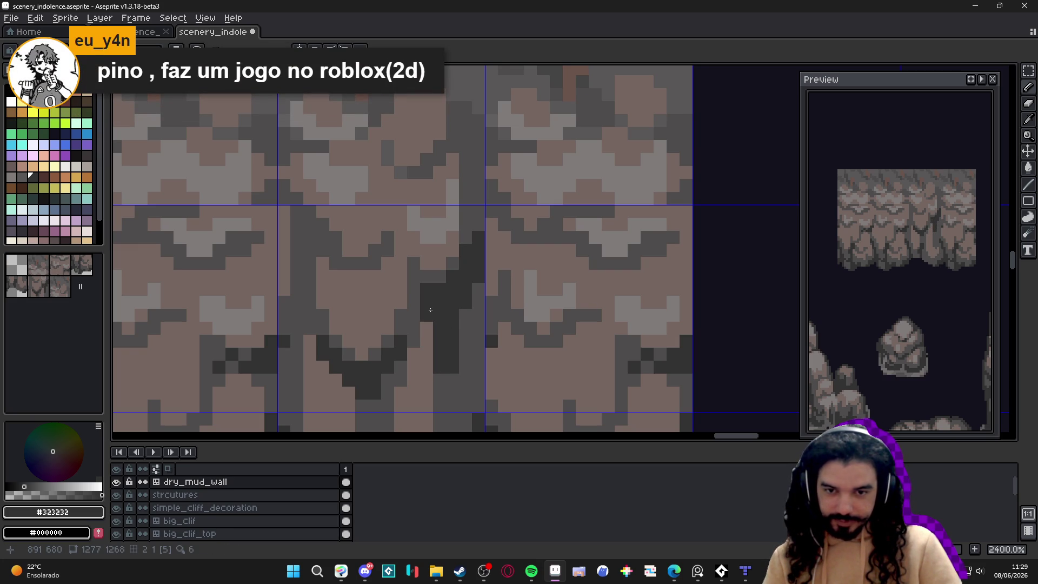
drag(430, 308, 434, 295)
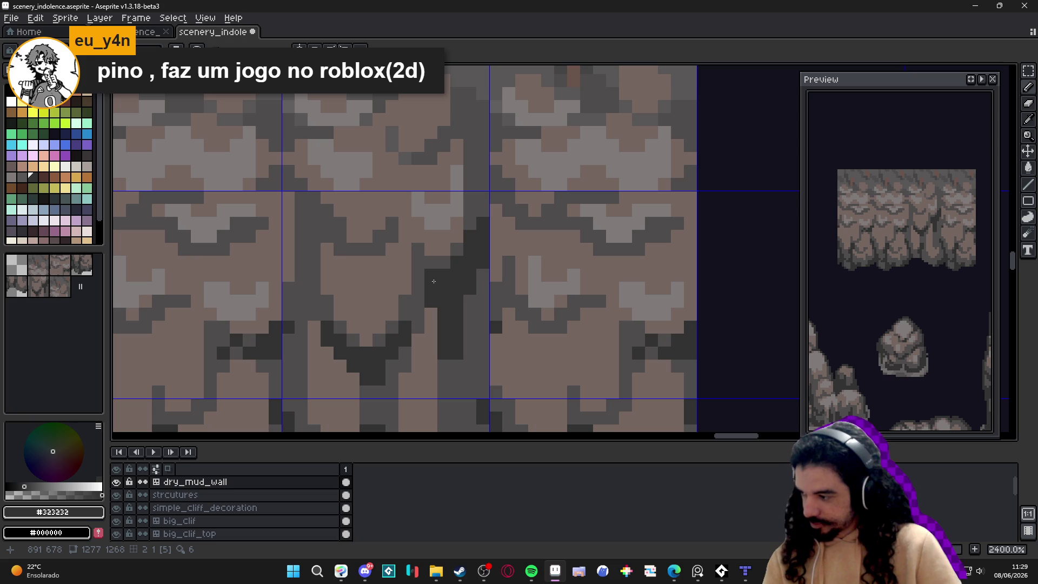
Step: Add more #323232 pixels along the crevice column and darken the stray light pixels
click(482, 273)
click(485, 215)
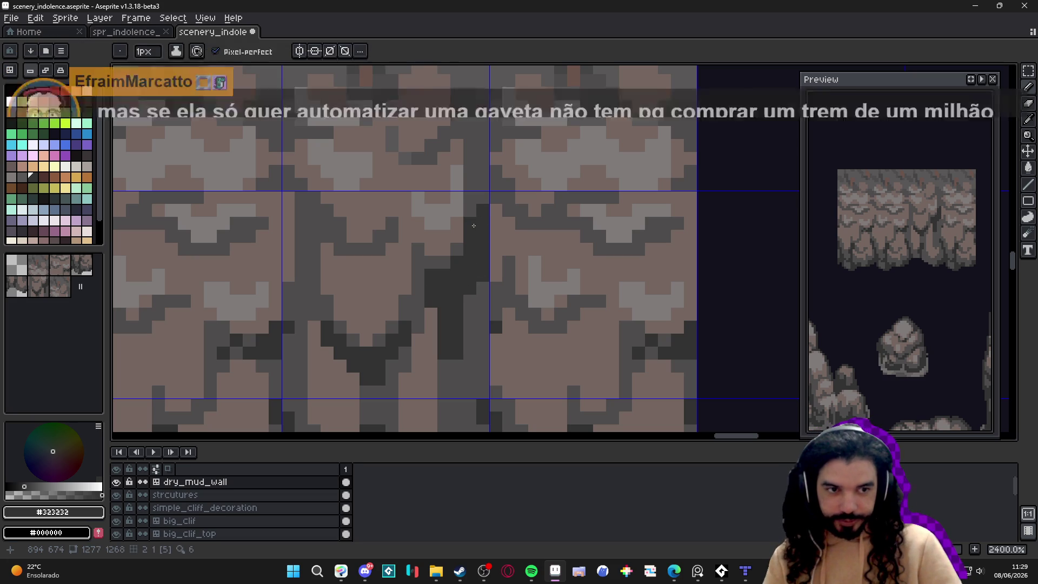
mouse_move(473, 225)
mouse_down()
mouse_move(471, 260)
mouse_move(473, 210)
mouse_up()
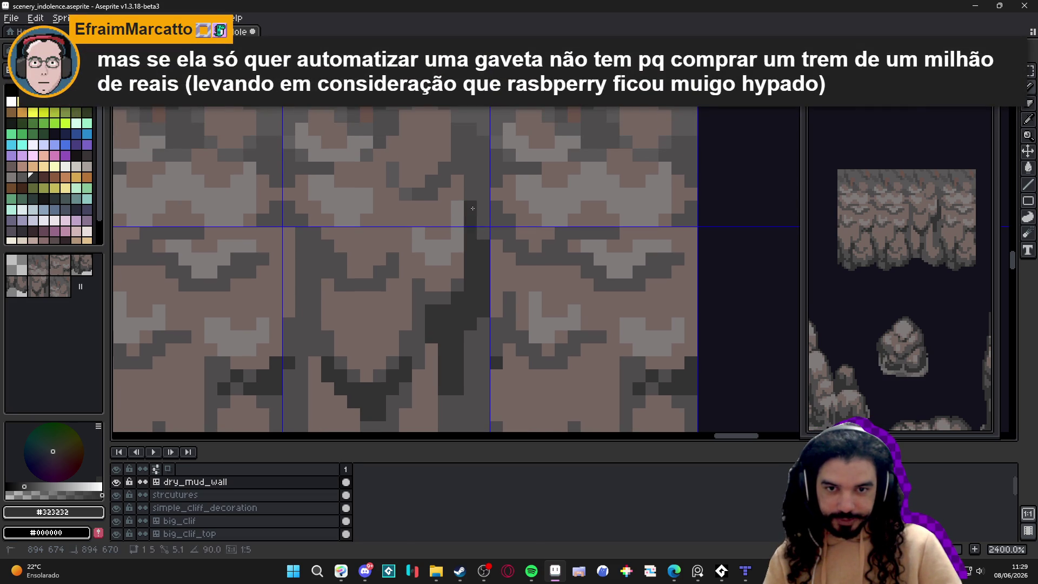
scroll(473, 210, down, 3)
mouse_move(449, 346)
mouse_down()
mouse_move(443, 392)
mouse_move(443, 249)
mouse_move(452, 310)
mouse_up()
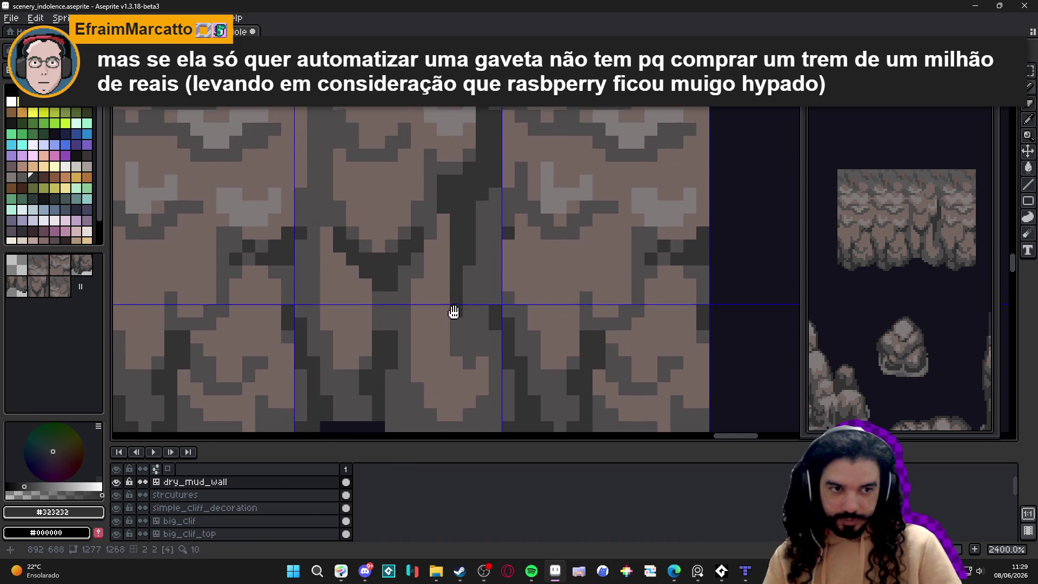
drag(494, 195, 493, 315)
drag(483, 207, 482, 232)
click(482, 258)
drag(469, 285, 482, 295)
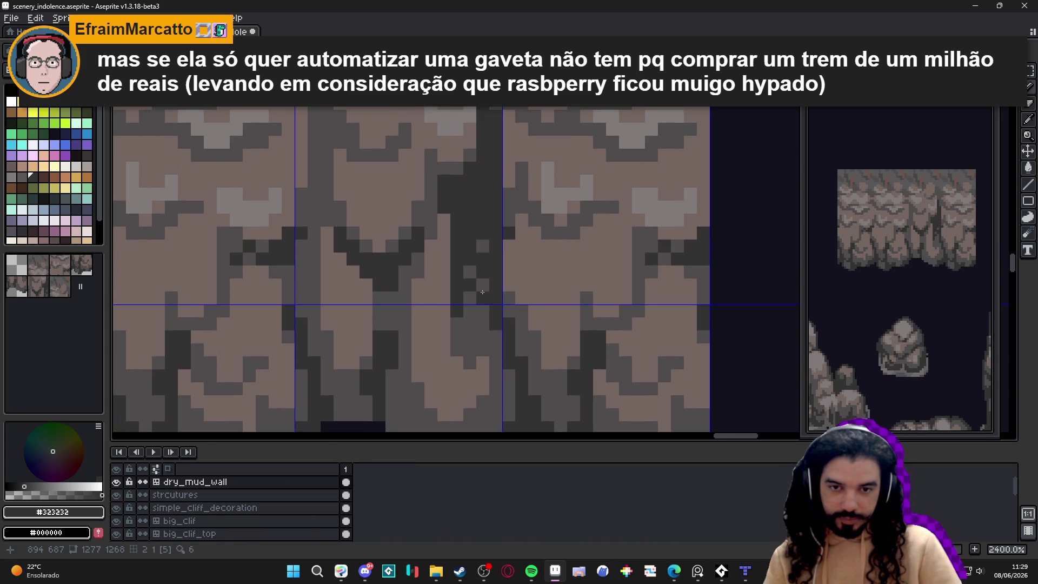
click(483, 246)
click(469, 272)
Step: Repaint some crevice pixels back to mid grey #4f4d4d
alt+click(470, 306)
click(470, 285)
drag(470, 272, 469, 259)
drag(482, 298, 480, 285)
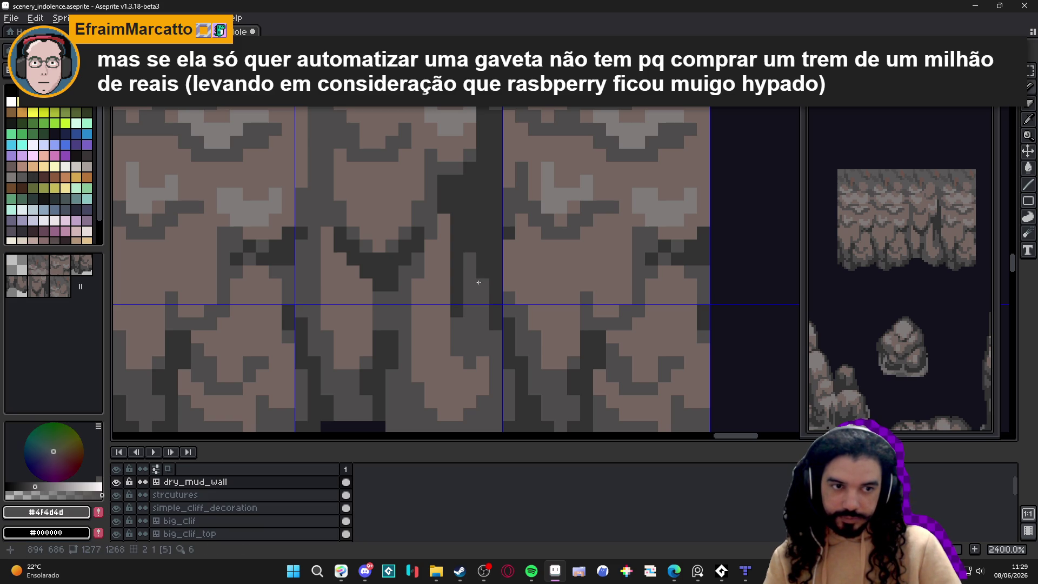
click(462, 216)
drag(457, 181, 466, 170)
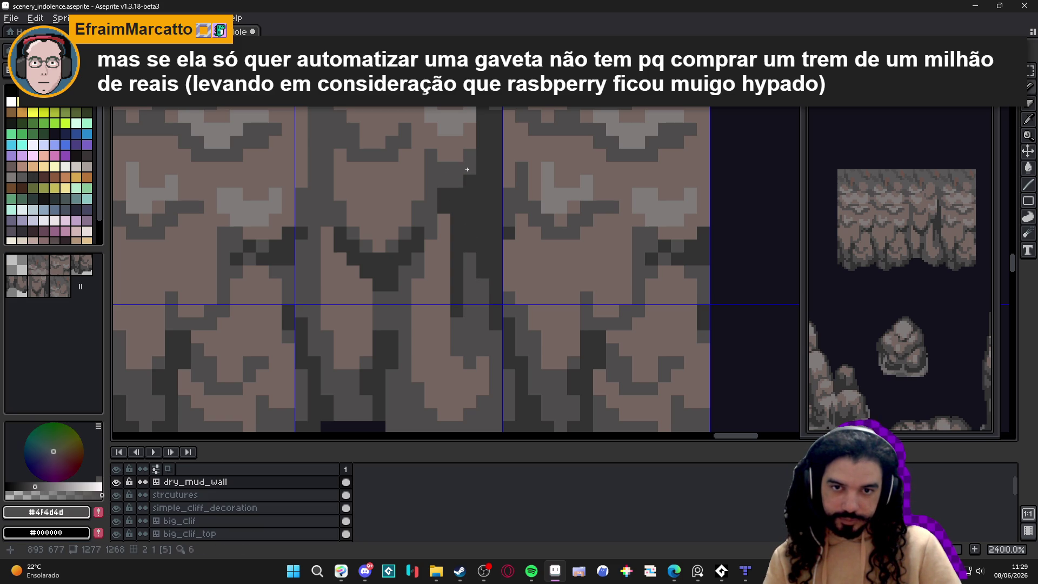
scroll(477, 181, down, 5)
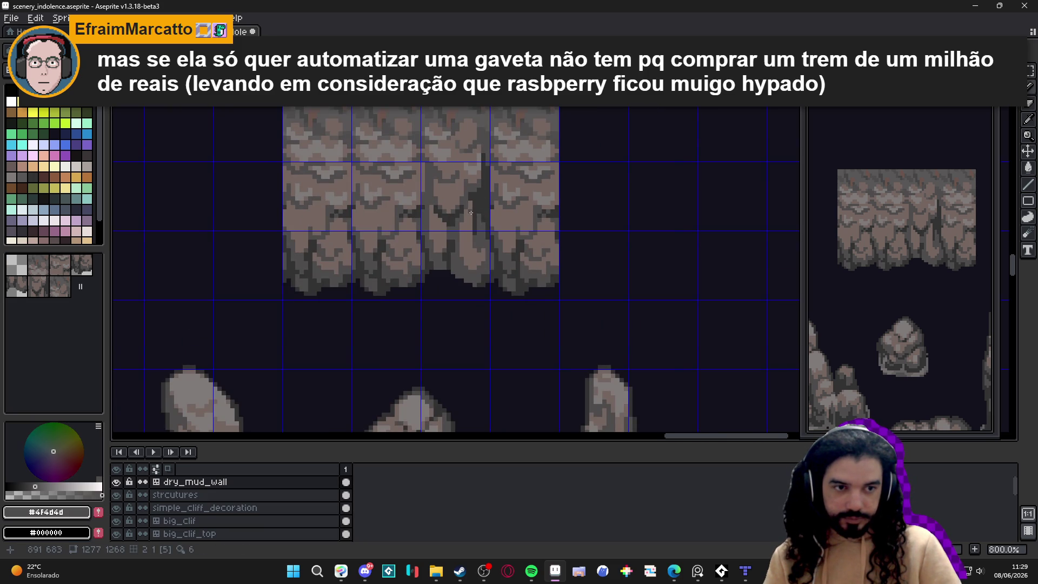
Step: Add a #323232 pixel at the crevice and undo the stray pencil stroke
scroll(471, 212, up, 2)
alt+click(480, 184)
scroll(479, 183, up, 1)
click(460, 168)
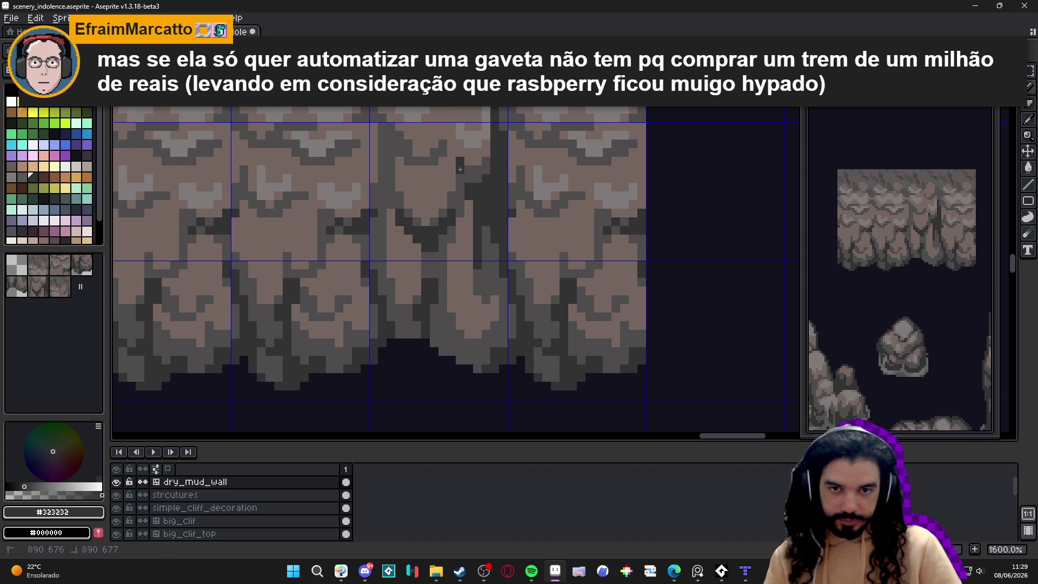
click(467, 178)
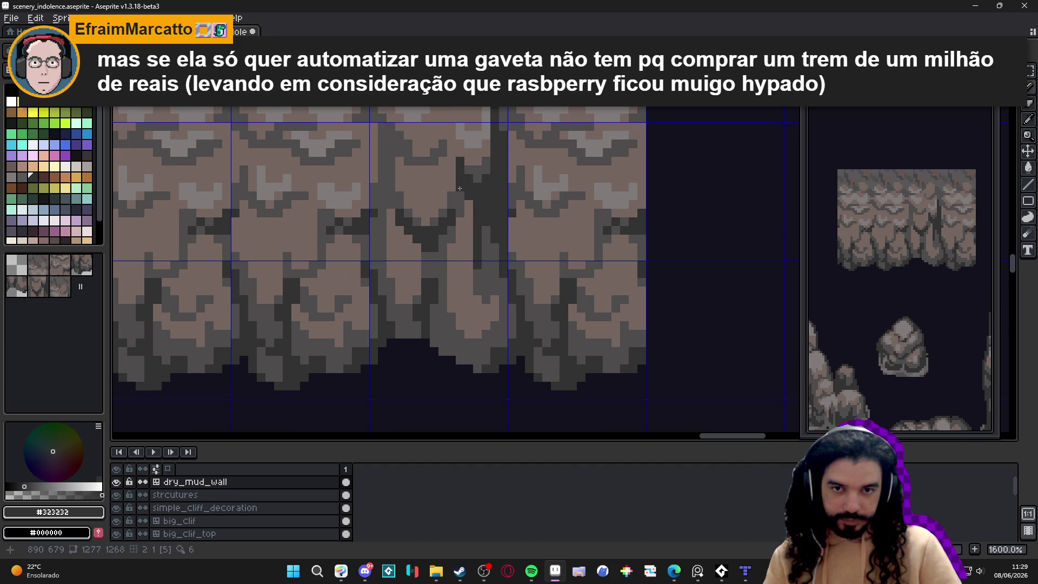
key(ctrl+z)
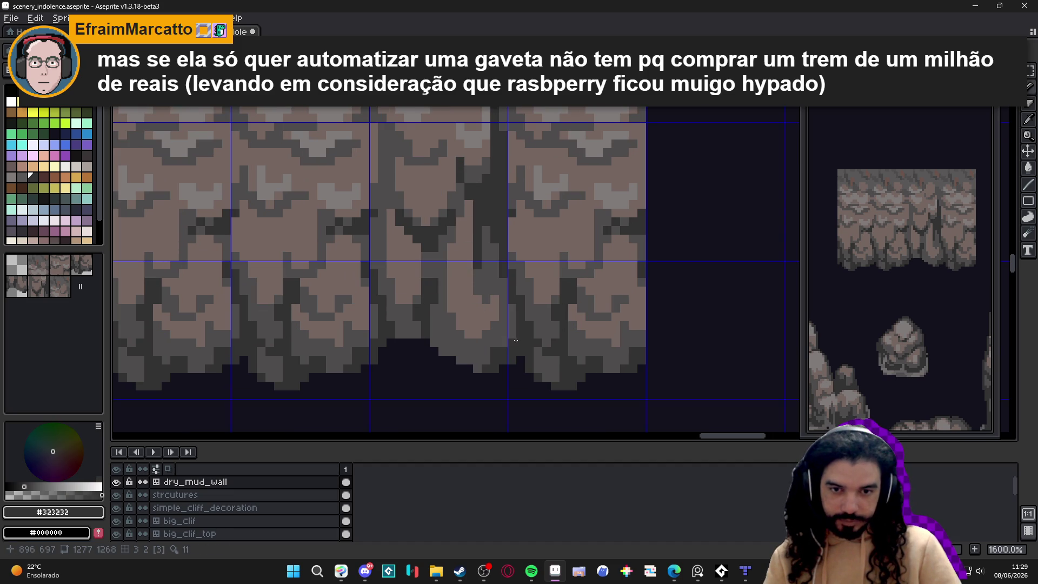
Step: Zoom in and out to review the wall tiles, sampling the mid and darkest greys
scroll(506, 342, down, 3)
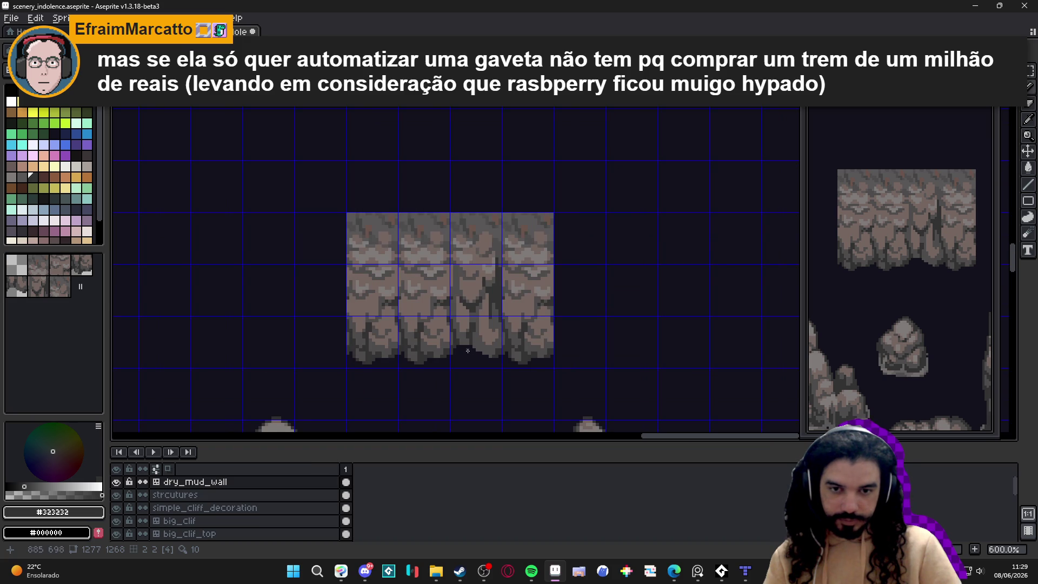
scroll(467, 351, up, 3)
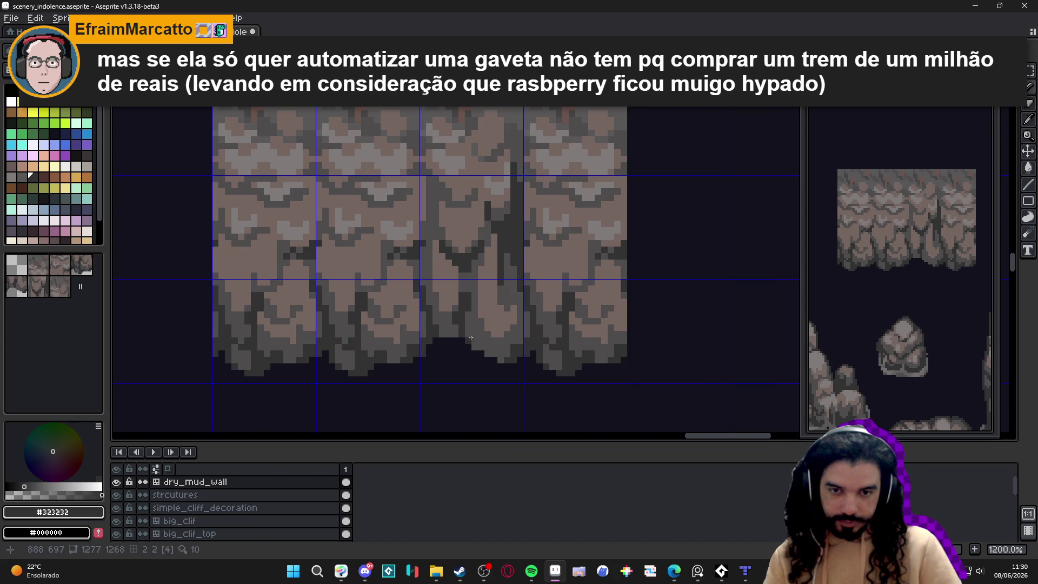
scroll(471, 338, up, 1)
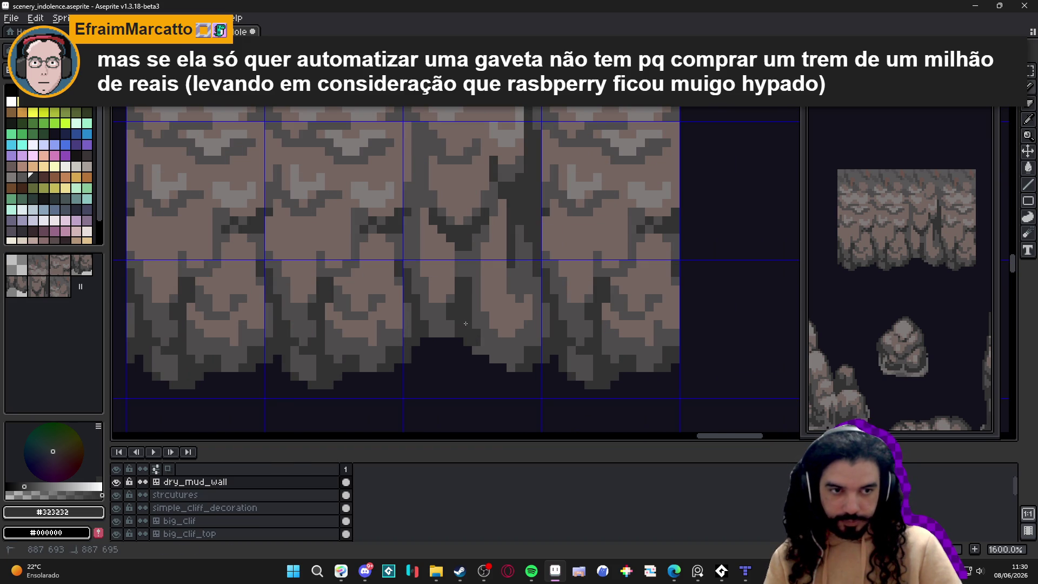
scroll(466, 324, down, 2)
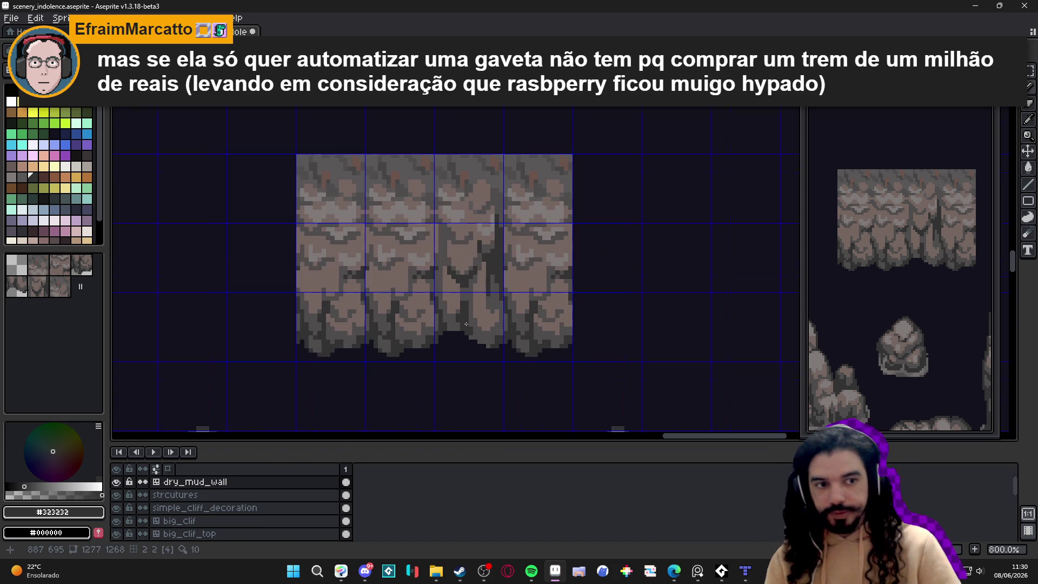
scroll(493, 303, up, 2)
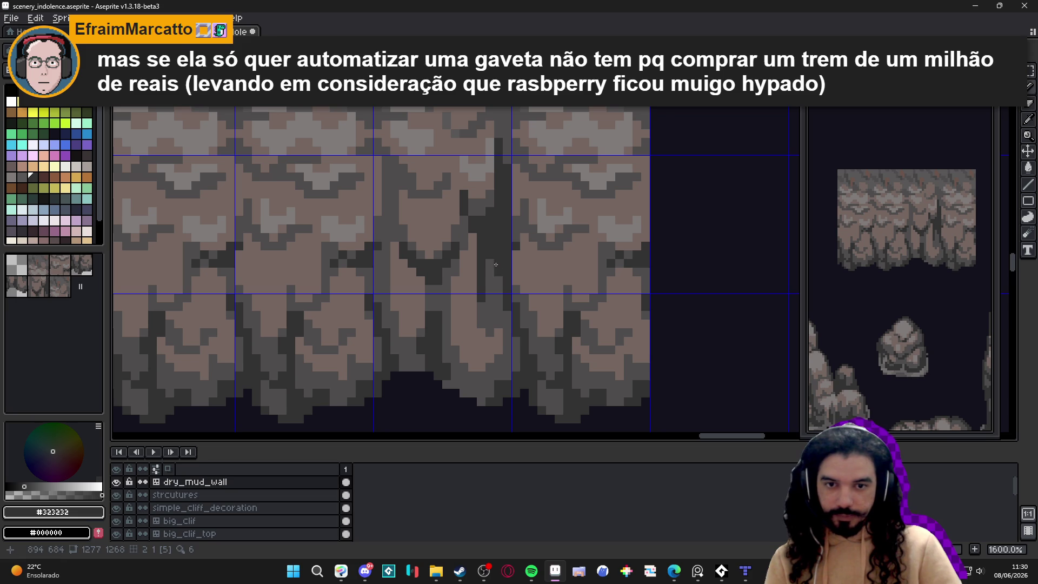
alt+click(487, 289)
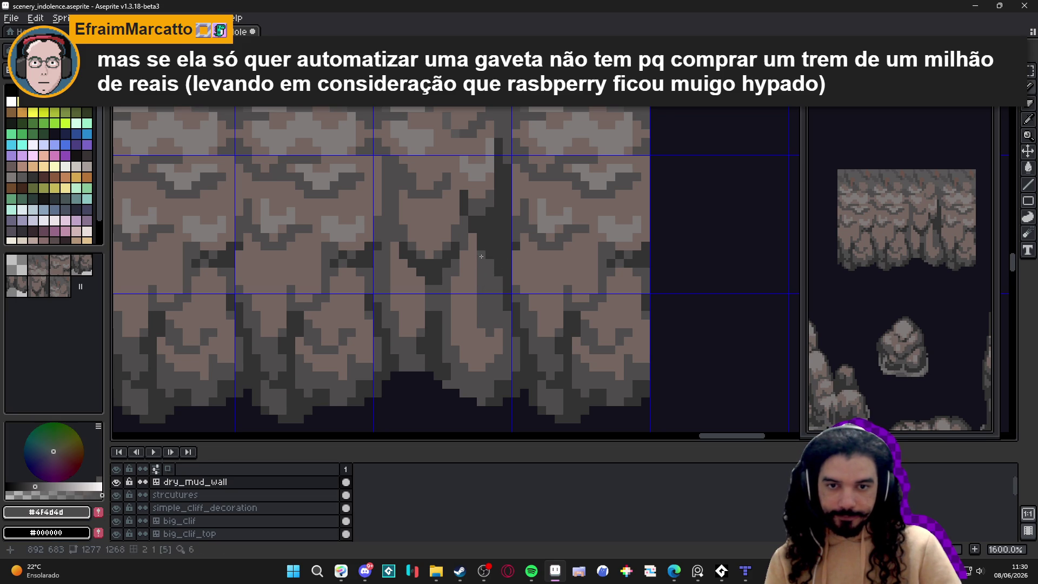
alt+click(489, 241)
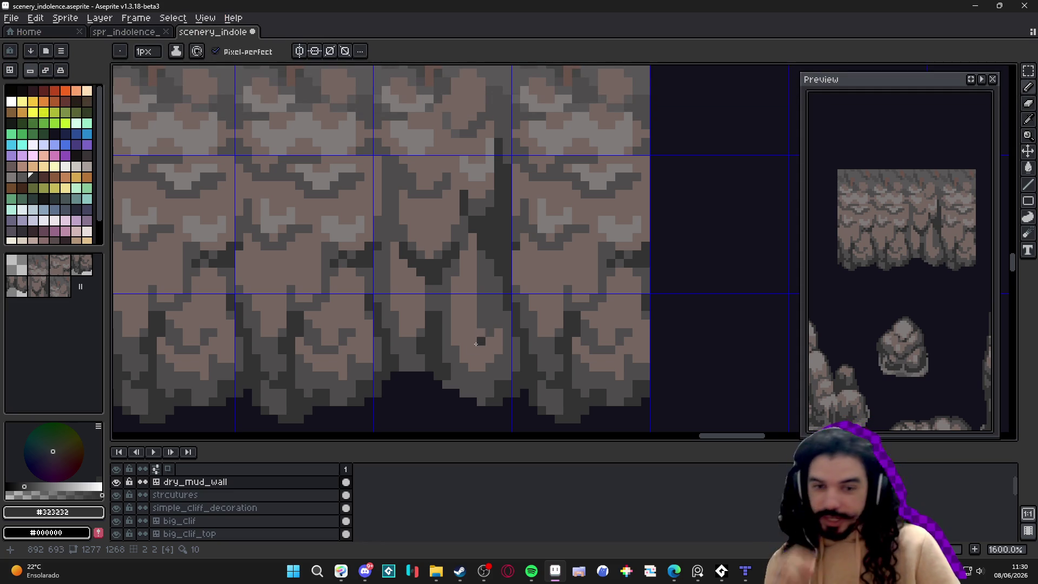
Step: Shrink the brush to 1 pixel and paint a mid-grey strip along the crevice
alt+click(487, 330)
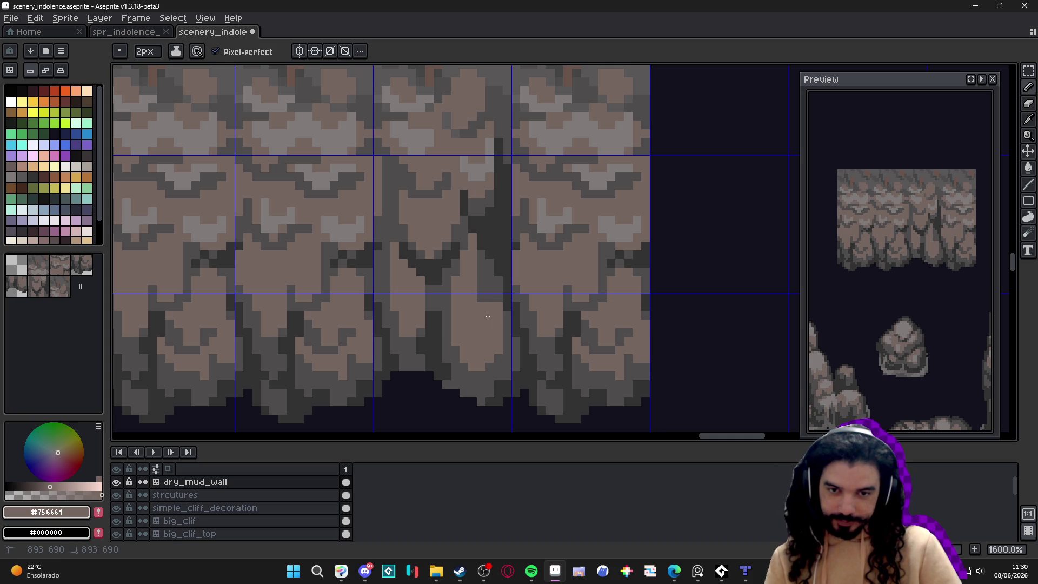
alt+click(506, 319)
key(minus)
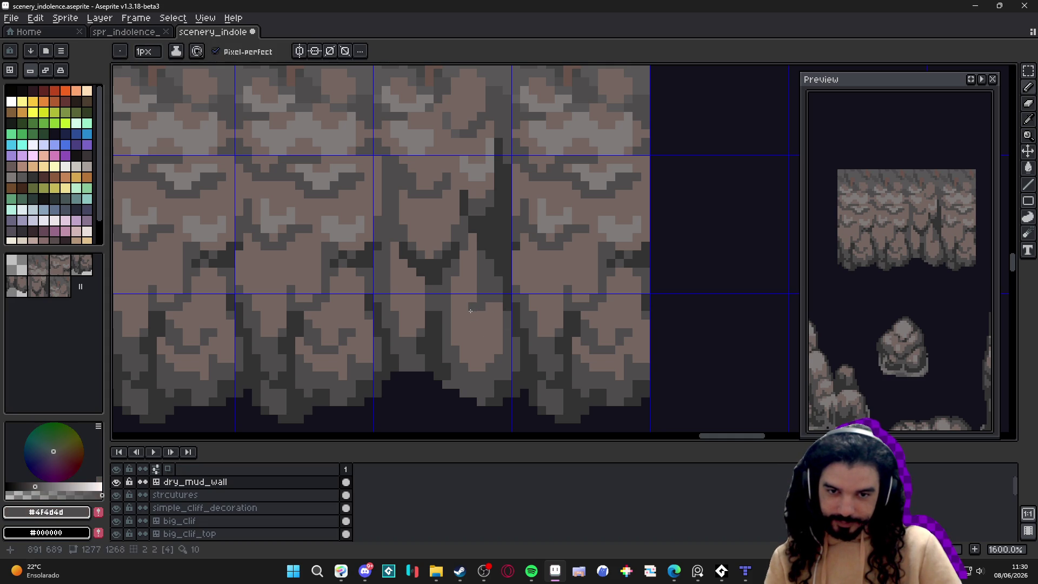
mouse_move(473, 307)
mouse_down()
mouse_move(469, 246)
mouse_move(457, 304)
mouse_up()
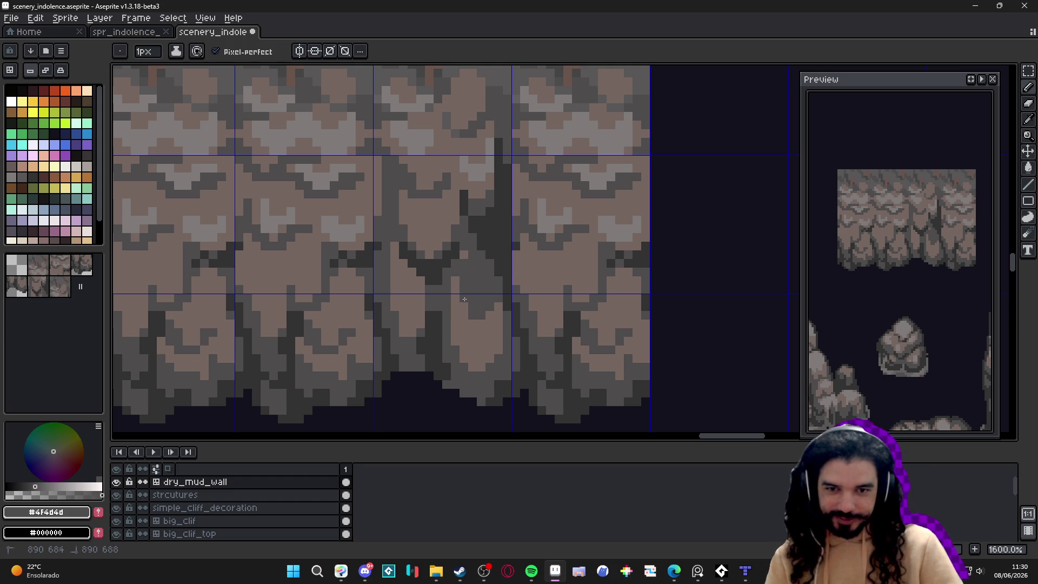
Step: Sample colours from the wall, ending on light brown #756661
alt+click(465, 310)
alt+click(458, 299)
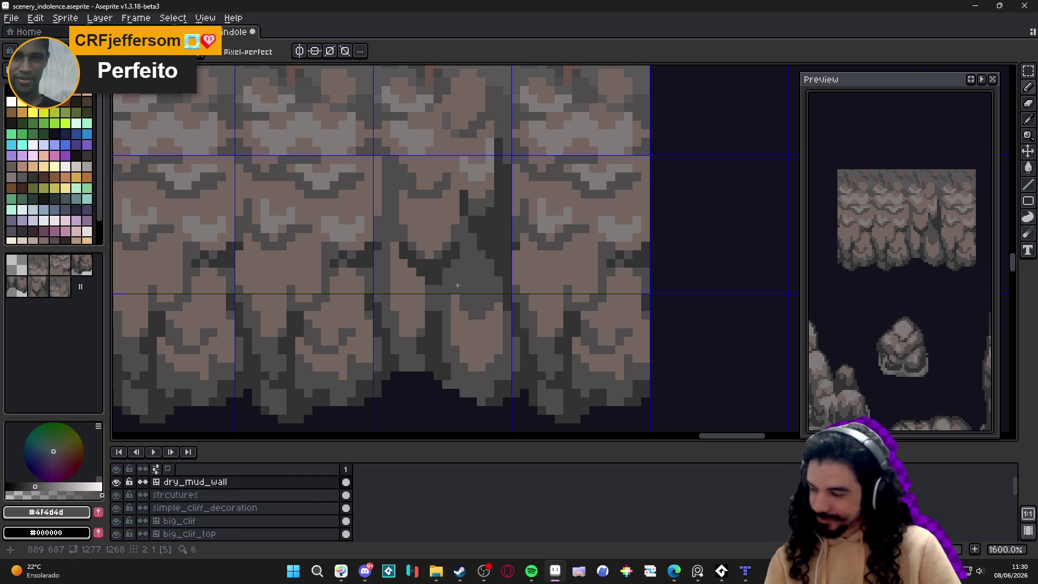
alt+click(470, 324)
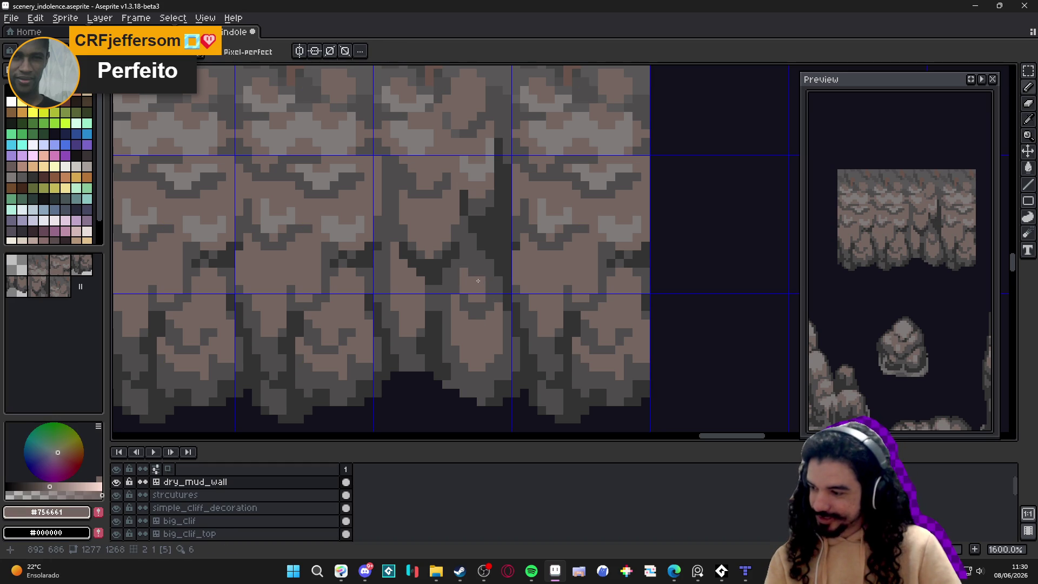
alt+click(475, 280)
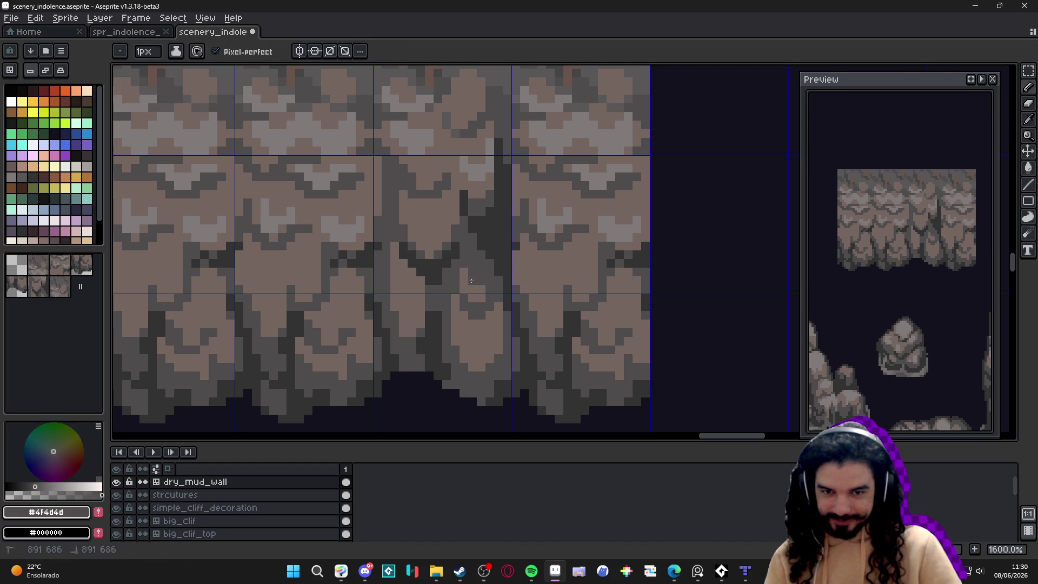
alt+click(485, 287)
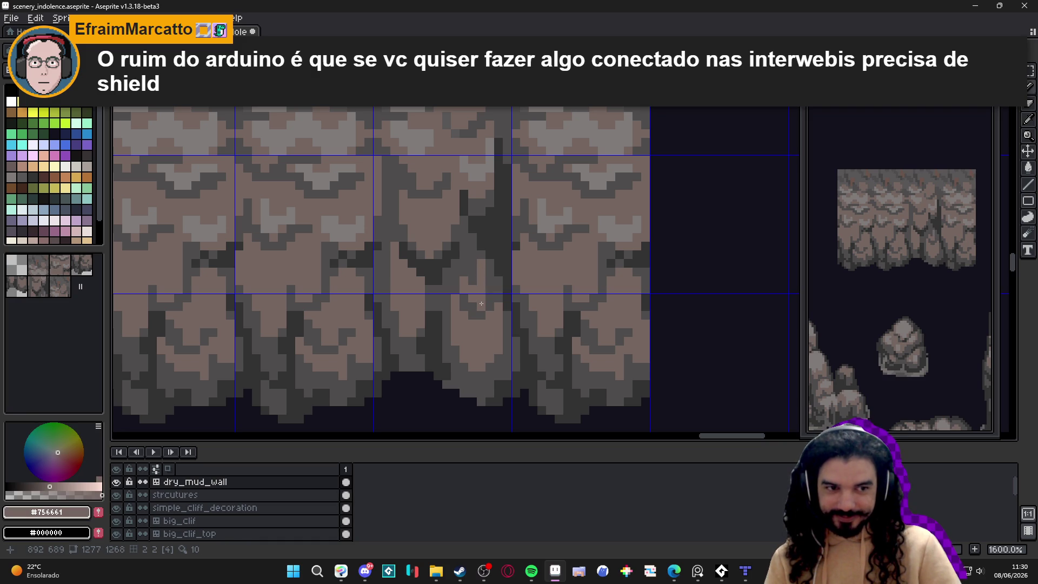
Step: Sample lighter grey #807b7a and paint pixels beside the crevice
scroll(480, 312, down, 3)
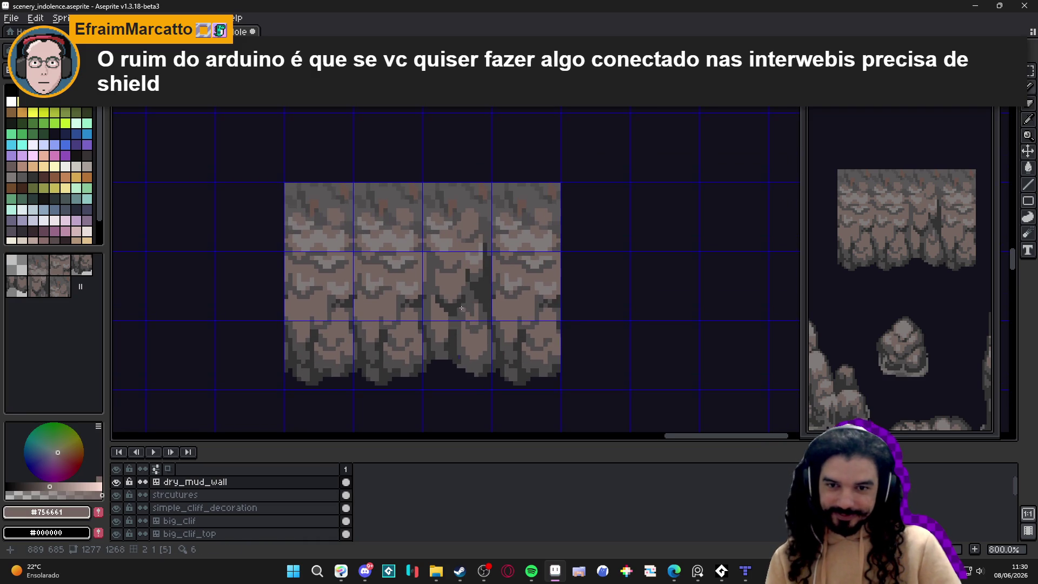
scroll(458, 242, up, 2)
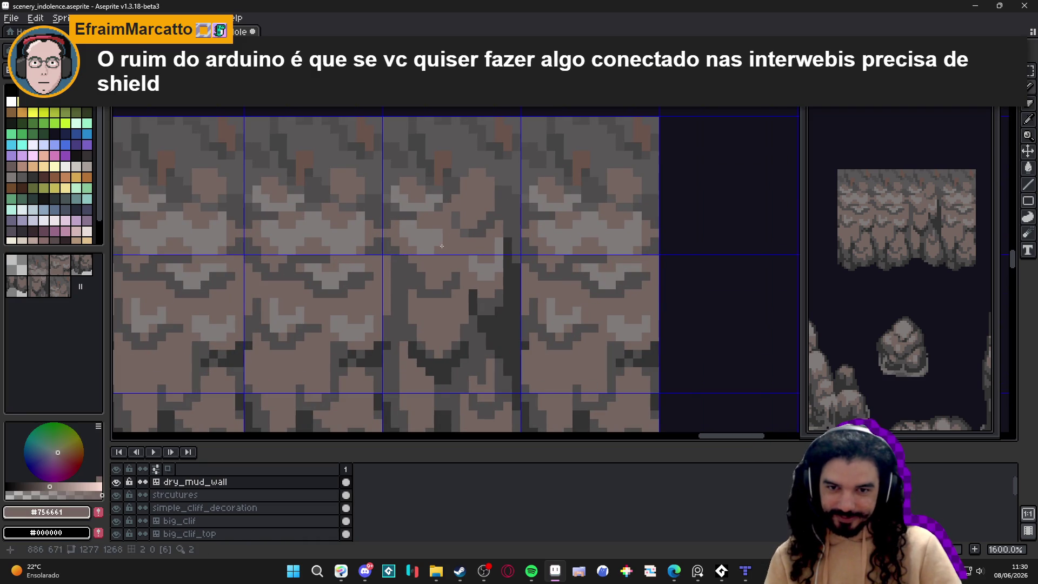
alt+click(437, 239)
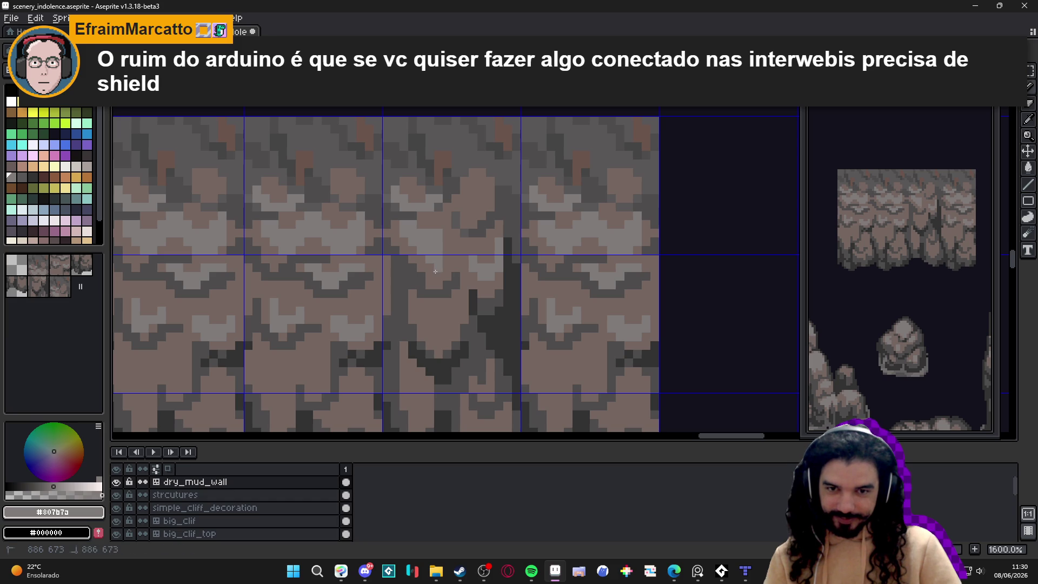
alt+click(436, 244)
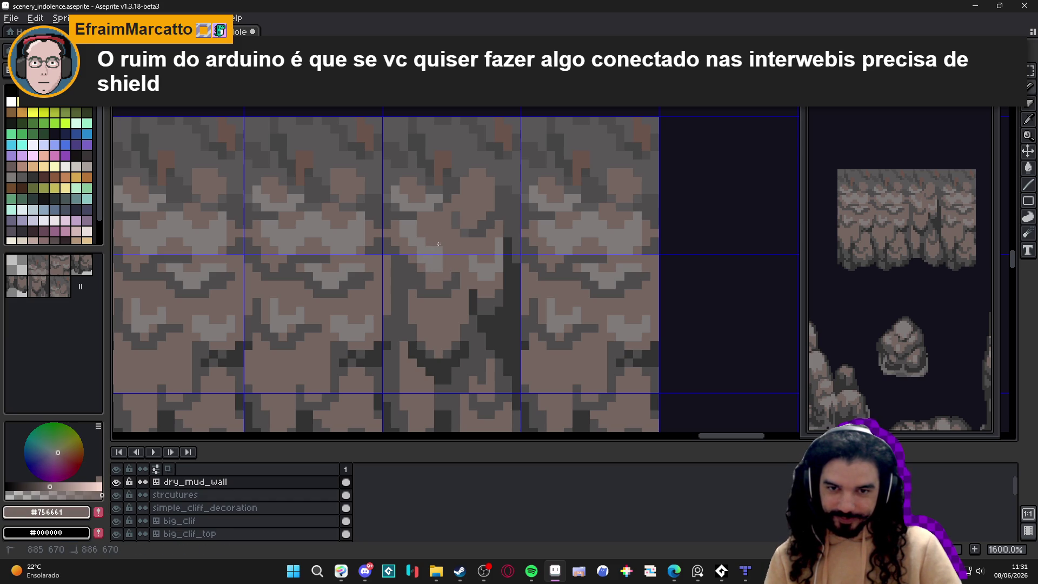
alt+click(438, 248)
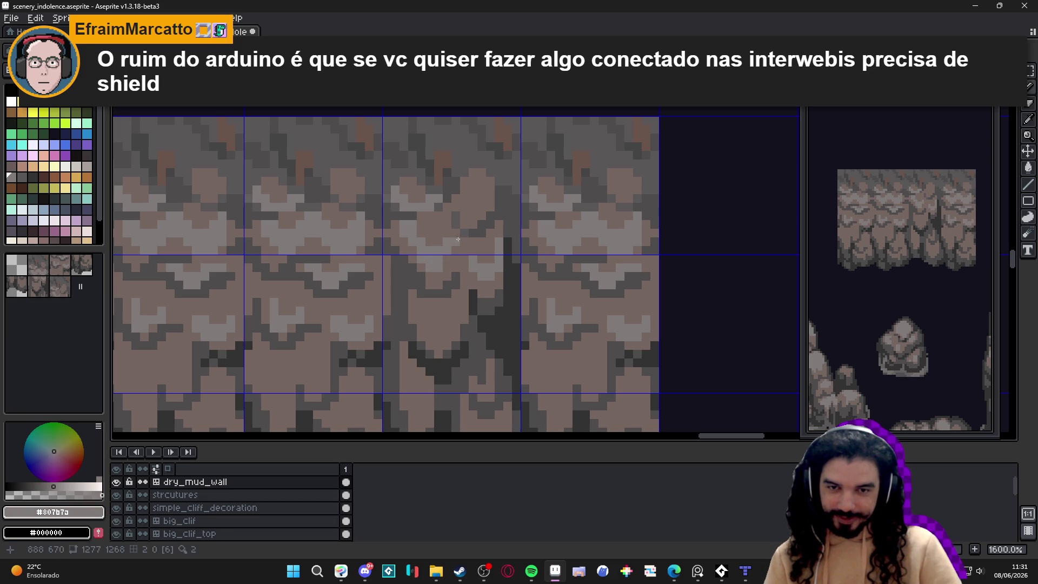
click(479, 204)
alt+click(479, 190)
alt+click(476, 211)
click(472, 225)
Step: Paint a dark grey #4f4d4d vertical stroke down the crevice
scroll(466, 238, down, 4)
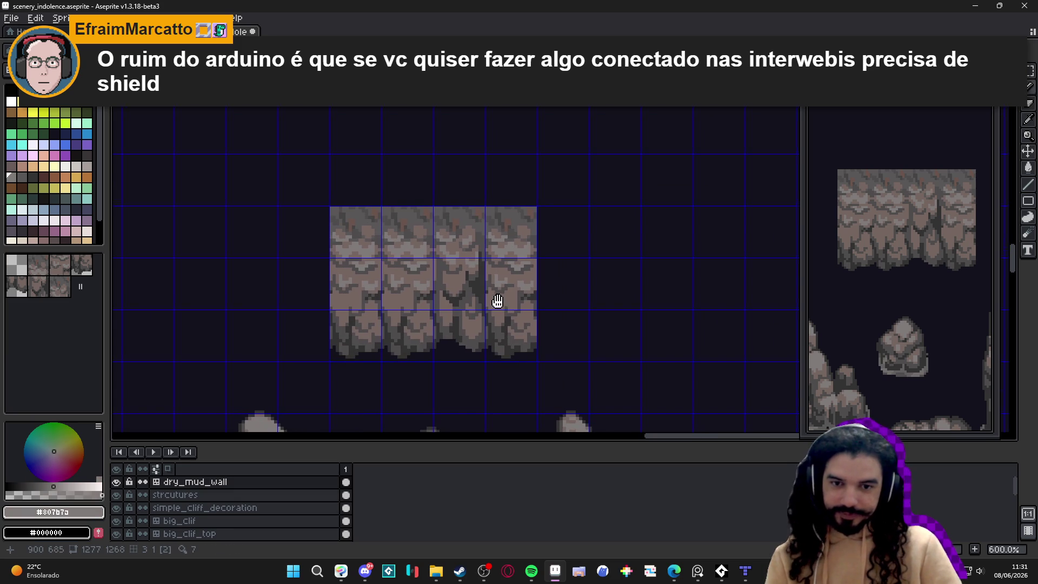
scroll(486, 352, down, 1)
scroll(467, 328, up, 5)
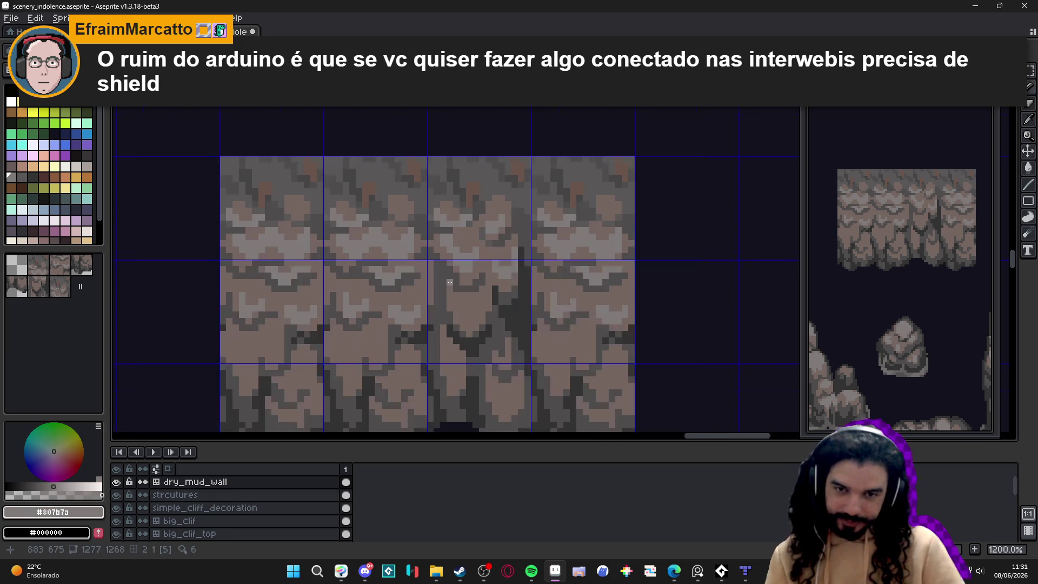
alt+click(433, 262)
drag(425, 259, 424, 312)
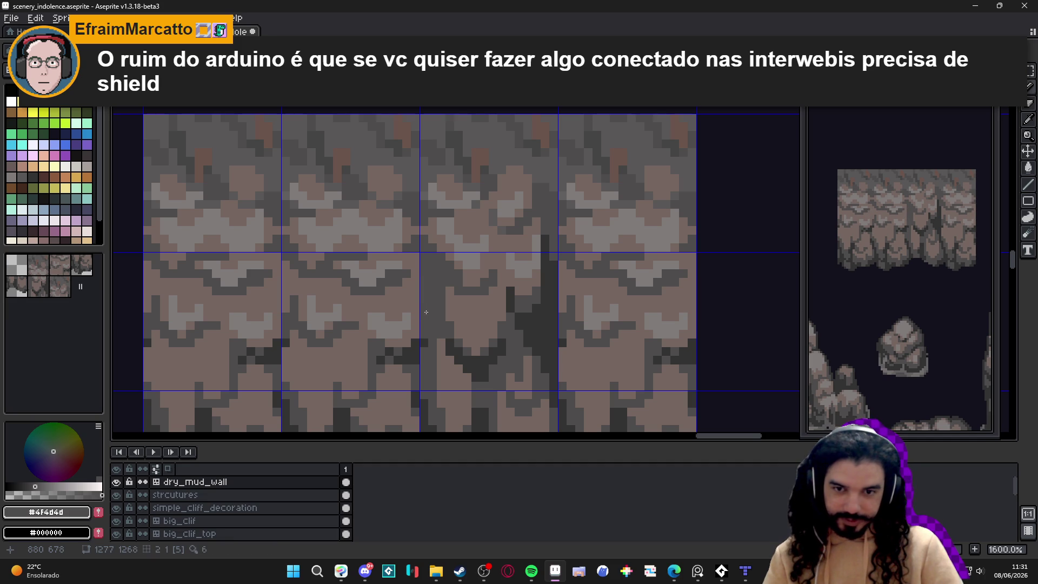
alt+click(420, 287)
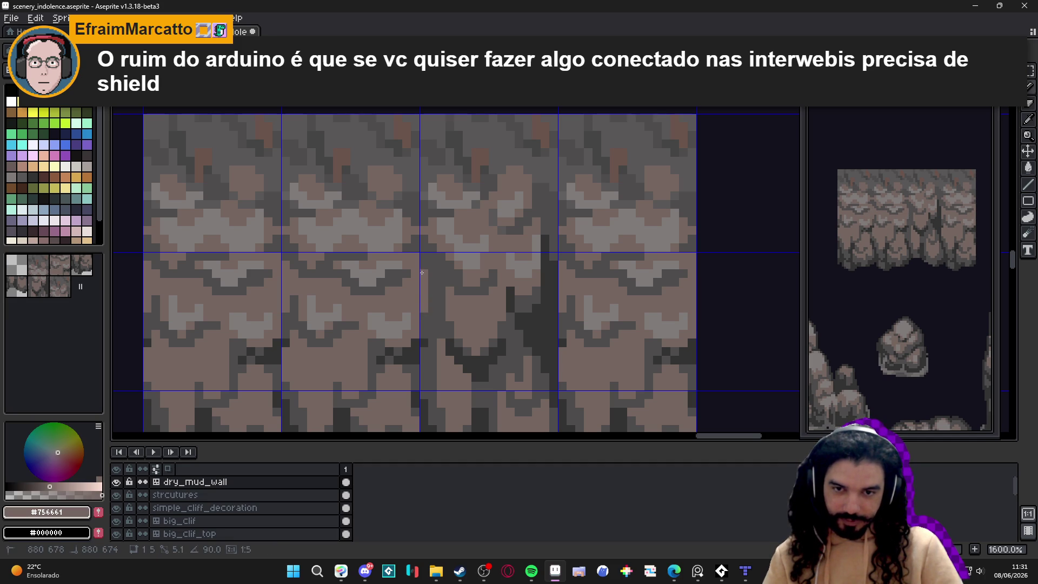
Step: Zoom around to inspect the crevice and switch back to the Pencil
scroll(450, 364, down, 3)
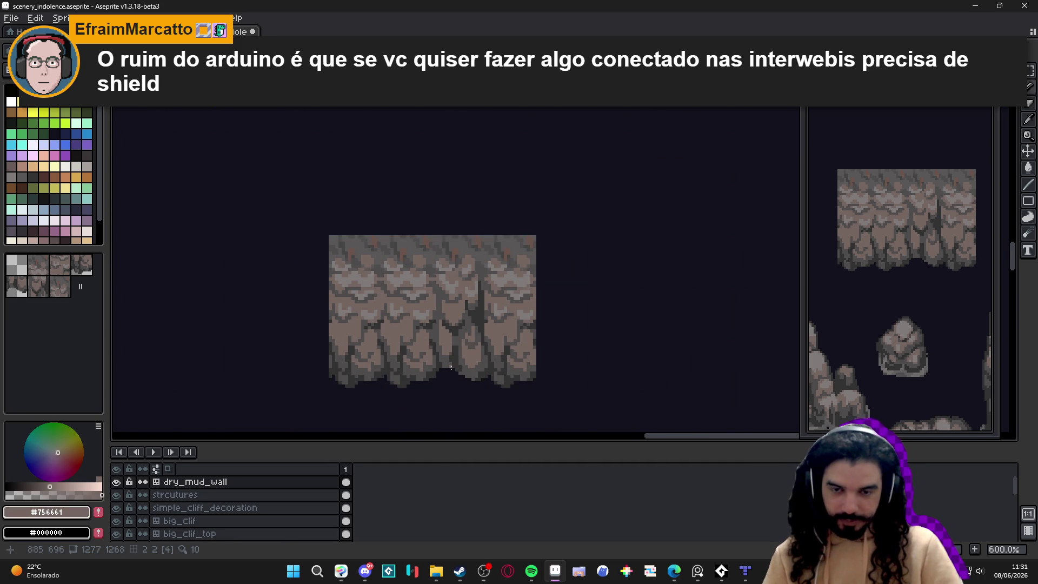
scroll(451, 367, down, 1)
scroll(446, 337, up, 7)
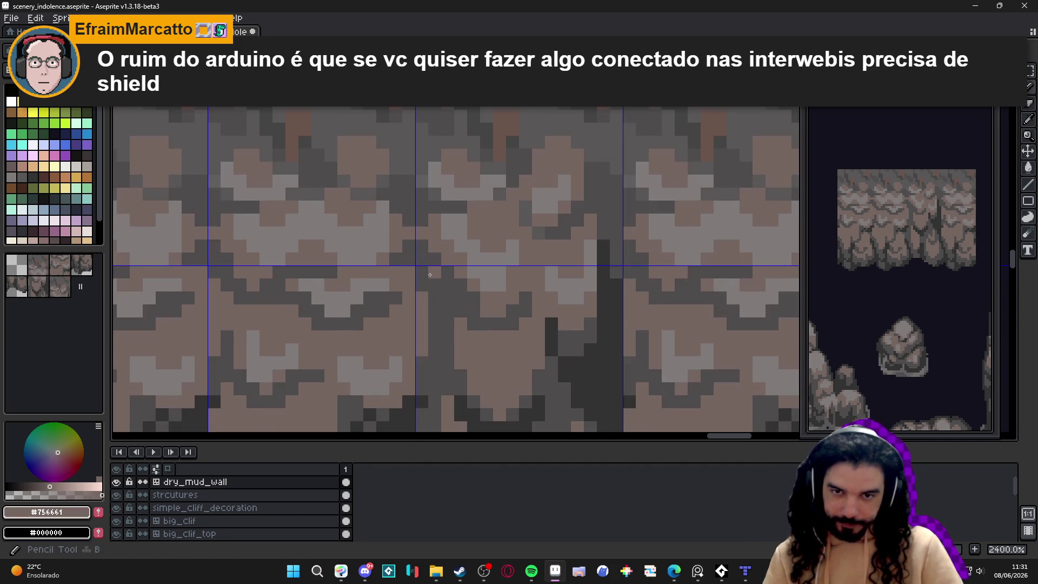
scroll(432, 277, down, 5)
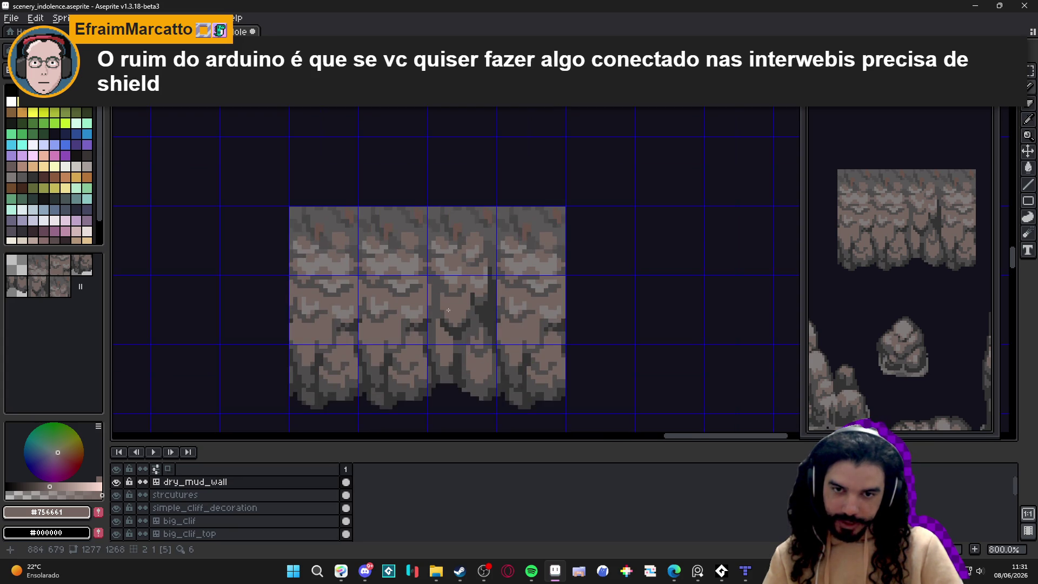
scroll(446, 332, down, 1)
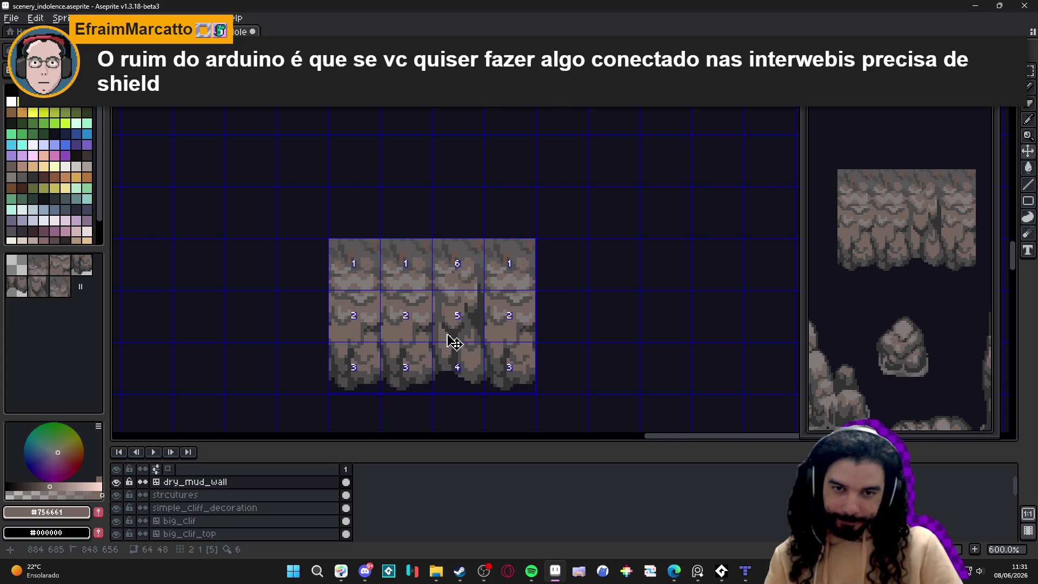
scroll(434, 285, up, 2)
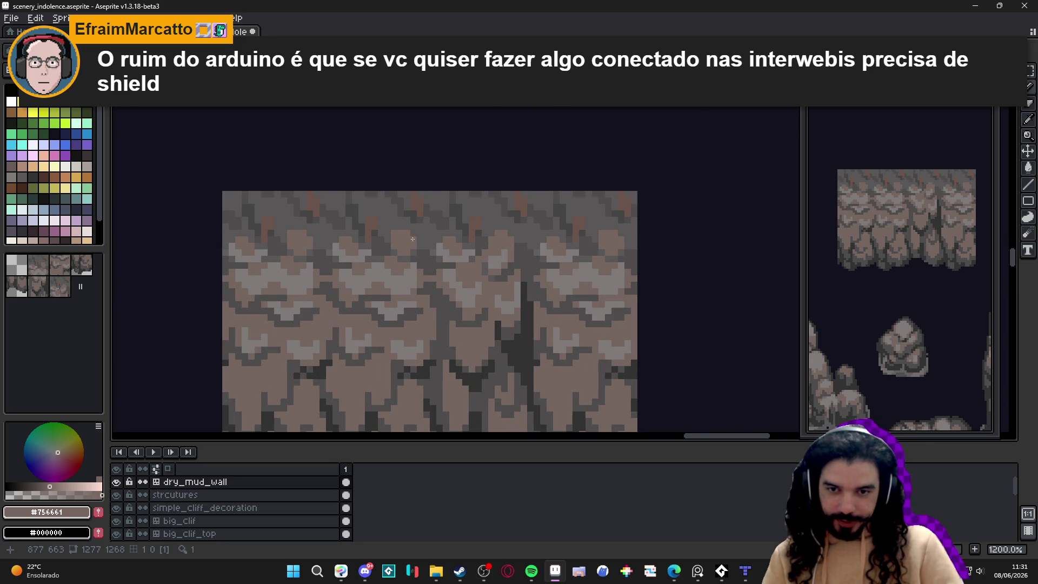
scroll(430, 354, down, 2)
scroll(428, 346, up, 2)
key(b)
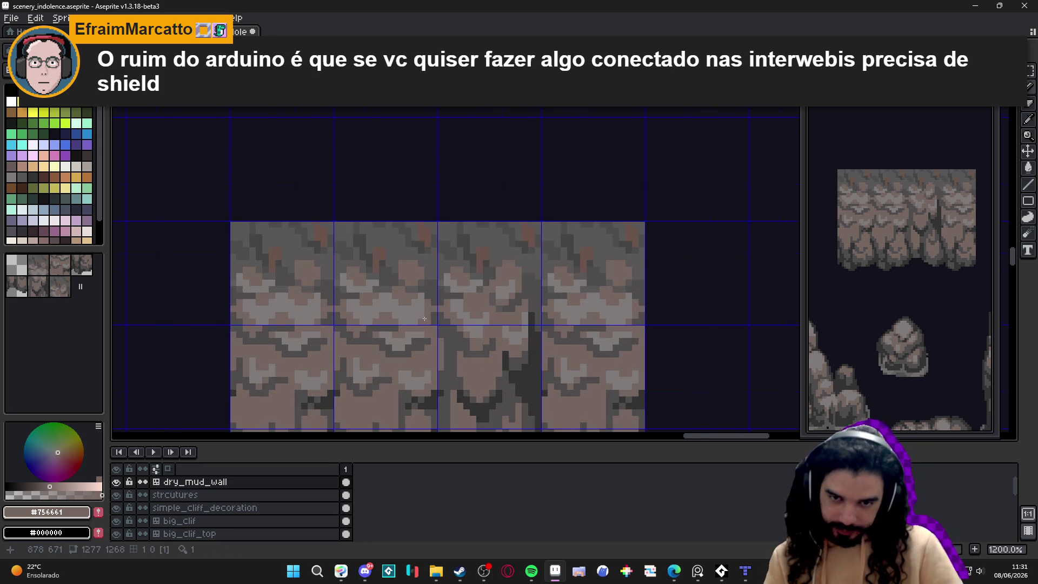
scroll(428, 319, down, 3)
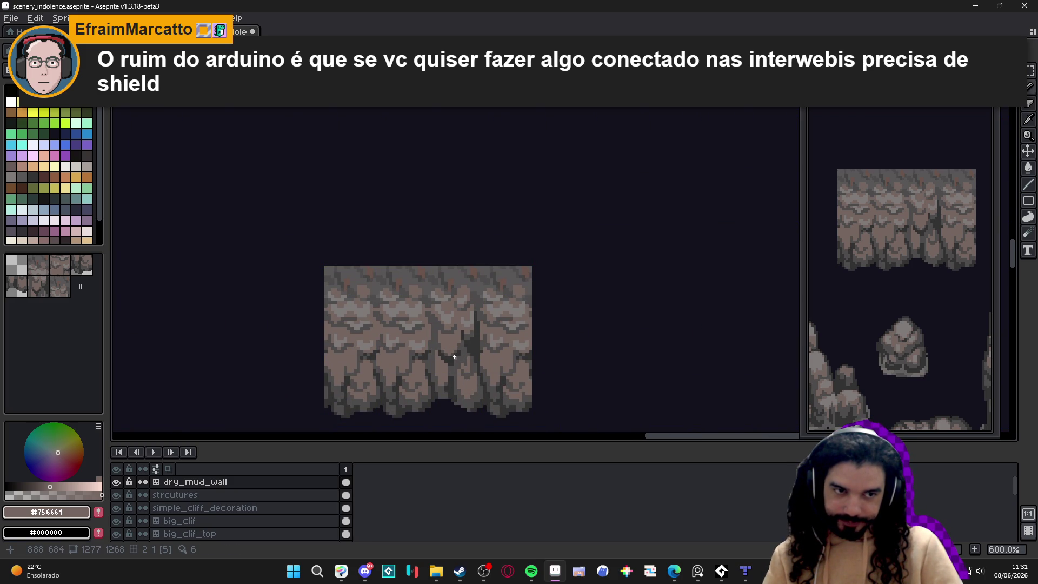
scroll(449, 339, up, 6)
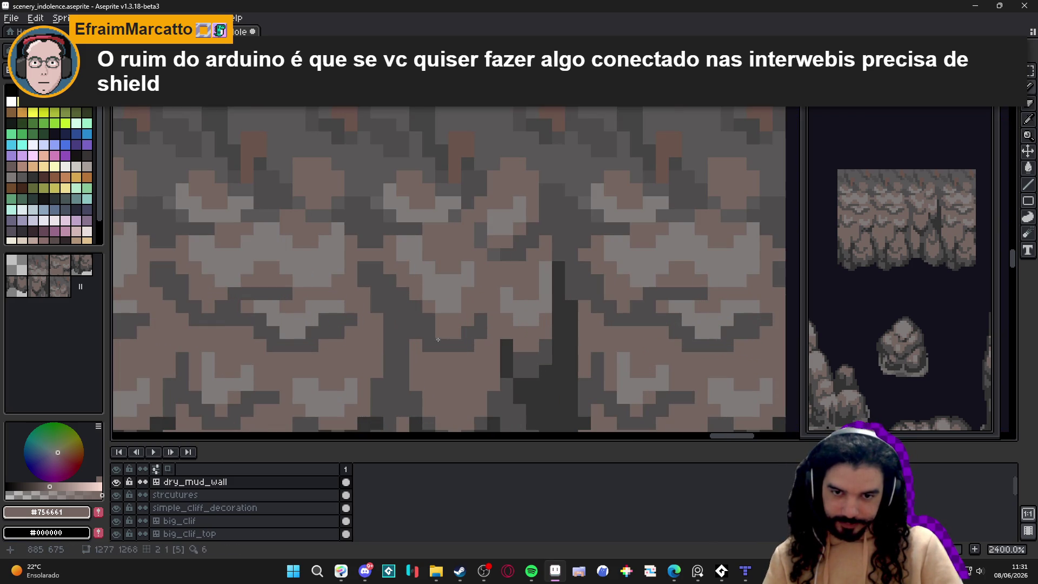
key(alt)
Step: Draw a dark #4f4d4d U-shaped curve at the crevice base
alt+click(431, 331)
mouse_move(428, 357)
mouse_down()
mouse_move(454, 371)
mouse_move(467, 357)
mouse_up()
key(alt)
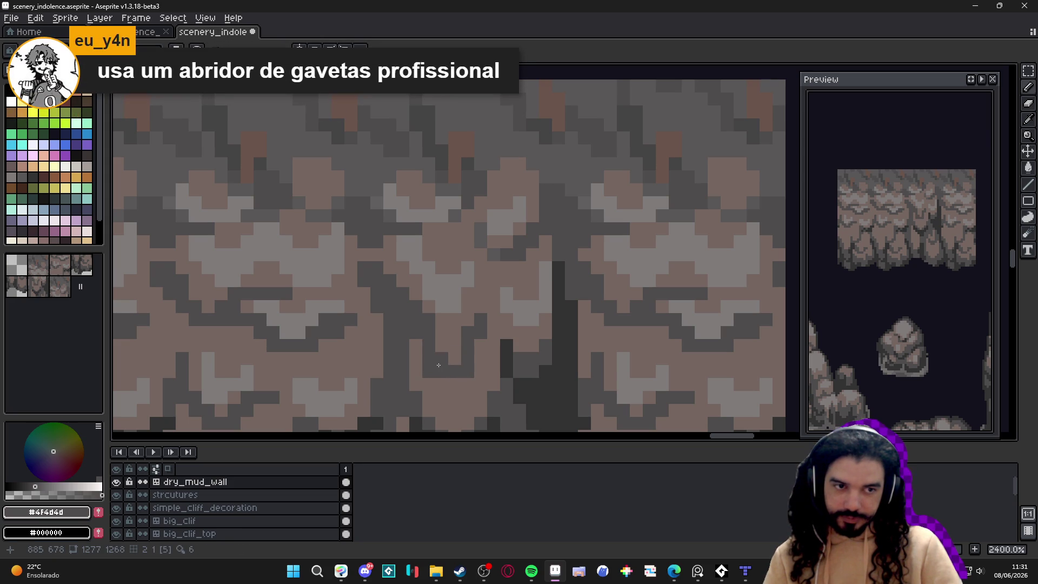
scroll(438, 365, down, 4)
scroll(456, 329, down, 1)
Step: Select the three-tile crevice column with the Rectangular Marquee
key(Tab)
key(ctrl)
key(m)
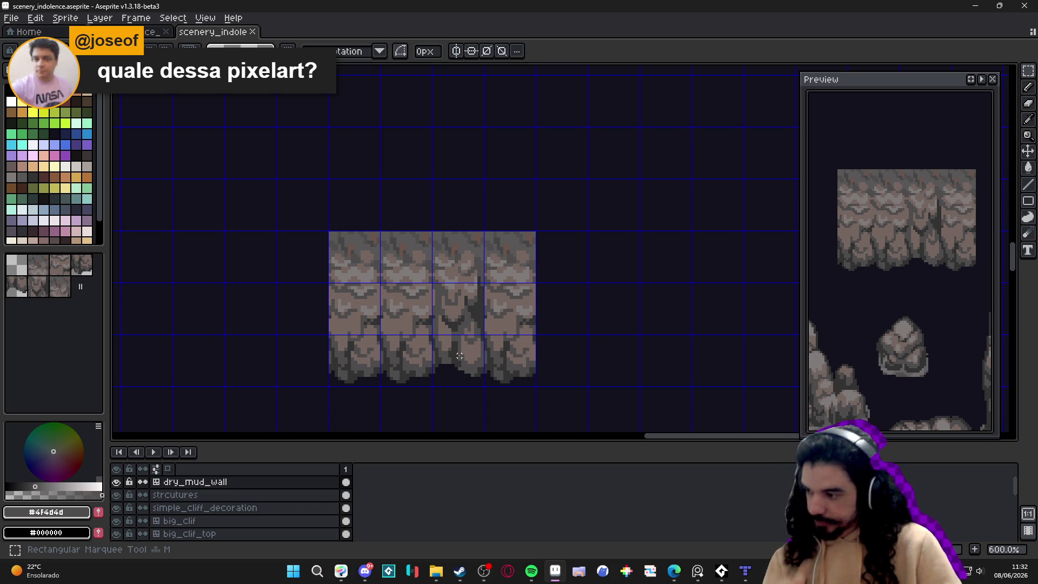
drag(460, 356, 447, 269)
Step: Paste the crevice column below the round rock in spr_indolence_tileset, save it, and switch to Tiled
click(433, 258)
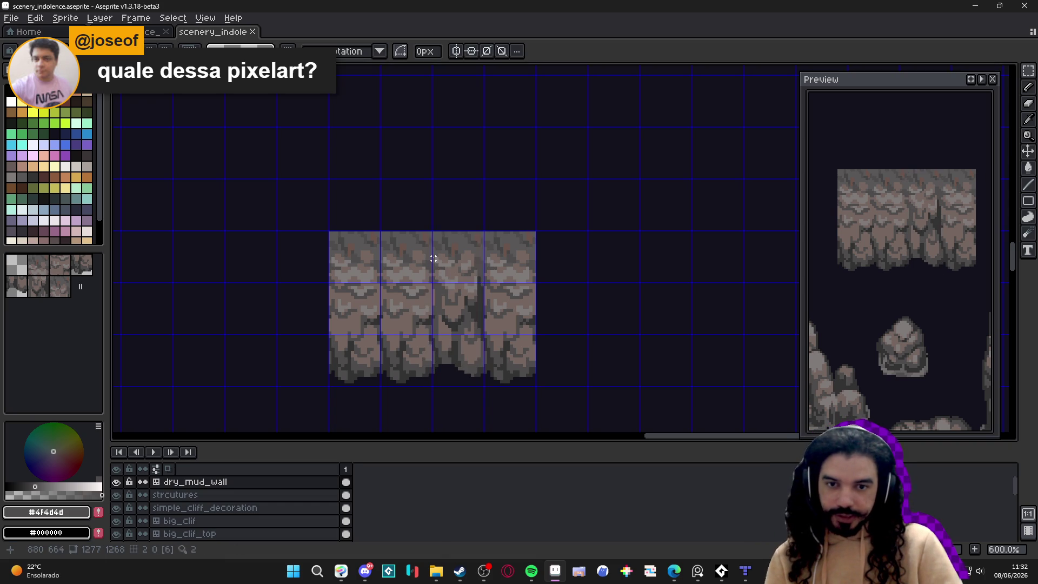
scroll(433, 258, down, 2)
key(ctrl+shift+Tab)
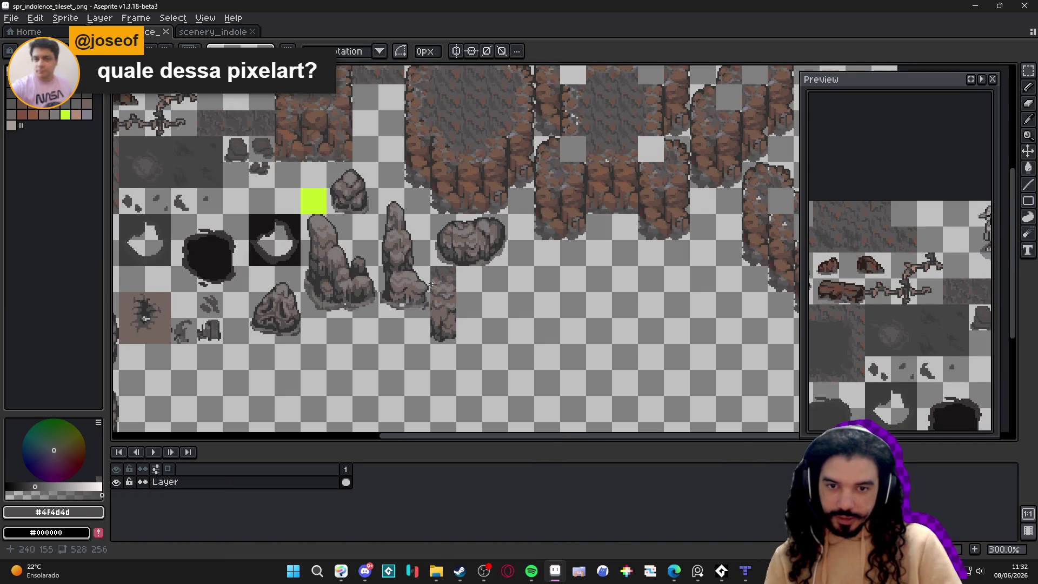
scroll(427, 284, up, 6)
key(ctrl+v)
mouse_move(494, 238)
mouse_down()
mouse_move(447, 280)
mouse_move(394, 285)
mouse_up()
key(ctrl+s)
scroll(425, 298, down, 5)
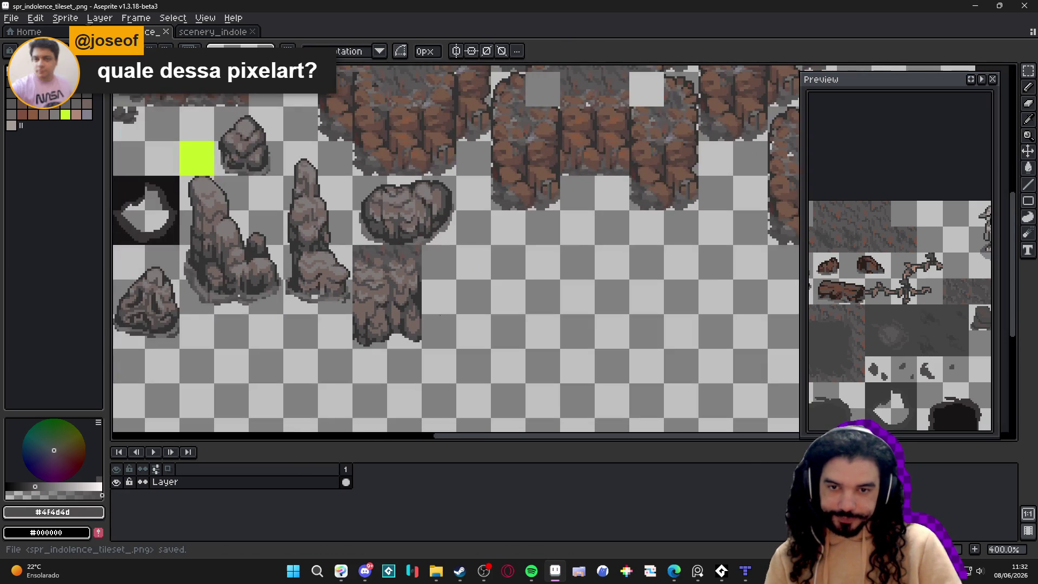
click(745, 571)
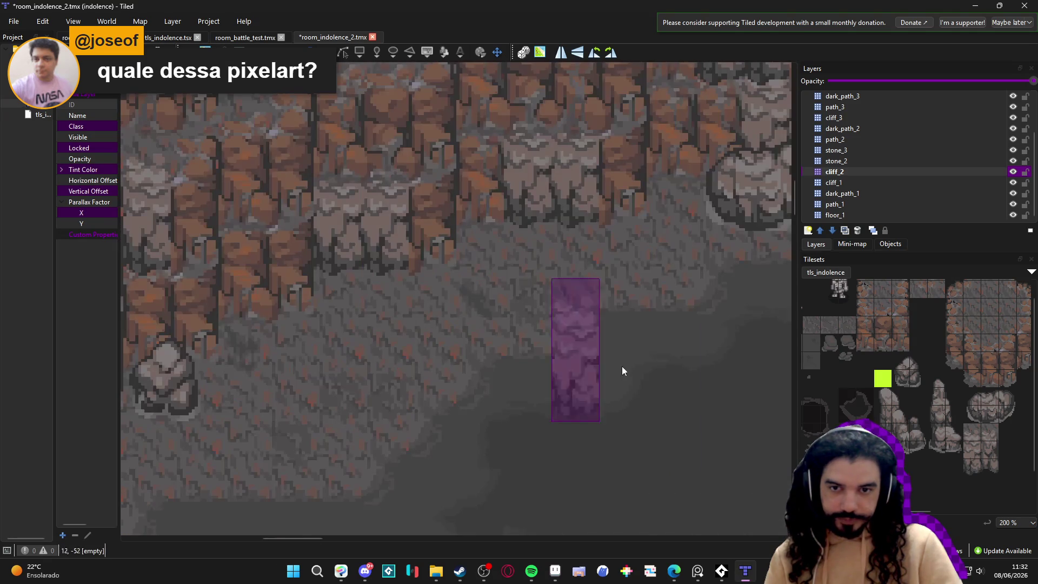
Step: Stamp the new crevice tile onto the cliff wall on layer cliff_1 and pan around to inspect it
click(923, 407)
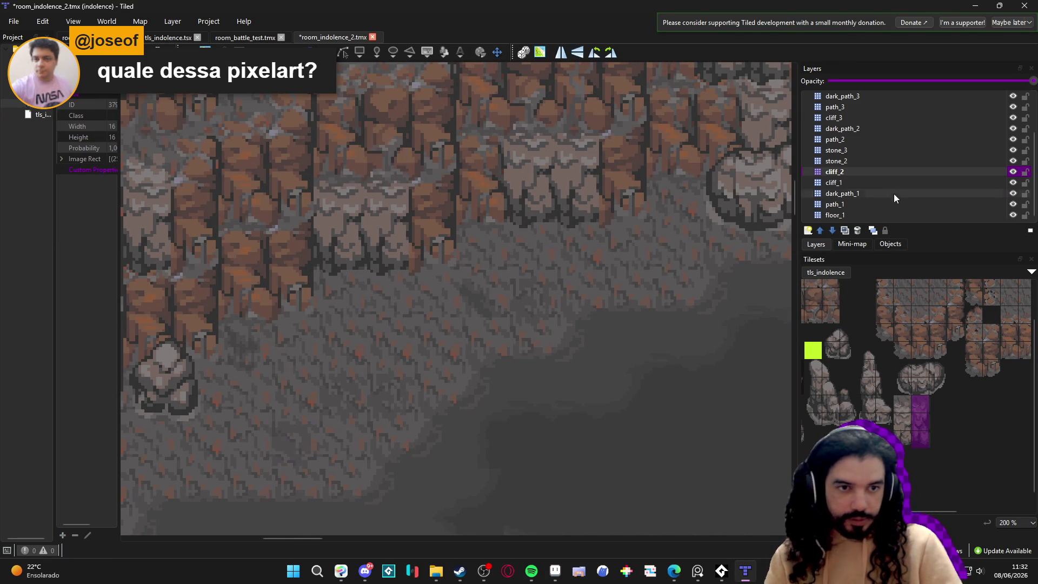
click(871, 184)
scroll(486, 362, down, 1)
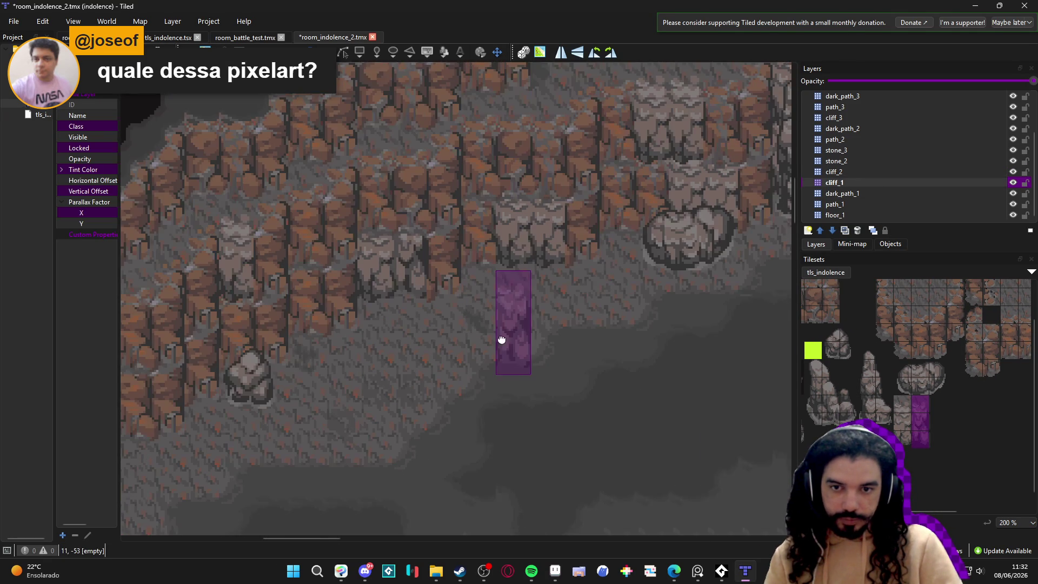
scroll(502, 339, up, 3)
scroll(495, 399, right, 4)
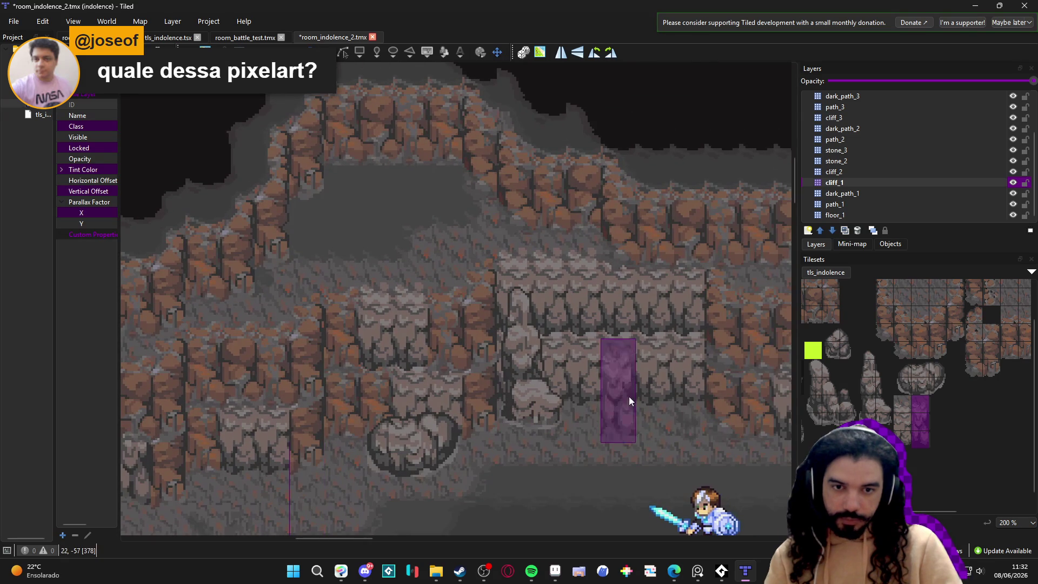
click(691, 293)
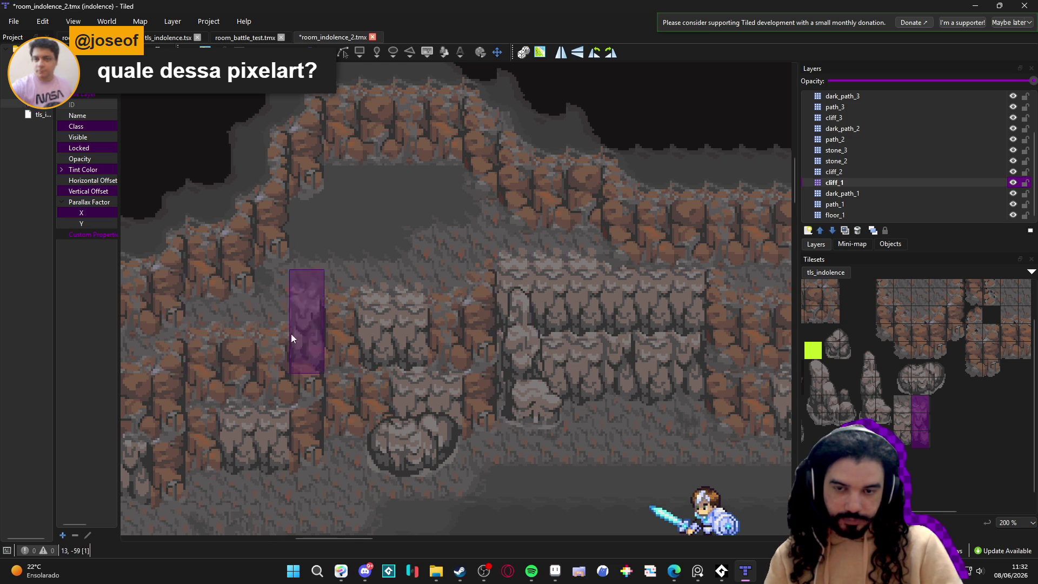
scroll(268, 333, down, 10)
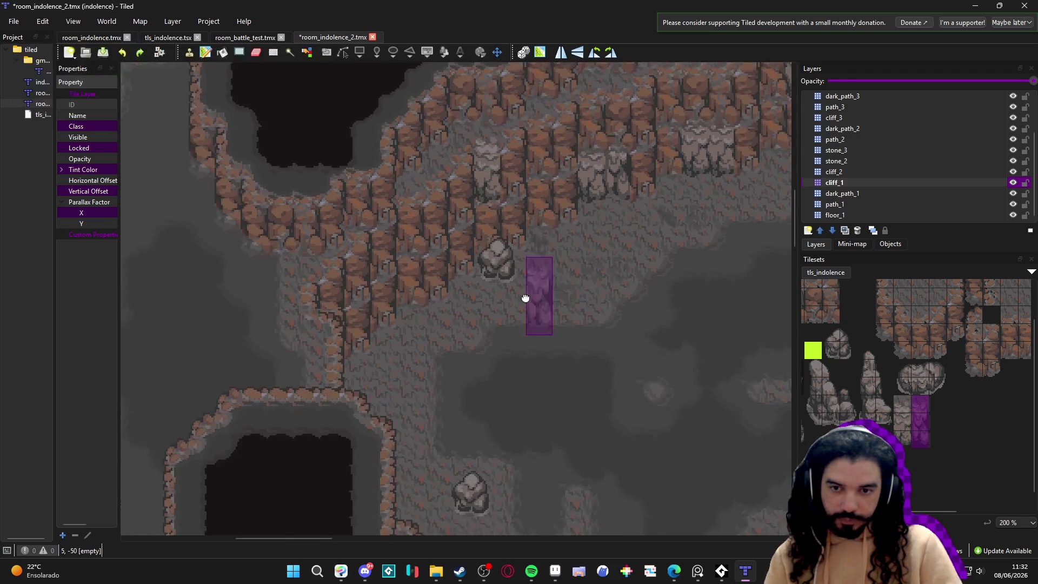
scroll(536, 299, right, 10)
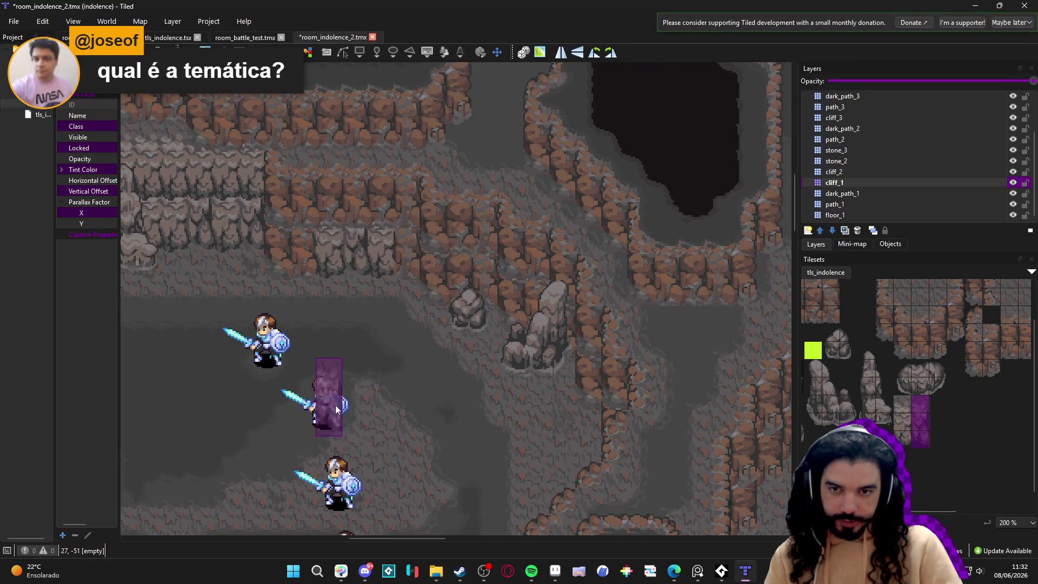
scroll(341, 411, left, 5)
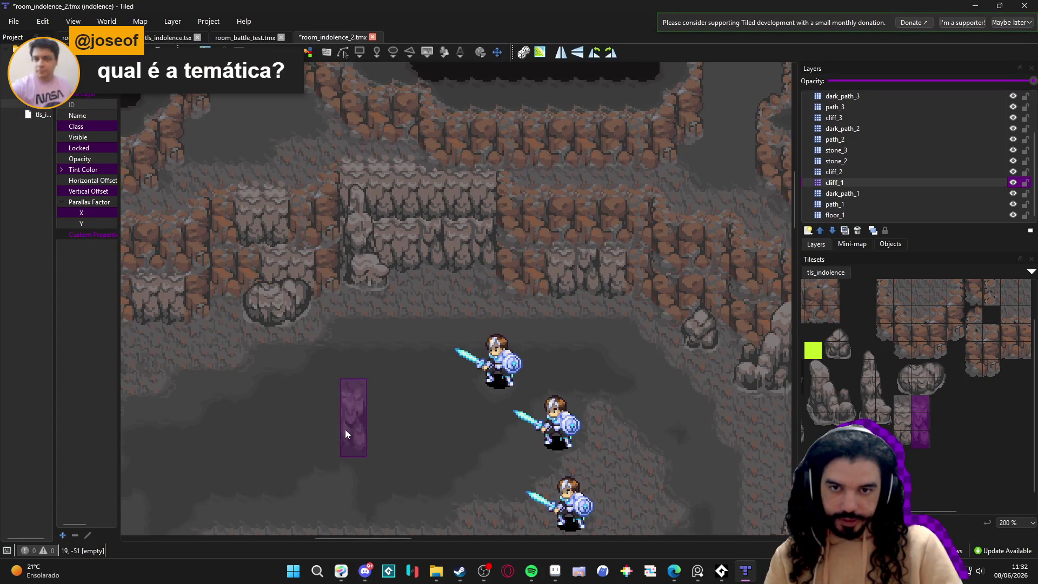
scroll(358, 419, left, 1)
scroll(357, 420, down, 1)
scroll(391, 398, left, 1)
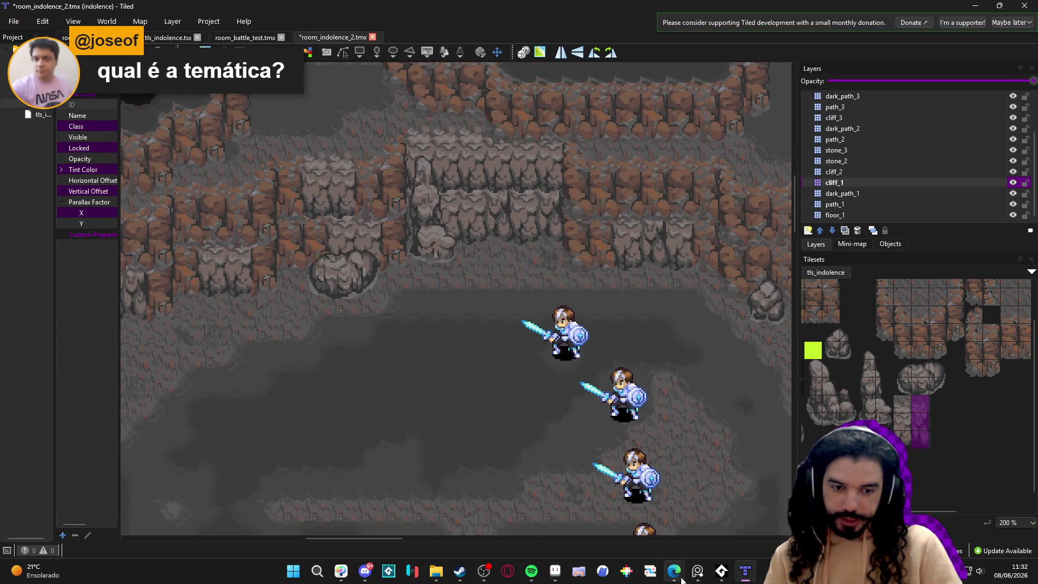
Step: Load the studio's Instagram page in a new Edge tab, then return to Tiled
mouse_move(674, 563)
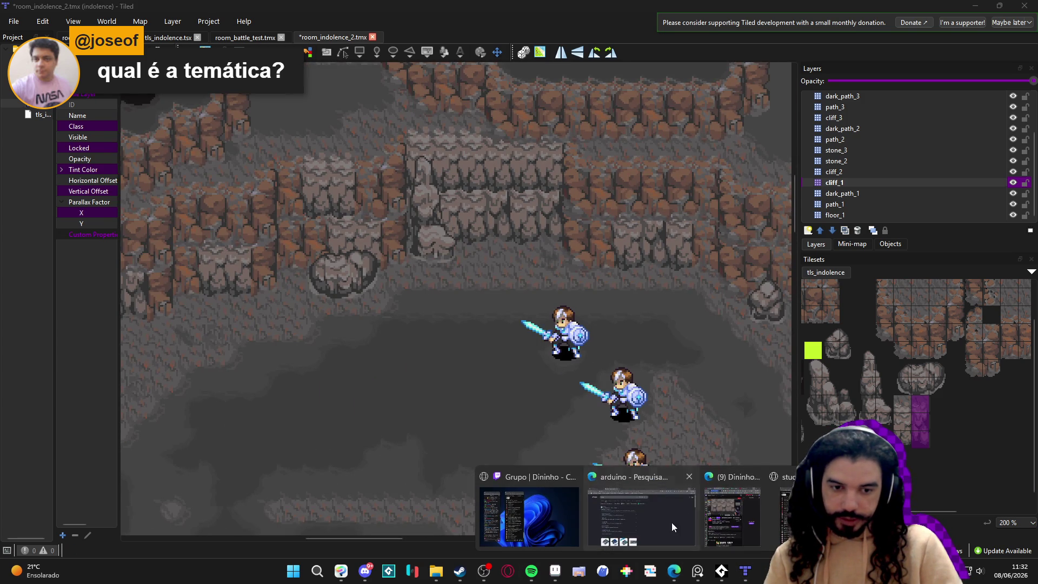
click(671, 523)
click(311, 11)
text(generous_studio/)
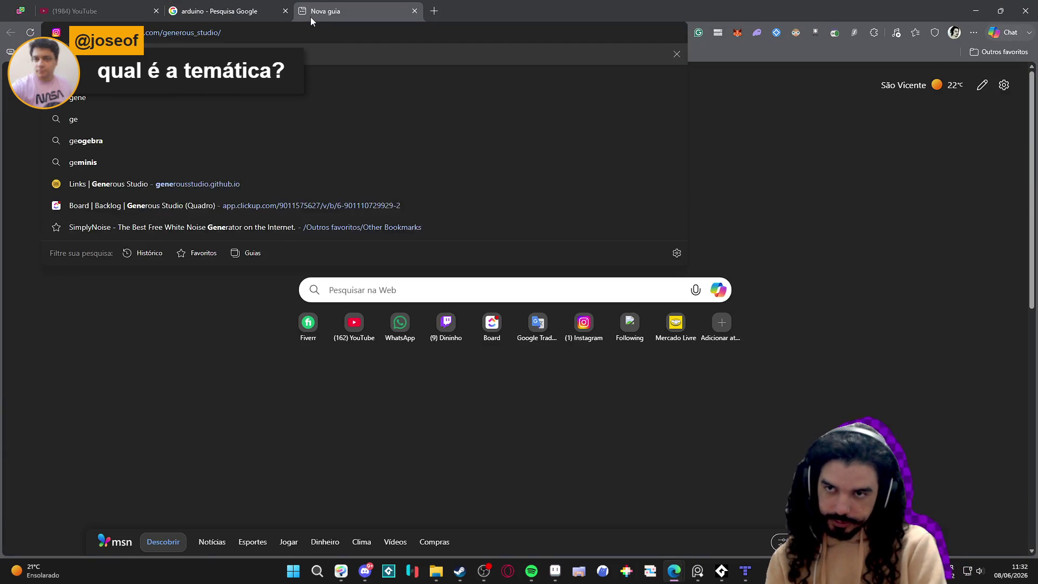
key(Return)
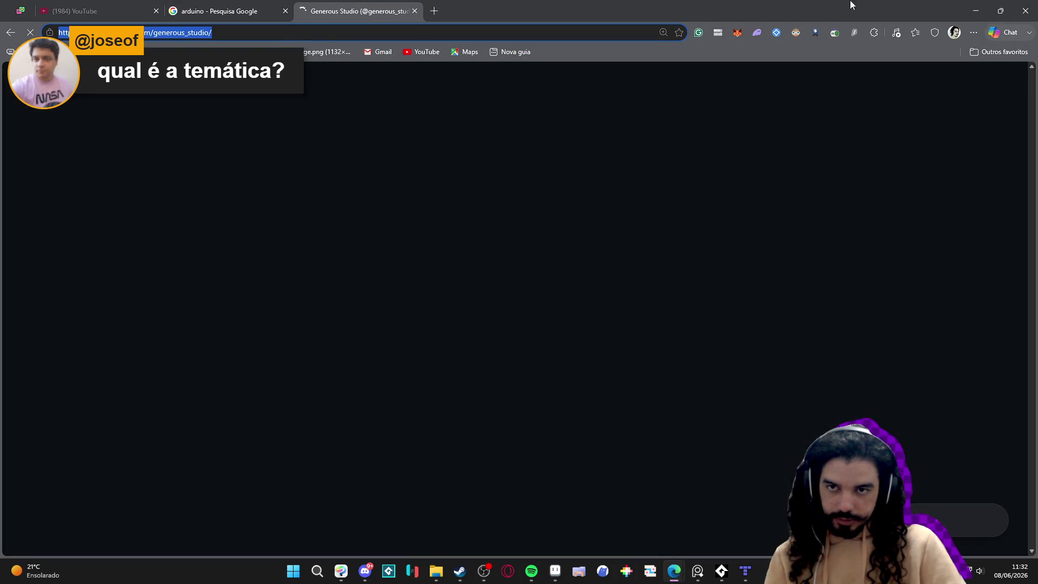
key(alt+Tab)
key(alt+Tab)
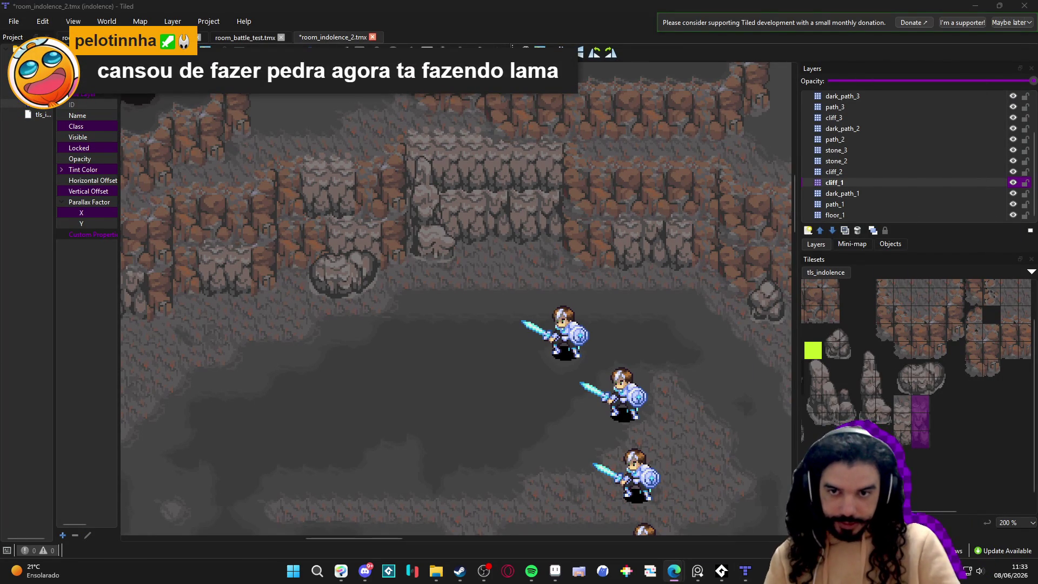
Step: Toggle between the cliff_2 and cliff_1 layers while panning across the cliffs
click(852, 172)
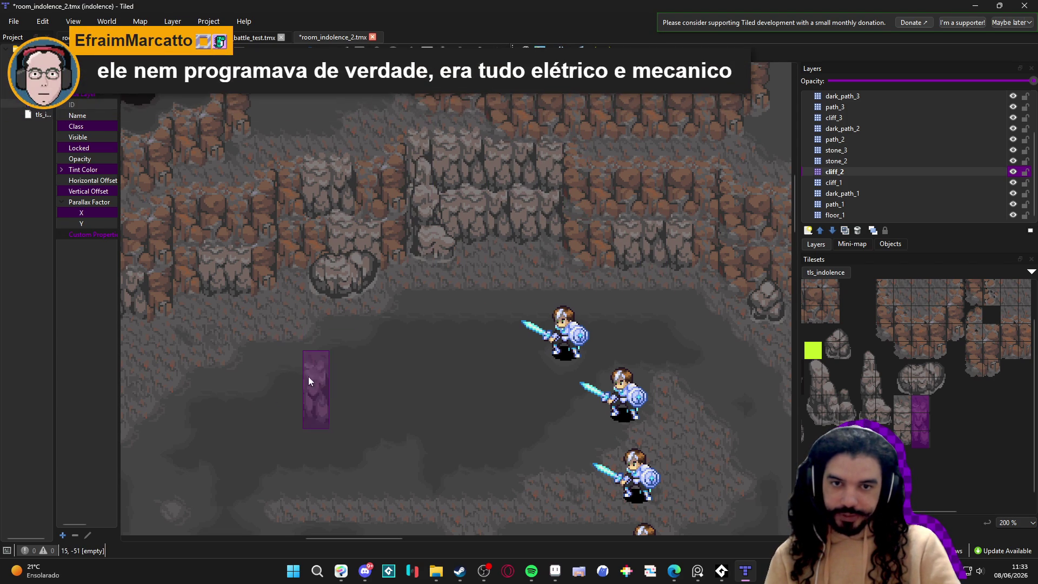
drag(341, 349, 599, 361)
click(835, 182)
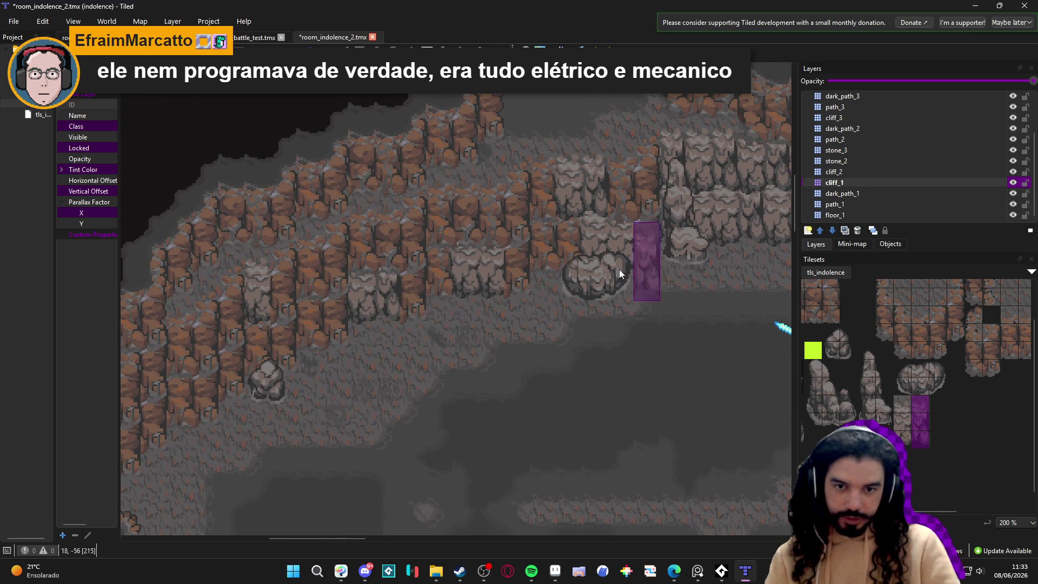
scroll(406, 446, down, 1)
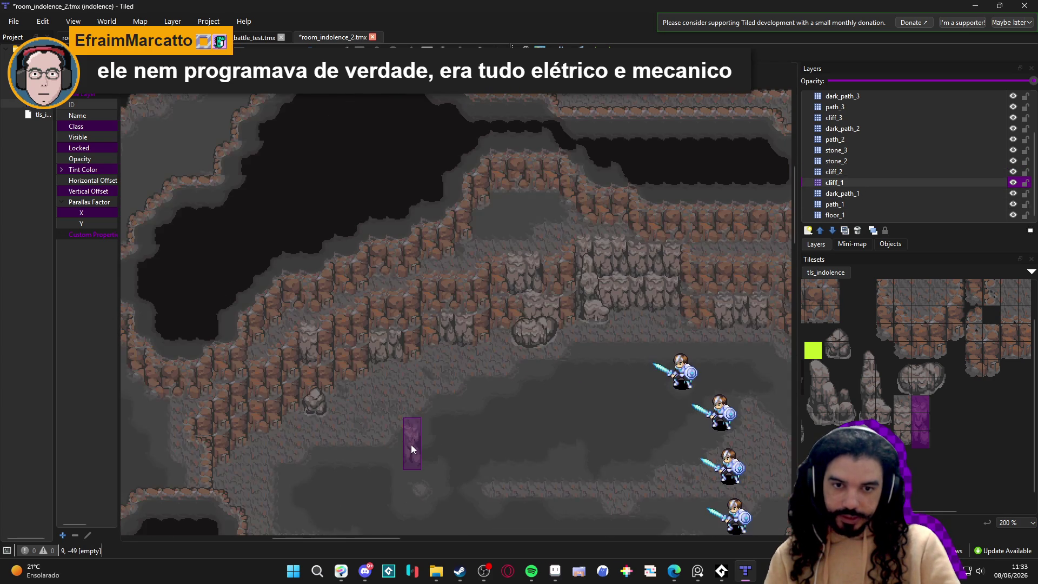
scroll(333, 427, down, 1)
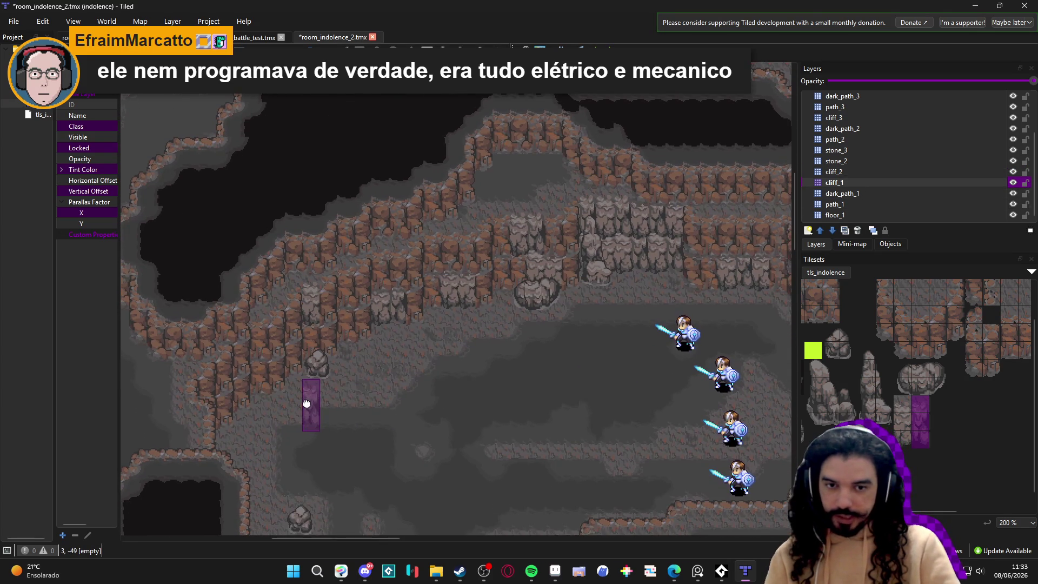
scroll(304, 441, down, 5)
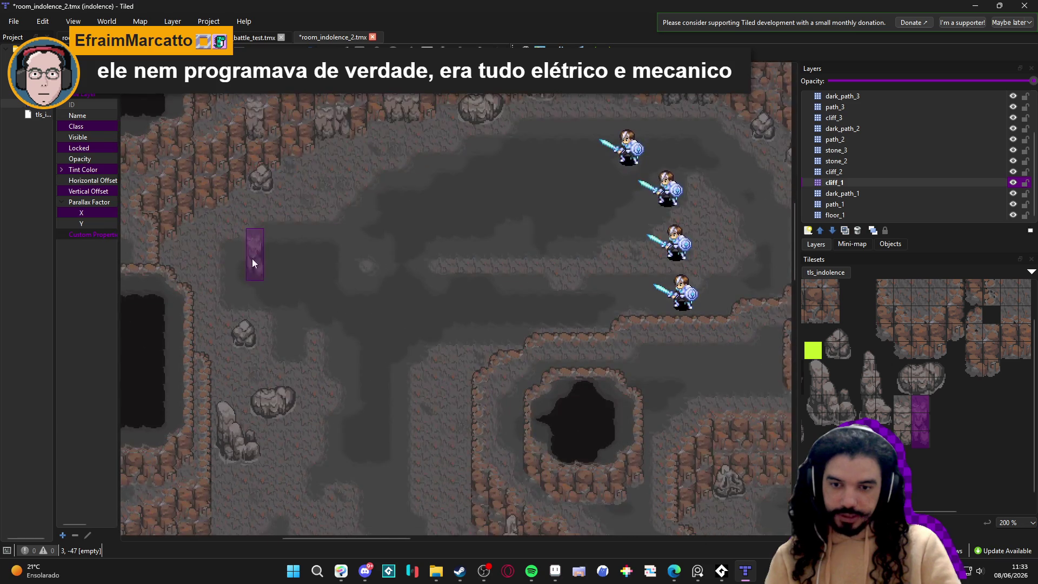
scroll(250, 250, right, 5)
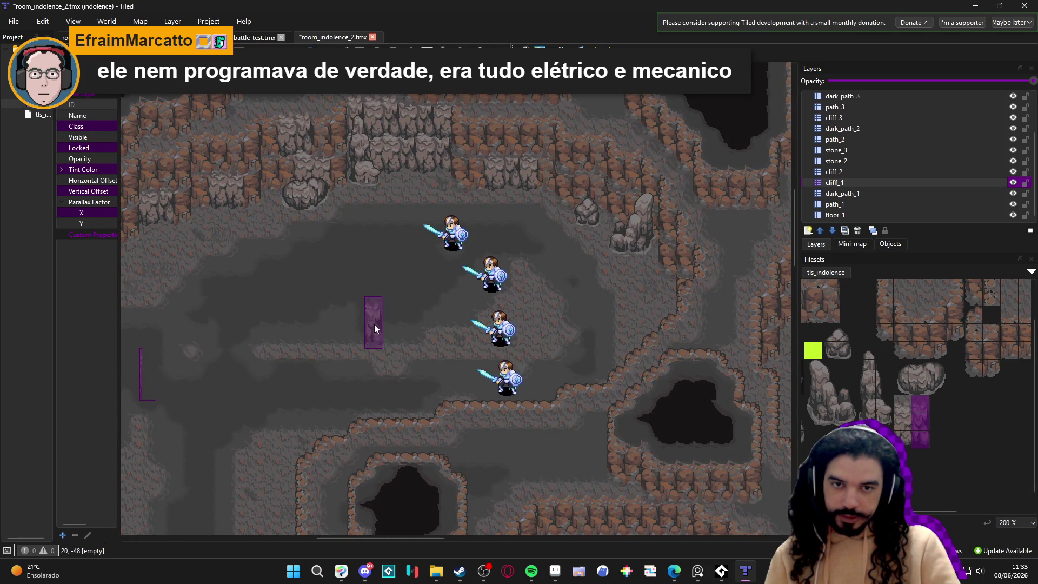
drag(368, 268, 453, 330)
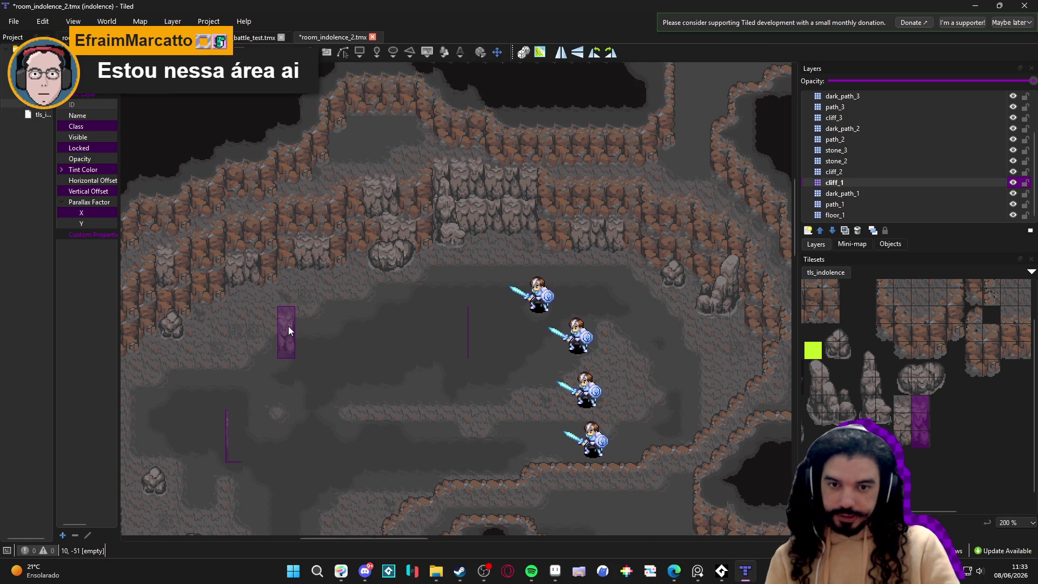
Step: Pan the map so the knights sit top right, then save room_indolence_2
scroll(289, 330, up, 1)
scroll(301, 344, down, 1)
mouse_move(291, 389)
mouse_down()
mouse_move(381, 254)
mouse_move(380, 153)
mouse_up()
drag(400, 254, 431, 313)
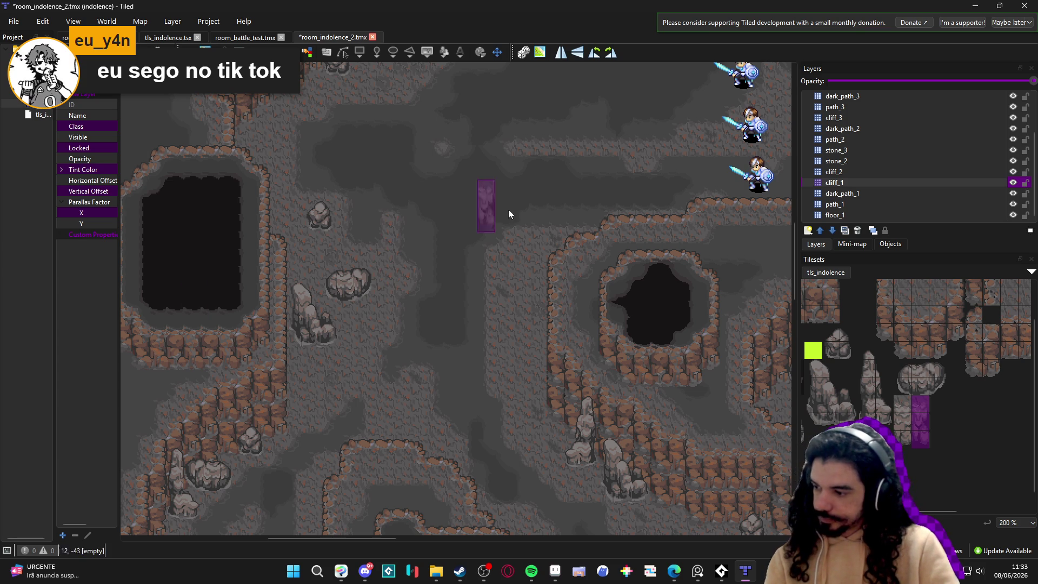
scroll(382, 347, up, 5)
scroll(343, 267, left, 3)
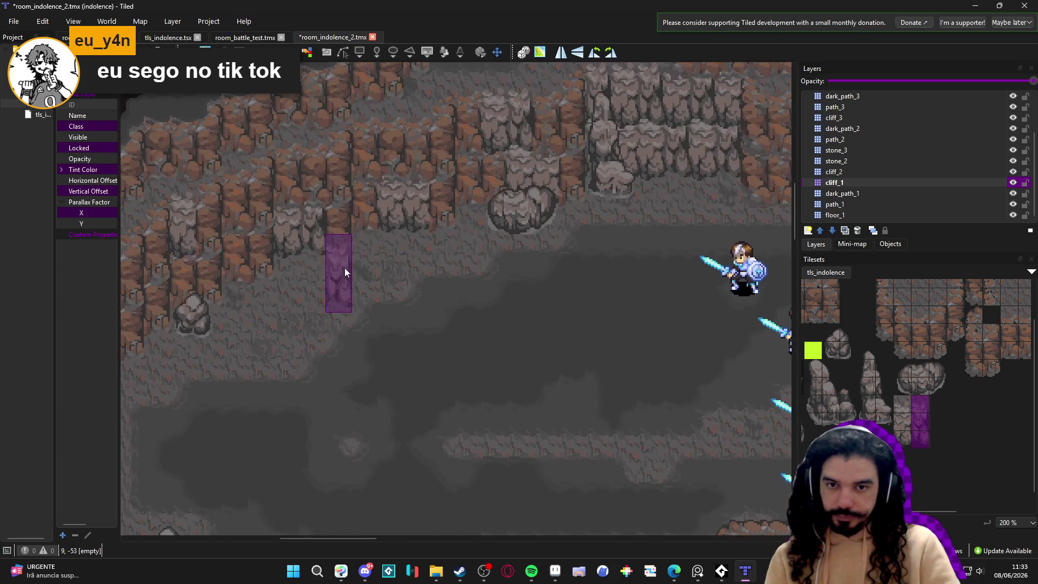
scroll(354, 394, up, 2)
scroll(493, 421, right, 3)
scroll(493, 422, down, 2)
key(ctrl+s)
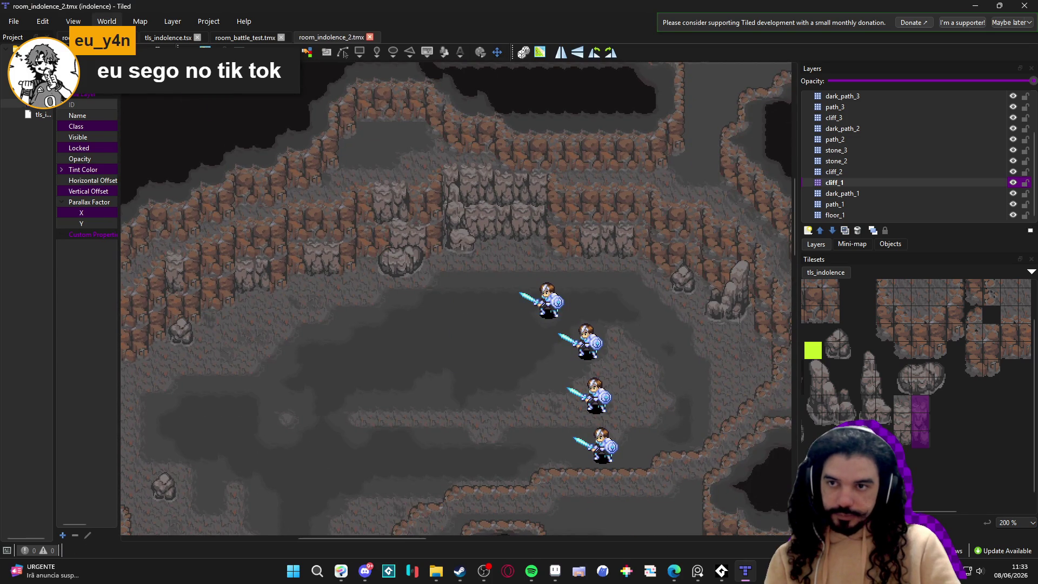
Step: Review the cliffs in room_indolence.tmx, then return to room_indolence_2
click(63, 37)
scroll(313, 123, left, 10)
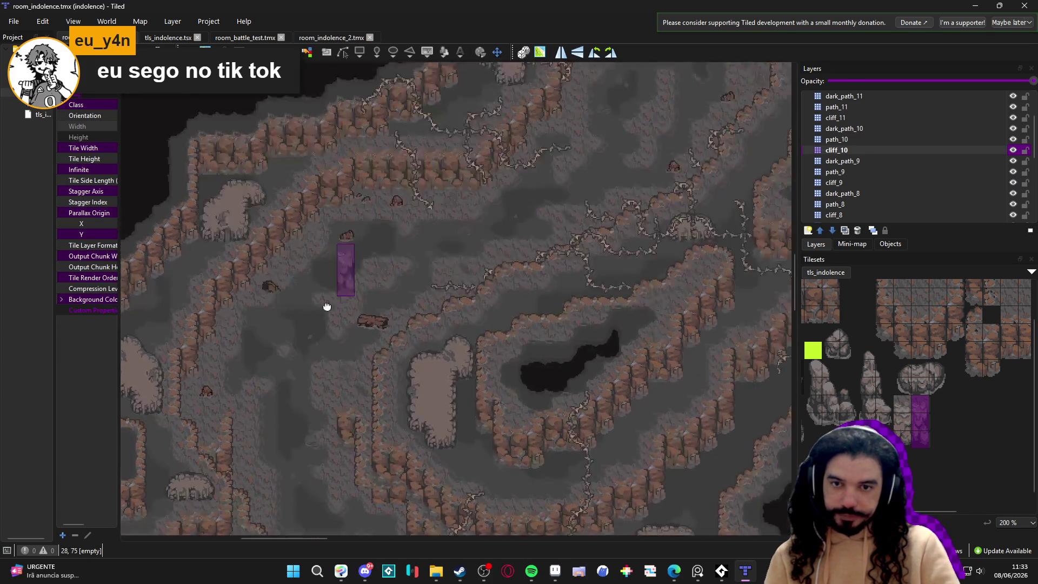
ctrl+scroll(573, 276, down, 2)
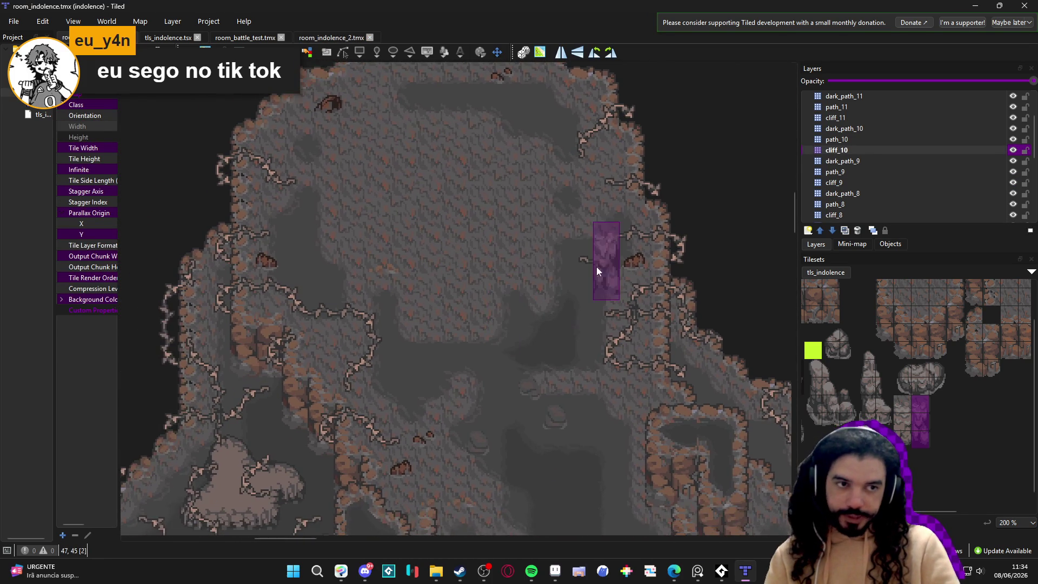
ctrl+scroll(528, 296, down, 3)
ctrl+scroll(530, 314, up, 5)
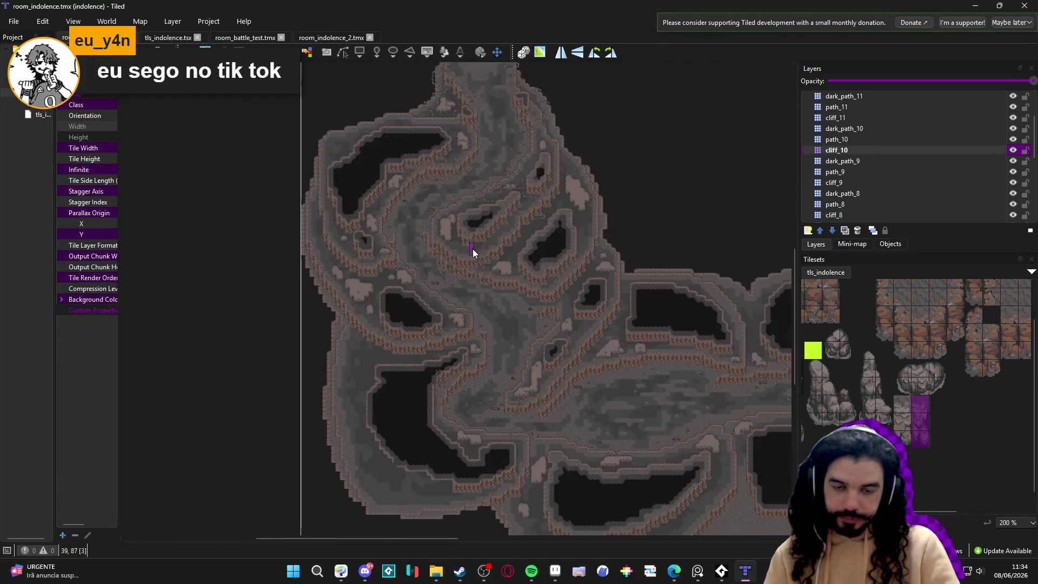
ctrl+scroll(340, 349, down, 4)
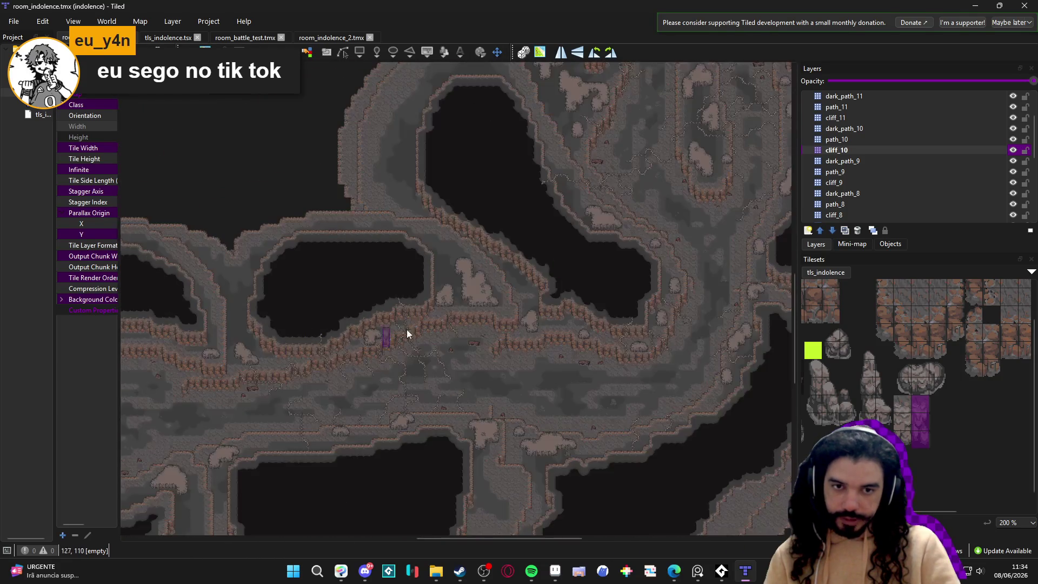
ctrl+scroll(439, 283, up, 3)
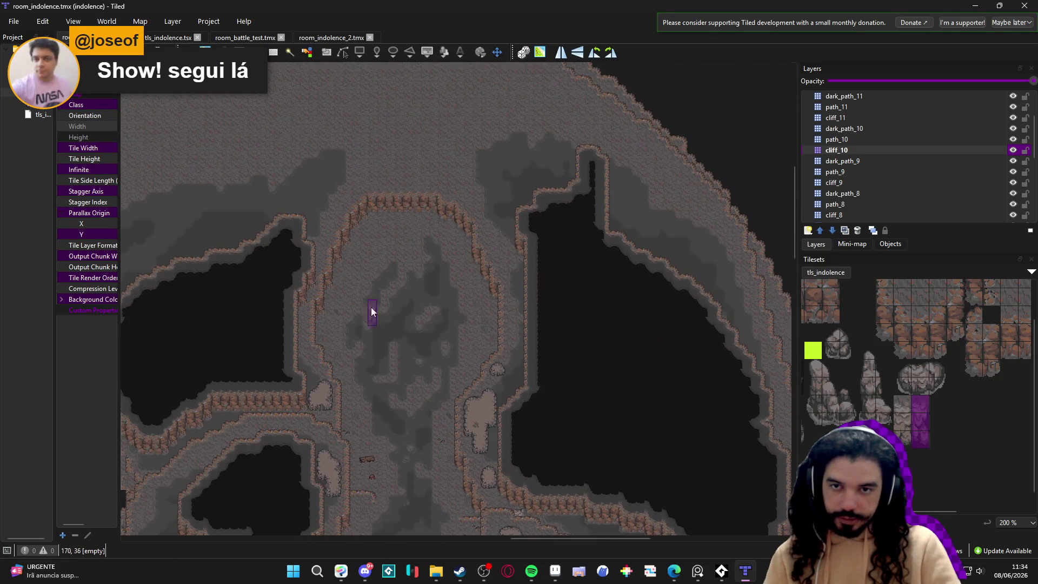
click(305, 36)
Step: Frame the map around the four knights and cliff area, toggling cliff_1 visibility to compare
ctrl+scroll(473, 404, down, 4)
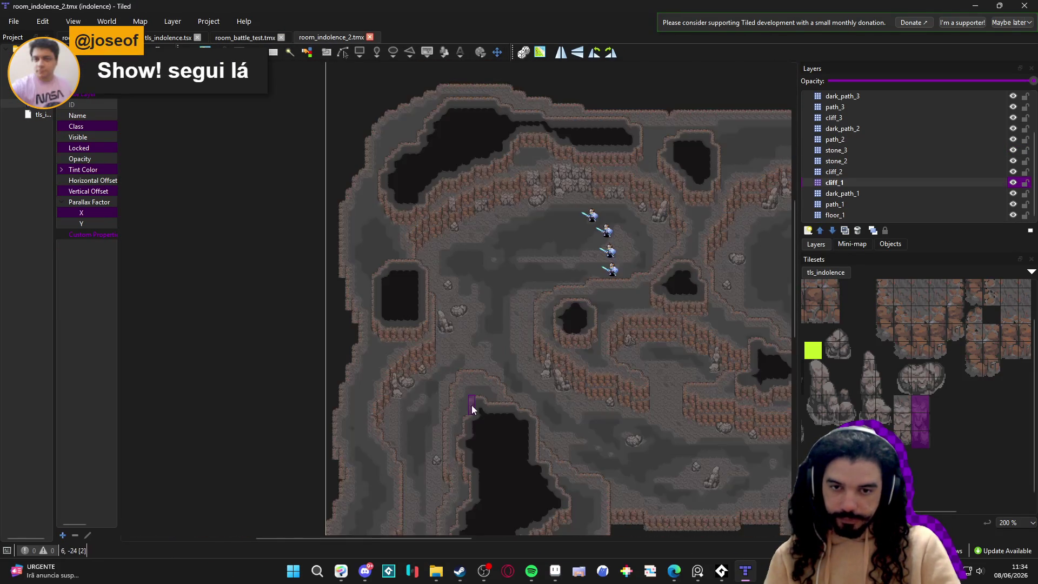
ctrl+scroll(396, 283, up, 3)
ctrl+scroll(510, 289, down, 2)
ctrl+scroll(485, 356, up, 1)
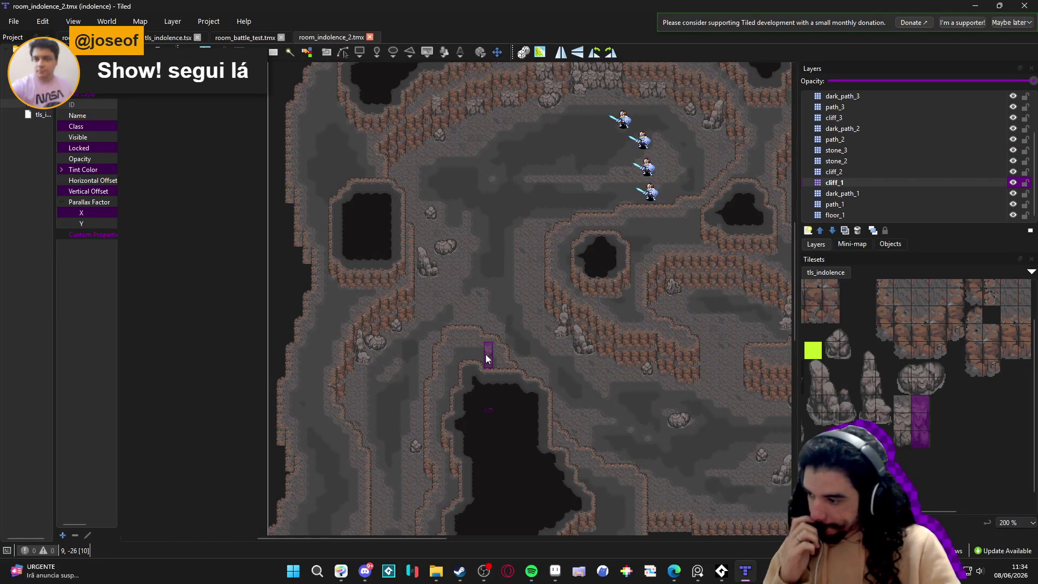
mouse_move(485, 355)
mouse_down()
mouse_move(511, 342)
mouse_move(496, 350)
mouse_move(528, 148)
mouse_move(563, 199)
mouse_up()
ctrl+scroll(527, 148, up, 2)
ctrl+scroll(563, 199, up, 2)
scroll(352, 413, up, 3)
scroll(440, 320, down, 4)
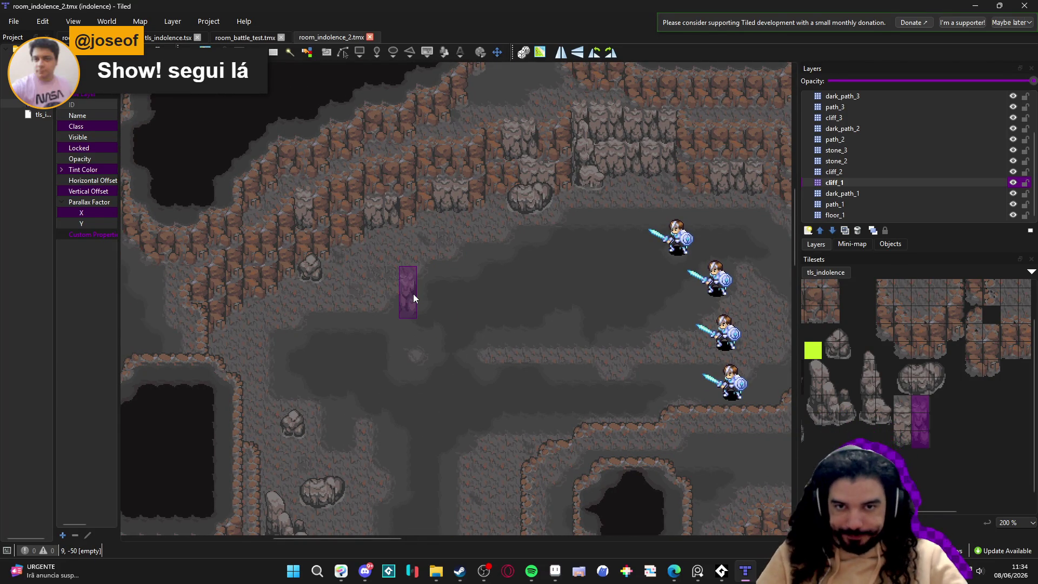
ctrl+scroll(602, 140, up, 2)
scroll(668, 301, down, 2)
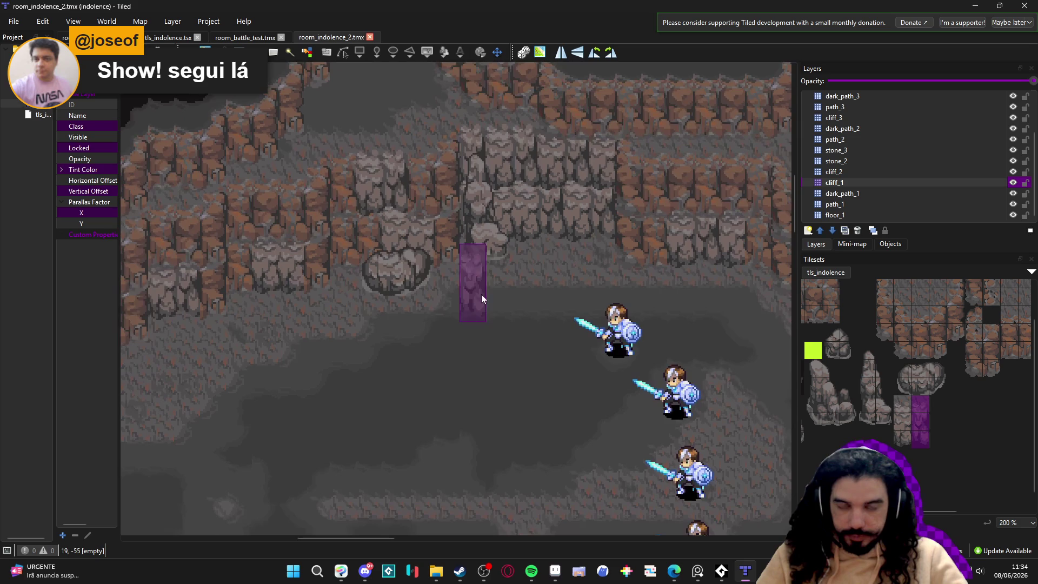
scroll(459, 410, left, 1)
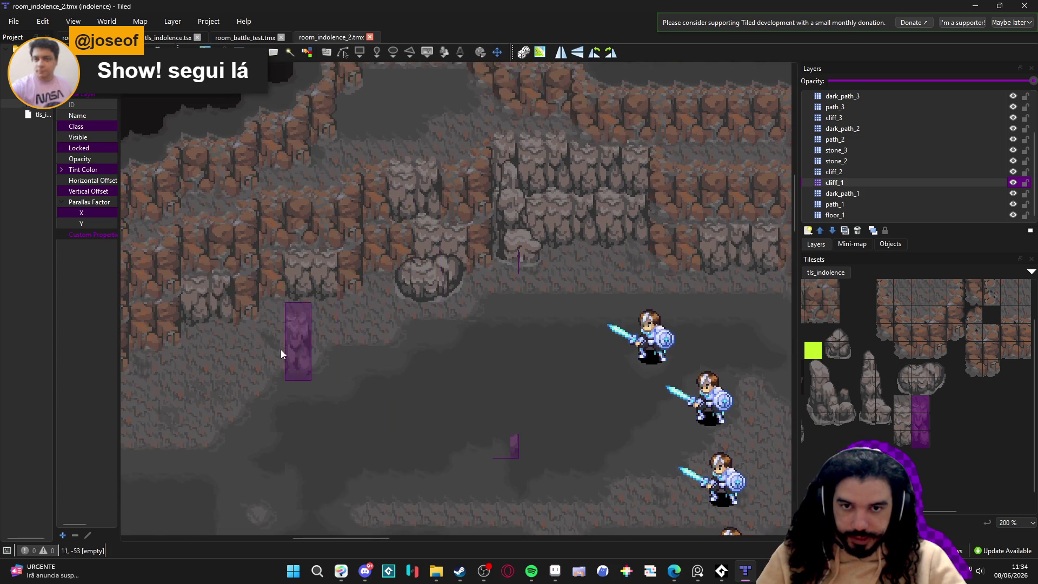
drag(280, 349, 455, 307)
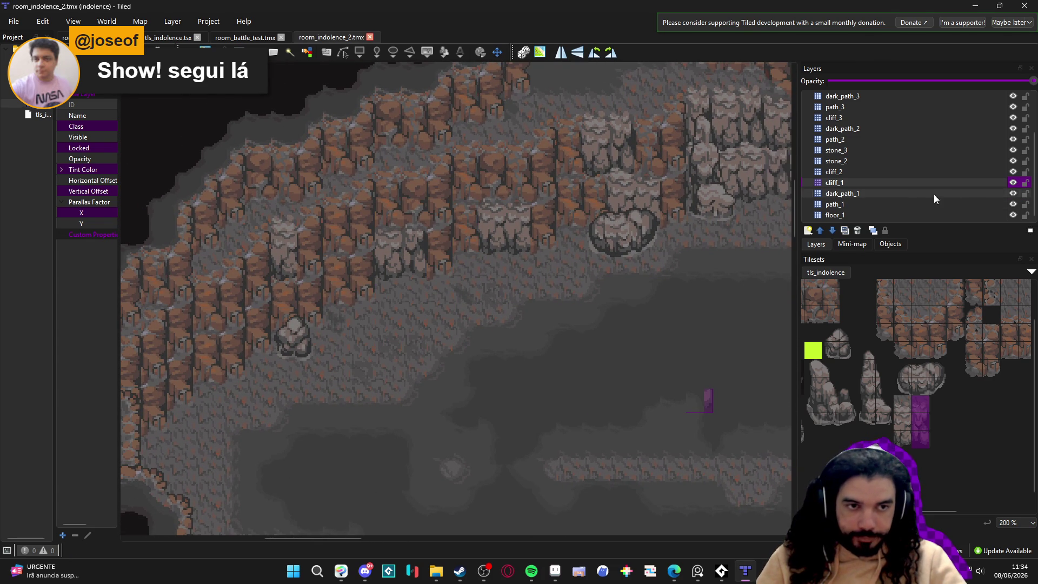
click(1012, 183)
click(1012, 183)
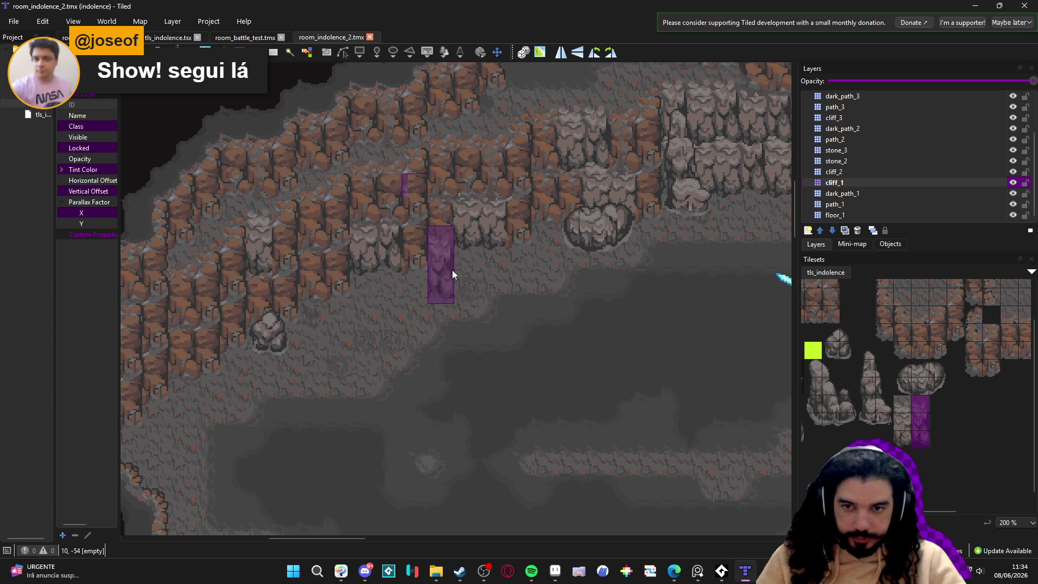
Step: Stamp the tall purple-toned cliff column onto the cliff_1 layer near the knights
mouse_move(580, 316)
mouse_down()
mouse_move(519, 290)
mouse_move(527, 288)
mouse_move(476, 352)
mouse_move(443, 304)
mouse_up()
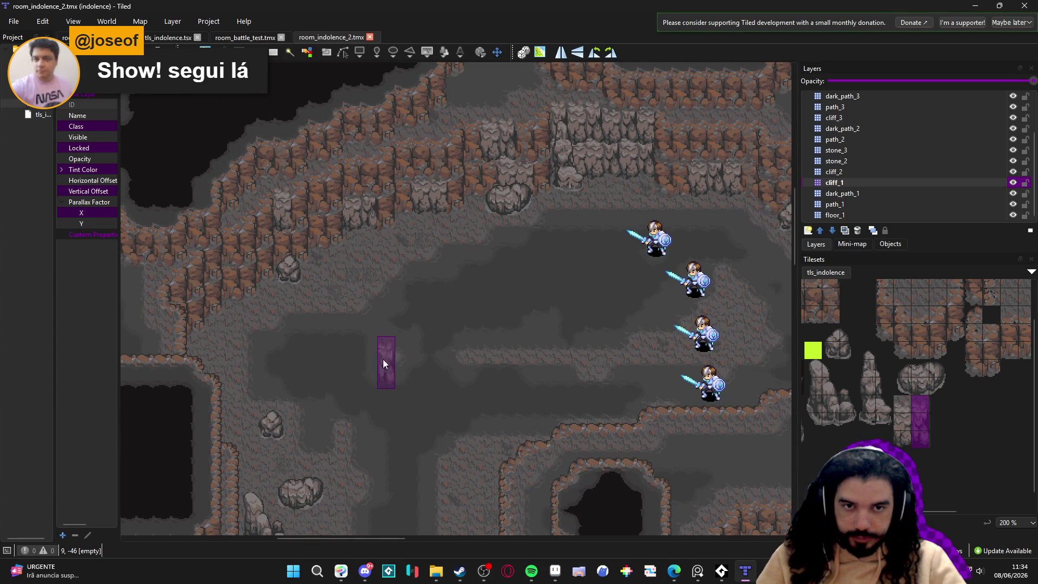
scroll(437, 333, down, 1)
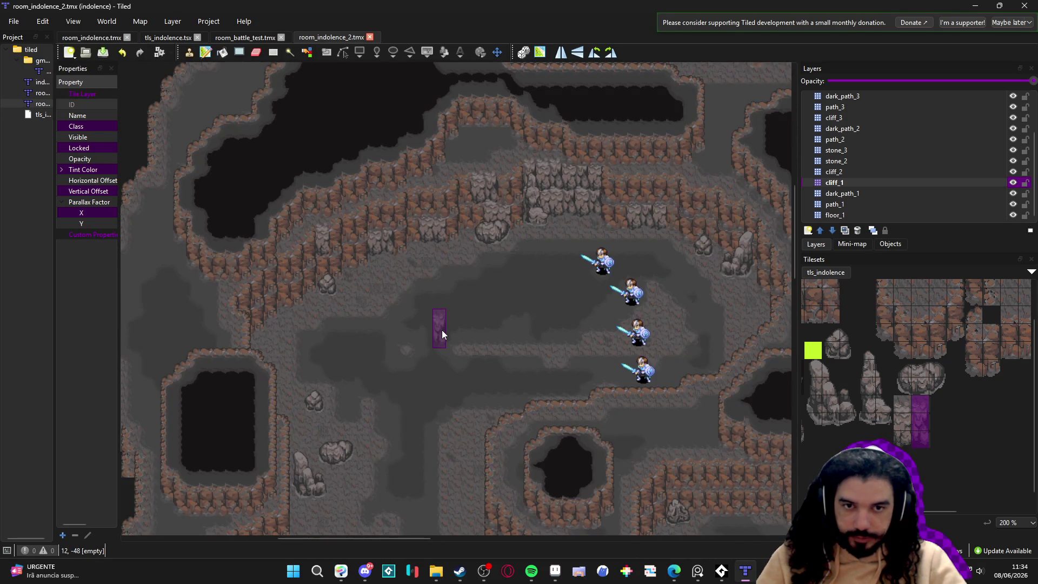
scroll(442, 331, up, 1)
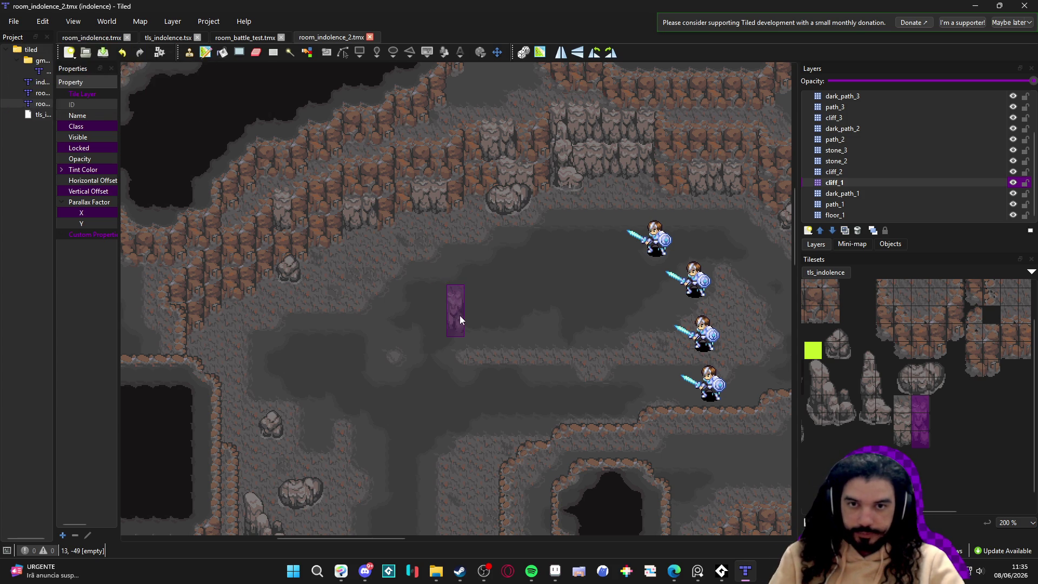
drag(444, 302, 462, 349)
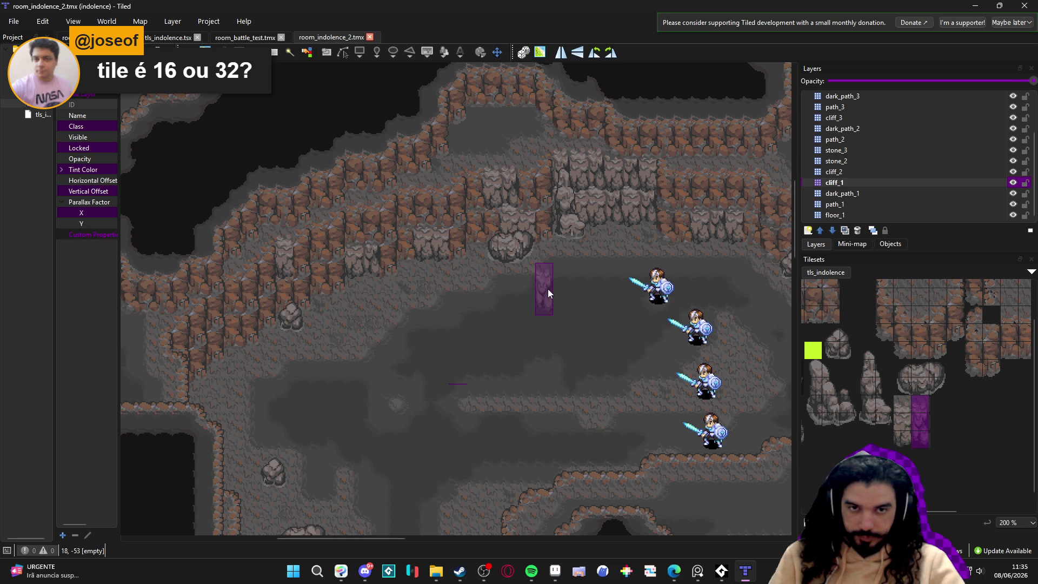
scroll(562, 254, up, 2)
click(543, 209)
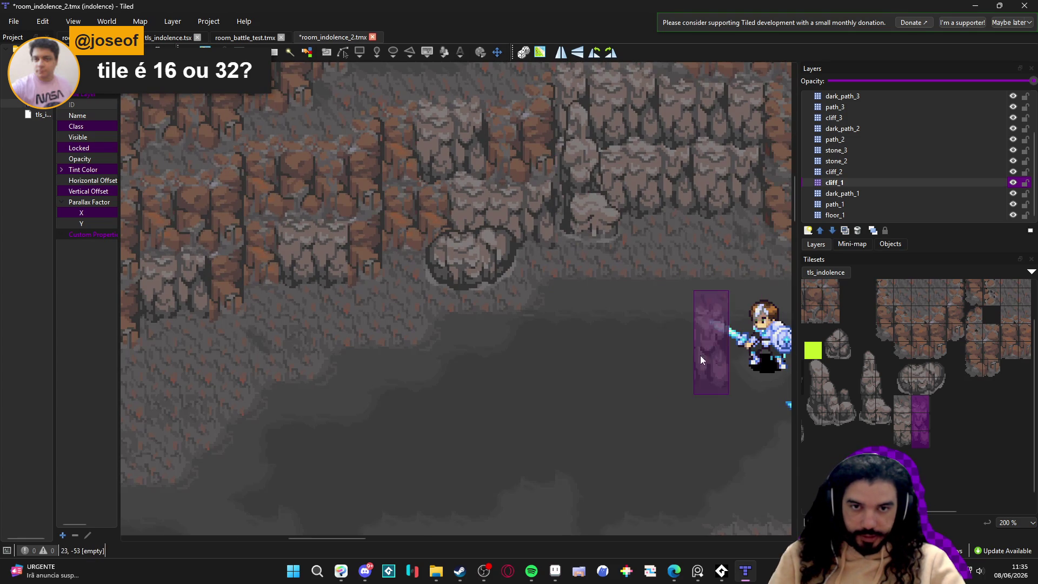
scroll(616, 448, up, 4)
scroll(618, 453, down, 1)
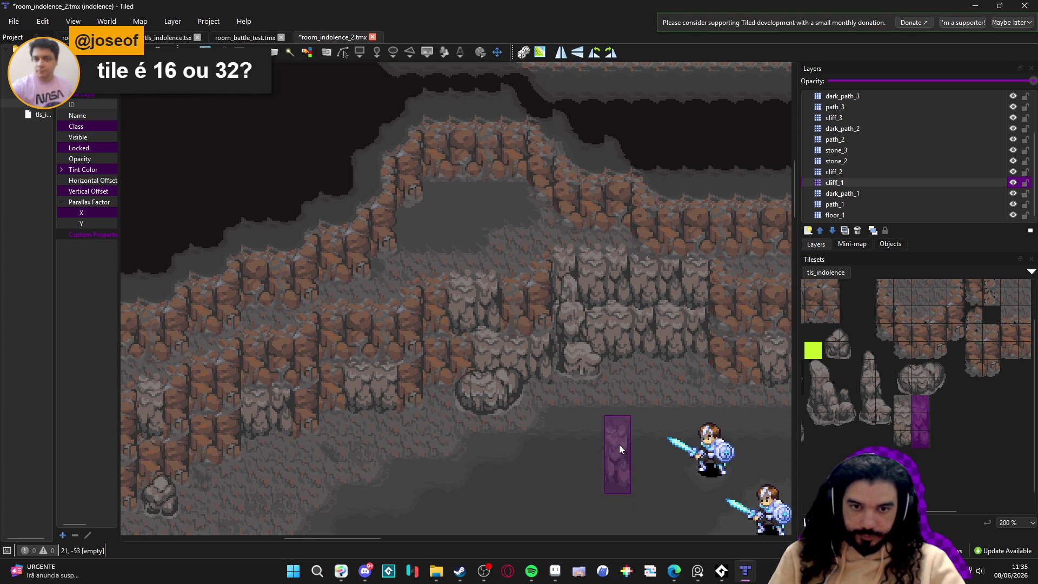
Step: Make cliff_2 the active layer and pick a three-tile vertical column from the tileset
click(841, 172)
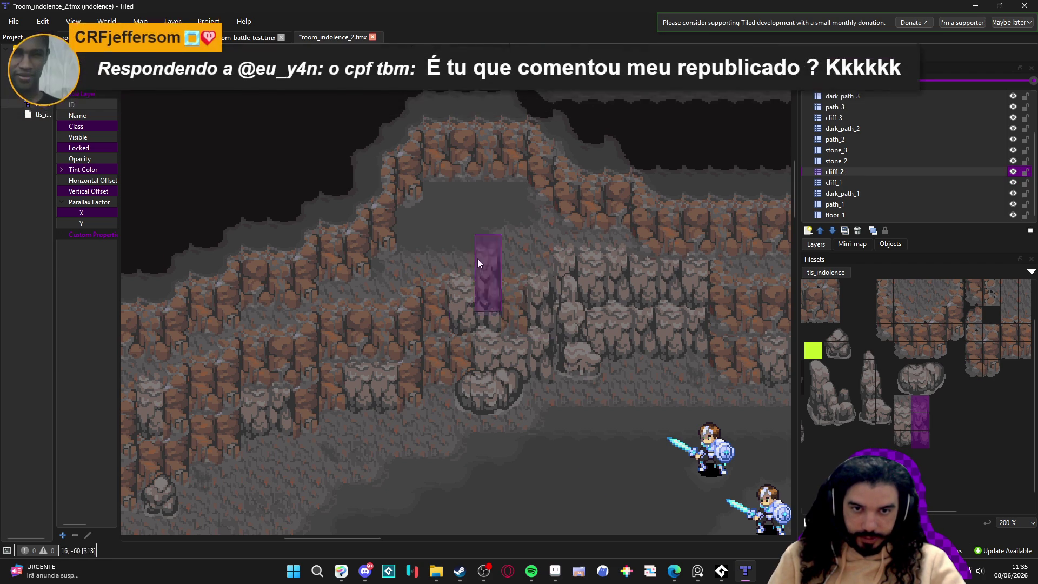
click(853, 181)
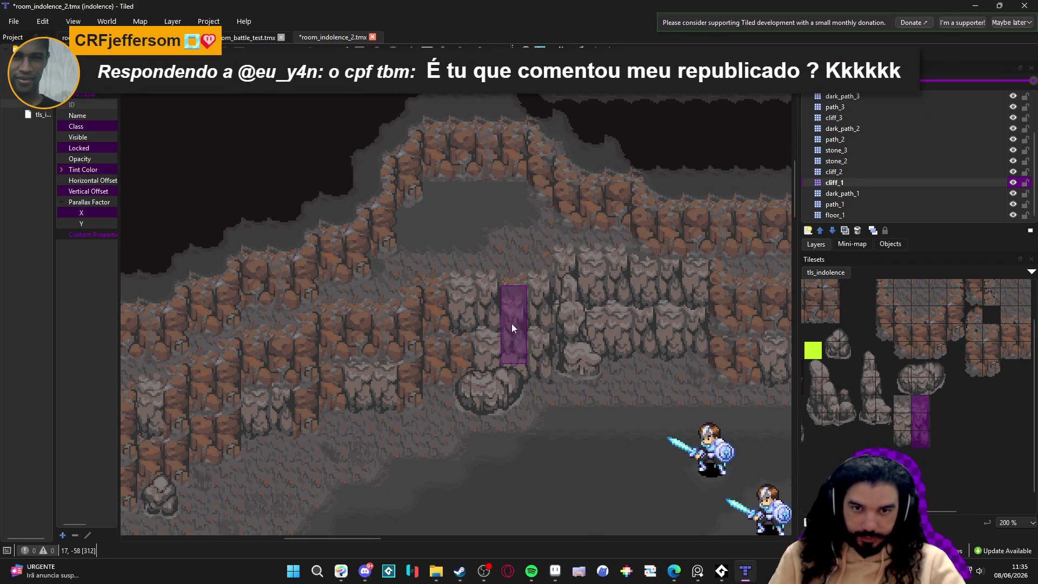
click(841, 171)
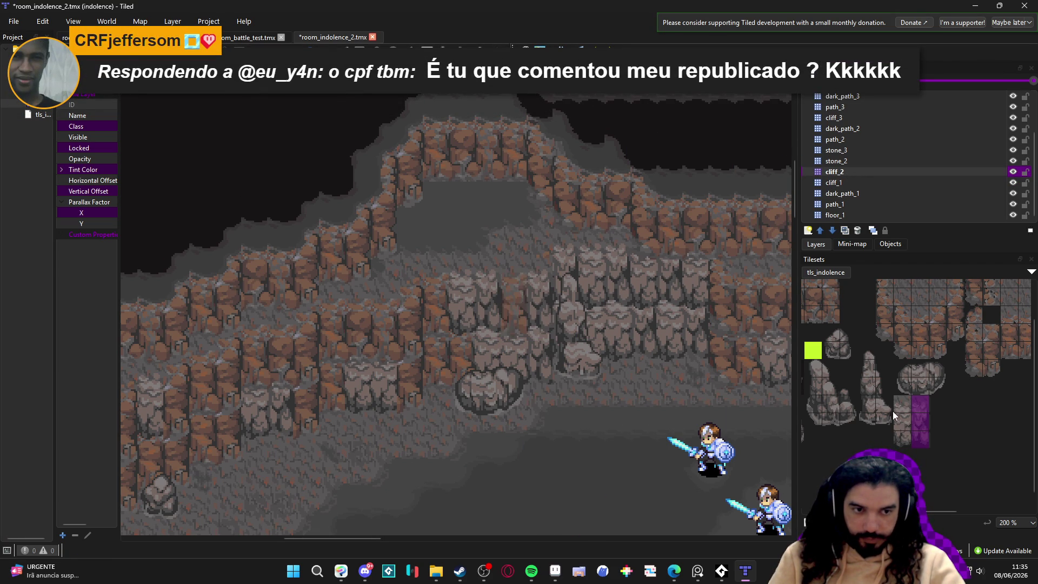
drag(902, 400, 903, 439)
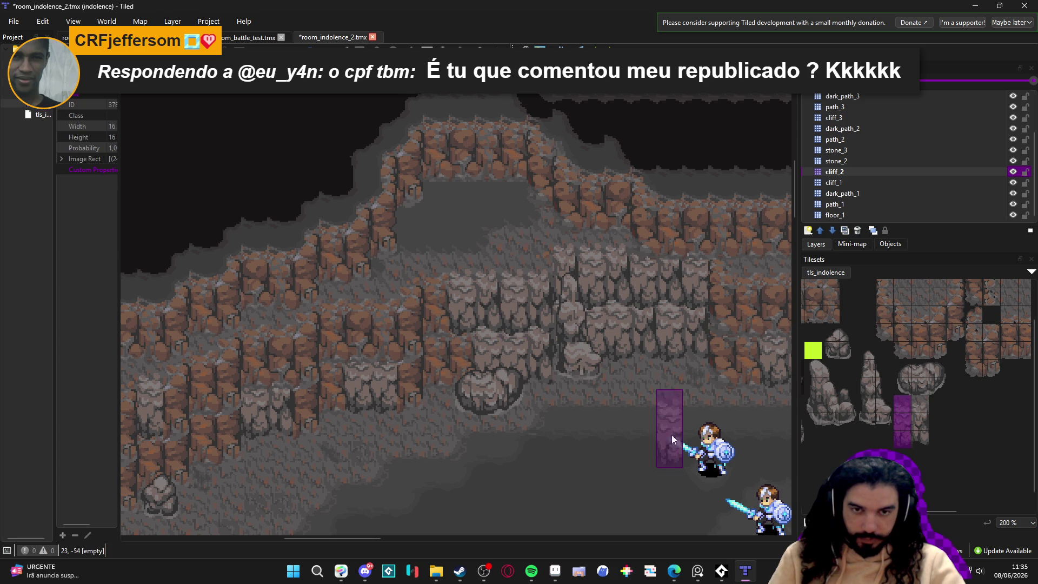
scroll(625, 409, down, 2)
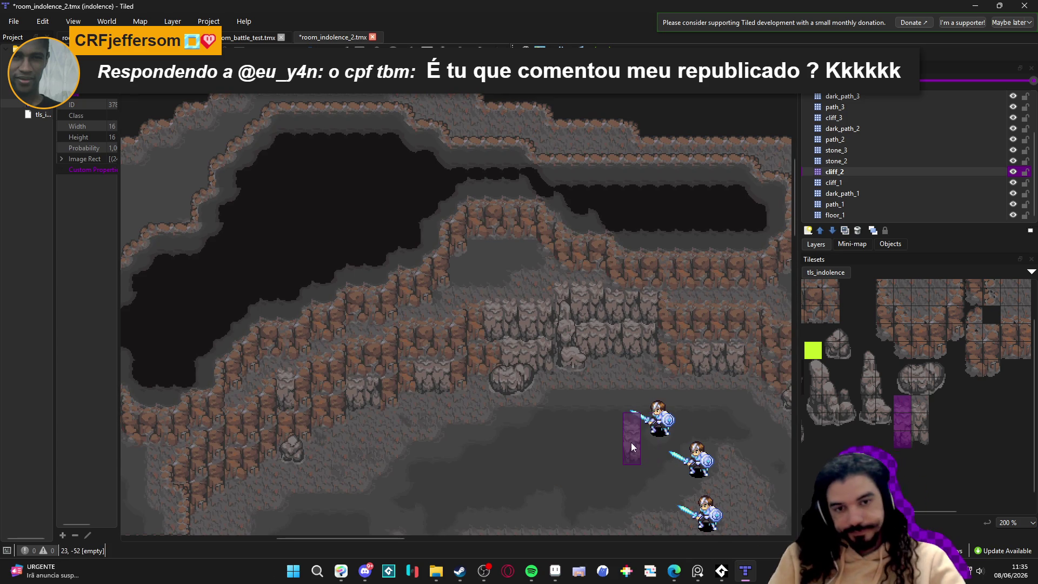
scroll(633, 444, up, 1)
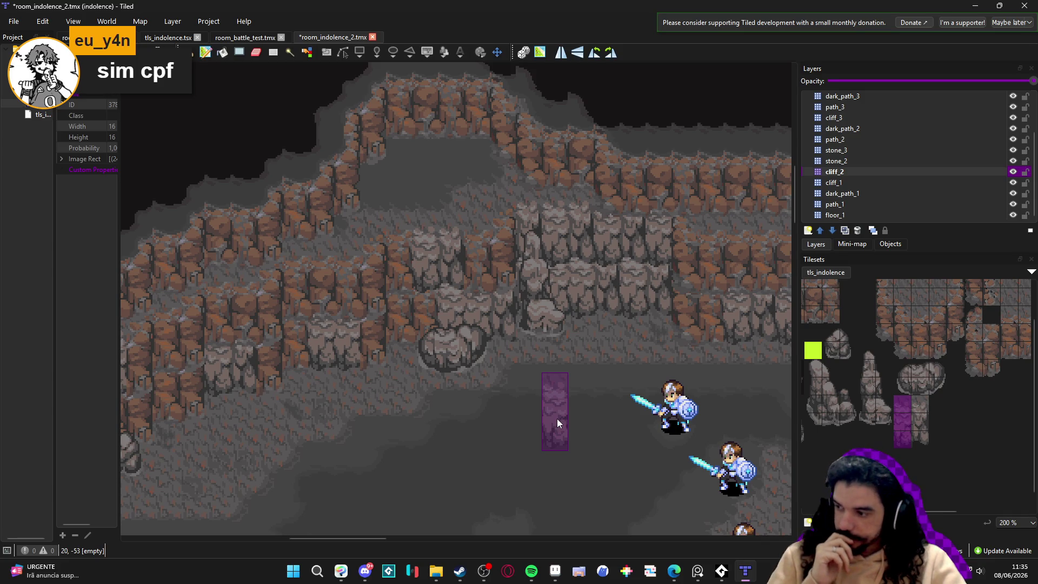
scroll(557, 418, right, 5)
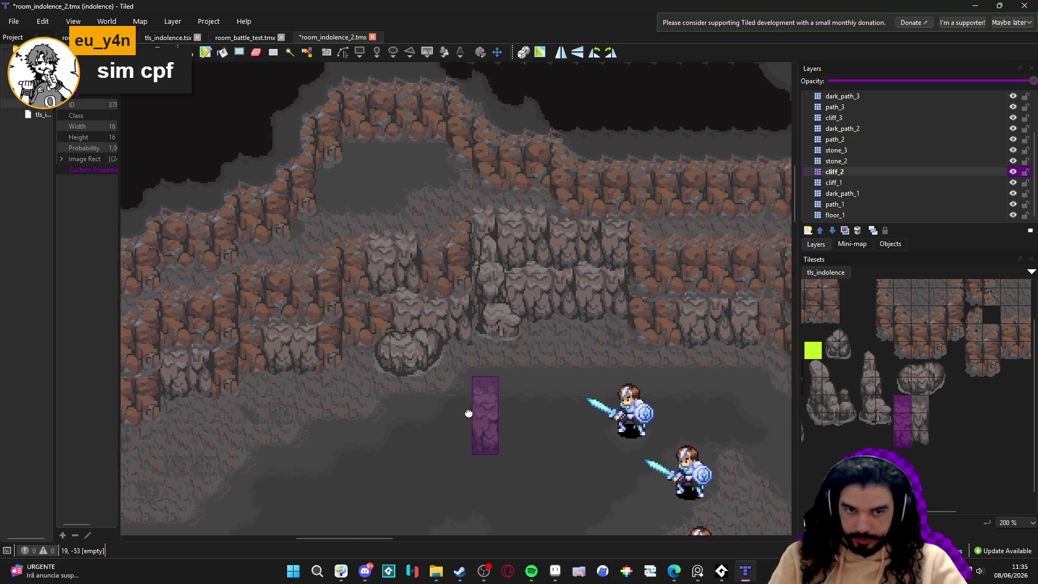
Step: Paint the three-tile cliff column onto the cliff face on the cliff_2 layer
click(834, 182)
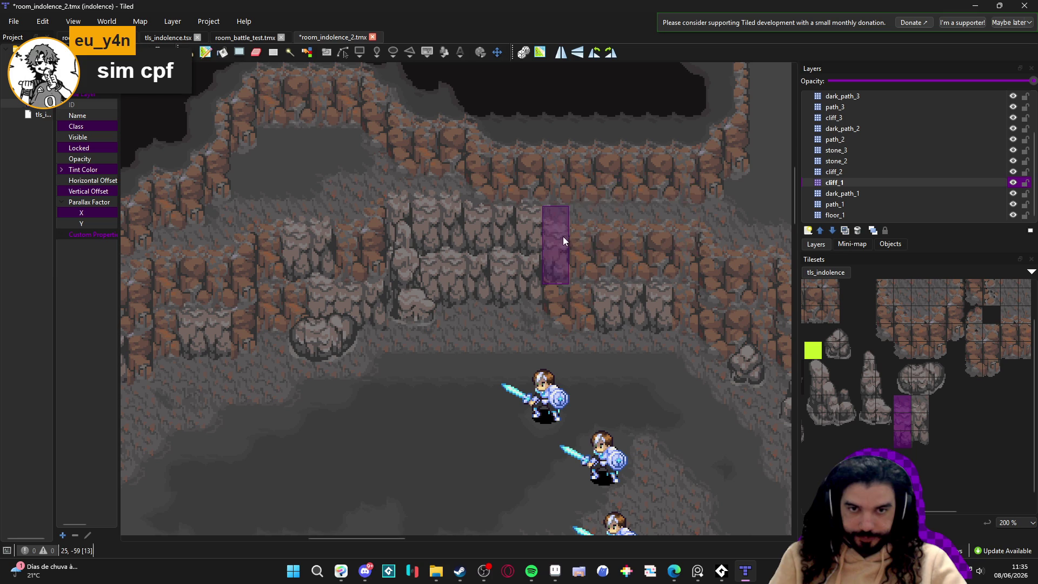
drag(413, 306, 478, 314)
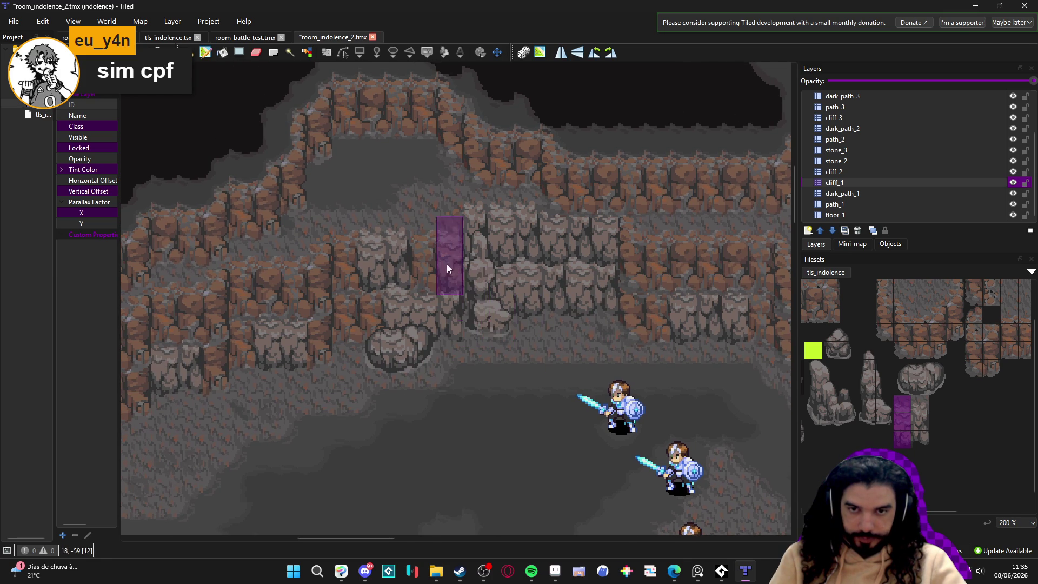
click(867, 172)
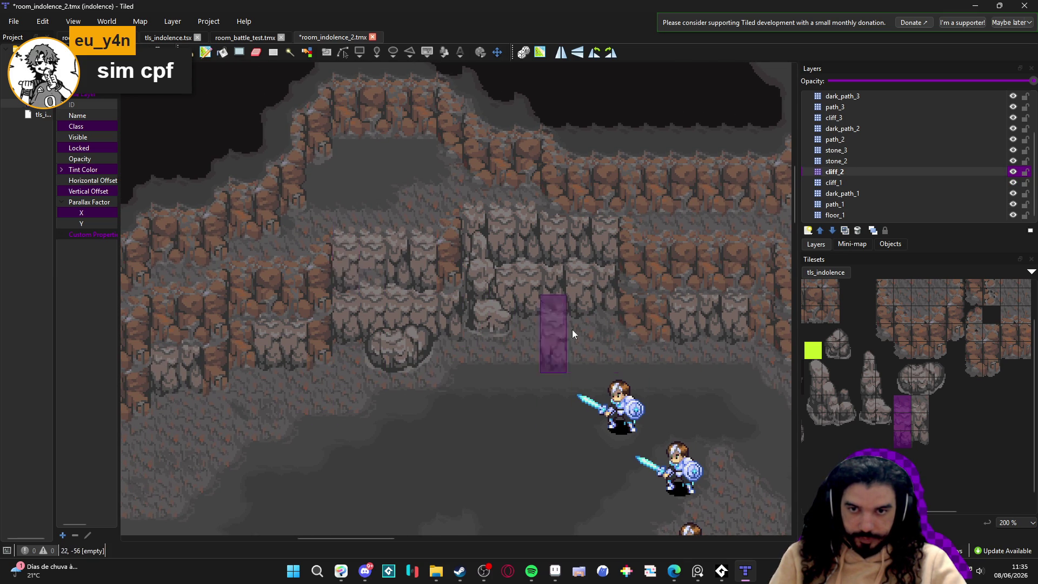
click(854, 178)
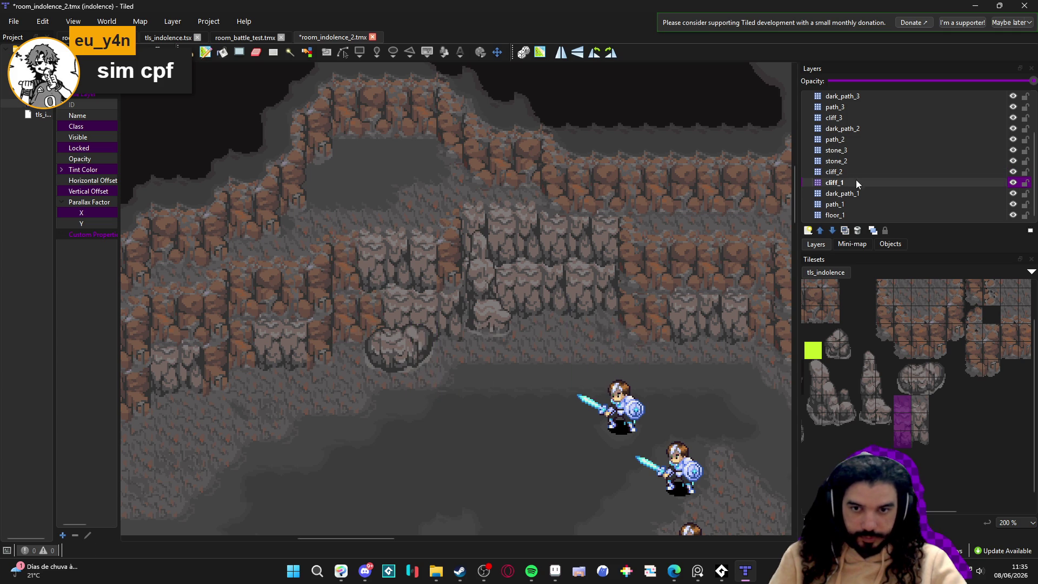
click(871, 173)
click(343, 268)
scroll(621, 324, down, 2)
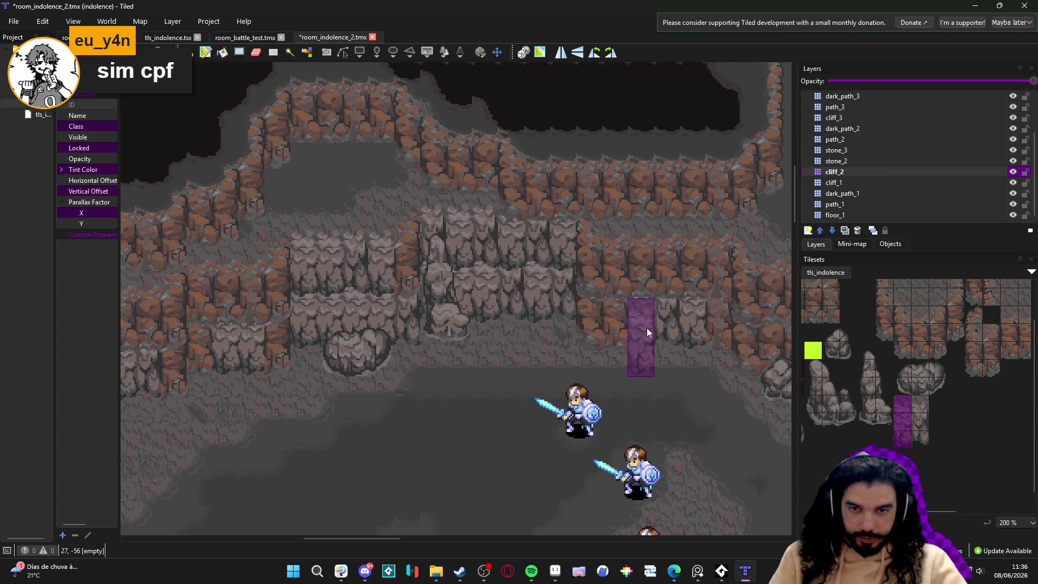
scroll(676, 332, down, 1)
scroll(643, 327, up, 1)
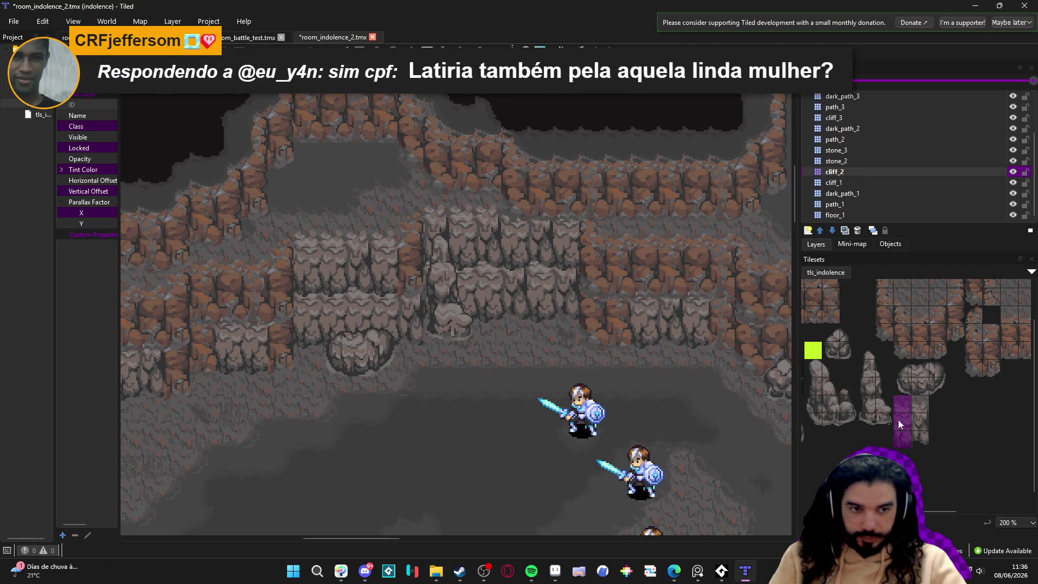
Step: Pick a different 1×3 tile column from the tileset, keeping cliff_2 active
click(920, 408)
drag(921, 406, 921, 439)
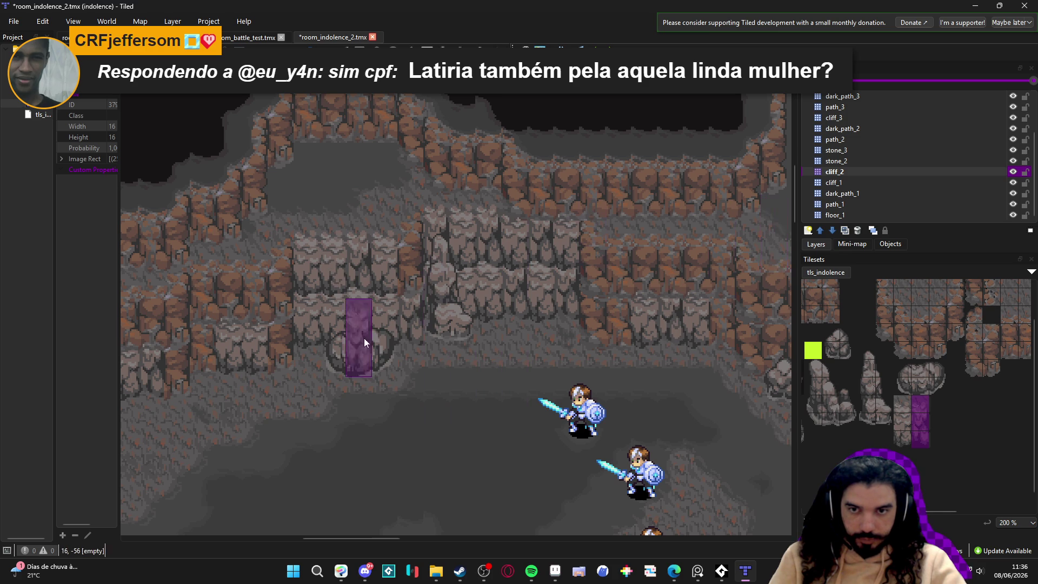
click(869, 183)
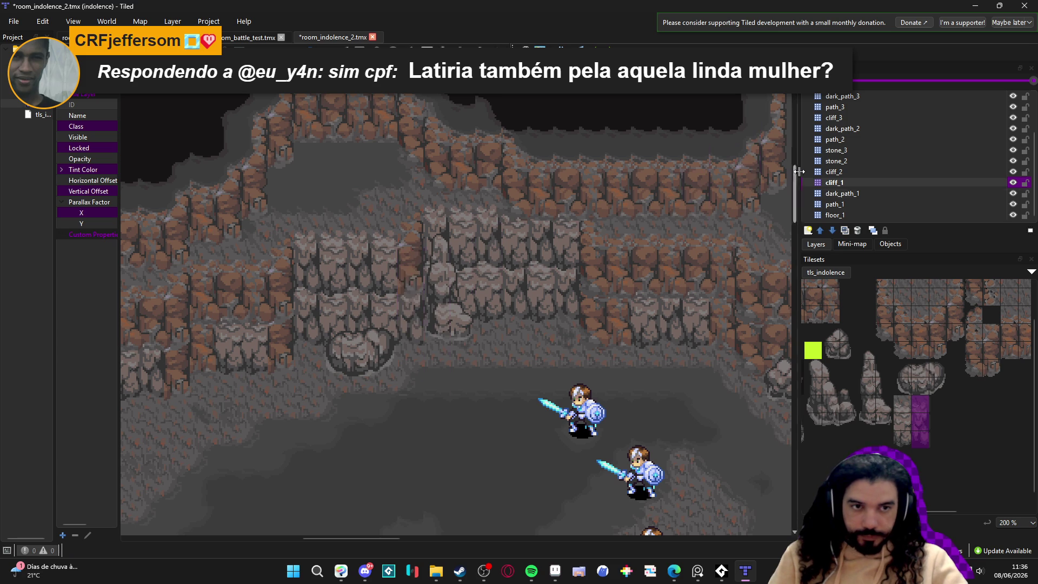
click(847, 172)
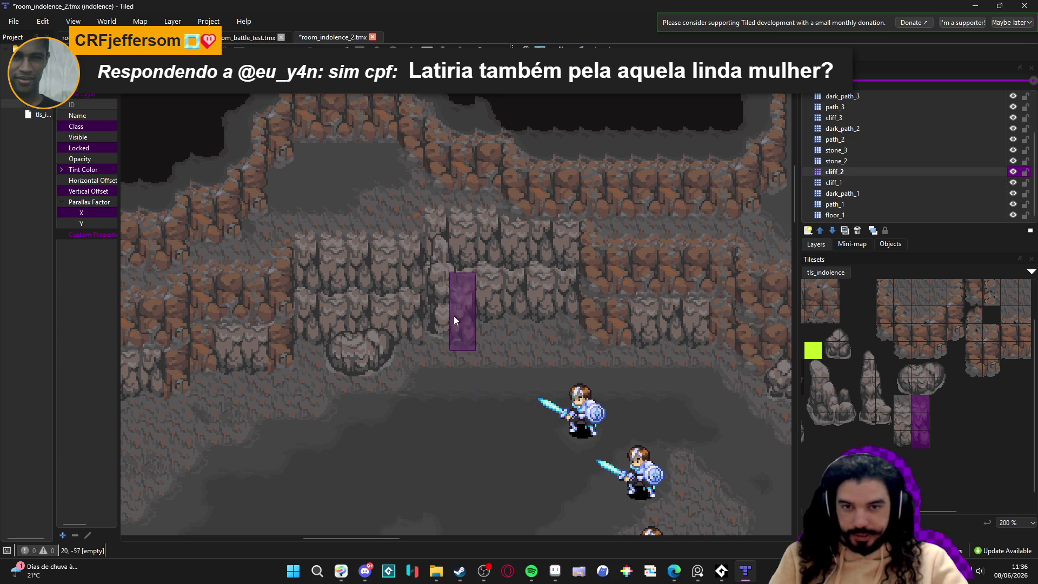
scroll(432, 254, up, 2)
scroll(549, 287, down, 1)
scroll(527, 333, down, 1)
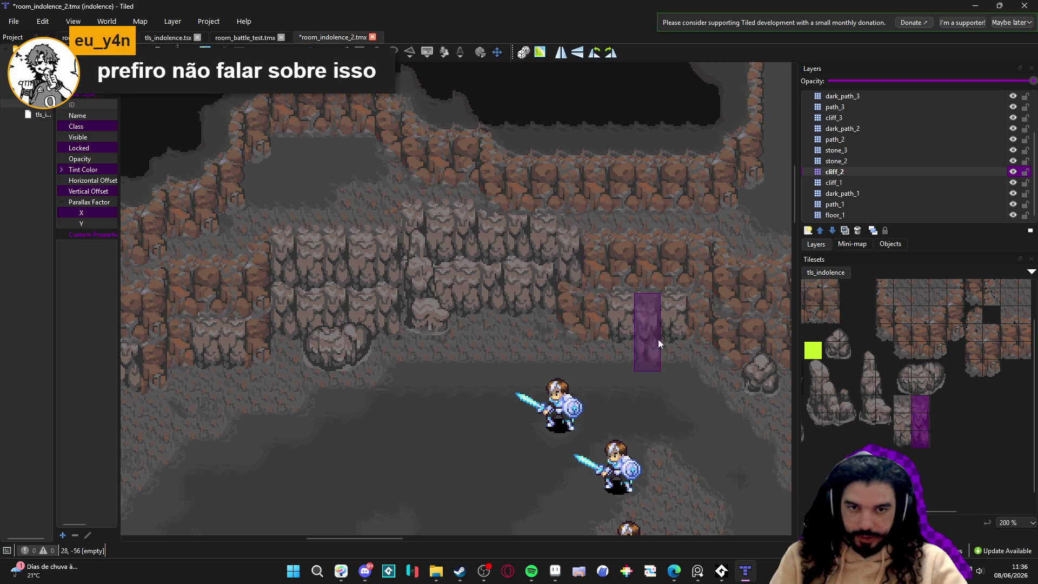
click(566, 258)
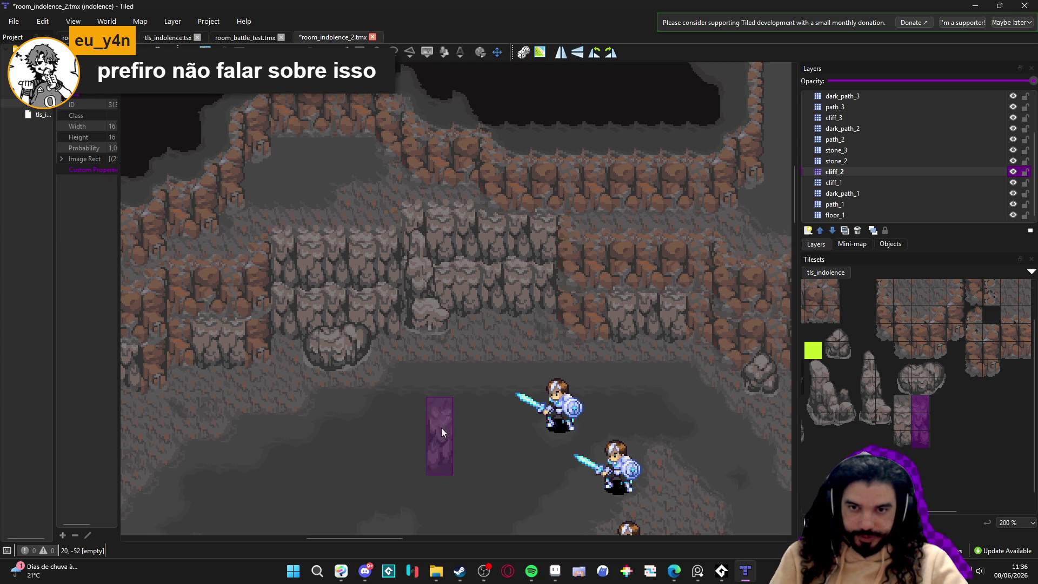
drag(418, 415, 432, 385)
scroll(335, 403, left, 2)
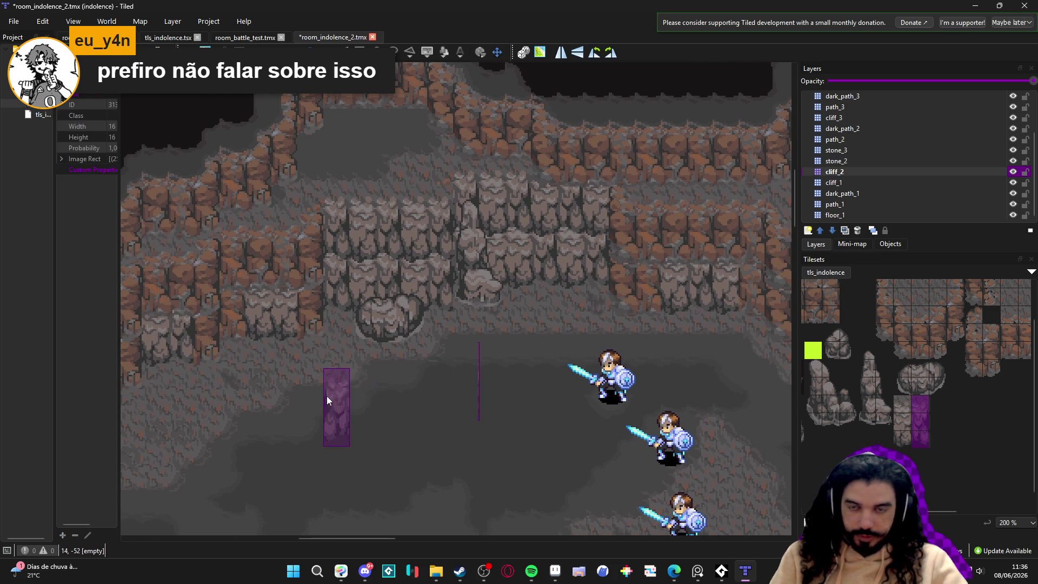
mouse_move(559, 578)
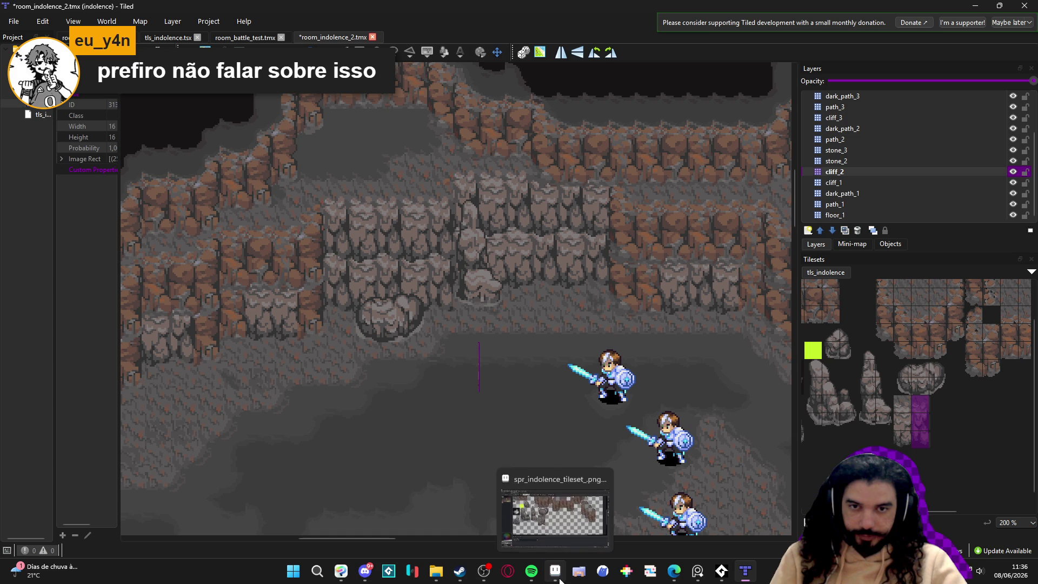
Step: Show the spr_indolence_tileset sheet in Aseprite, then switch over to Edge
click(559, 579)
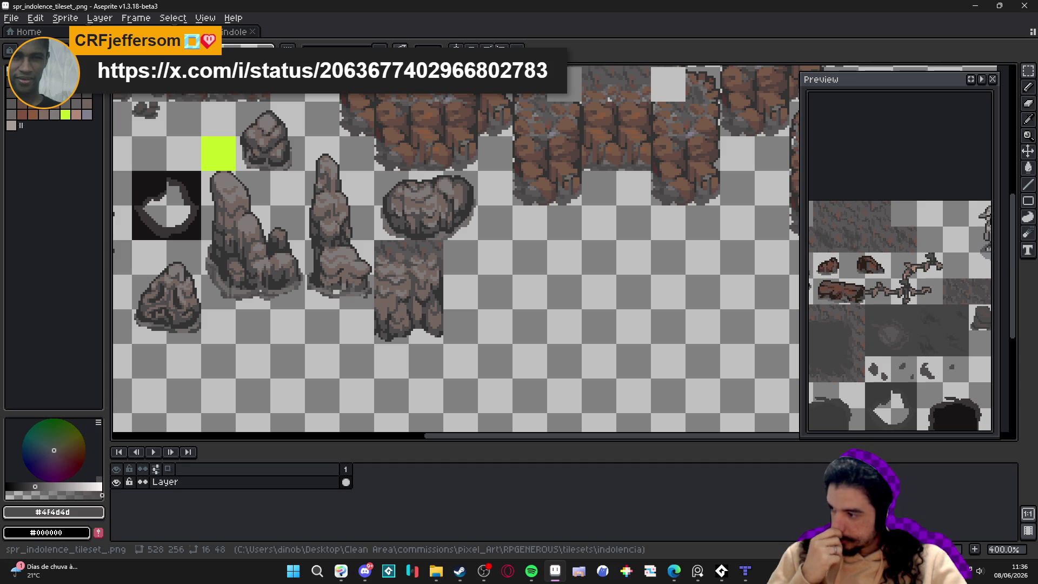
key(alt+Tab)
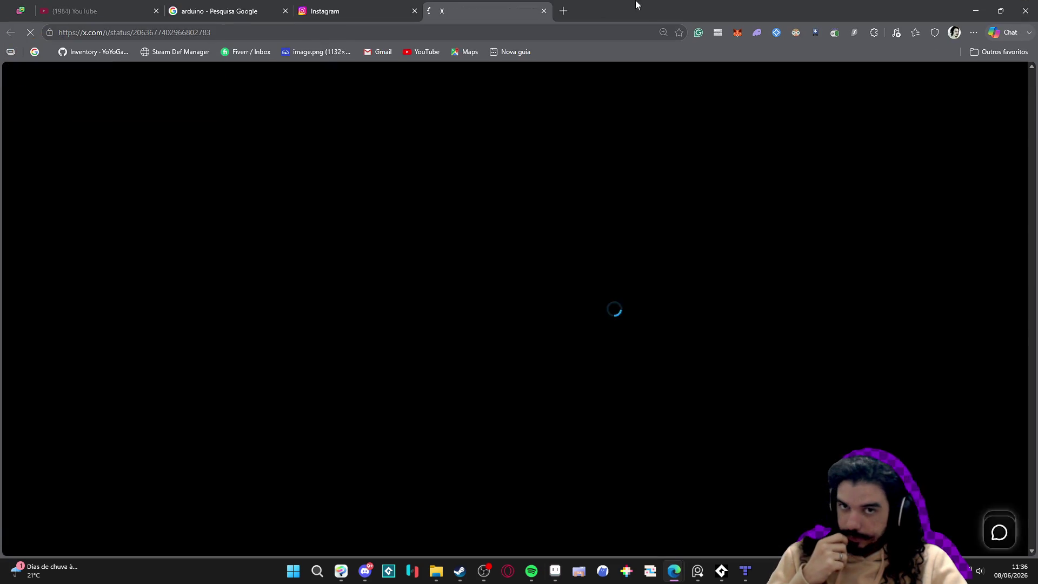
Step: Leave the loading x.com post in Edge and return to Aseprite
key(alt+Tab)
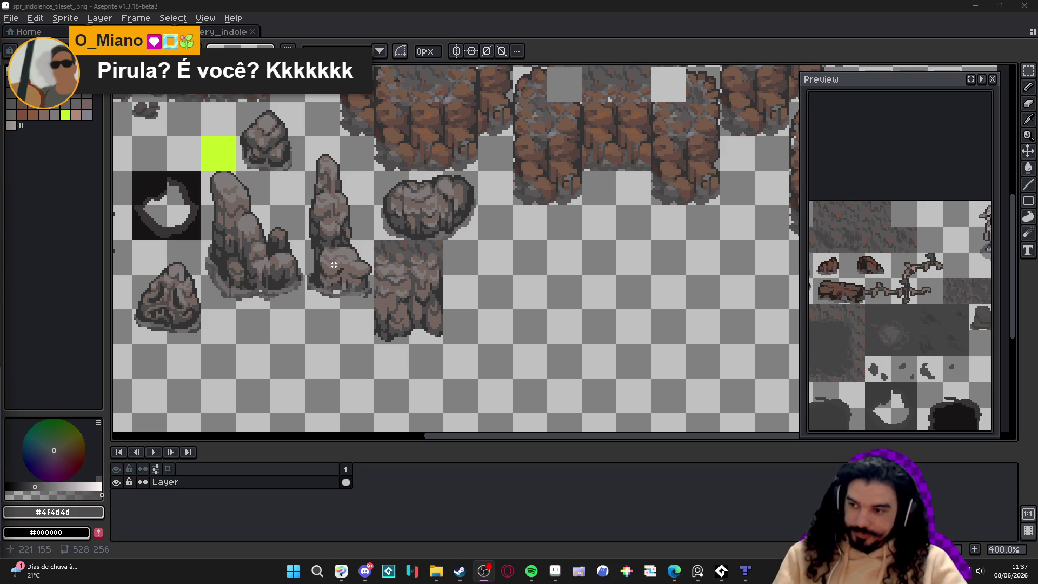
Step: Switch to the scenery_indolence document and frame the dry mud cliff wall
click(215, 34)
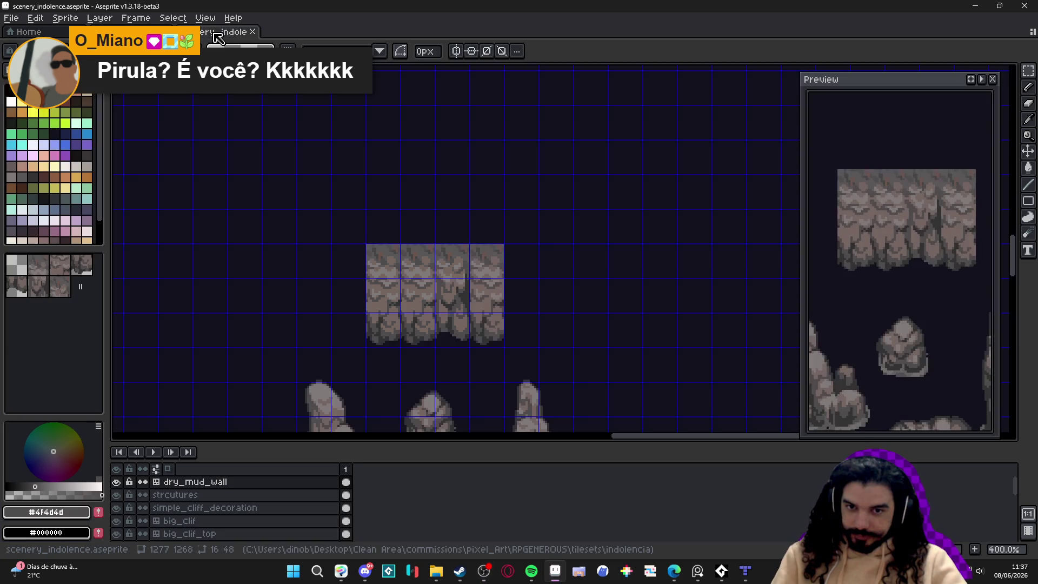
scroll(440, 262, down, 2)
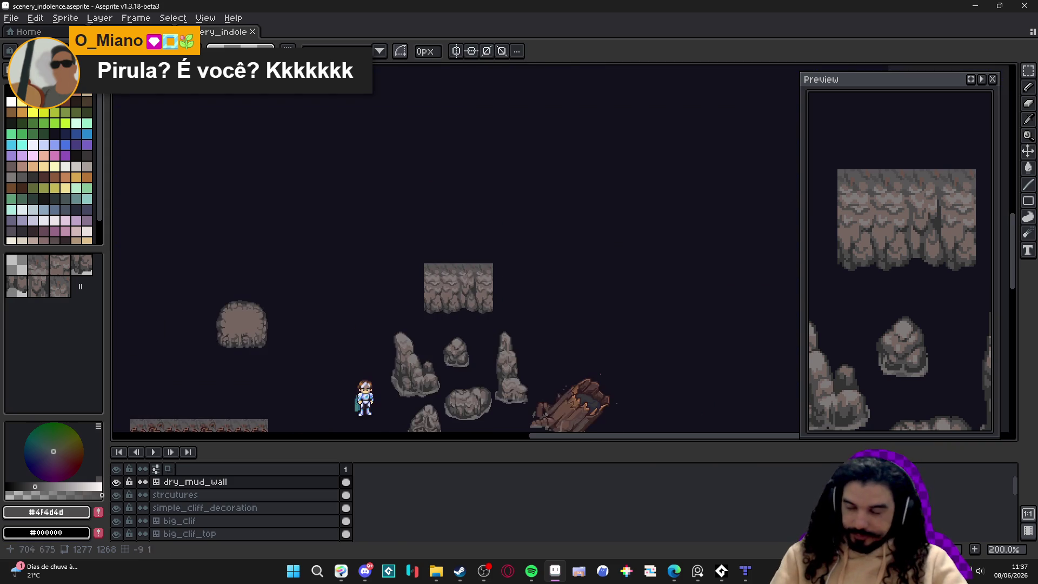
drag(386, 248, 359, 208)
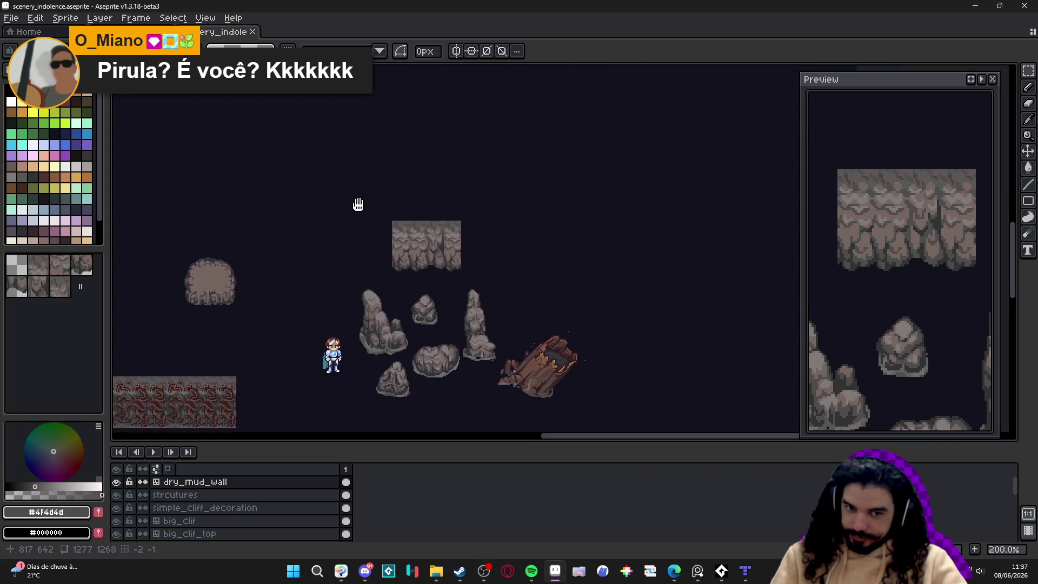
scroll(421, 238, up, 2)
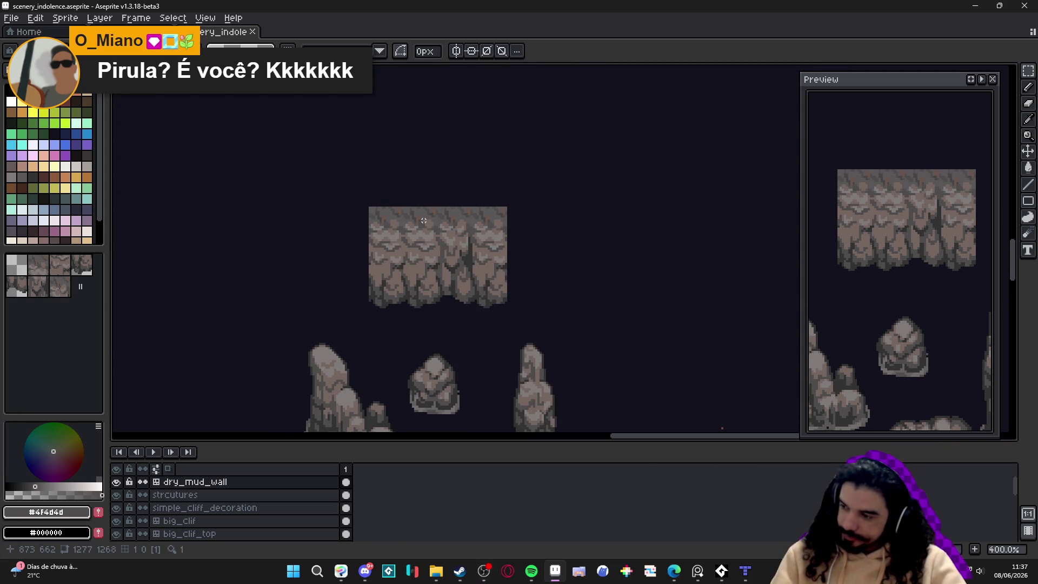
scroll(422, 220, up, 1)
scroll(433, 254, down, 3)
scroll(447, 303, up, 2)
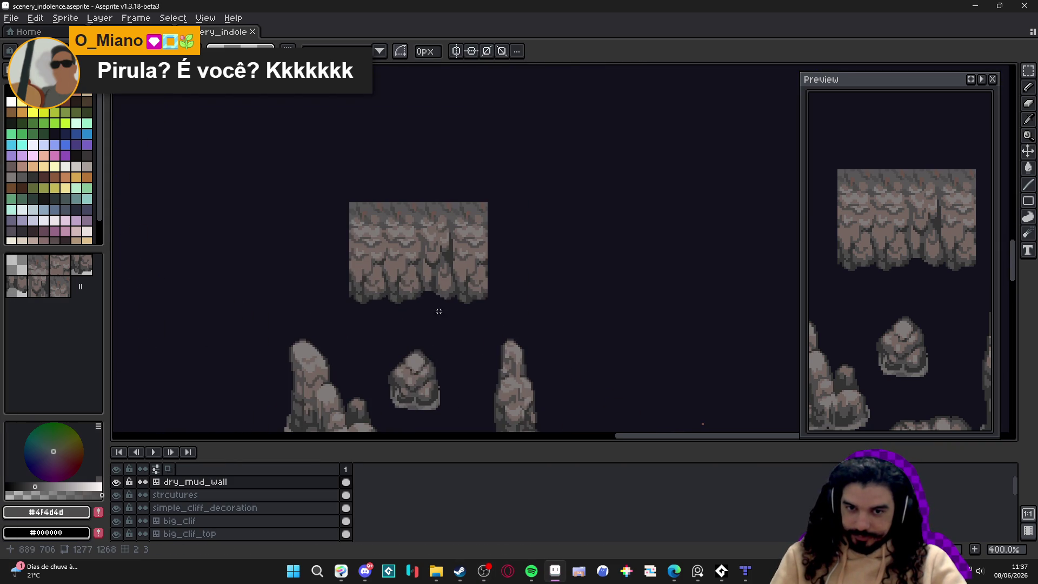
mouse_move(449, 305)
mouse_down()
mouse_move(487, 315)
mouse_move(440, 297)
mouse_move(451, 221)
mouse_move(411, 217)
mouse_up()
Step: Place a copy of the 16x48 wall strip at the wall's left end
key(ctrl+apostrophe)
key(ctrl+apostrophe)
key(ctrl+apostrophe)
key(ctrl+z)
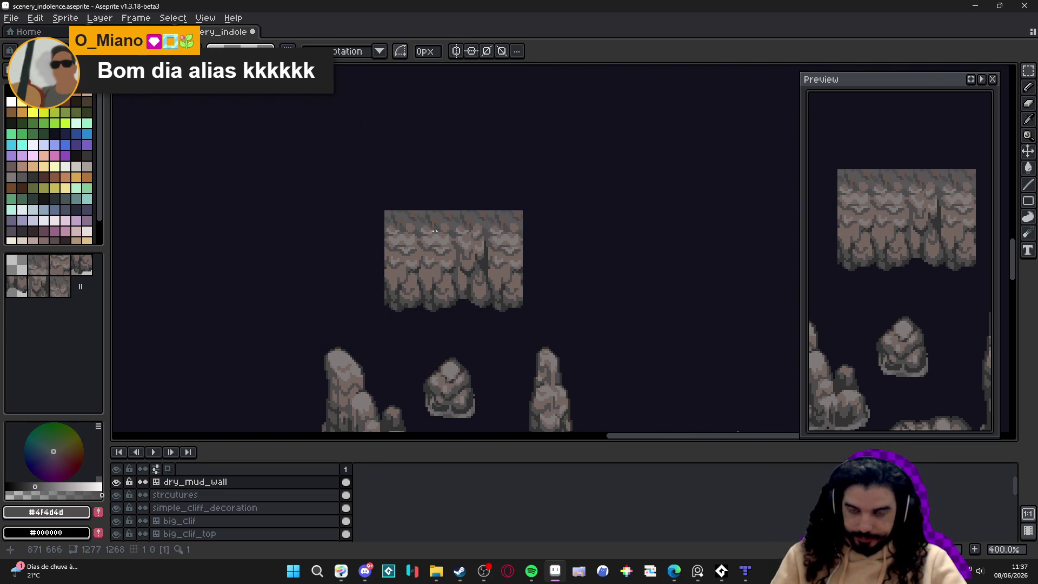
key(ctrl+shift+d)
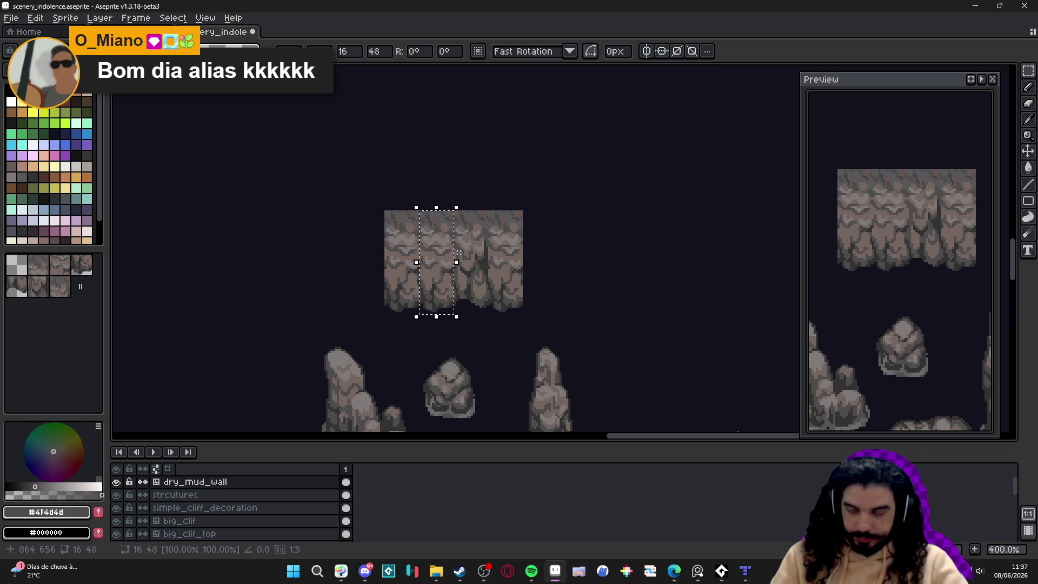
drag(439, 259, 369, 260)
key(Return)
key(ctrl+apostrophe)
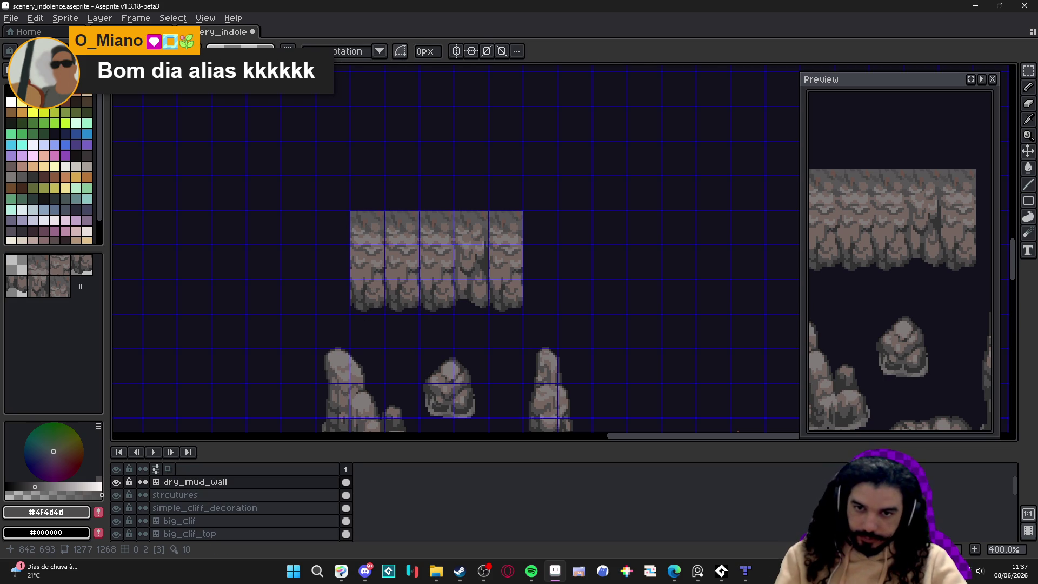
Step: Pick the darkest rock grey and darken the left edge of the middle-left tile
scroll(372, 291, down, 2)
scroll(378, 270, down, 5)
scroll(378, 270, left, 3)
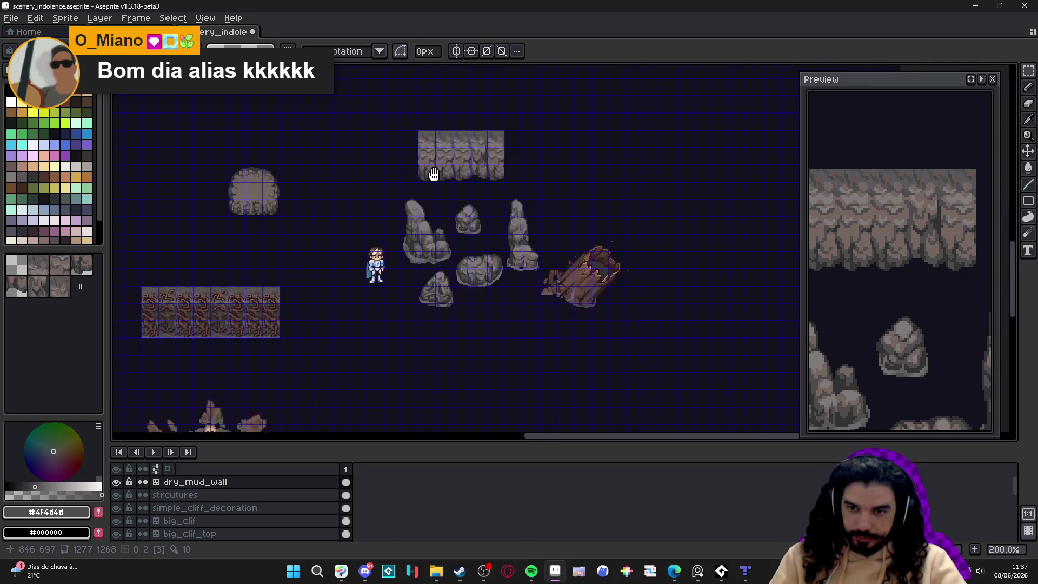
scroll(407, 243, left, 5)
scroll(408, 243, down, 2)
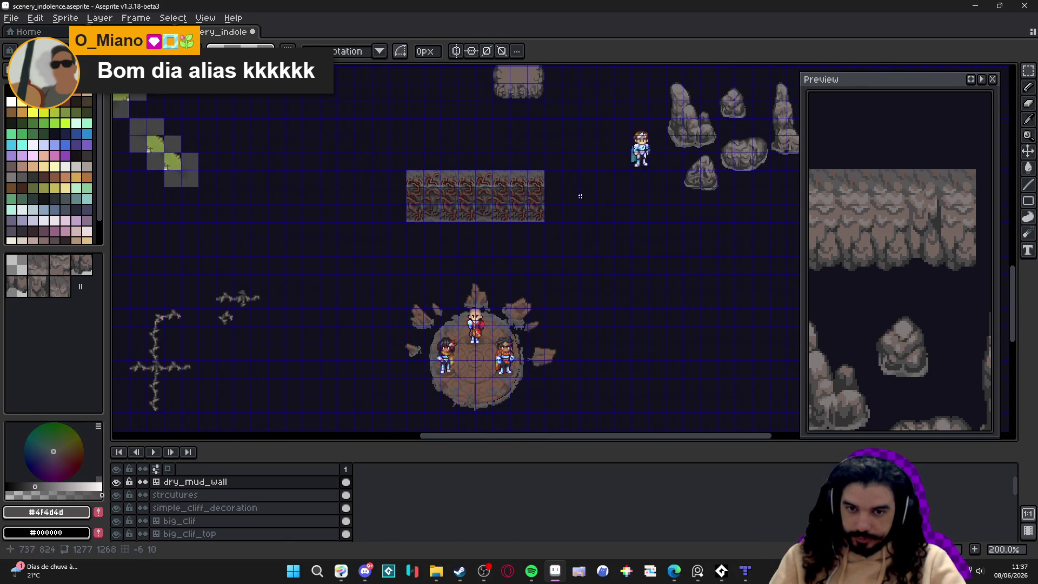
scroll(543, 209, right, 5)
scroll(334, 381, up, 4)
scroll(403, 245, down, 3)
scroll(378, 246, up, 1)
scroll(335, 246, up, 3)
scroll(328, 246, up, 1)
scroll(327, 246, up, 5)
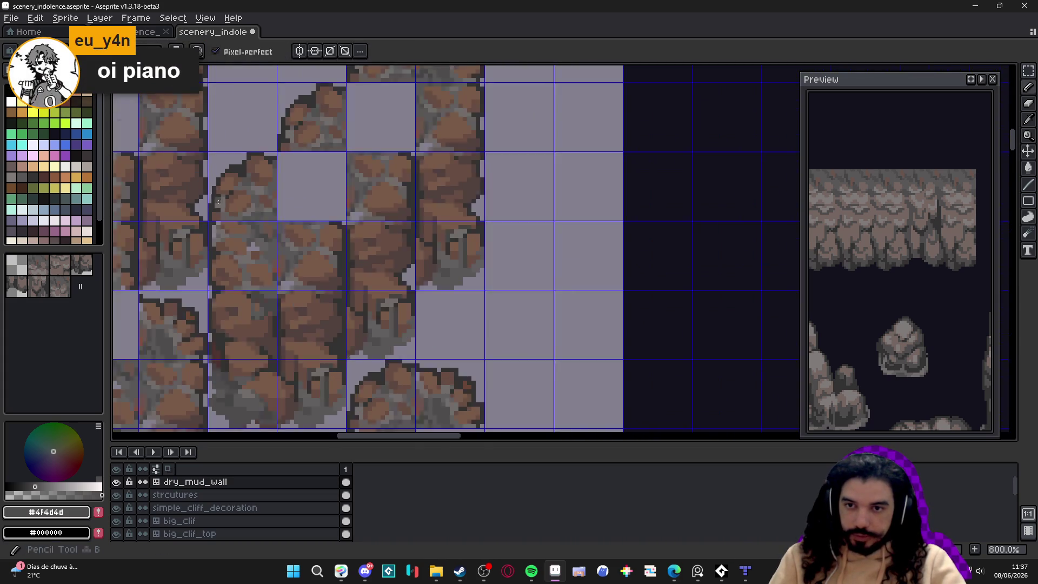
alt+click(267, 132)
scroll(277, 124, down, 6)
scroll(405, 343, up, 5)
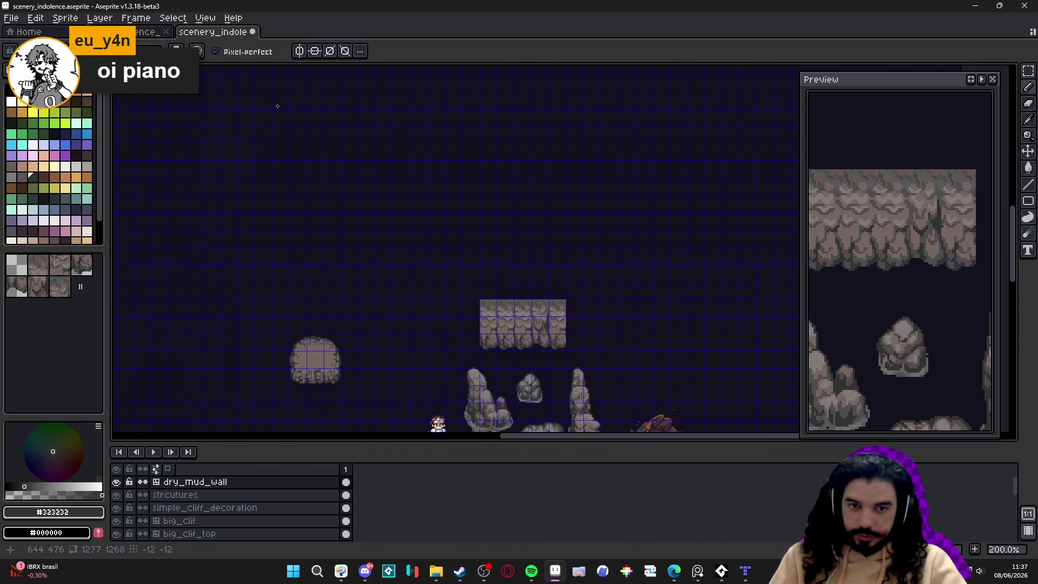
scroll(405, 343, up, 2)
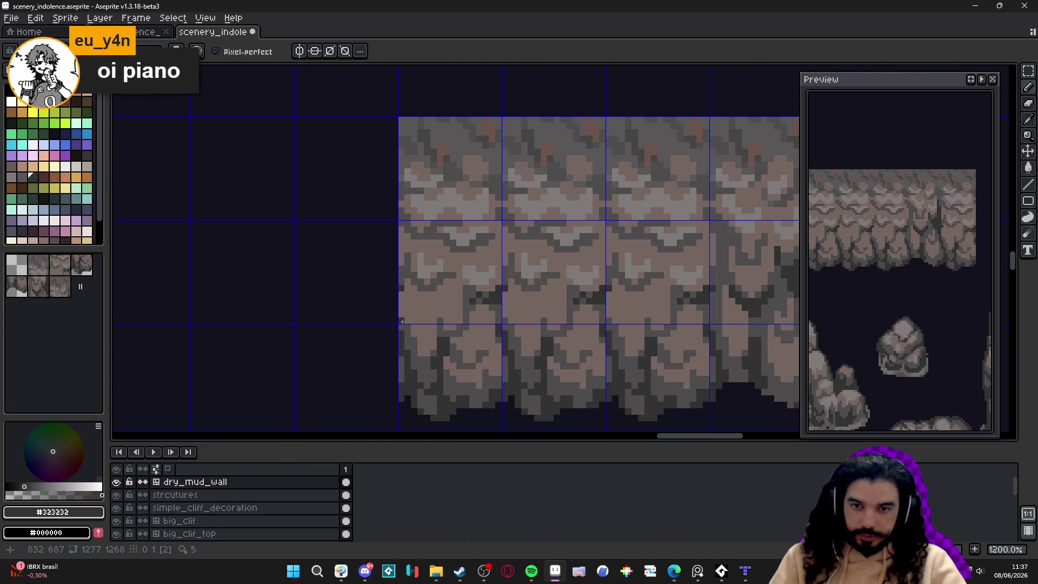
drag(401, 338, 400, 211)
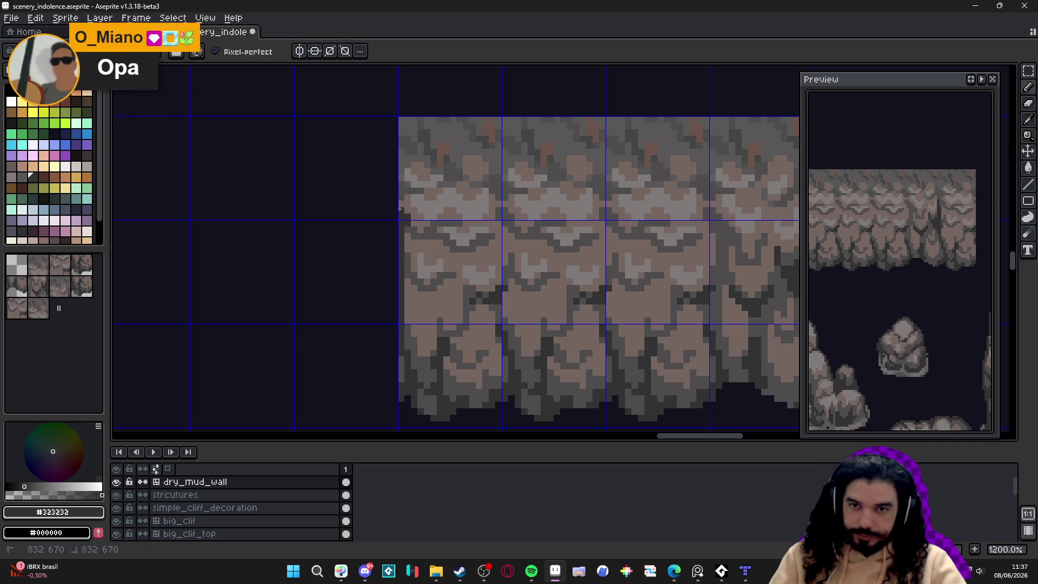
Step: Paint the lower left edge of the wall dark
scroll(400, 209, up, 2)
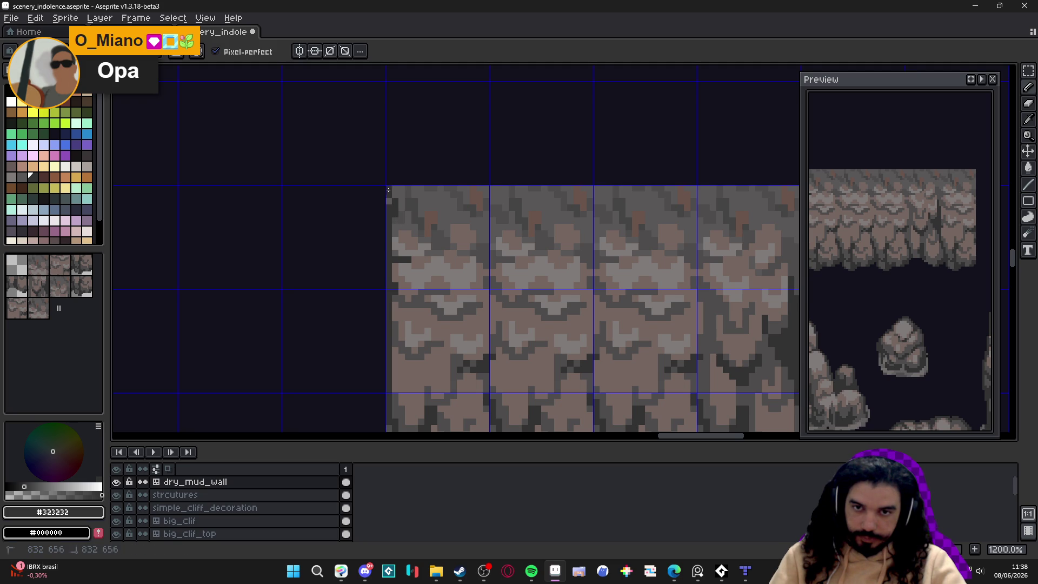
scroll(403, 227, down, 4)
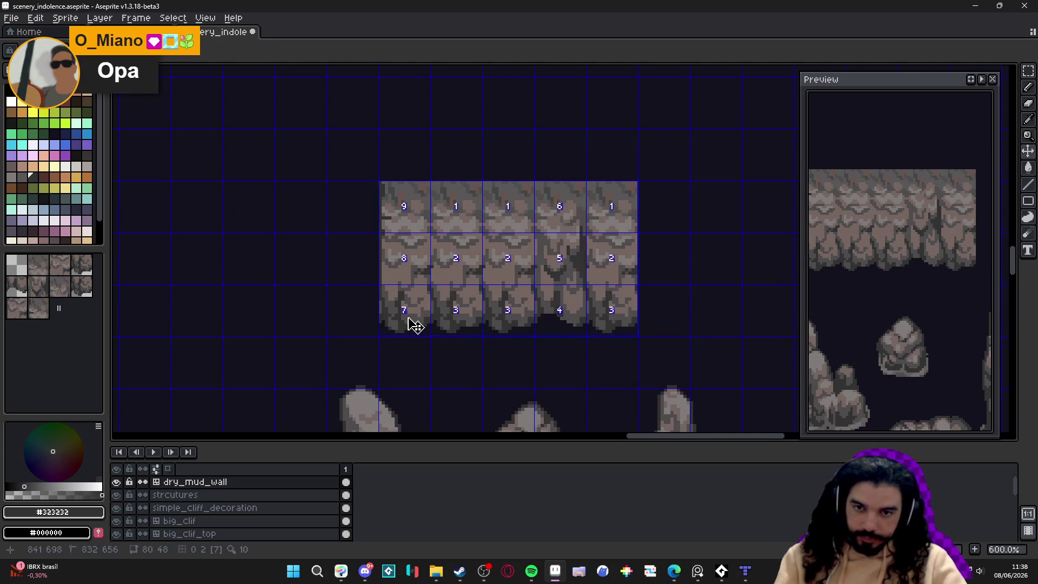
scroll(385, 316, up, 5)
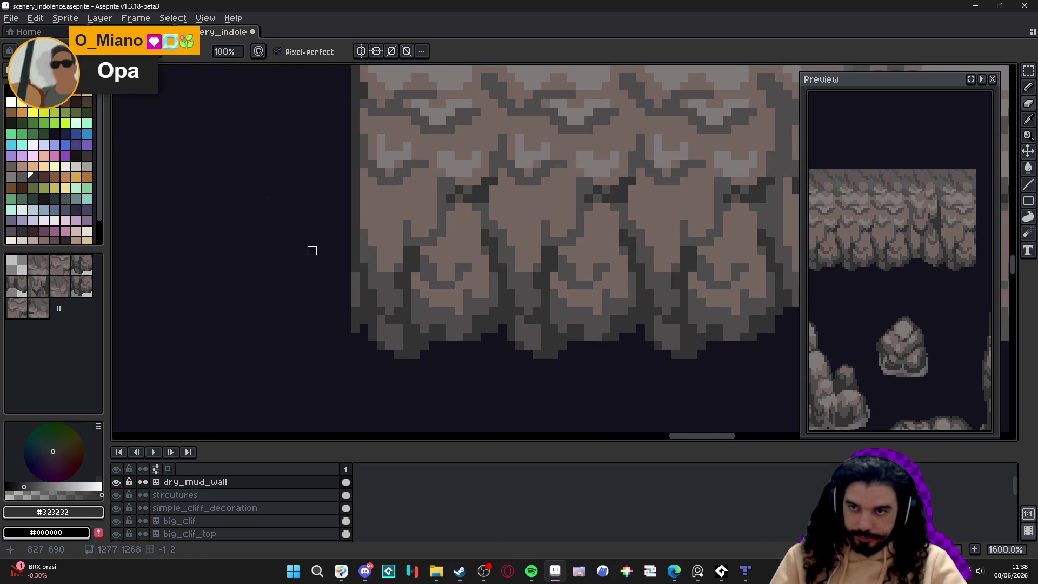
drag(321, 232, 332, 273)
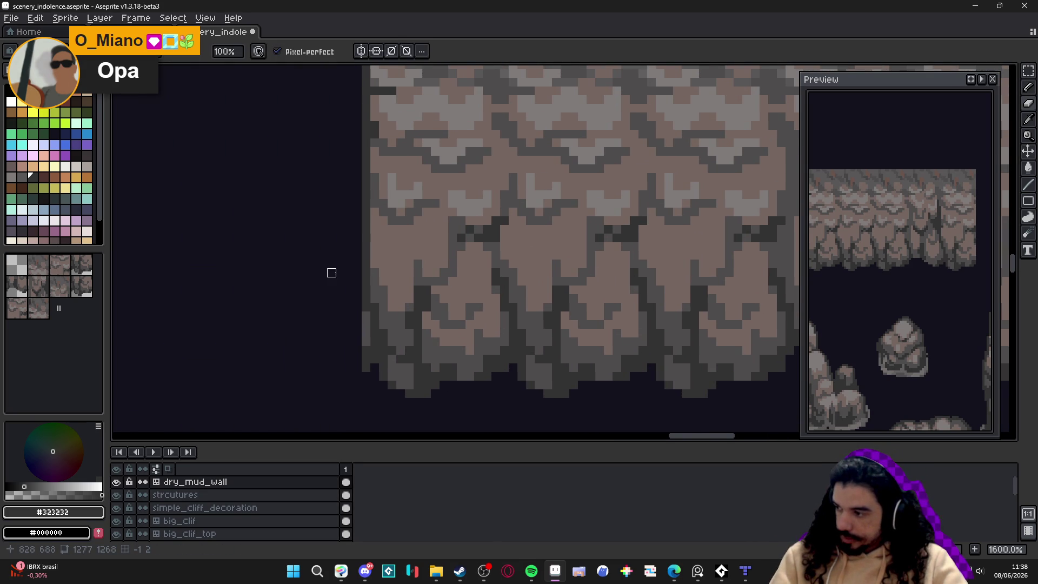
scroll(340, 356, up, 3)
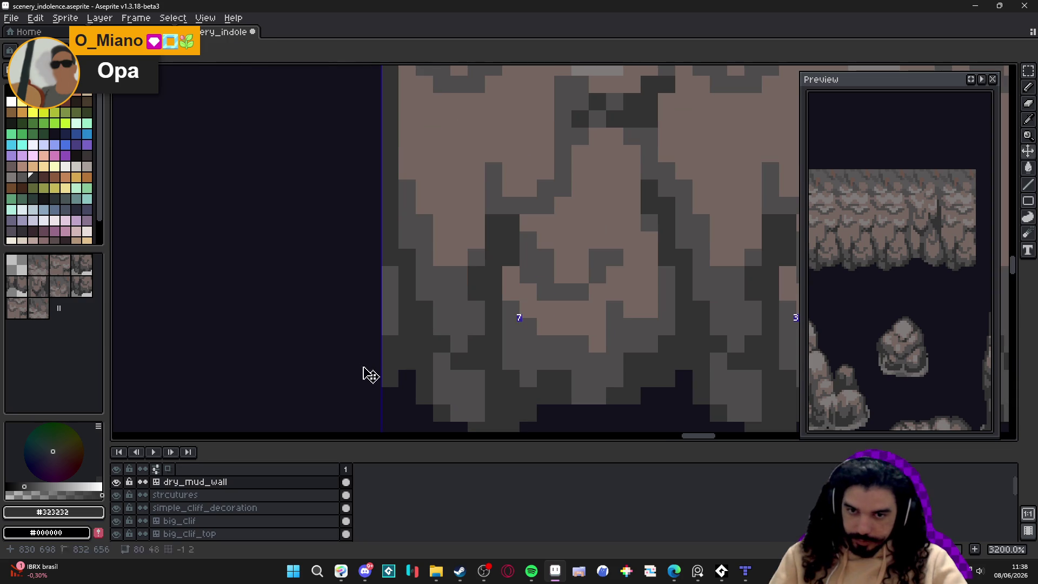
mouse_move(367, 374)
mouse_down()
mouse_move(364, 352)
mouse_move(382, 366)
mouse_move(364, 331)
mouse_move(375, 325)
mouse_up()
Step: Paint a dark grey #4f4d4d strip down the cliff's left edge
scroll(387, 331, down, 5)
scroll(383, 297, up, 3)
scroll(389, 325, down, 1)
key(ctrl+apostrophe)
scroll(403, 356, up, 1)
key(b)
alt+click(400, 343)
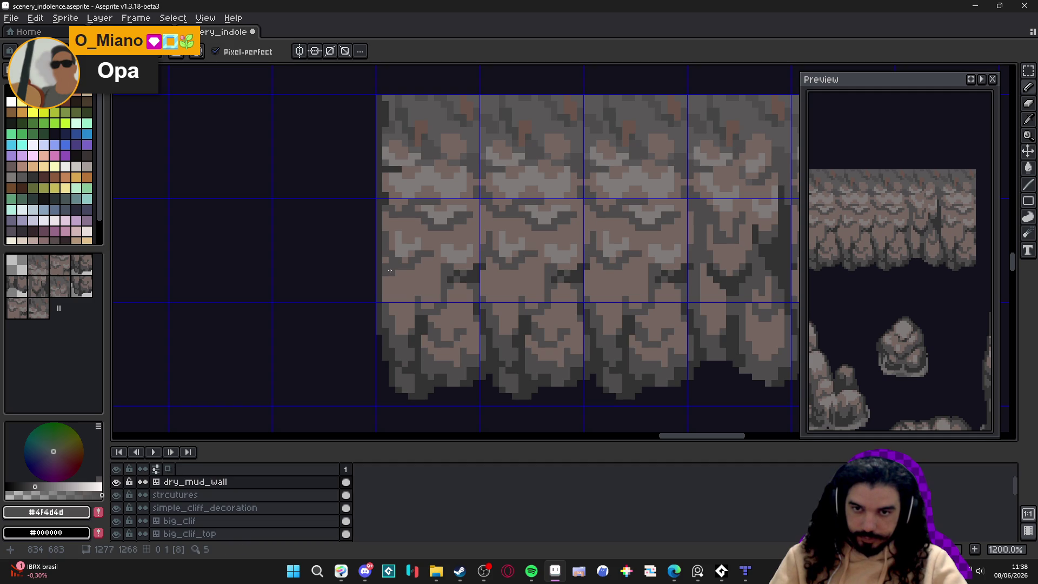
mouse_move(390, 273)
mouse_down()
mouse_move(390, 319)
mouse_move(391, 300)
mouse_up()
Step: Sample cliff colours #756661, #323232 and #4f4d4d, then recentre on the wall tiles
alt+click(413, 238)
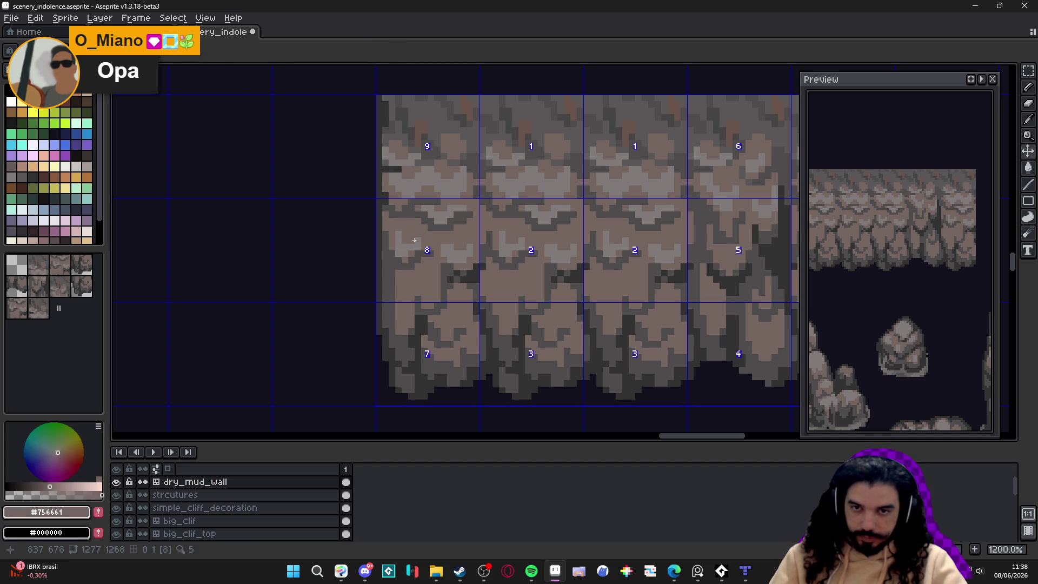
alt+click(395, 247)
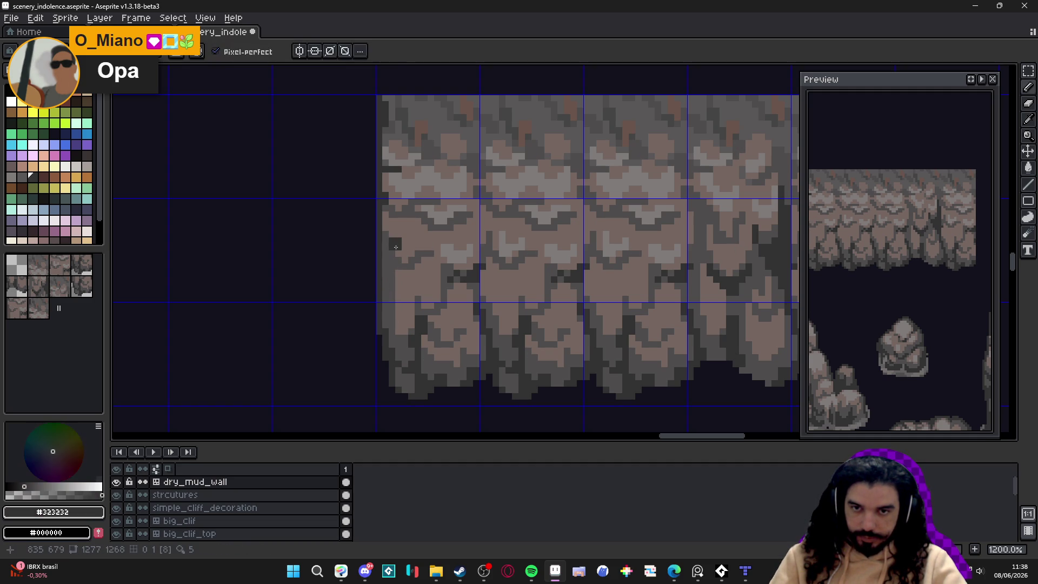
alt+click(390, 264)
alt+click(391, 265)
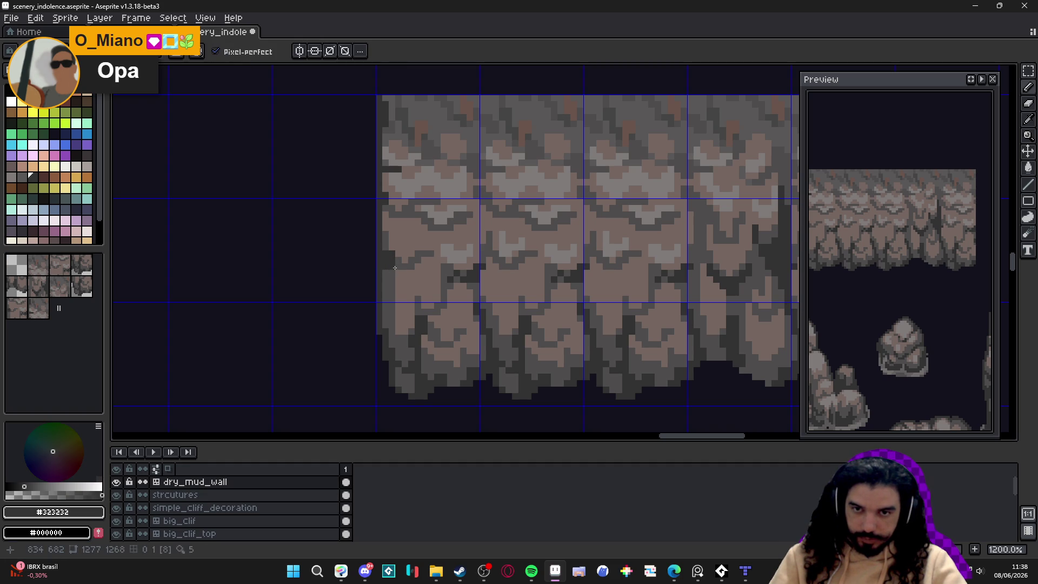
alt+click(389, 239)
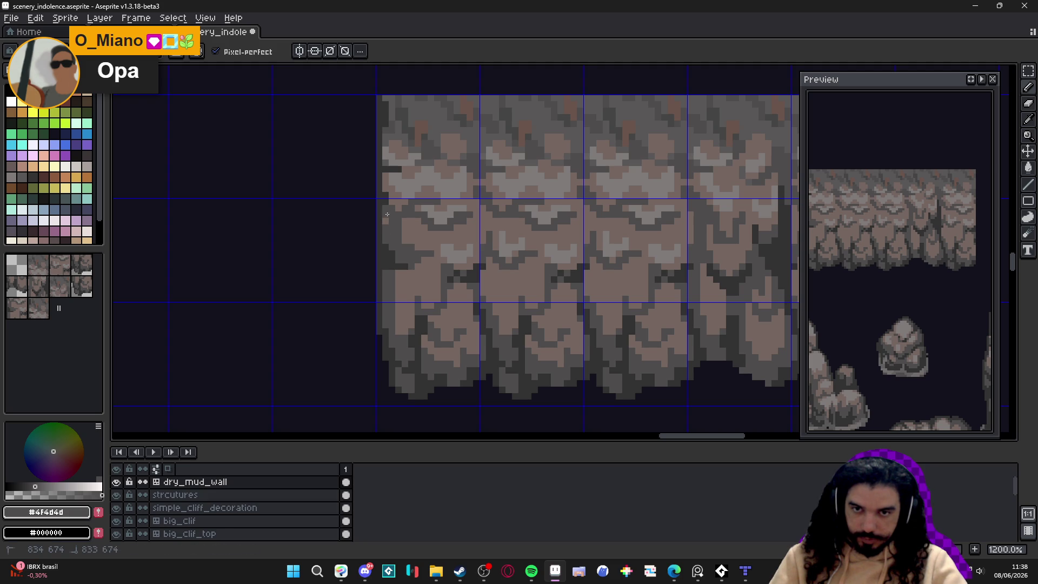
scroll(387, 213, up, 1)
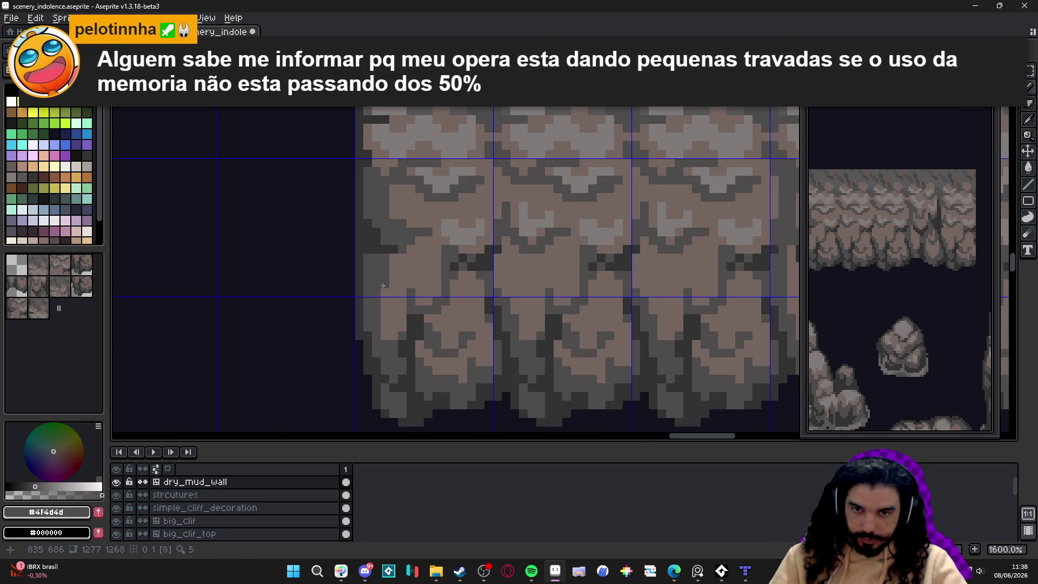
scroll(386, 331, down, 5)
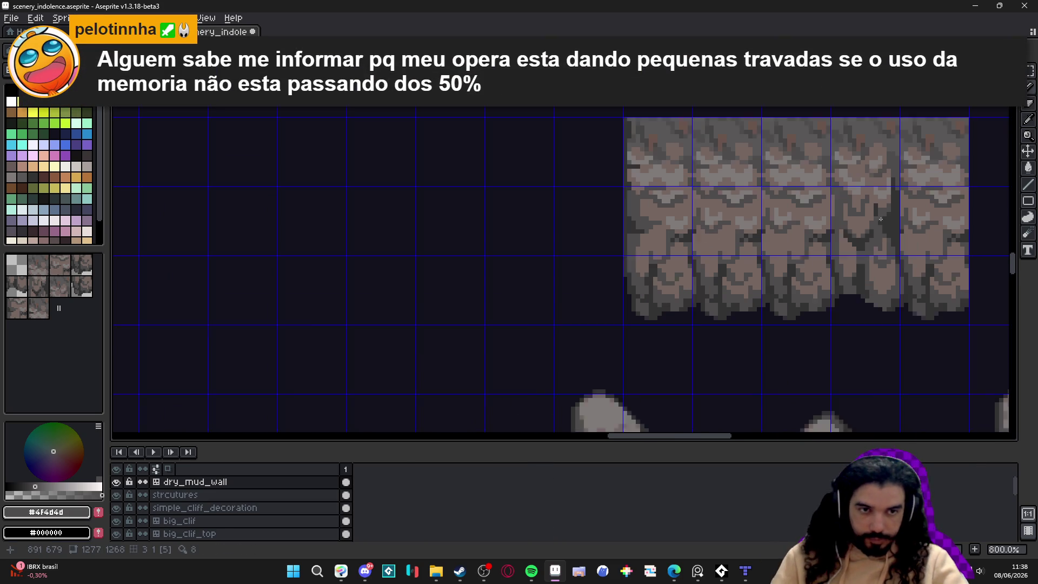
mouse_move(845, 191)
mouse_down()
mouse_move(845, 234)
mouse_move(813, 239)
mouse_up()
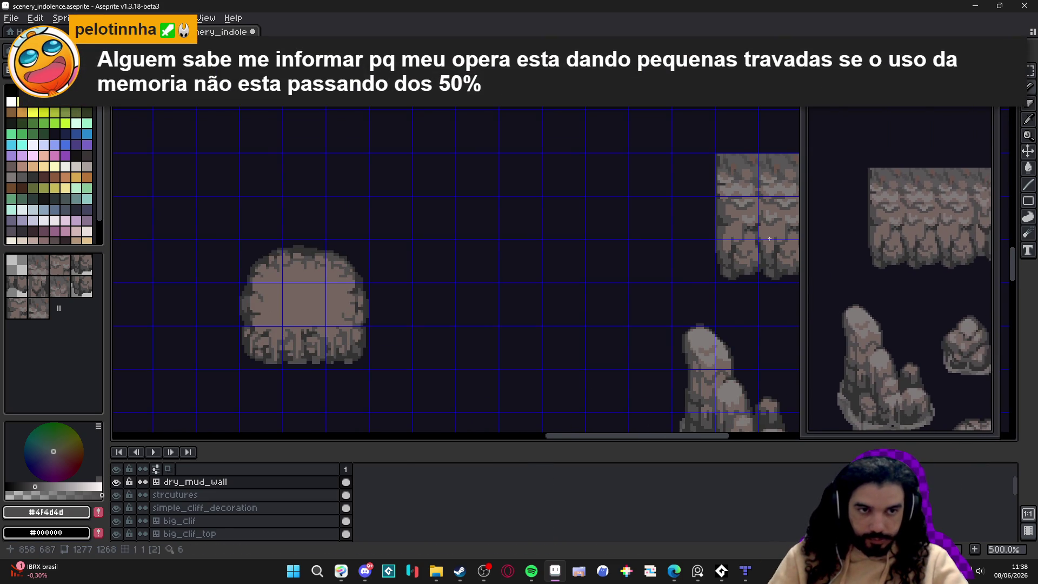
mouse_move(444, 231)
mouse_down()
mouse_move(445, 255)
mouse_move(470, 222)
mouse_up()
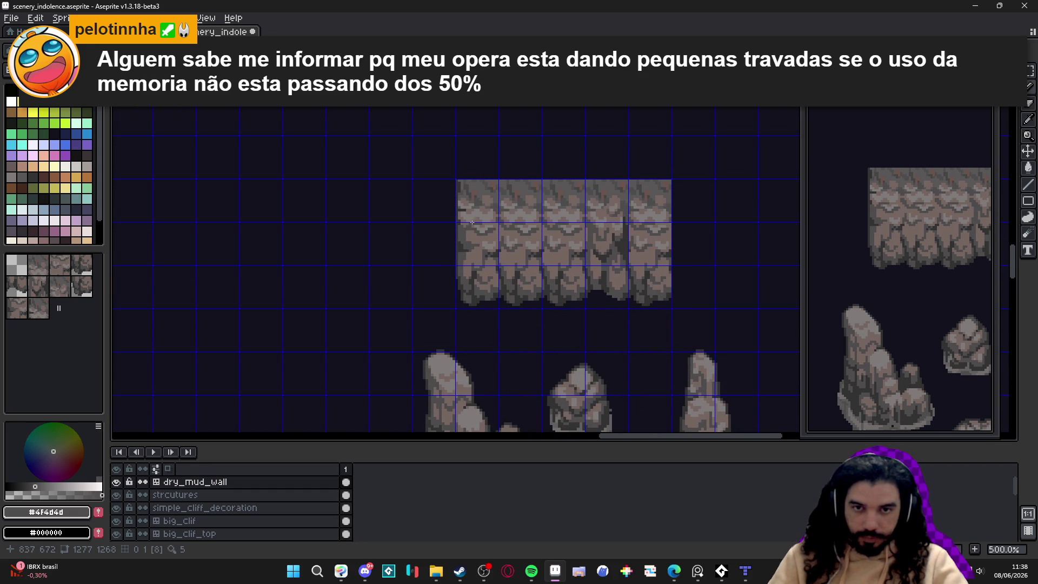
scroll(468, 206, up, 5)
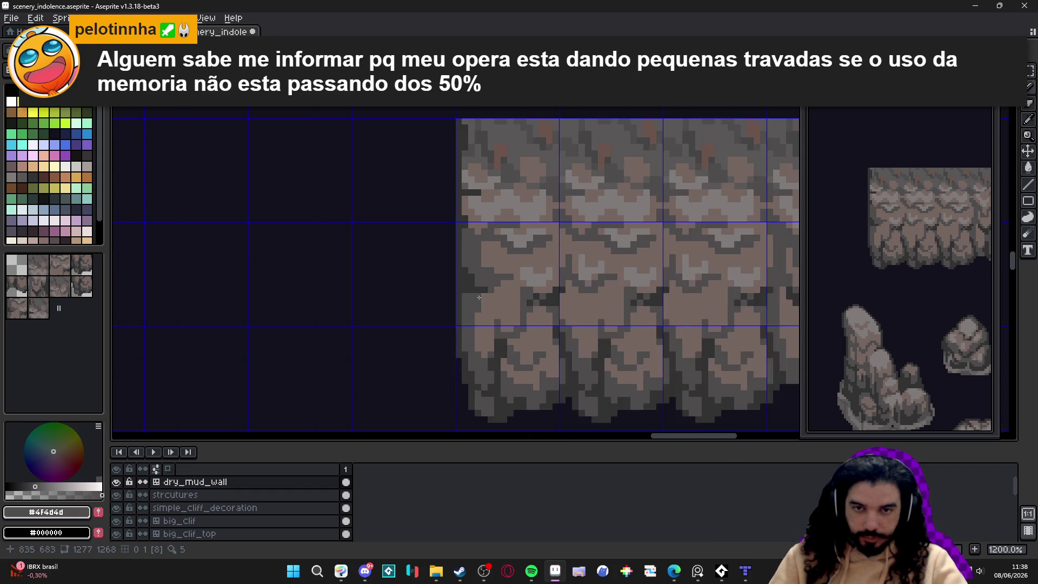
Step: Add dark #323232 outline pixels along the first wall column's left edge
alt+click(462, 286)
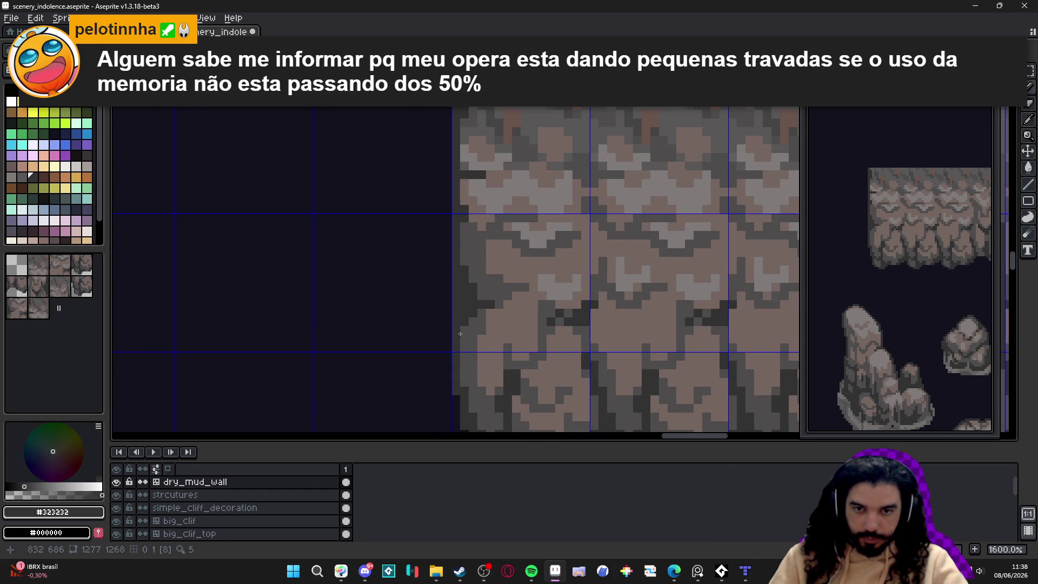
scroll(459, 335, down, 3)
scroll(470, 306, up, 1)
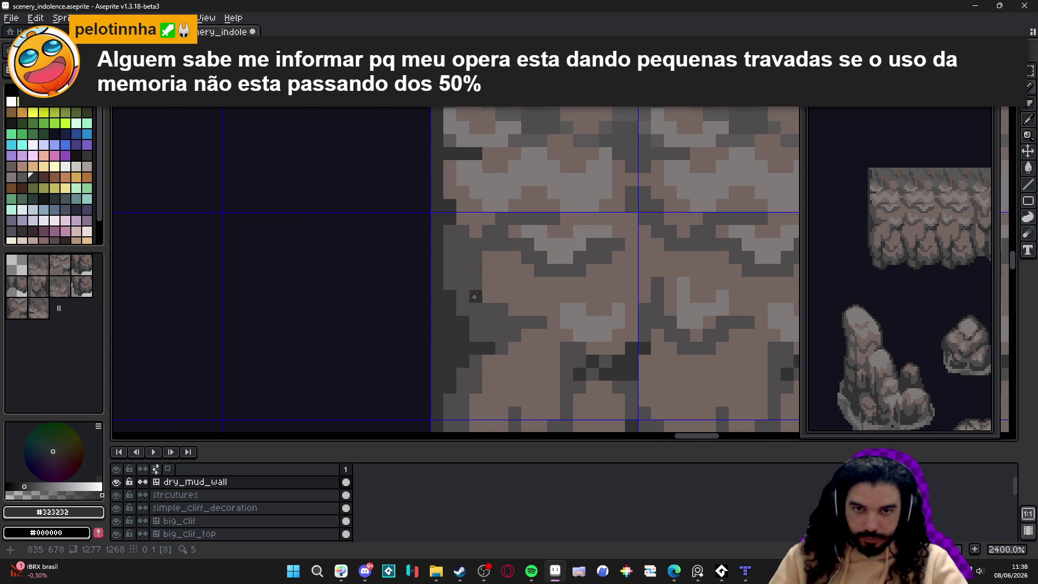
alt+click(485, 297)
scroll(486, 298, down, 1)
scroll(485, 298, up, 1)
alt+click(491, 254)
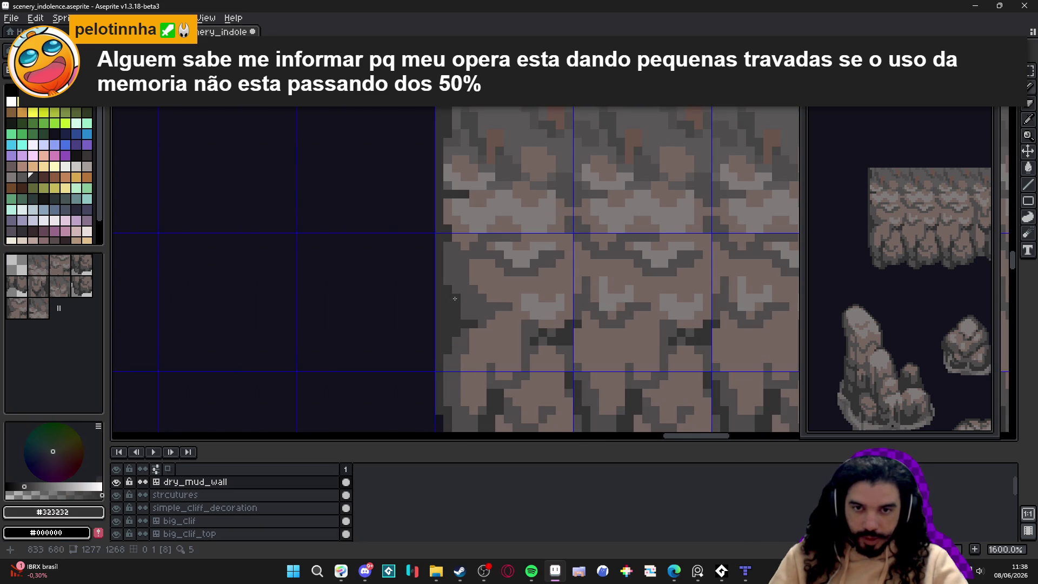
click(477, 252)
click(474, 252)
click(455, 252)
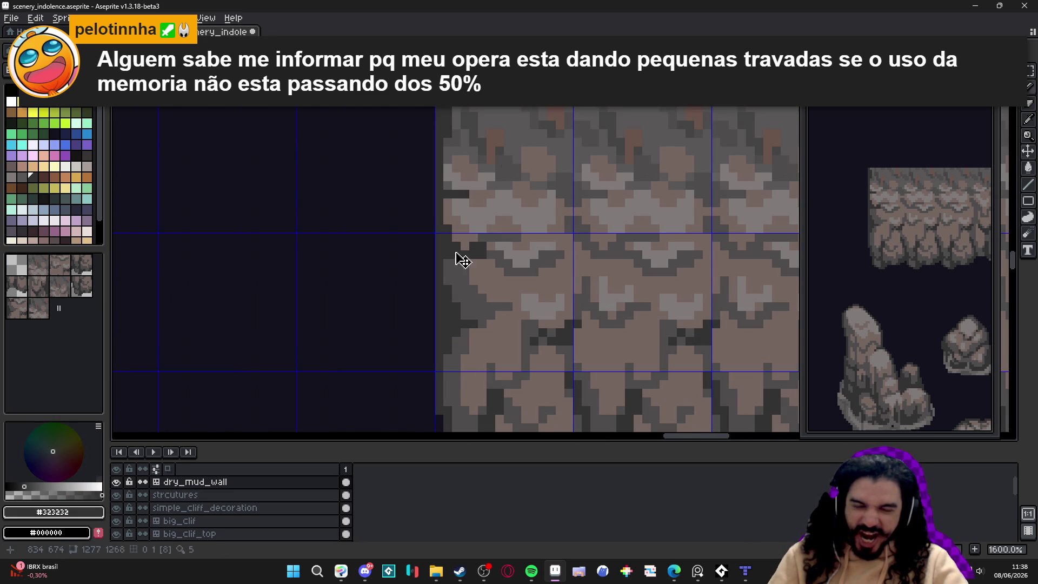
scroll(445, 264, down, 4)
scroll(460, 282, up, 3)
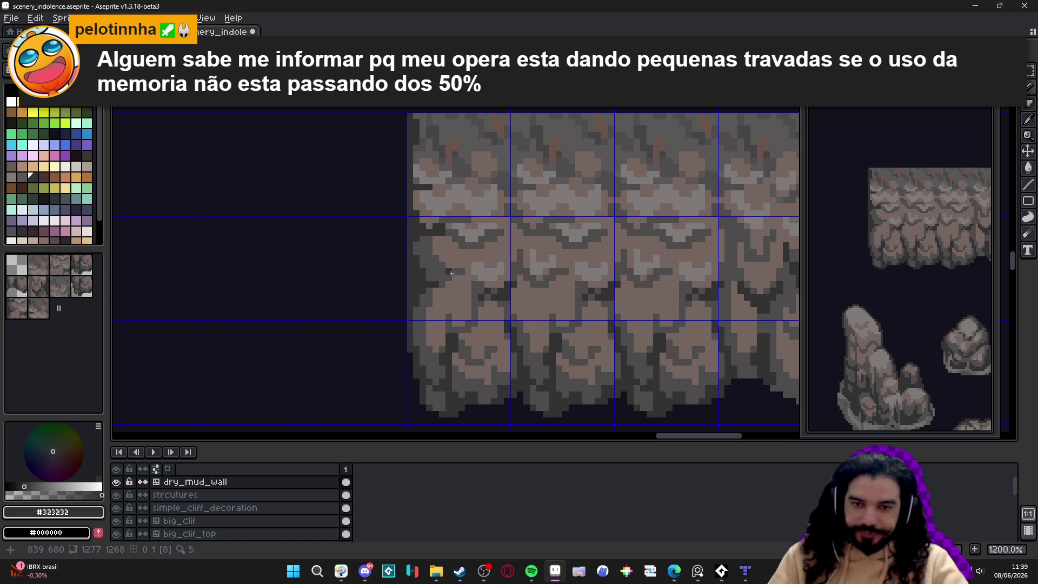
scroll(451, 272, down, 4)
key(ctrl+apostrophe)
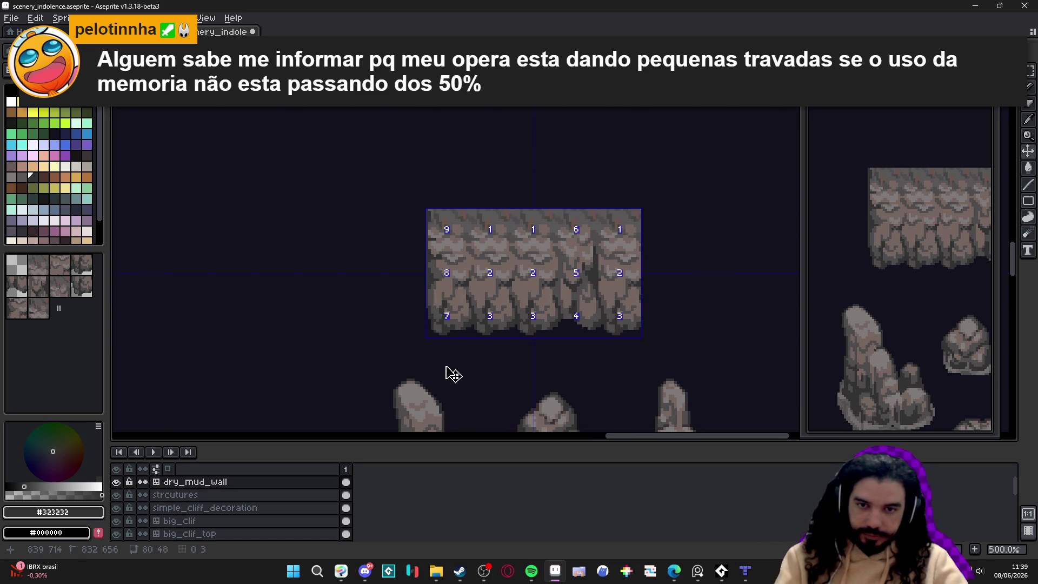
Step: Select and copy the refined first wall tile column
scroll(448, 270, up, 2)
key(ctrl+apostrophe)
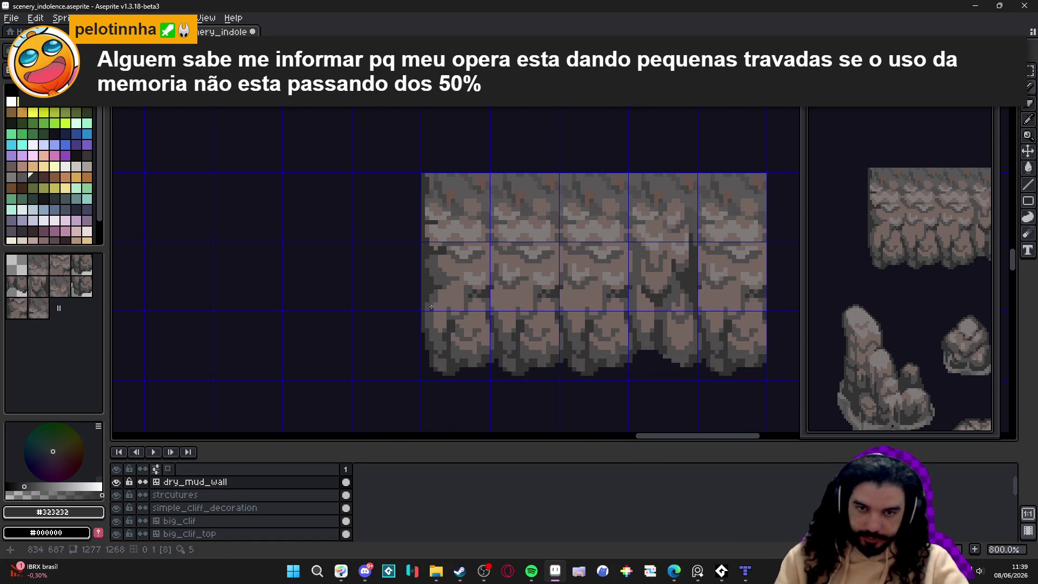
scroll(451, 277, down, 1)
key(m)
drag(456, 228, 458, 294)
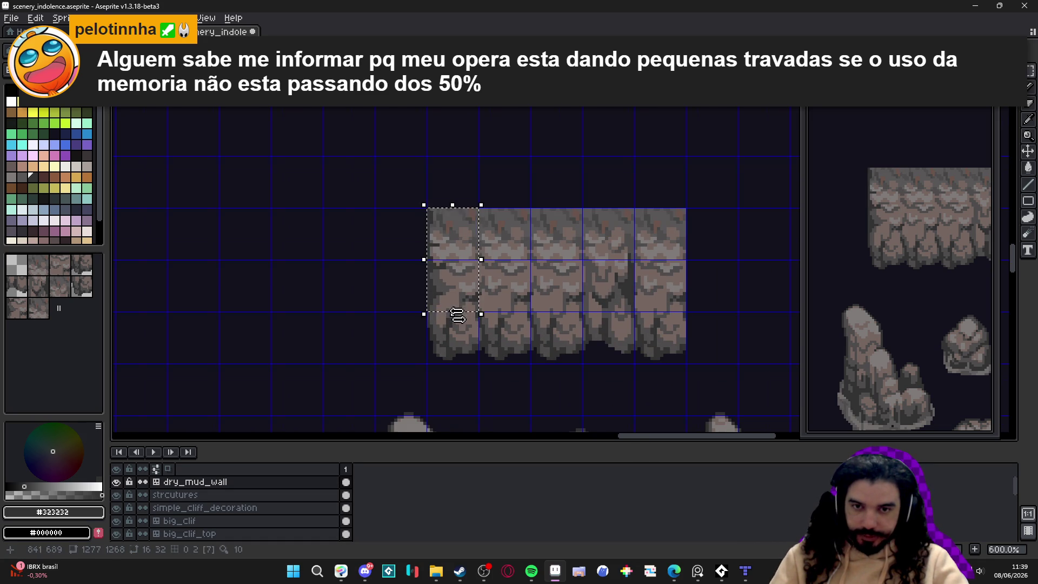
scroll(448, 230, up, 3)
key(ctrl+d)
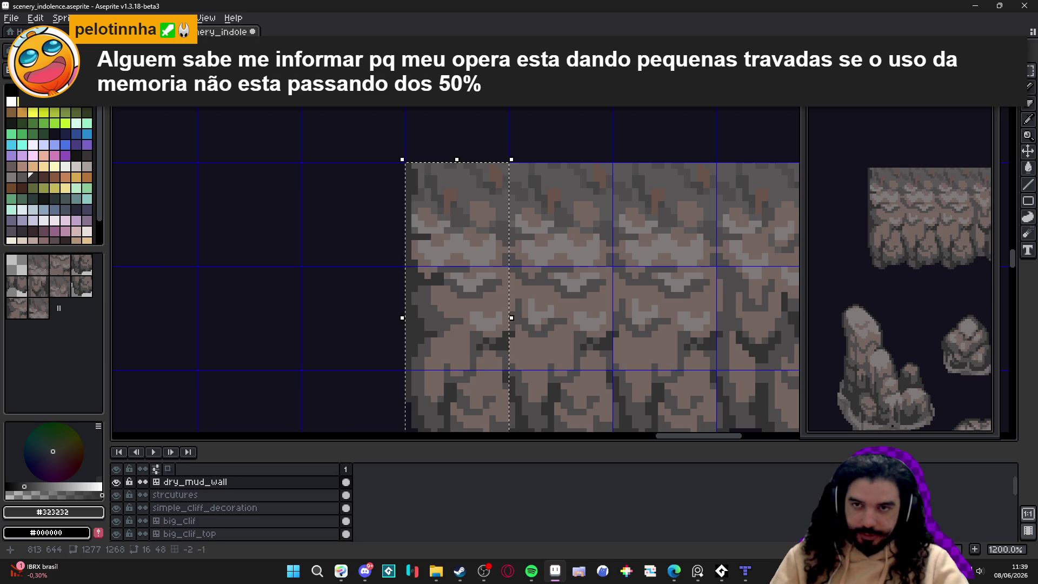
Step: Paste the wall strip into the tileset image, aligned beside the existing cliff wall tiles
key(ctrl+Tab)
scroll(467, 290, up, 1)
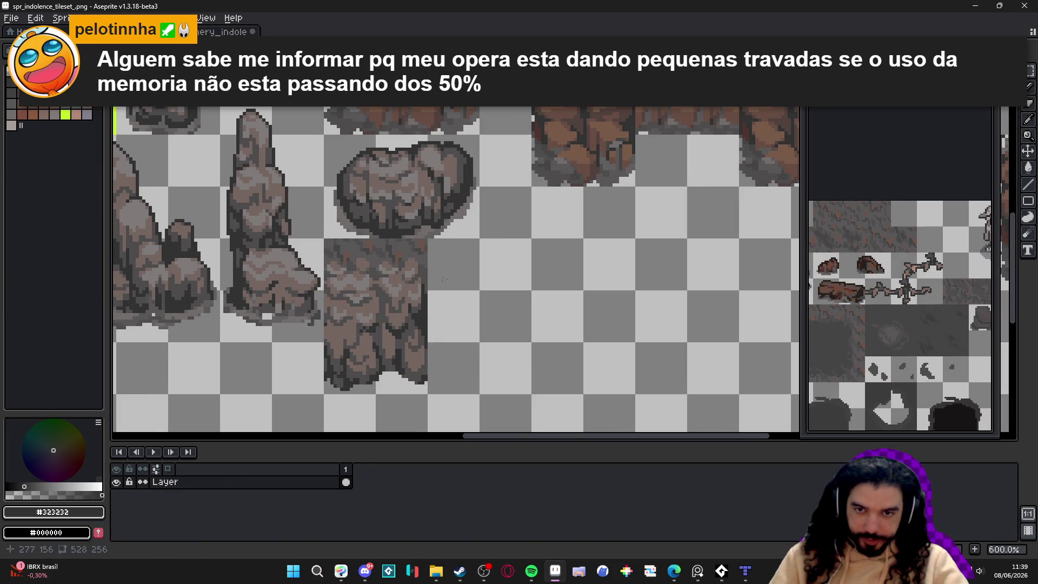
key(ctrl+v)
drag(537, 250, 429, 327)
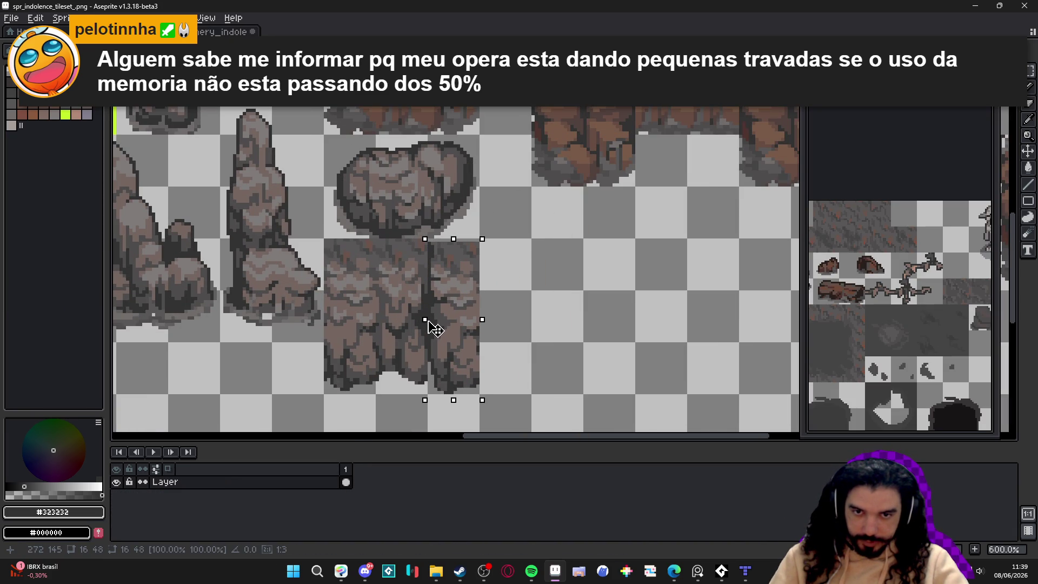
key(Right)
key(Right)
key(Return)
key(alt+Tab)
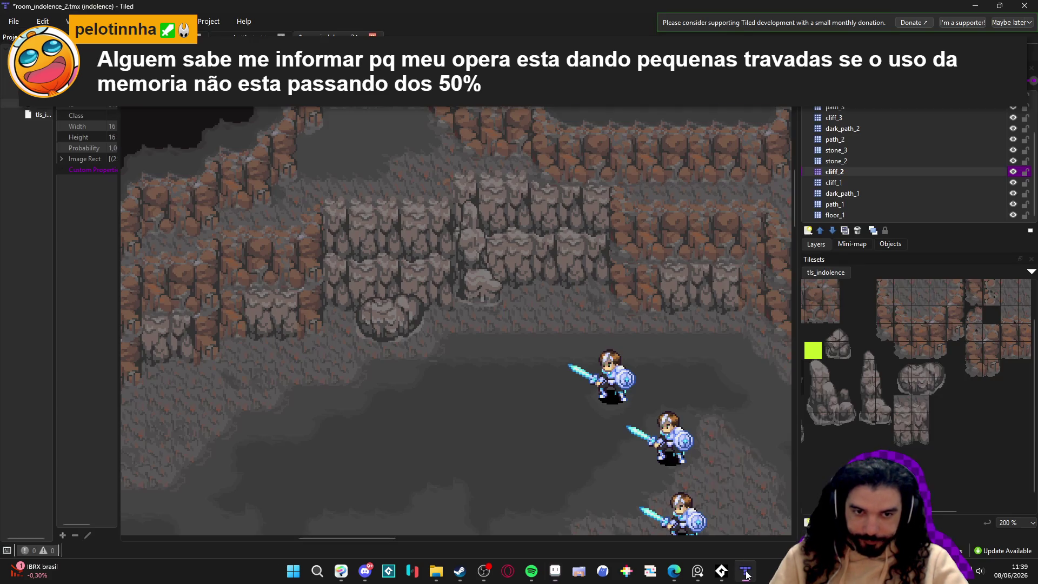
Step: Pick the new three-tile wall column from the tileset as a stamp, with cliff_2 as the active layer
drag(939, 404, 938, 456)
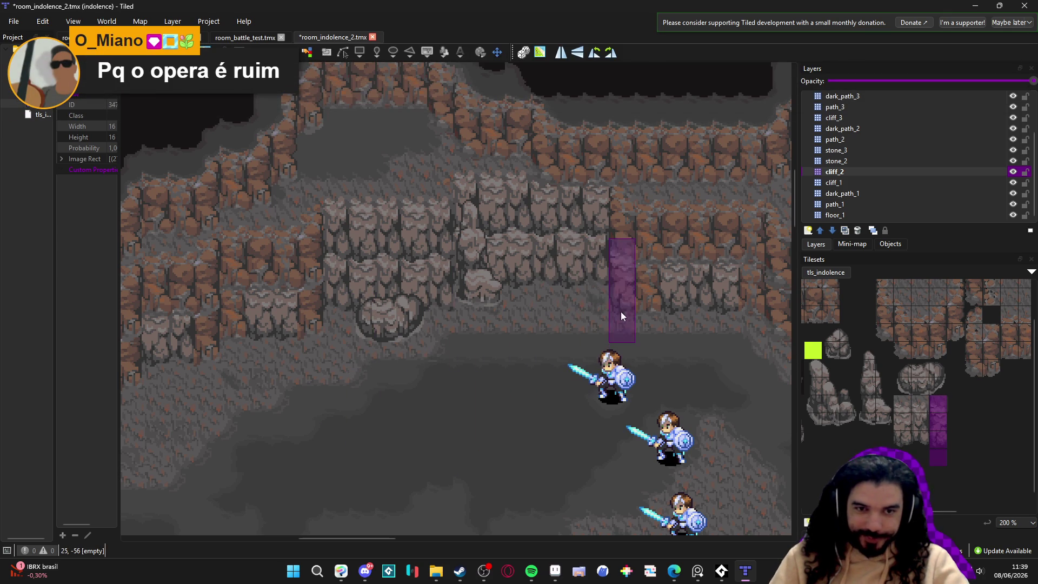
click(877, 181)
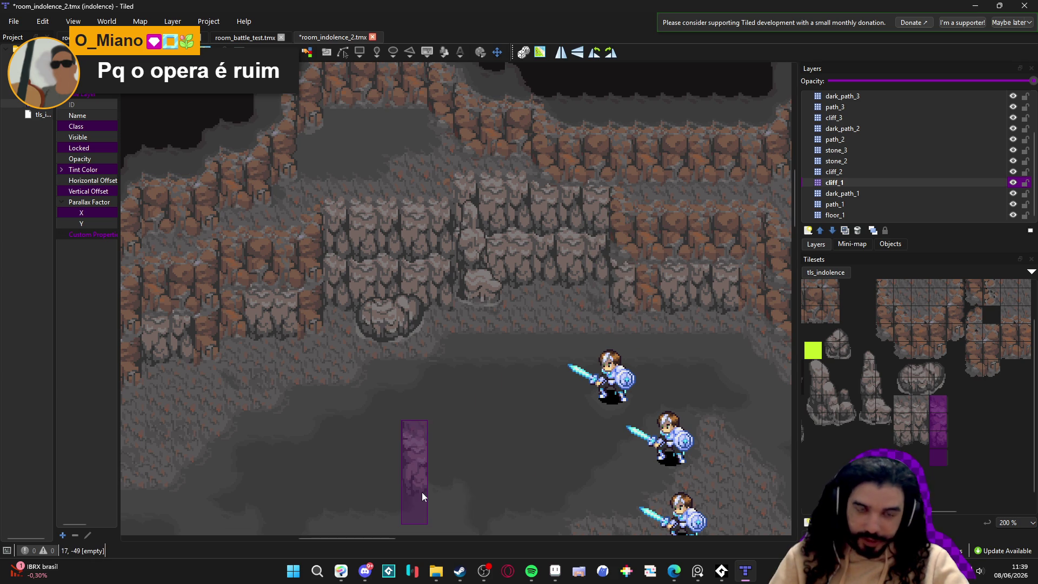
click(849, 171)
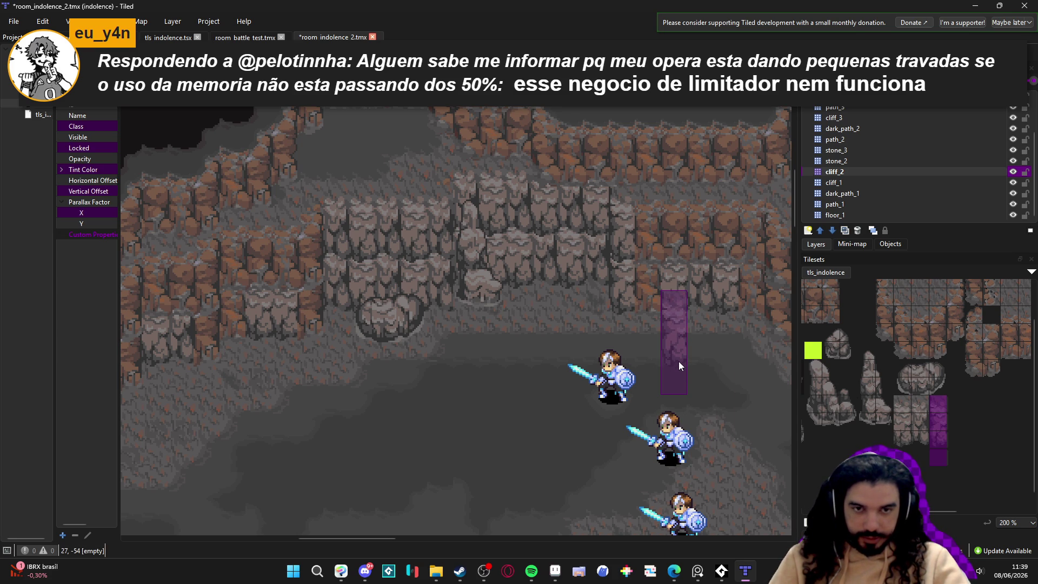
drag(916, 410, 918, 445)
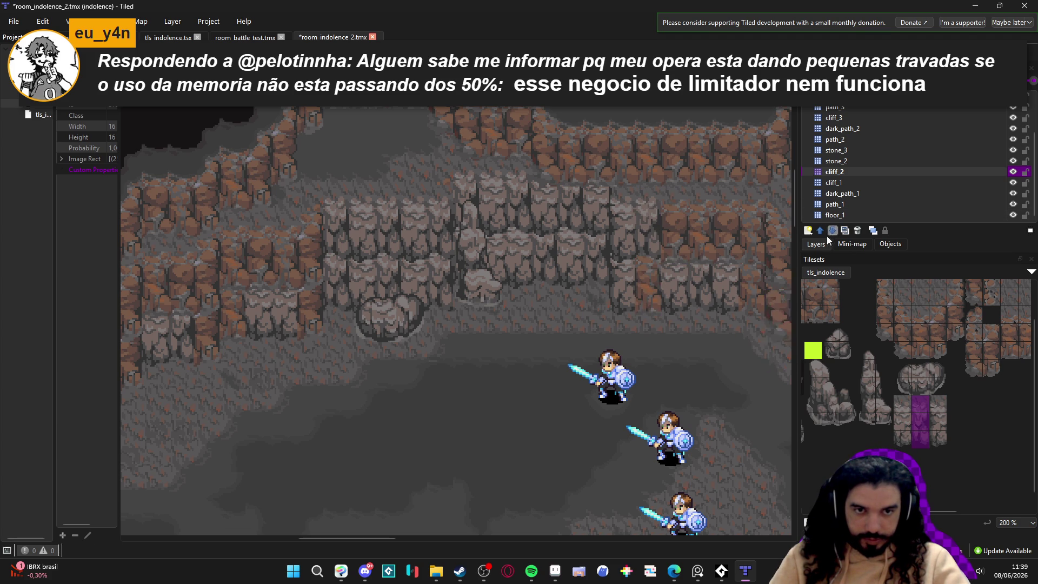
click(846, 182)
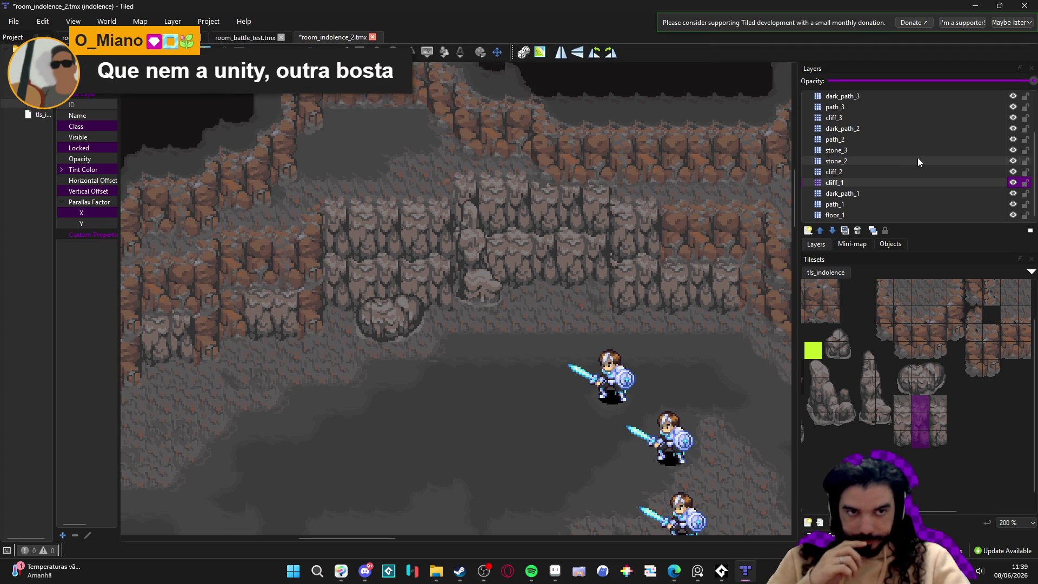
click(860, 172)
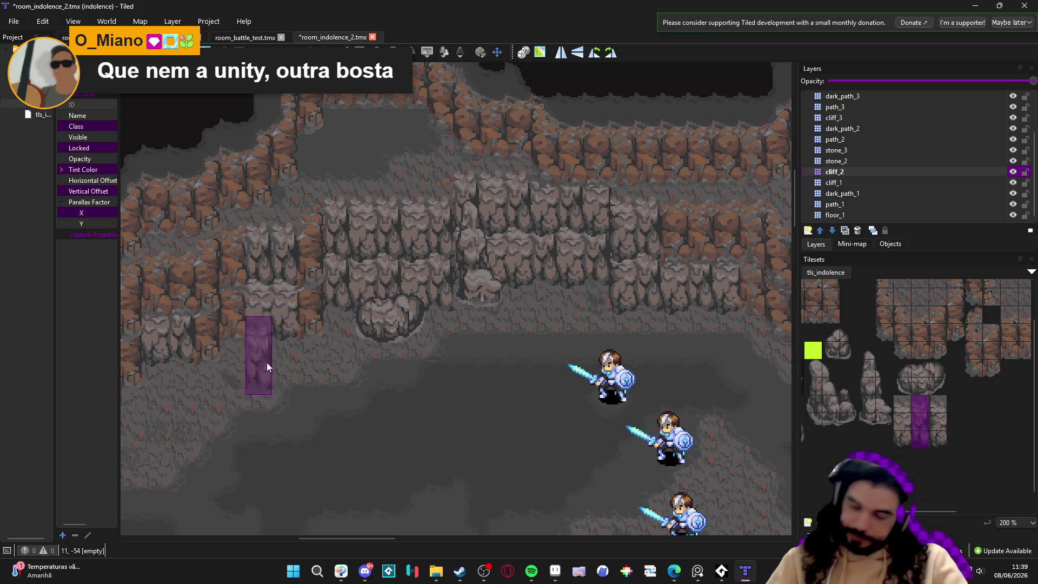
Step: Look over another part of the room map, then save room_indolence_2.tmx
ctrl+scroll(343, 375, down, 2)
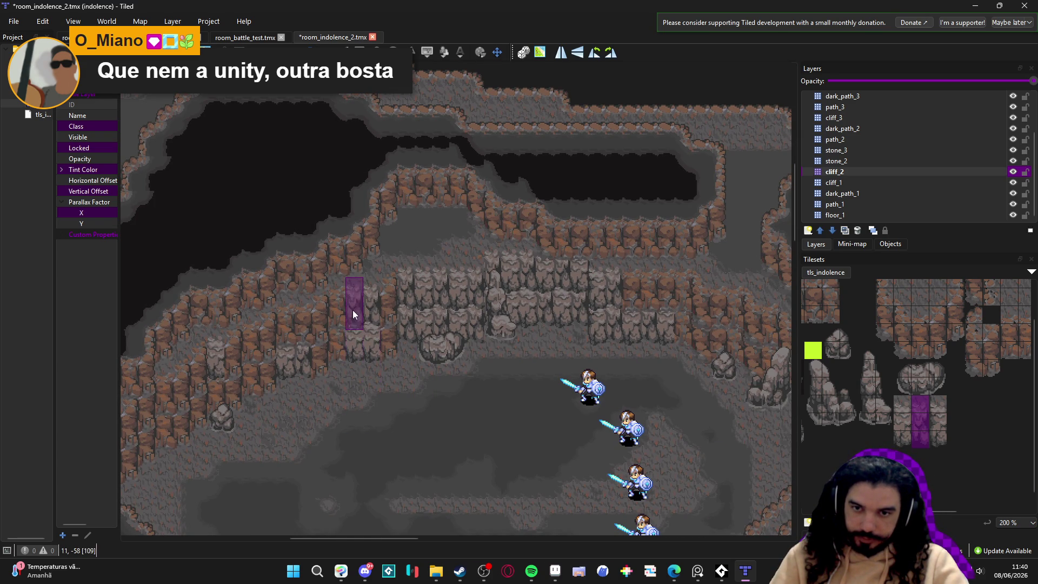
ctrl+scroll(425, 435, up, 1)
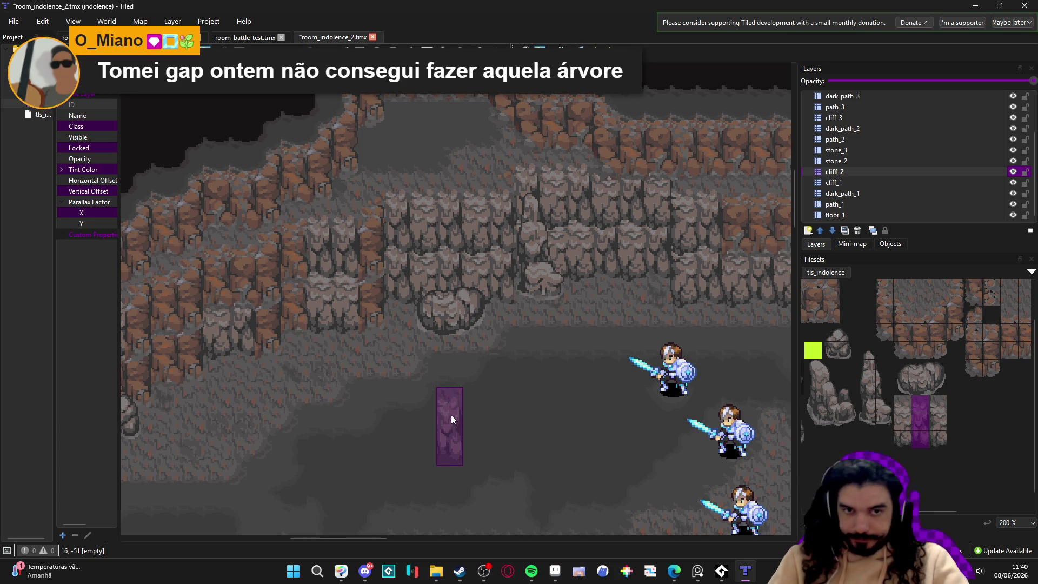
ctrl+scroll(450, 413, down, 1)
ctrl+scroll(558, 412, up, 1)
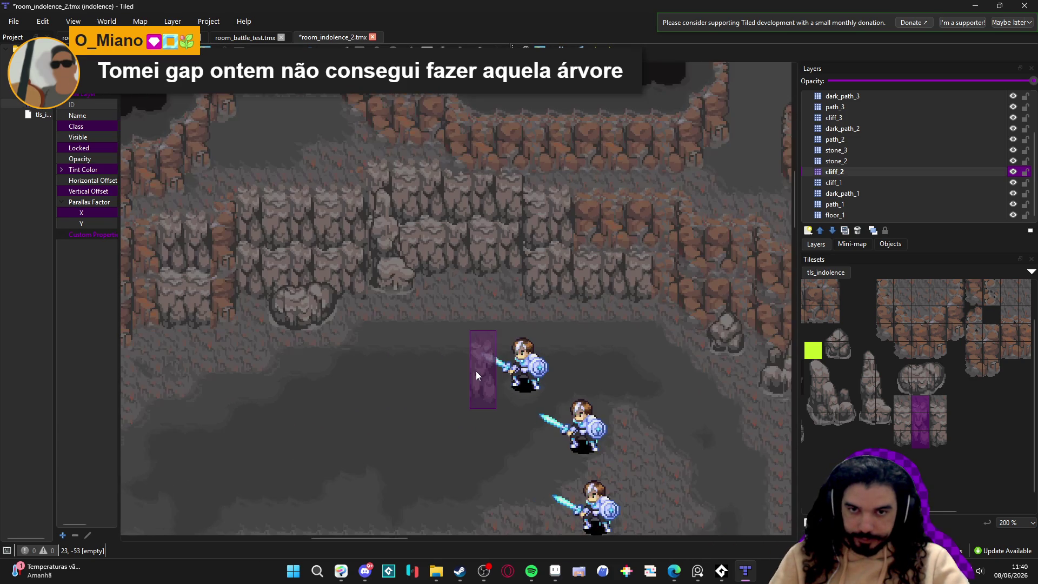
ctrl+scroll(352, 417, down, 1)
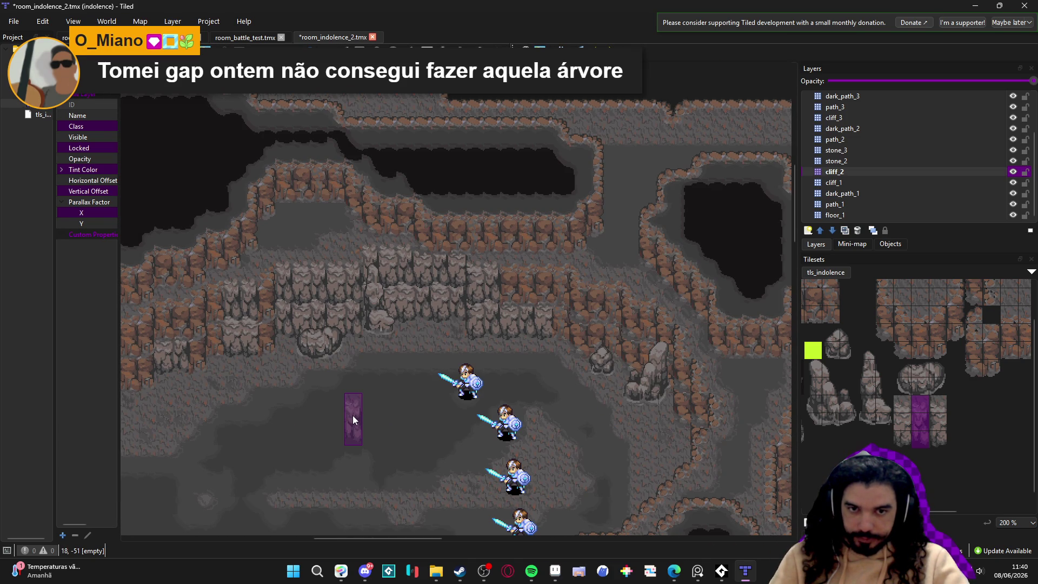
ctrl+scroll(352, 415, up, 1)
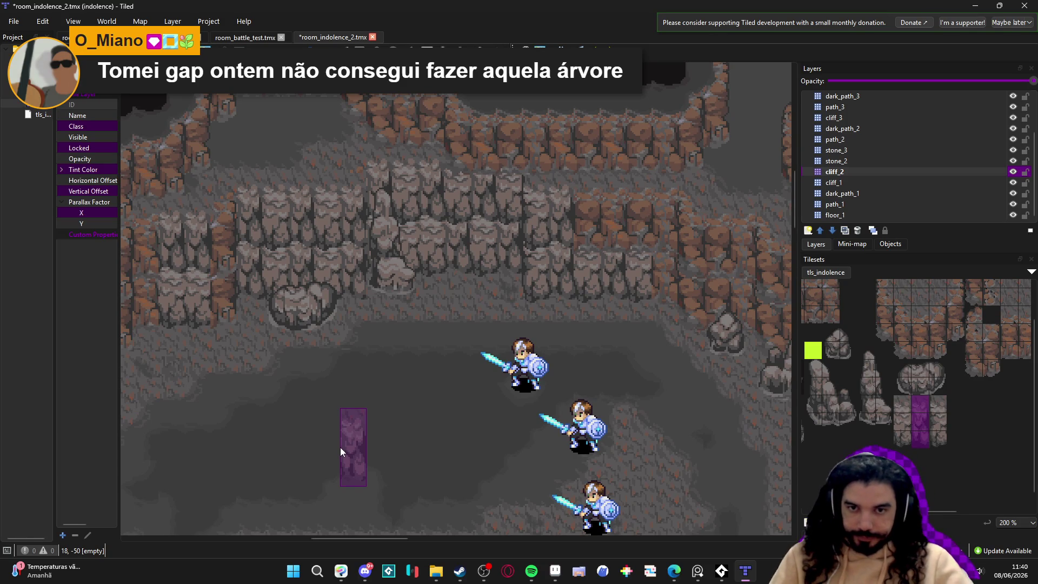
mouse_move(335, 471)
mouse_down()
mouse_move(349, 404)
mouse_move(368, 394)
mouse_up()
ctrl+scroll(369, 394, down, 1)
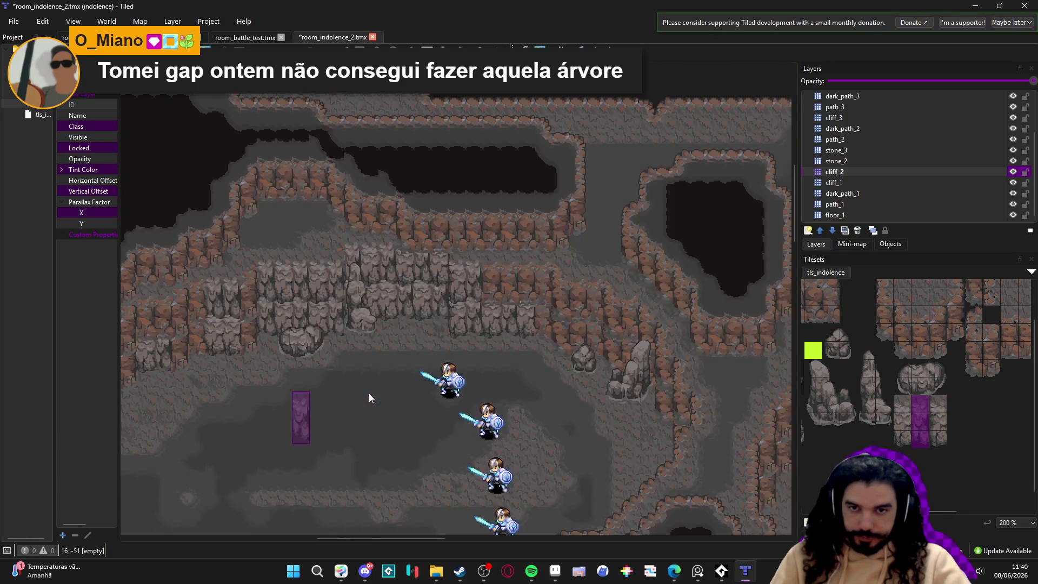
ctrl+scroll(368, 394, up, 1)
key(ctrl+s)
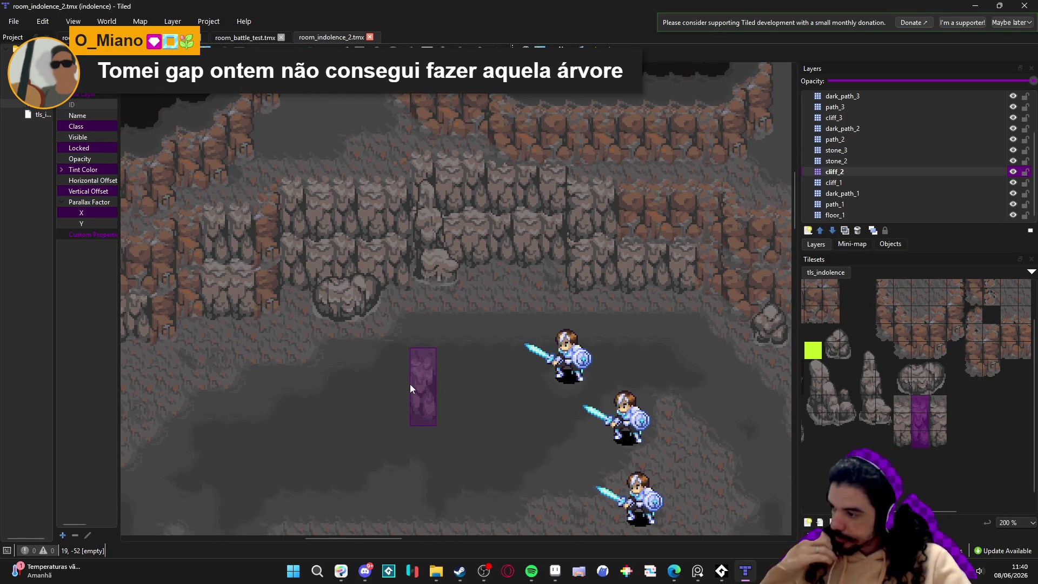
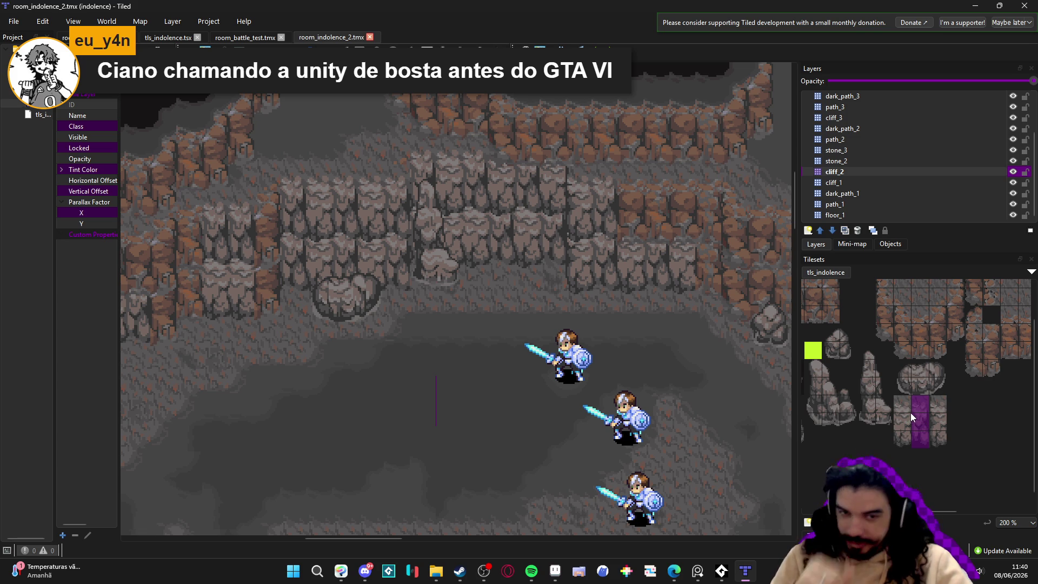
Step: Zoom out over the whole Tiled cave map, then bring up the scenery_indolence cliff tileset in Aseprite
scroll(402, 338, down, 3)
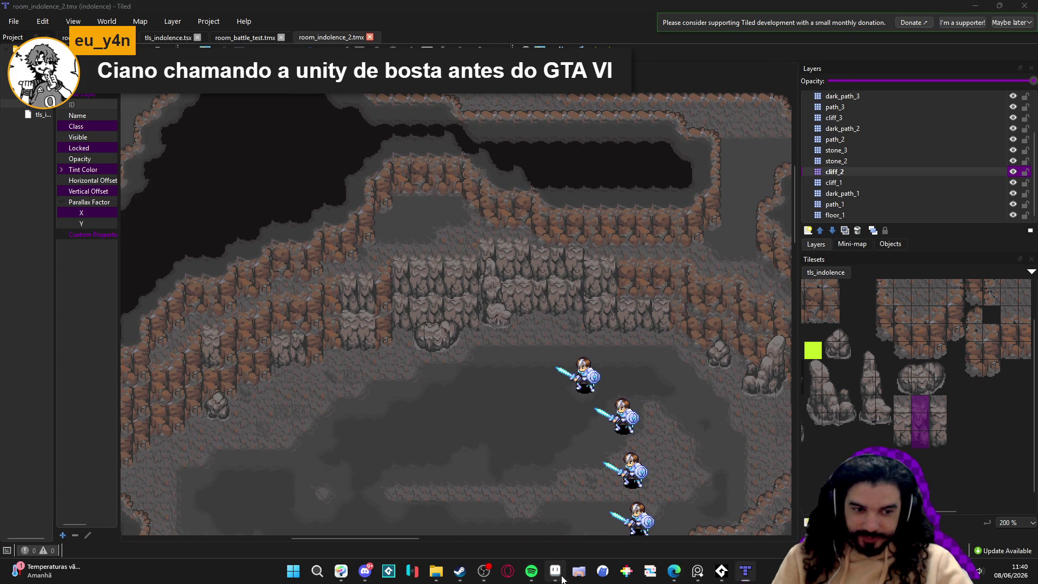
click(557, 573)
click(200, 34)
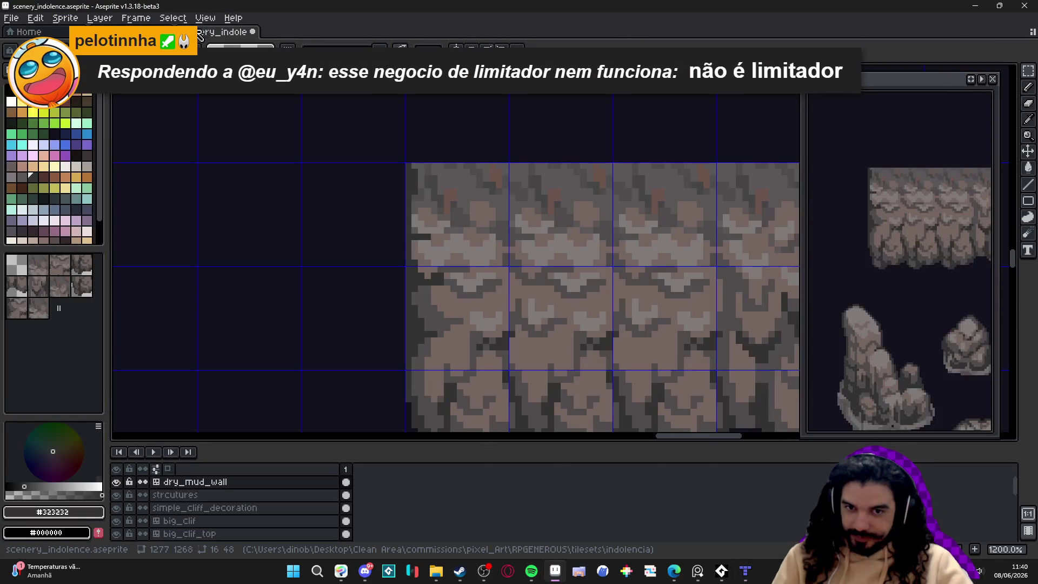
Step: Save the scenery_indolence.aseprite tileset sprite
key(ctrl+s)
scroll(505, 316, down, 4)
scroll(506, 316, up, 2)
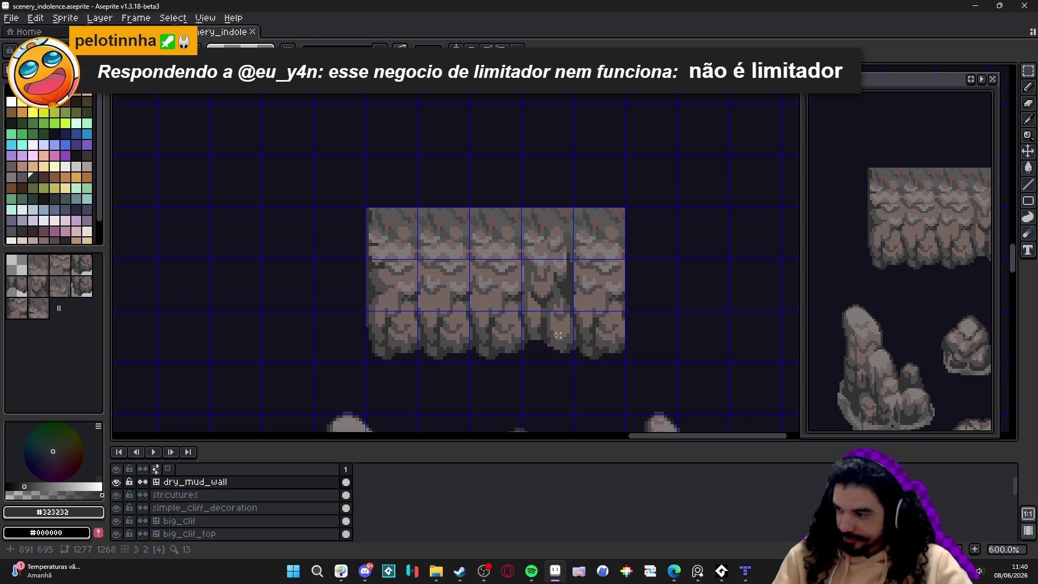
scroll(545, 341, up, 3)
scroll(567, 337, down, 2)
Step: Copy the mud wall's rightmost tile column one tile further right, creating tile 12
key(m)
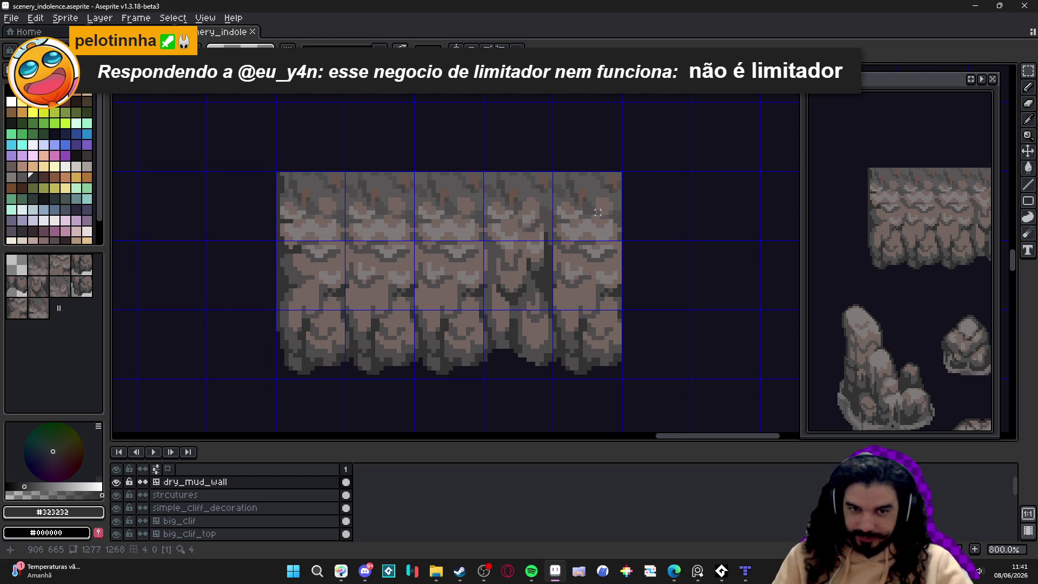
mouse_move(598, 216)
mouse_down()
mouse_move(594, 340)
mouse_move(667, 340)
mouse_up()
scroll(541, 270, right, 3)
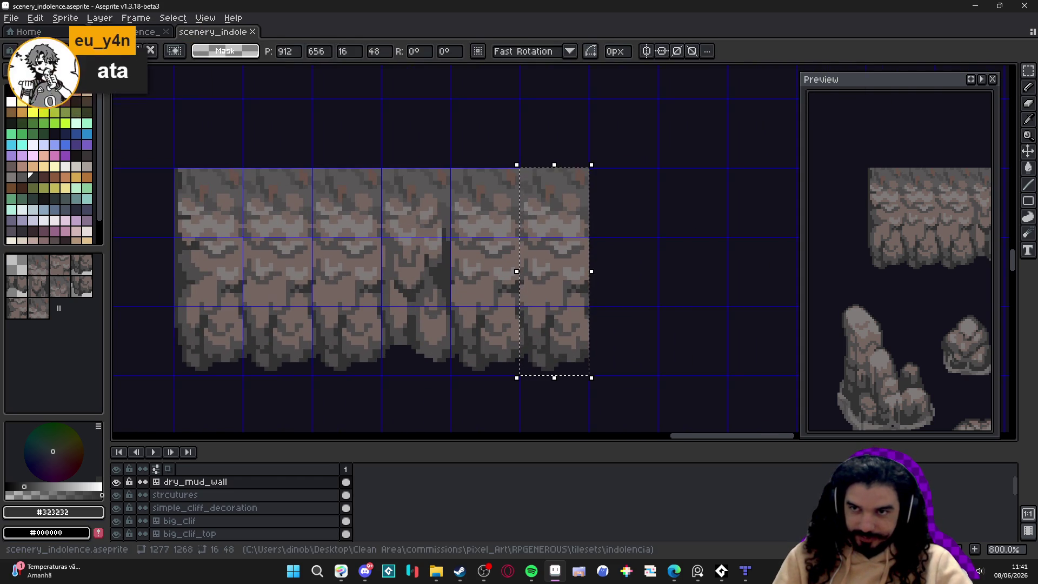
drag(552, 274, 483, 274)
key(ctrl+z)
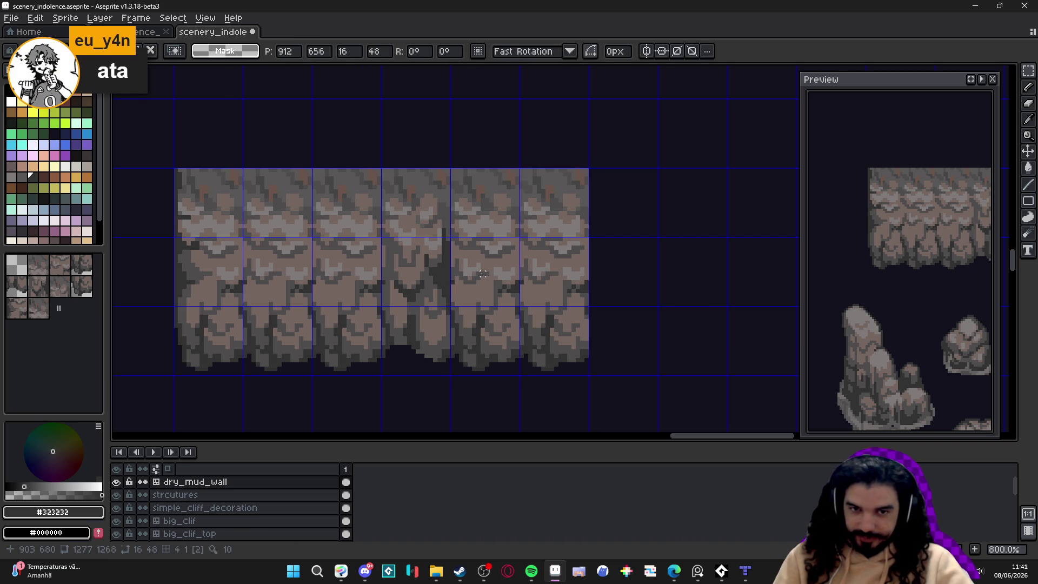
key(i)
scroll(594, 324, up, 4)
key(b)
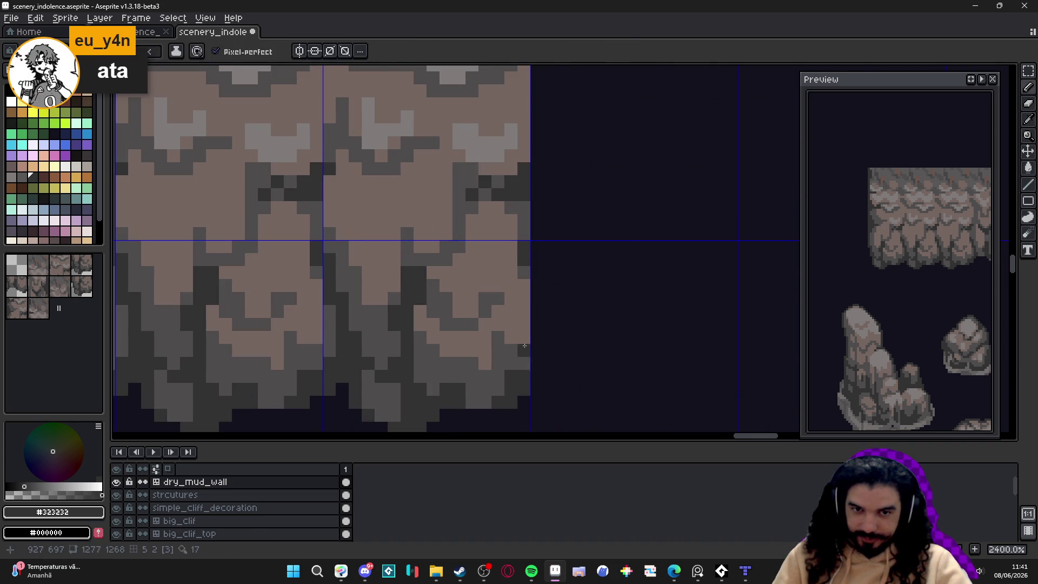
scroll(502, 335, down, 4)
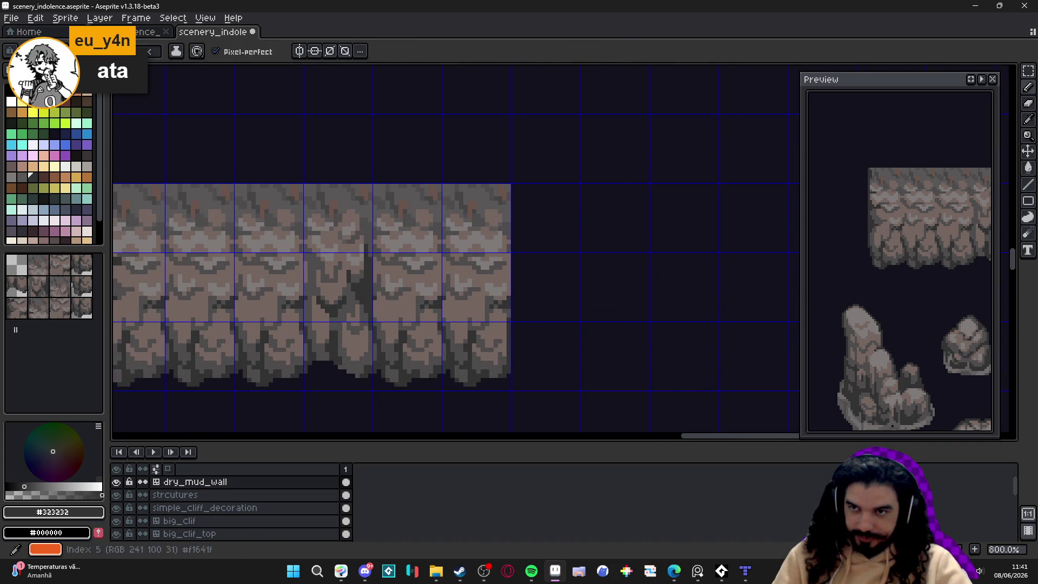
scroll(502, 332, up, 2)
Step: Paint dark shadow pixels and a brown pixel along the wall's right edge
mouse_move(494, 231)
mouse_down()
mouse_move(511, 259)
mouse_move(511, 111)
mouse_up()
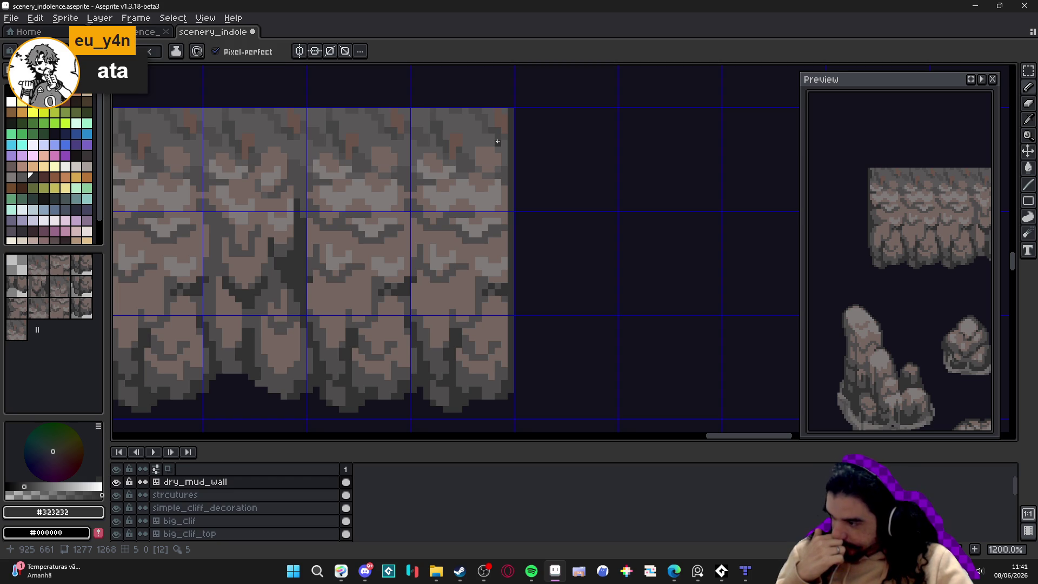
scroll(504, 296, up, 3)
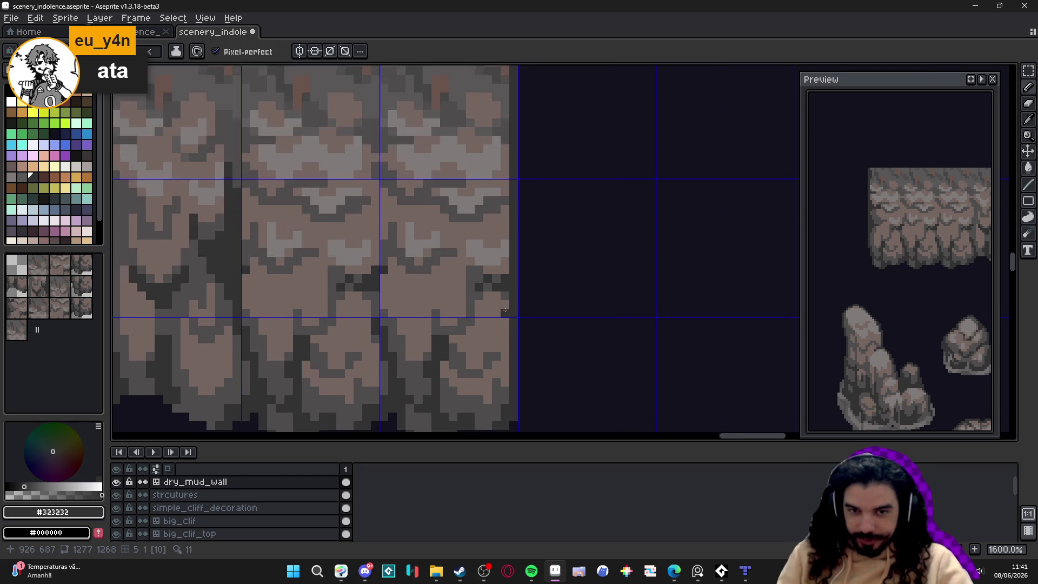
key(ctrl+z)
drag(452, 255, 500, 302)
click(489, 295)
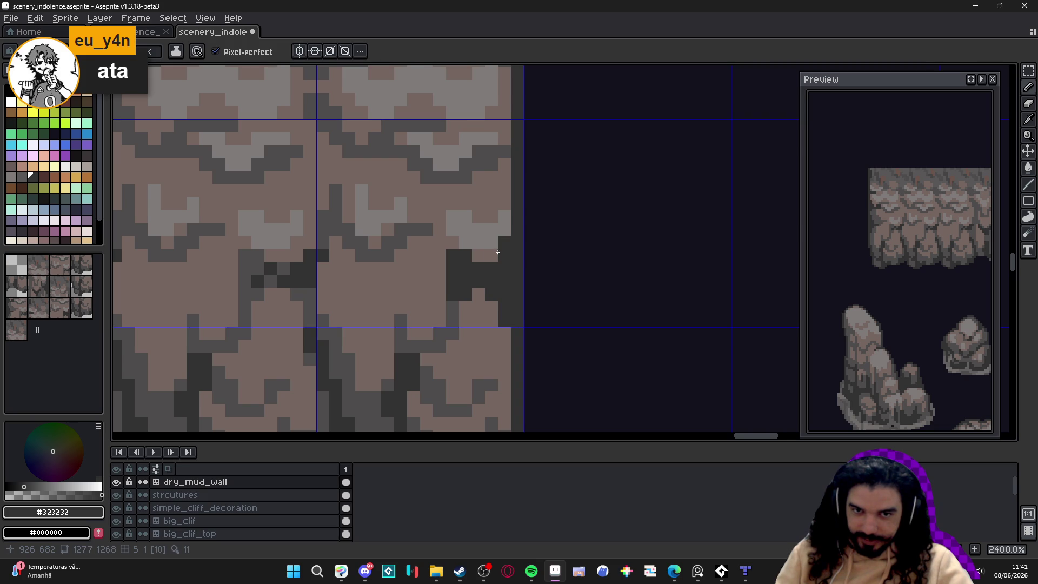
alt+click(496, 205)
click(504, 229)
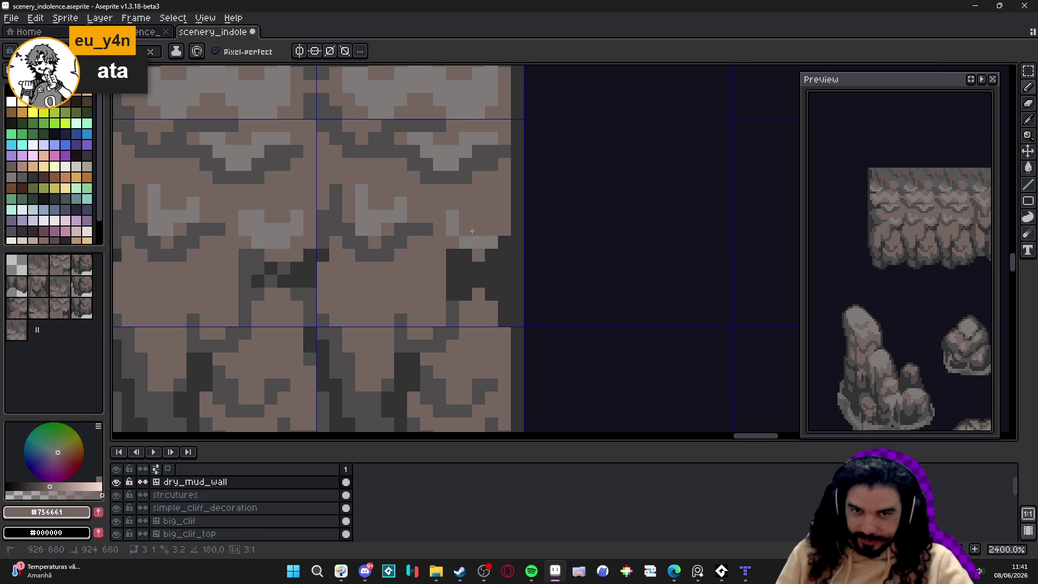
Step: Draw a short mid-grey #4f4d4d line down the wall's right edge
scroll(502, 280, down, 6)
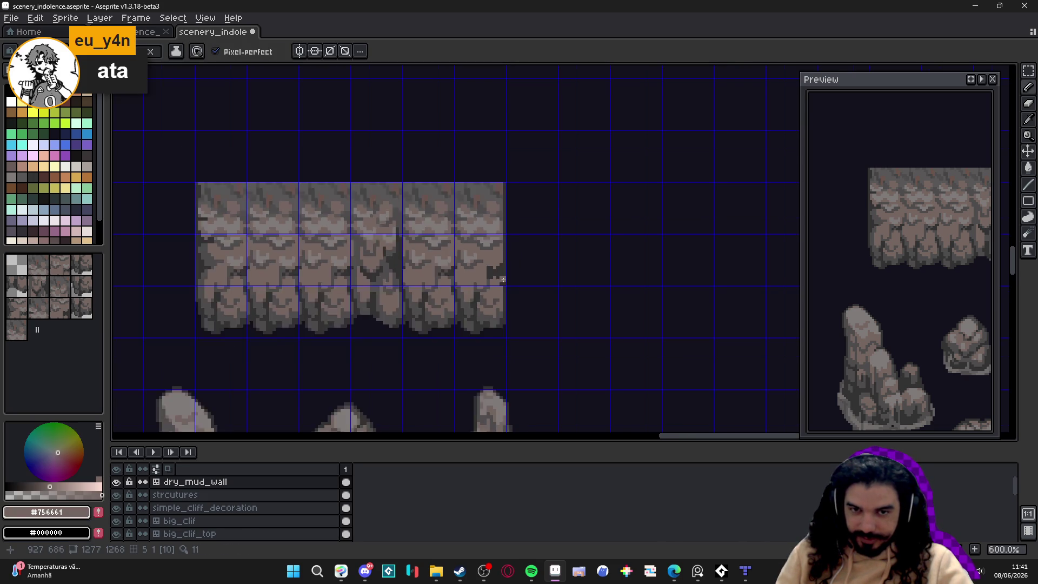
scroll(503, 280, up, 2)
alt+click(492, 273)
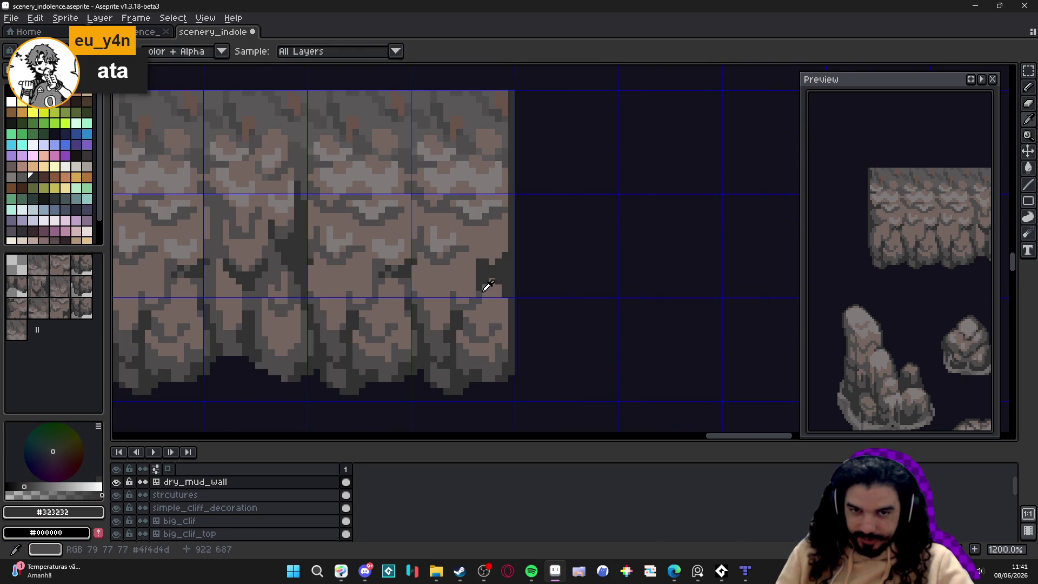
alt+click(486, 285)
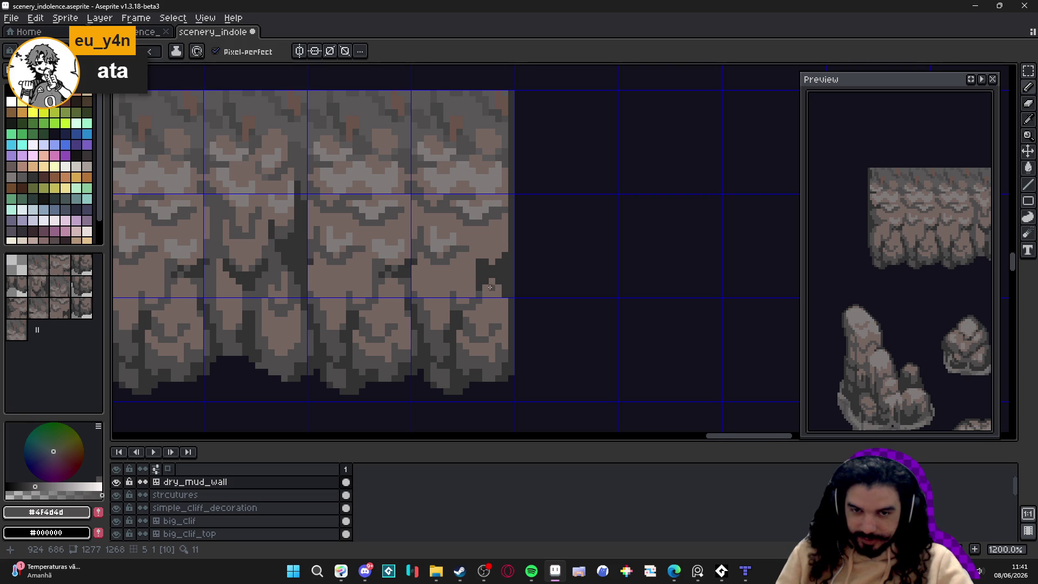
scroll(487, 283, up, 1)
drag(497, 293, 498, 327)
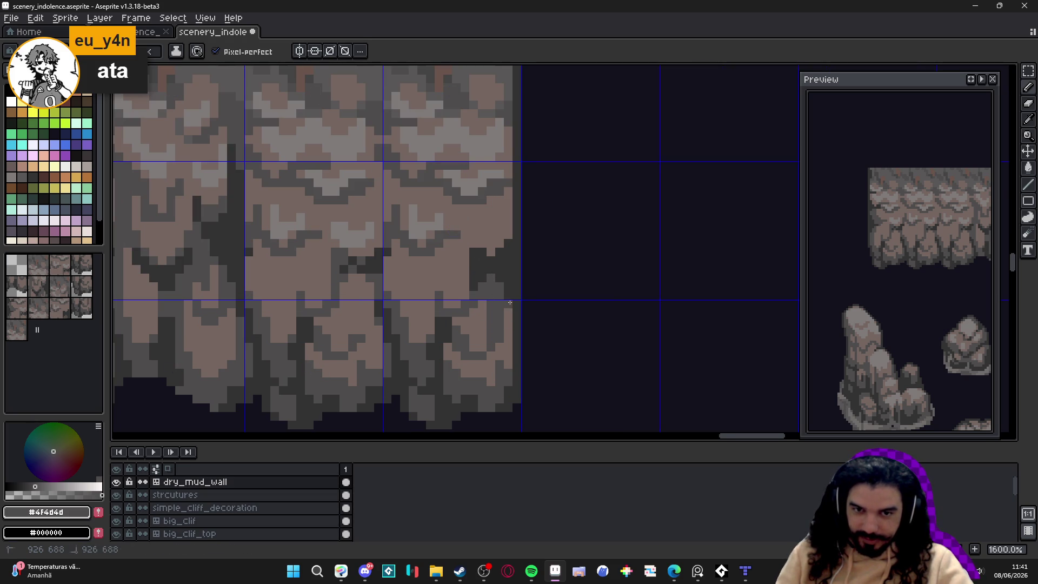
shift+click(512, 361)
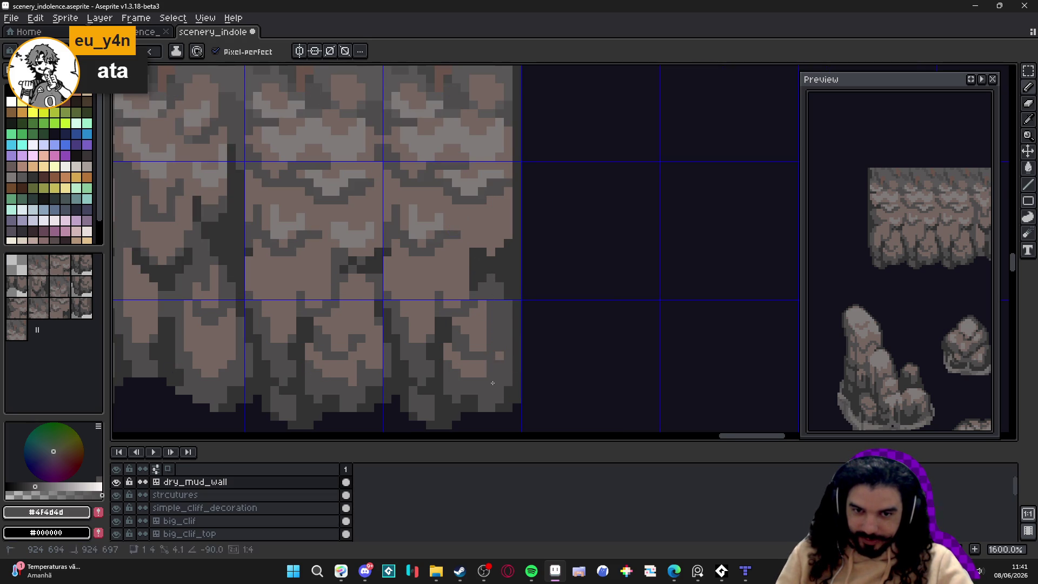
alt+click(492, 355)
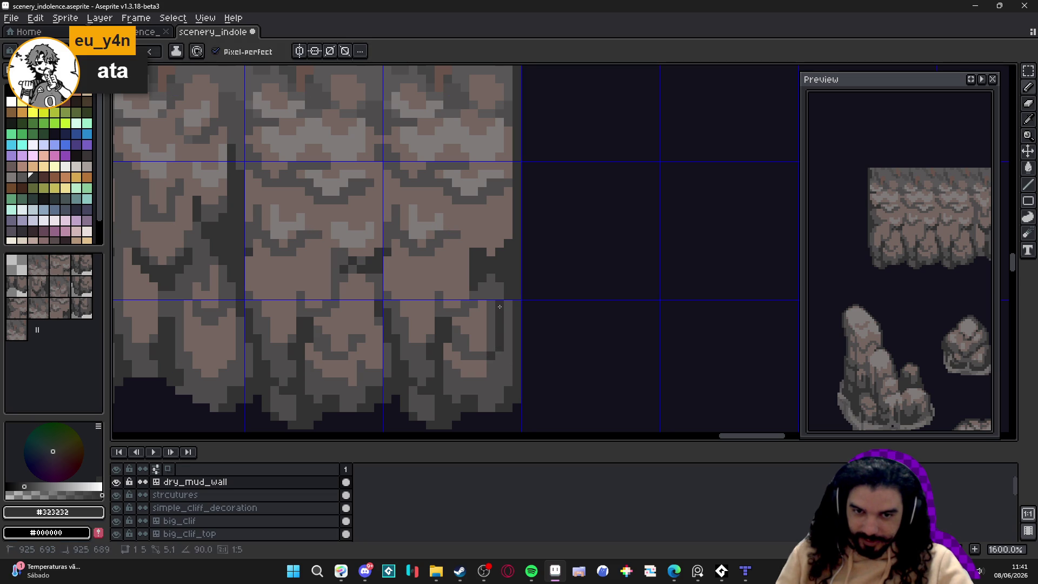
Step: Pick mid grey #4f4d4d, set a 2-pixel brush, and hide the tile grid
scroll(474, 358, down, 1)
scroll(492, 337, up, 1)
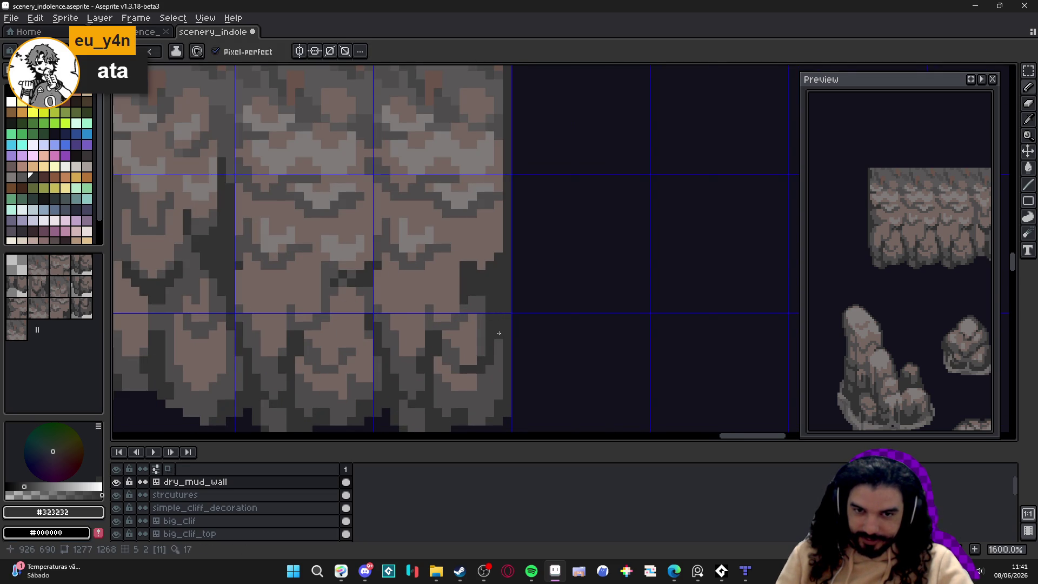
scroll(499, 333, down, 1)
scroll(499, 333, up, 1)
alt+click(494, 376)
key(plus)
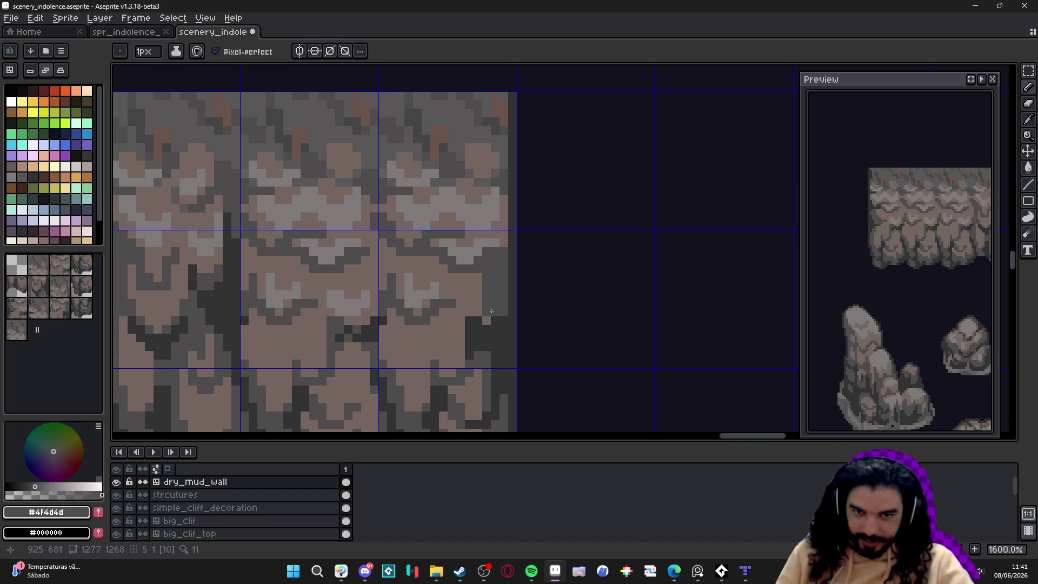
scroll(487, 323, down, 5)
key(ctrl+apostrophe)
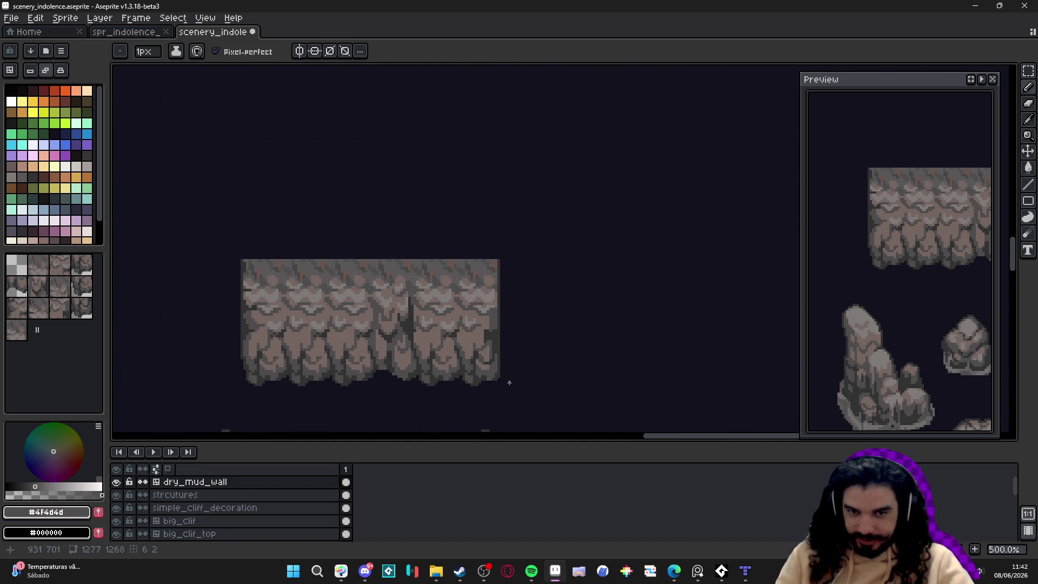
Step: Add a dark pixel and crack line on the cliff edge and darken nearby brown pixels
scroll(495, 365, up, 4)
key(v)
key(b)
scroll(495, 357, up, 3)
click(457, 303)
mouse_move(457, 268)
mouse_down()
mouse_move(457, 357)
mouse_move(469, 329)
mouse_move(464, 258)
mouse_move(476, 240)
mouse_up()
drag(488, 249, 500, 269)
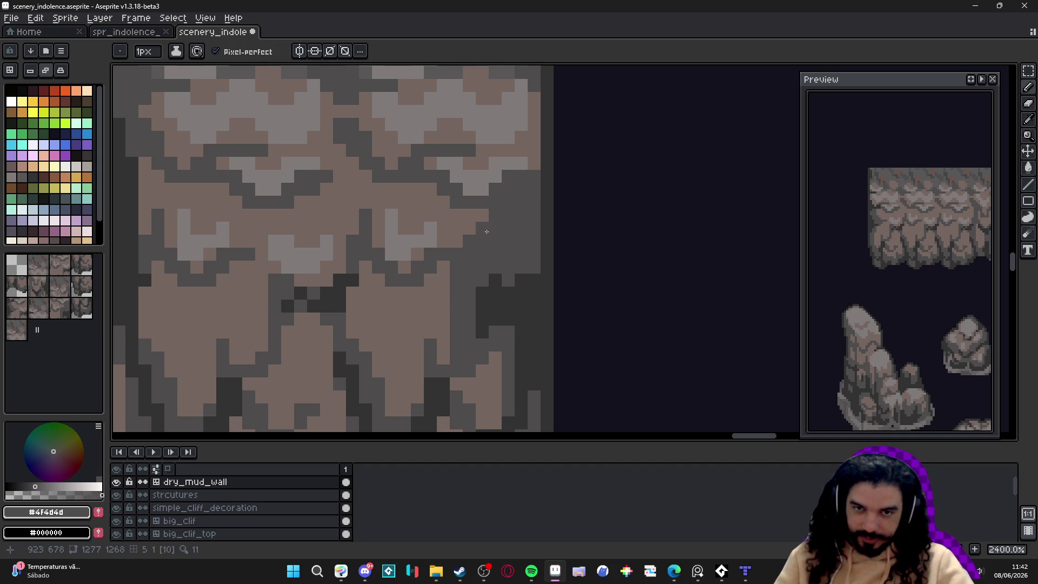
Step: Draw a dark #323232 vertical line on the right edge plus a 2x2 dark block
scroll(490, 231, down, 5)
scroll(497, 287, up, 5)
alt+click(491, 257)
drag(483, 222, 479, 175)
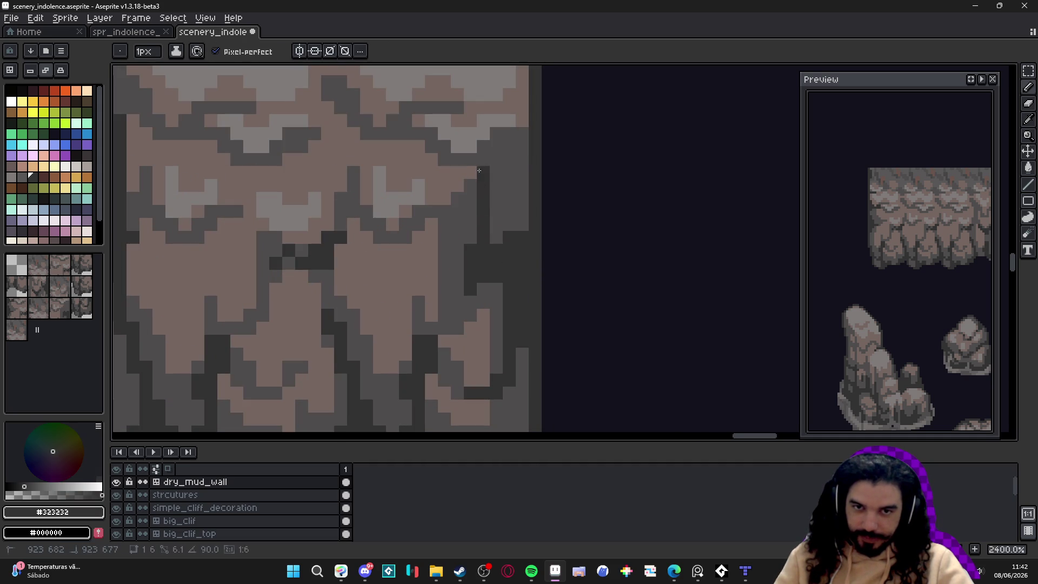
key(ctrl+z)
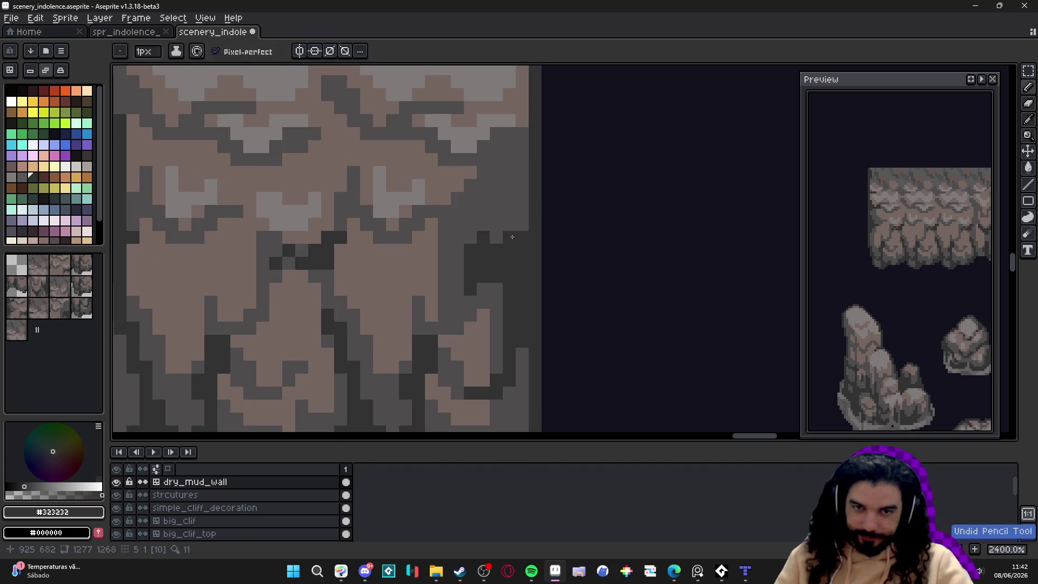
drag(522, 216, 519, 158)
key(])
click(514, 147)
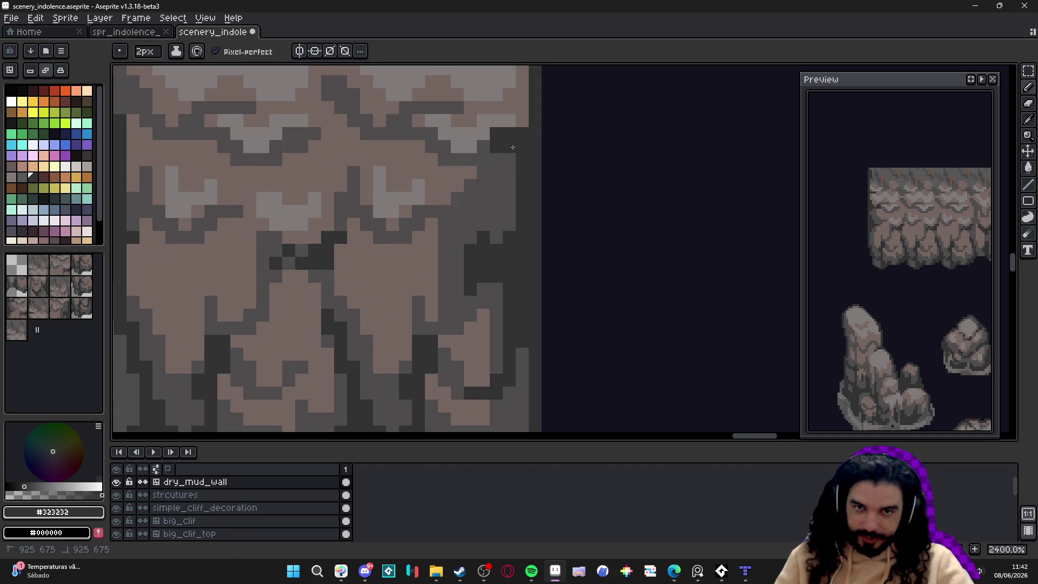
click(478, 165)
Step: Show the tile grid and darken the pixel column along the wall's right edge
scroll(478, 165, down, 2)
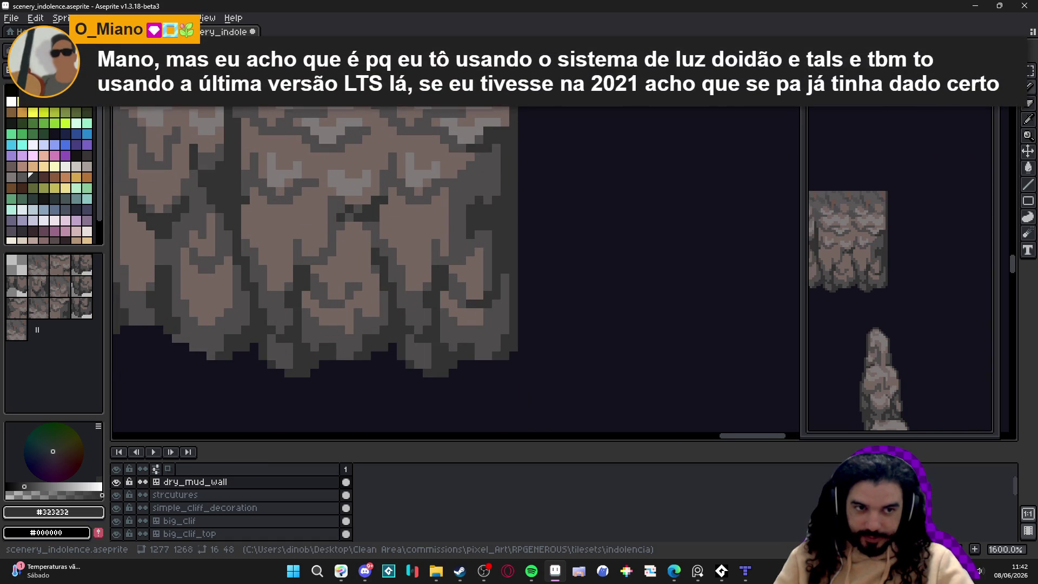
drag(486, 236, 504, 228)
scroll(503, 228, down, 4)
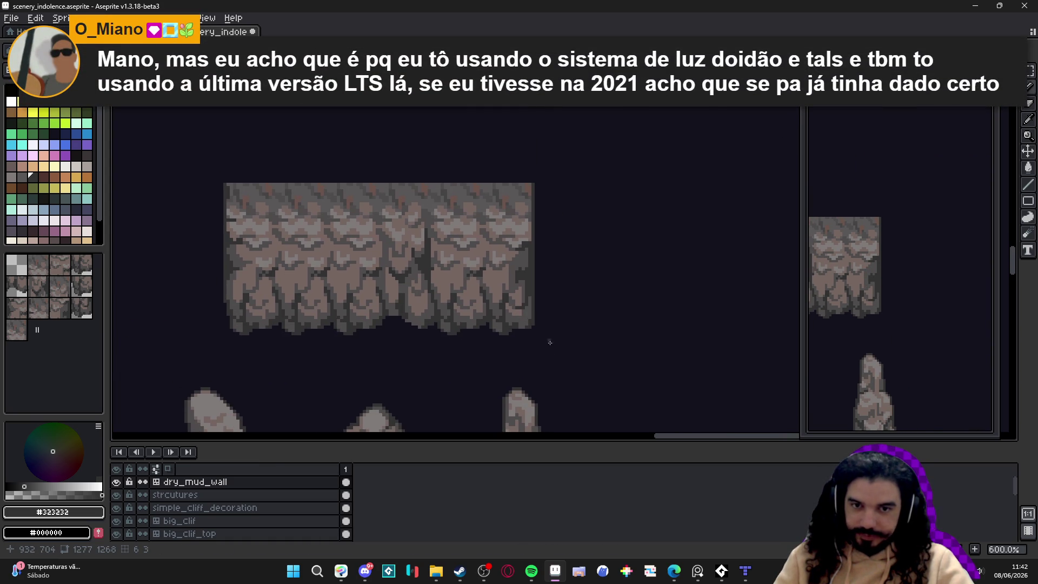
key(ctrl+apostrophe)
scroll(532, 345, up, 4)
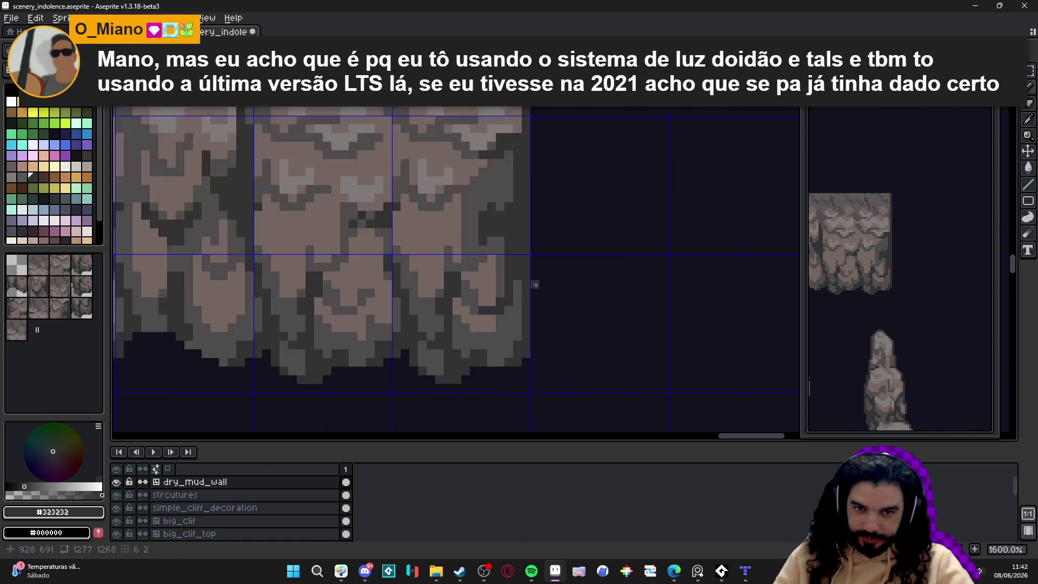
drag(526, 258, 526, 276)
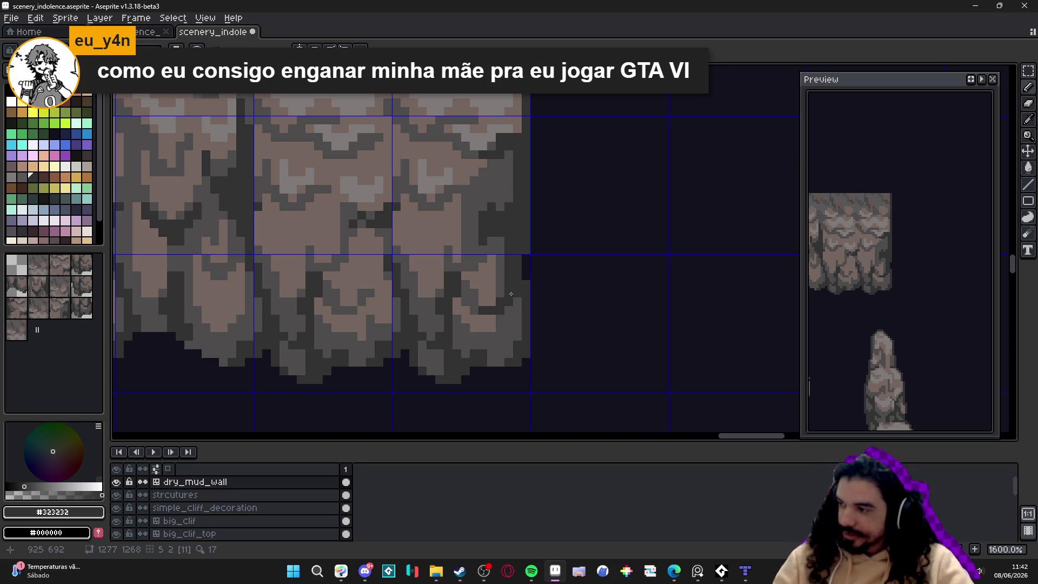
Step: Repaint stray light pixels on the wall's right side in the brown stone colour
scroll(512, 276, down, 4)
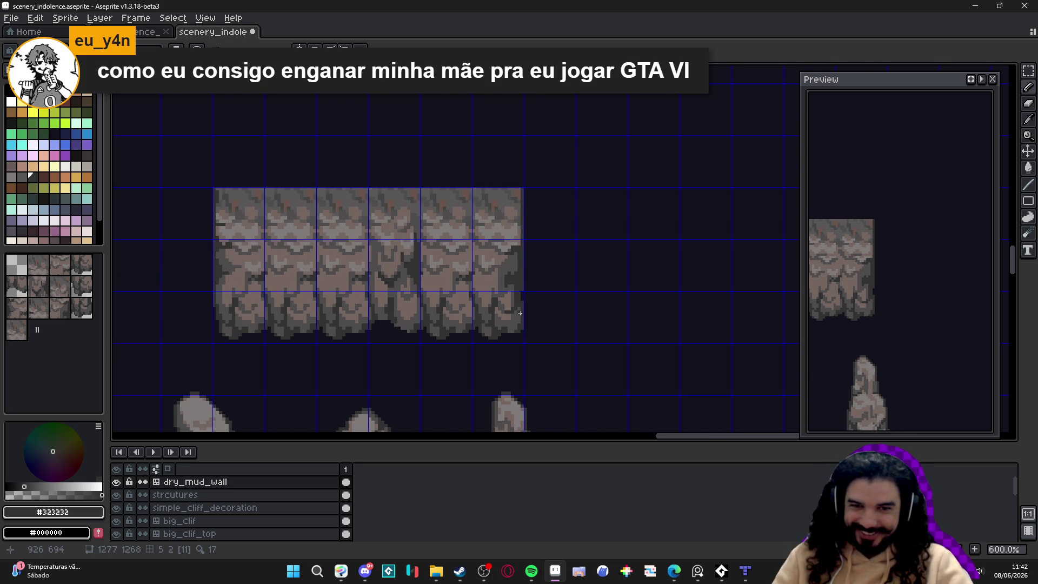
scroll(519, 254, up, 3)
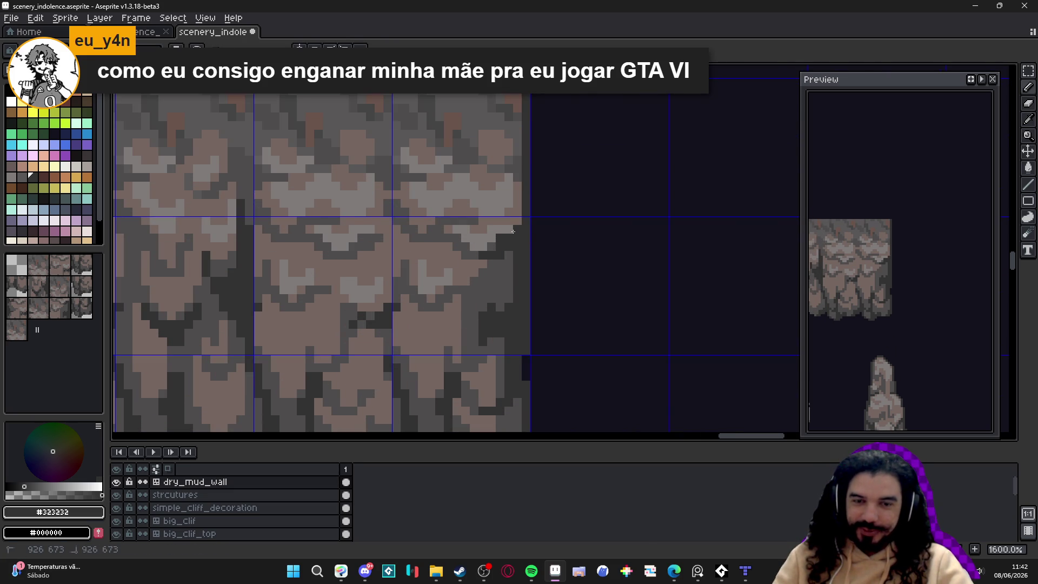
scroll(509, 242, down, 1)
scroll(509, 242, up, 2)
alt+click(475, 232)
click(483, 236)
click(464, 243)
click(451, 238)
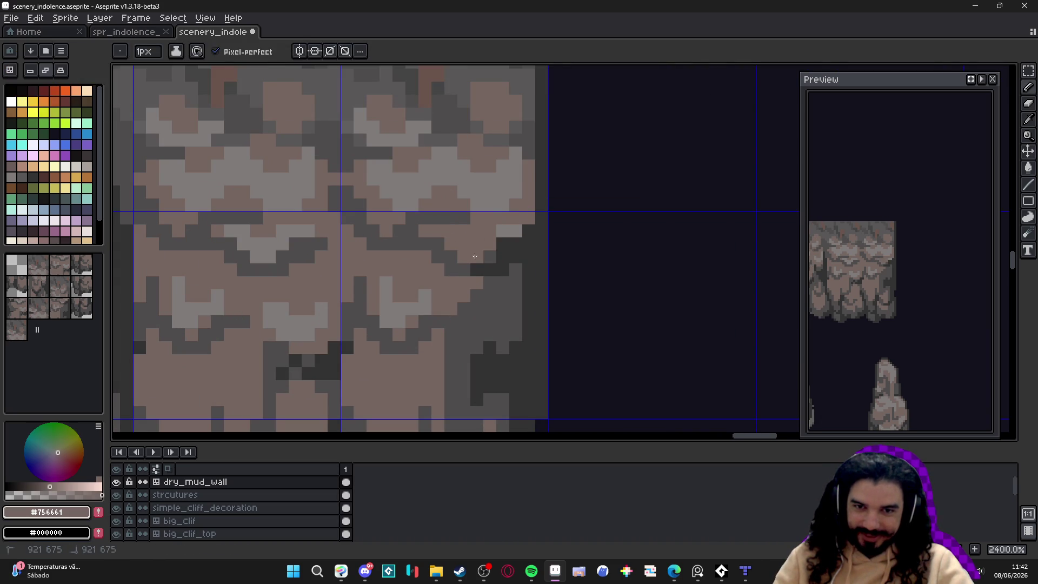
drag(470, 256, 490, 256)
click(513, 231)
Step: Darken an edge pixel with mid grey #4f4d4d and turn a leftover light pixel brown #756661
alt+click(468, 266)
click(486, 257)
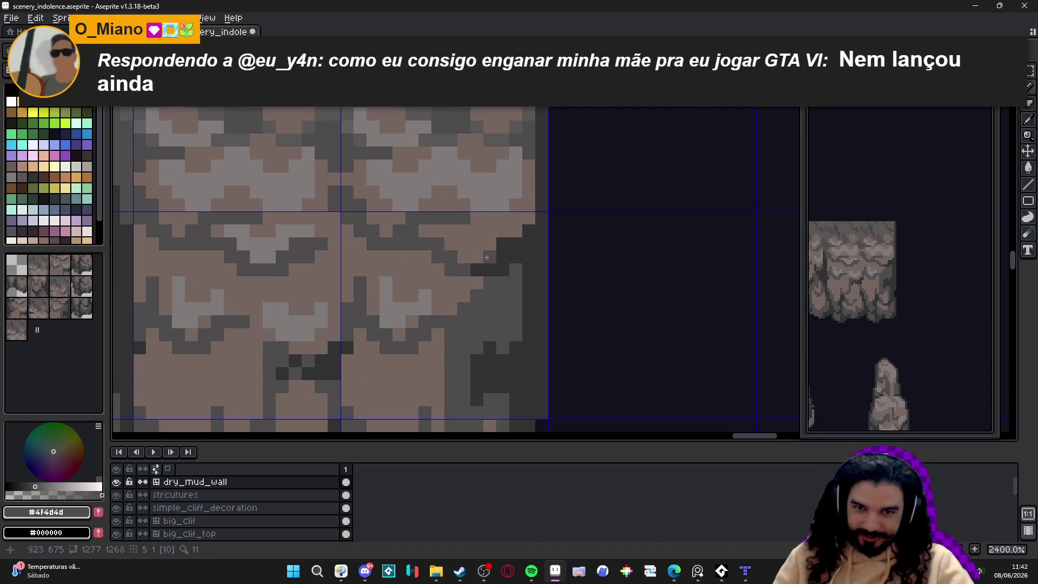
scroll(502, 238, down, 4)
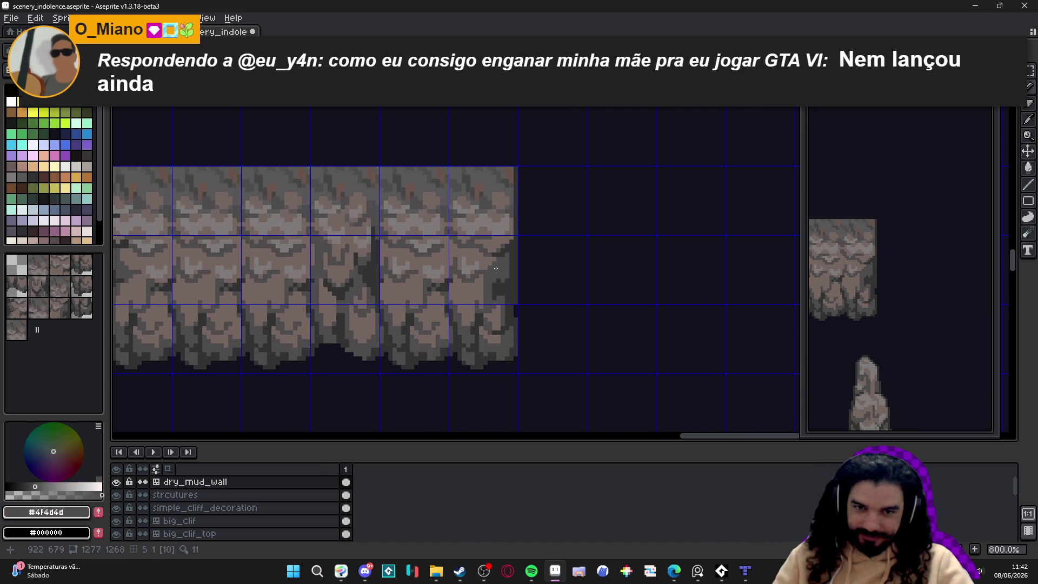
scroll(518, 245, up, 3)
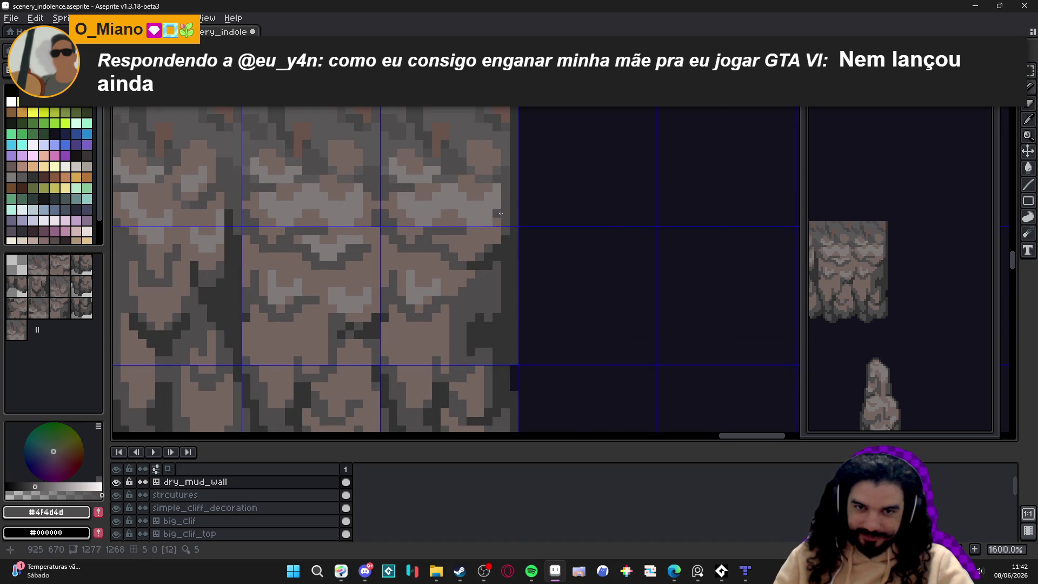
alt+click(489, 228)
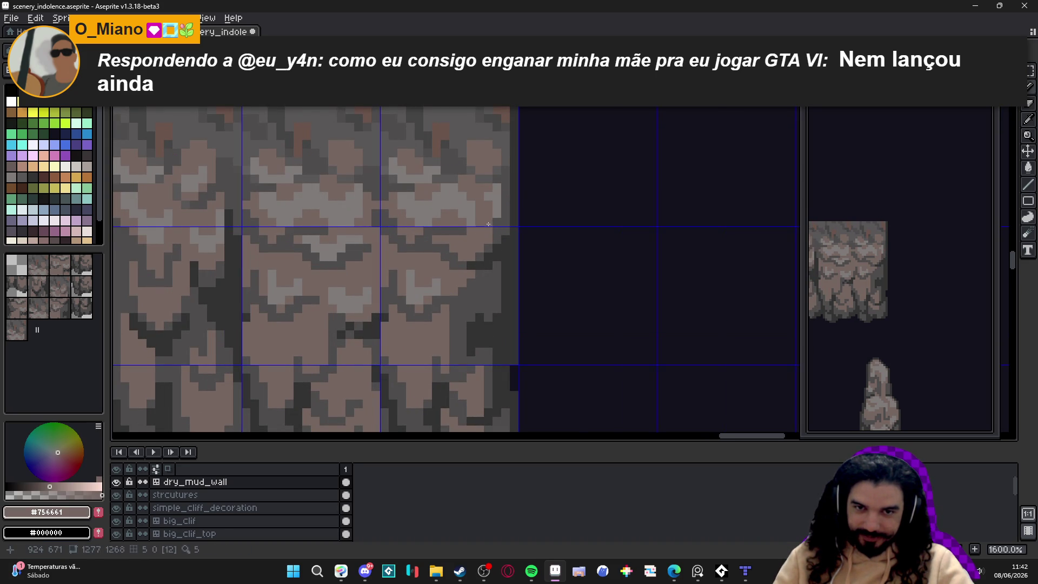
click(496, 188)
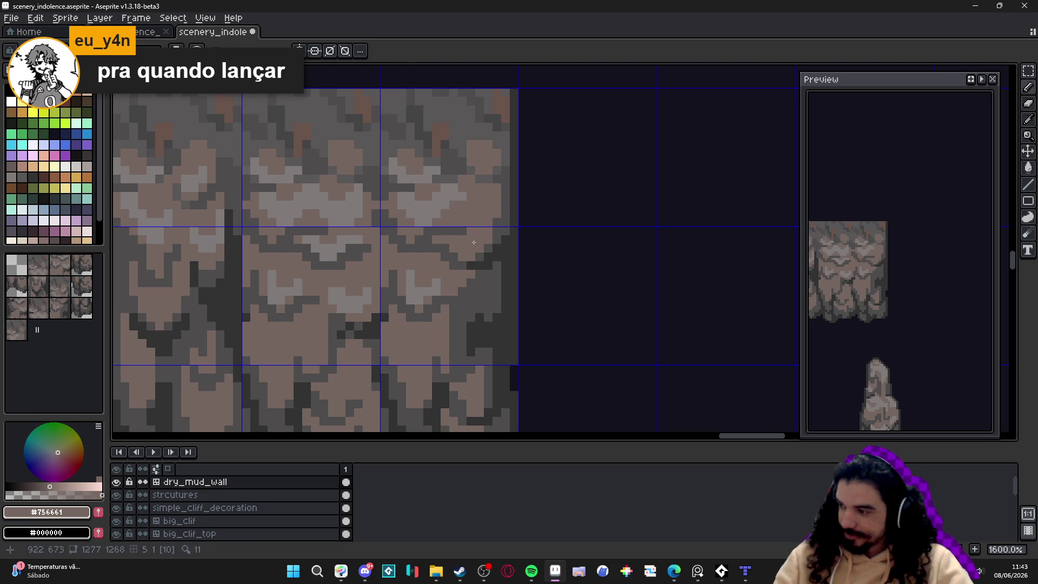
drag(480, 259, 493, 223)
Step: Paint dark grey #323232 shading columns and pixels near the wall's right edge
alt+click(510, 280)
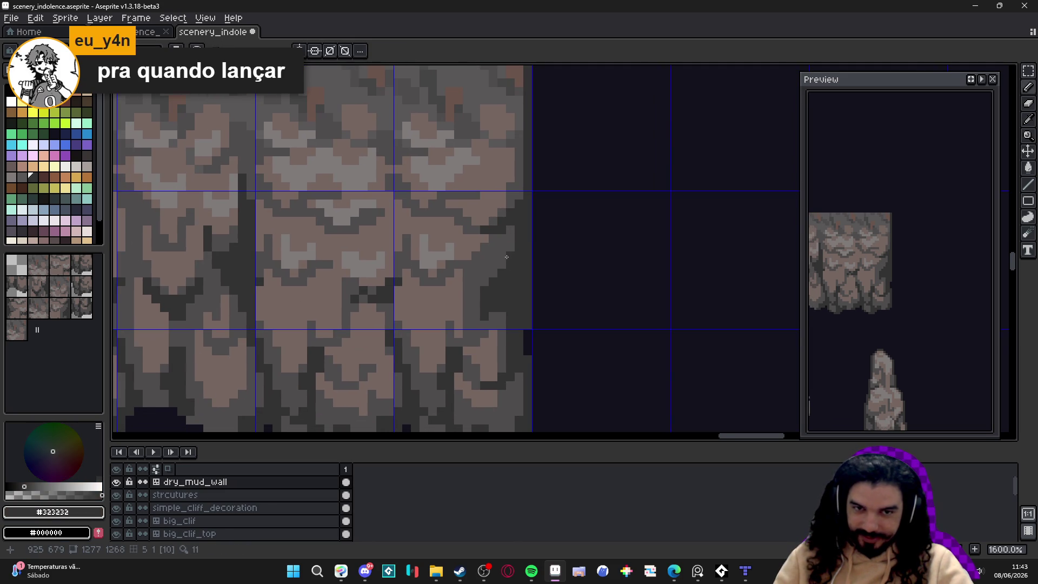
alt+click(490, 279)
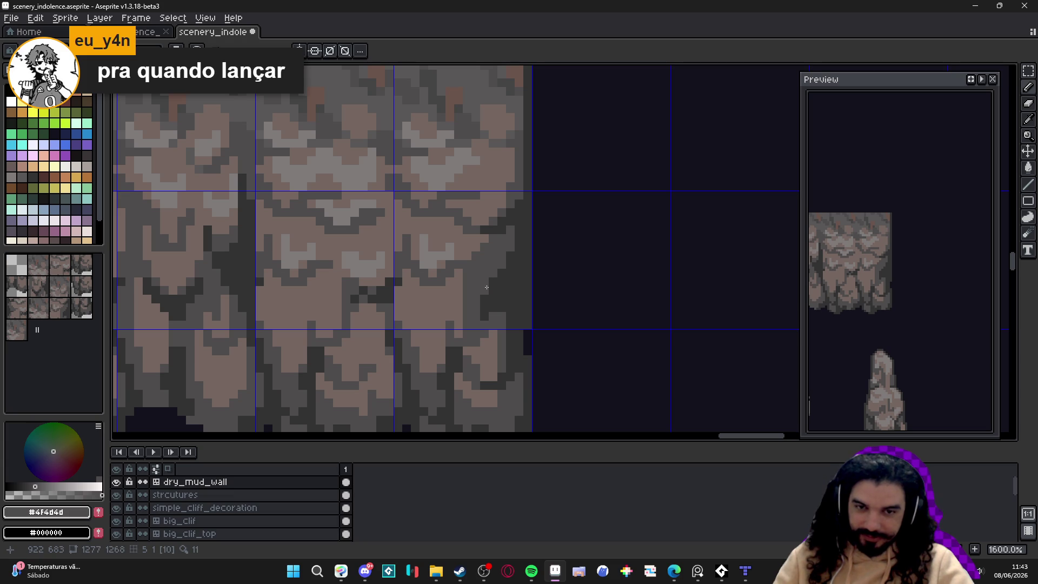
scroll(487, 285, down, 4)
scroll(485, 281, up, 4)
alt+click(519, 299)
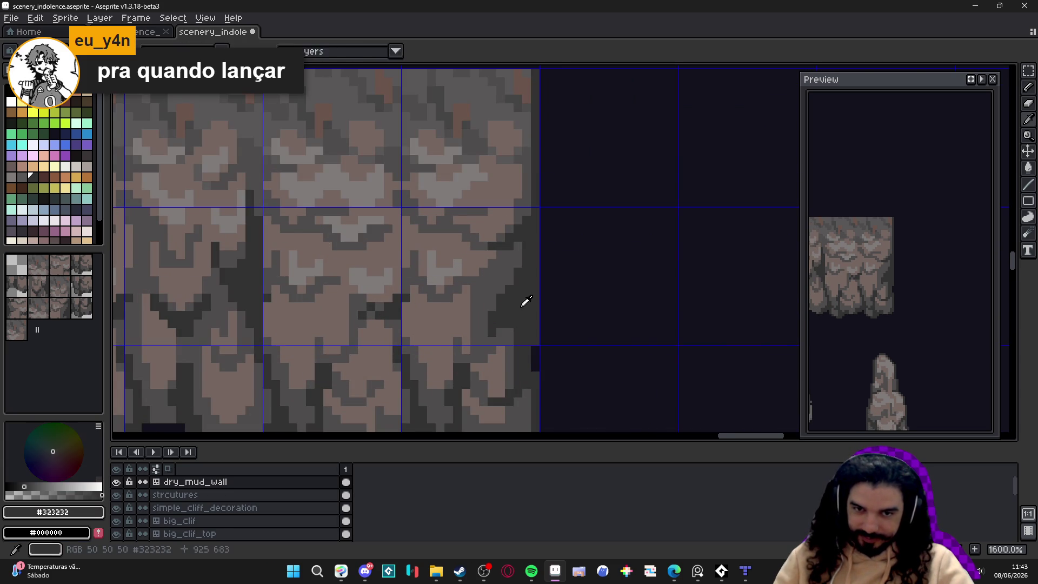
scroll(503, 297, up, 2)
mouse_move(497, 301)
mouse_down()
mouse_move(523, 270)
mouse_move(481, 298)
mouse_up()
click(512, 255)
click(519, 246)
click(468, 297)
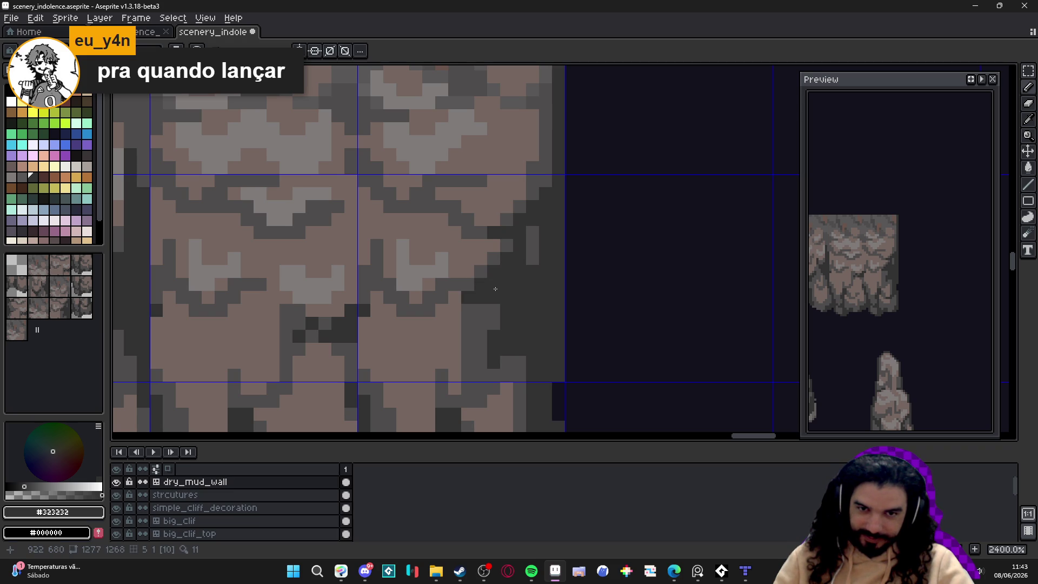
Step: Sample mid grey #4f4d4d, then return to dark grey #323232
alt+click(489, 265)
scroll(516, 291, down, 1)
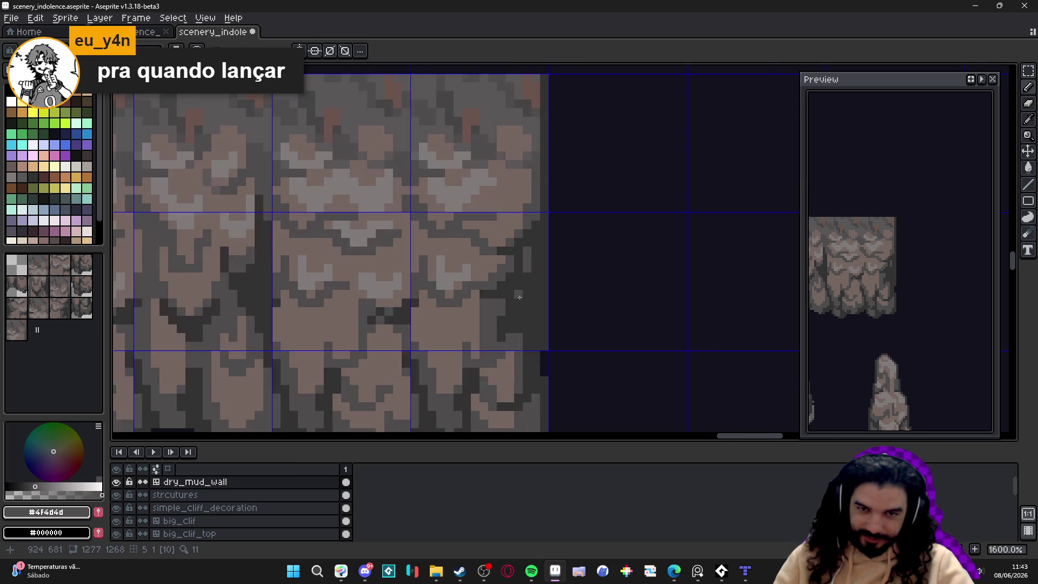
scroll(519, 294, down, 2)
scroll(508, 289, up, 2)
alt+click(506, 288)
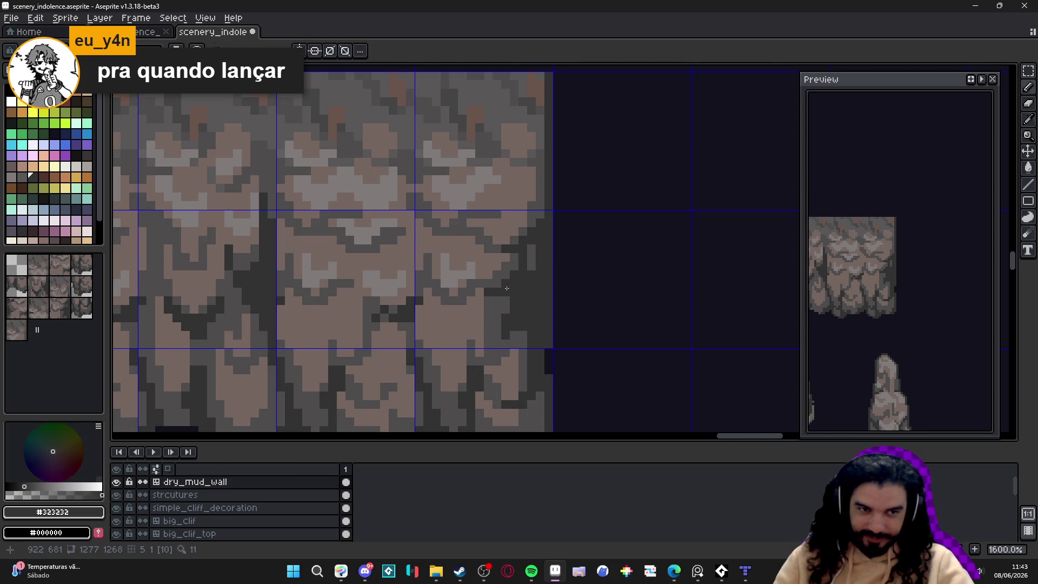
scroll(517, 308, down, 5)
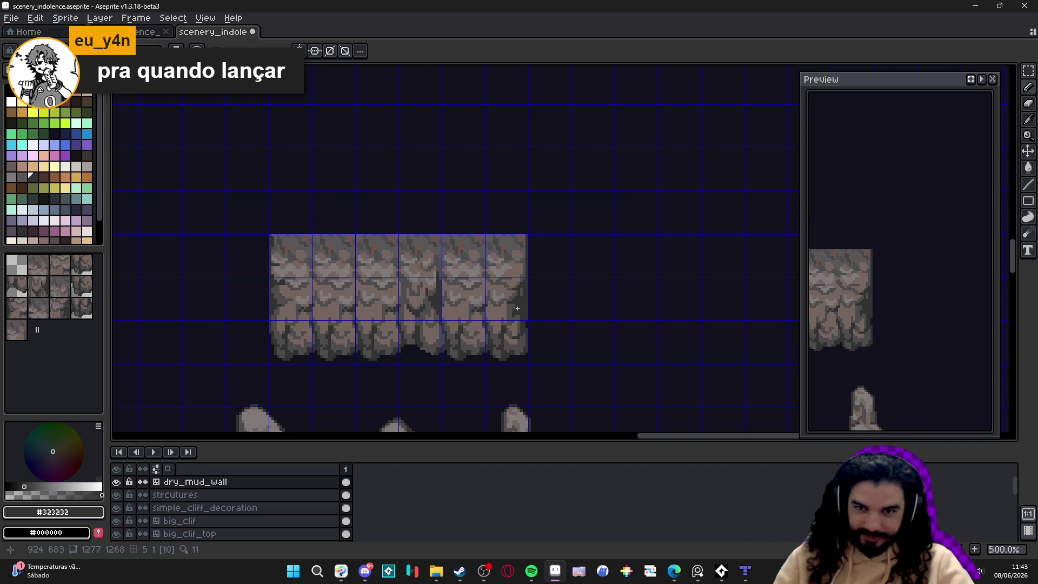
Step: Select the shaded 16x48 right wall column
scroll(519, 253, up, 5)
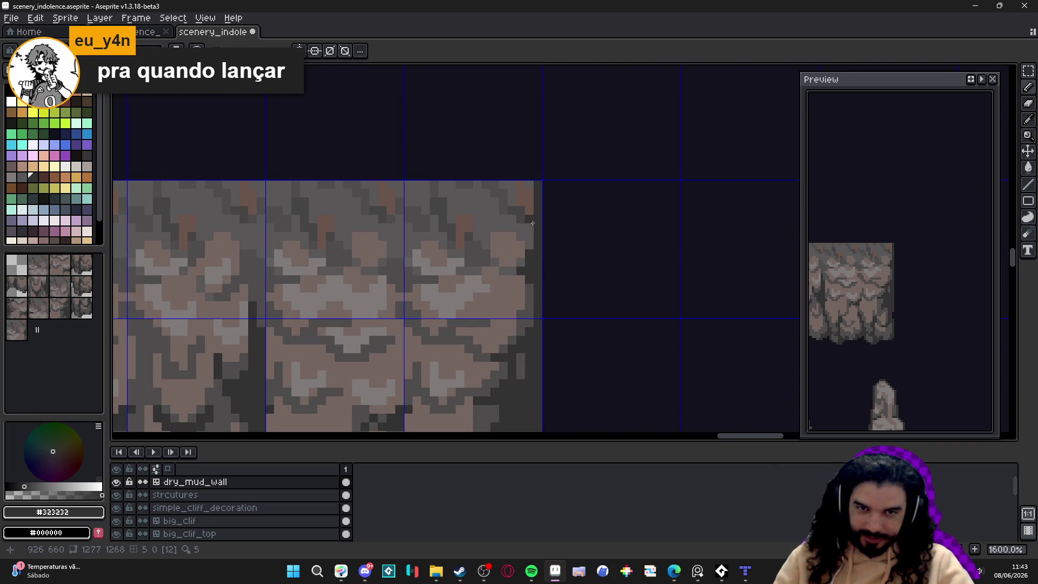
scroll(540, 286, down, 4)
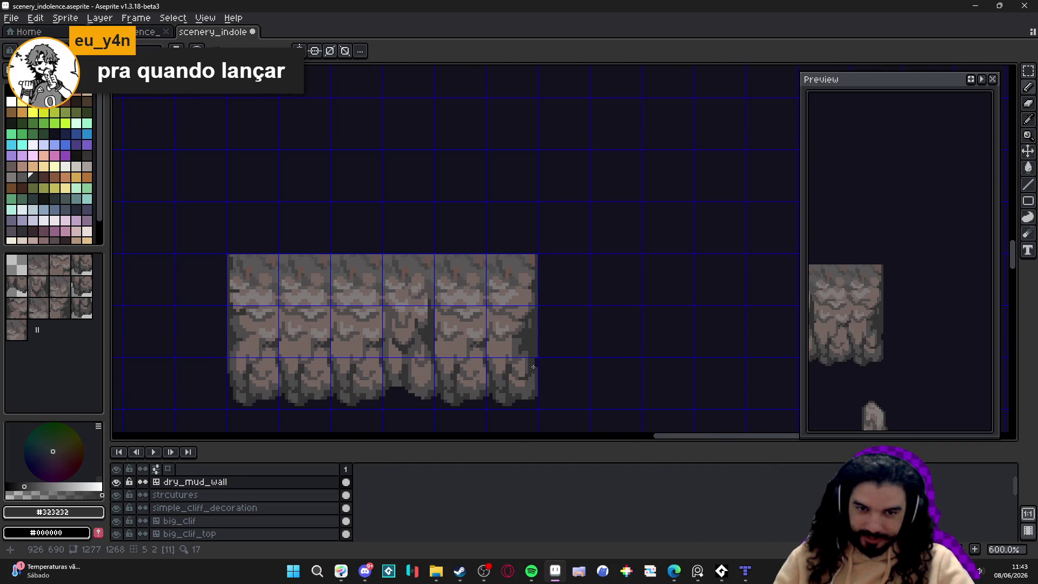
scroll(515, 384, up, 1)
scroll(515, 384, down, 1)
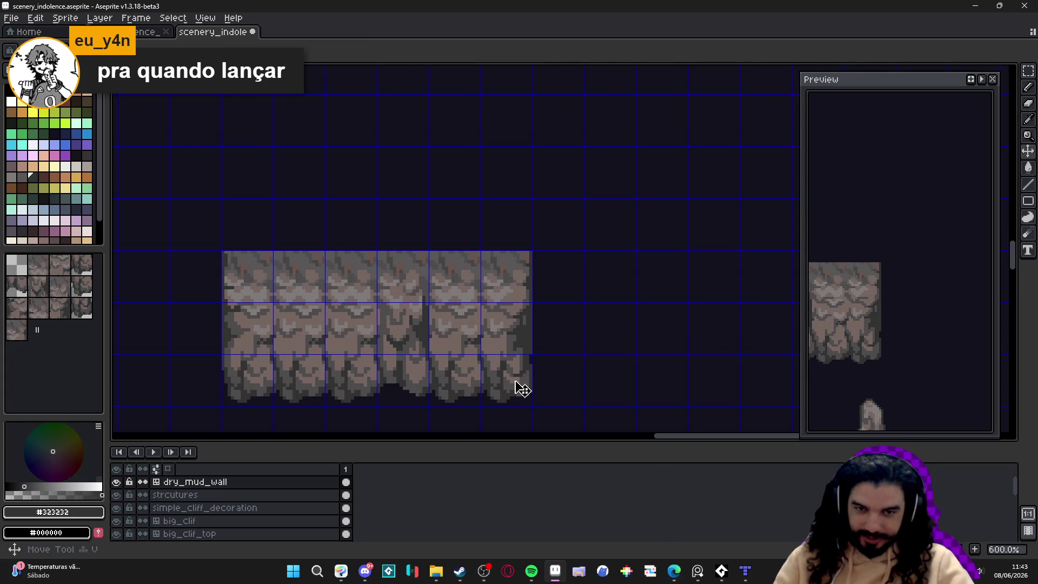
drag(508, 323, 514, 382)
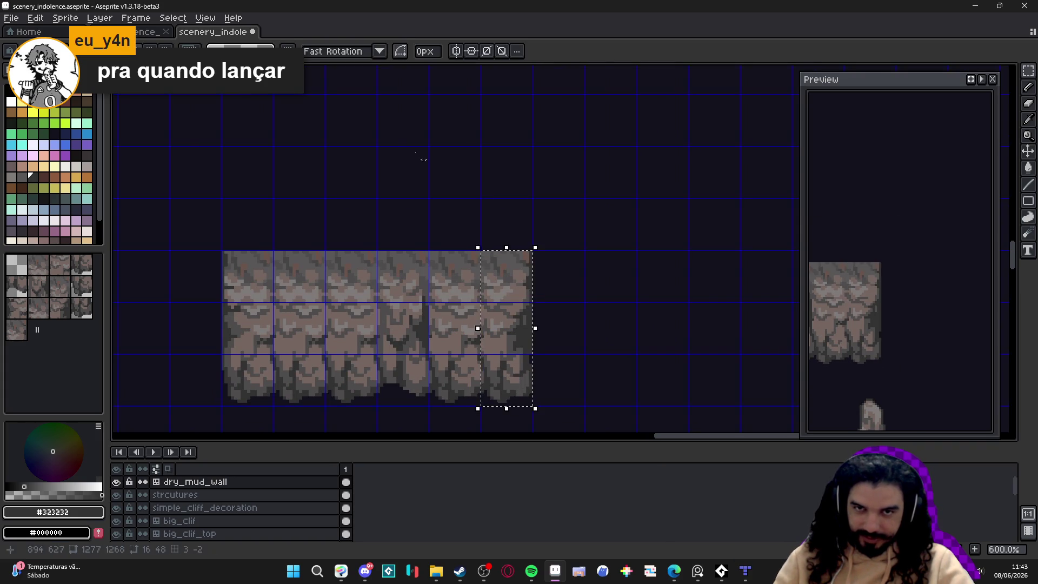
Step: Paste the column over the old rock column in spr_indolence_tileset_png and save it
key(ctrl+Tab)
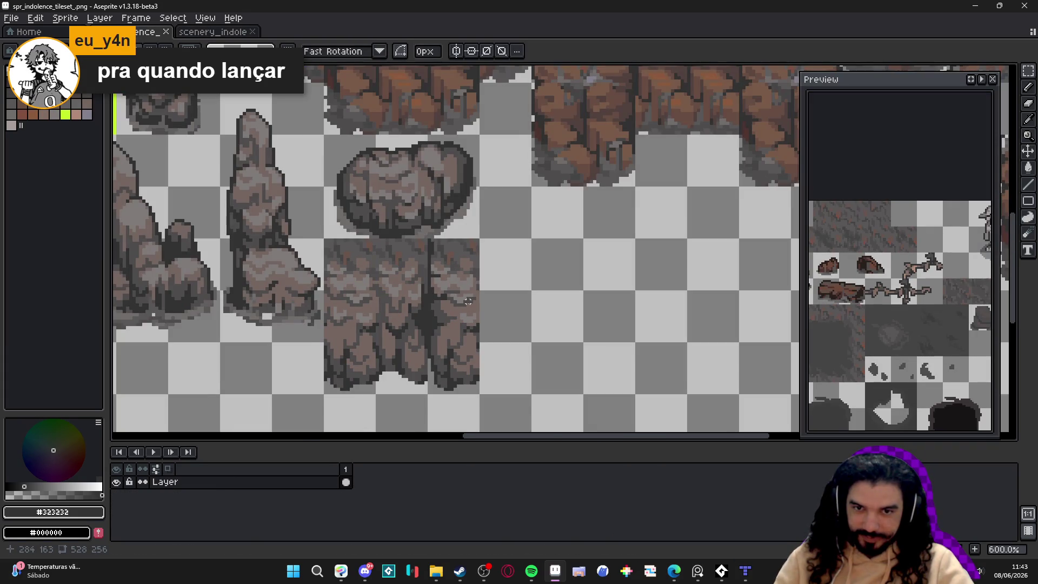
scroll(468, 301, up, 3)
key(ctrl+v)
drag(551, 157, 517, 223)
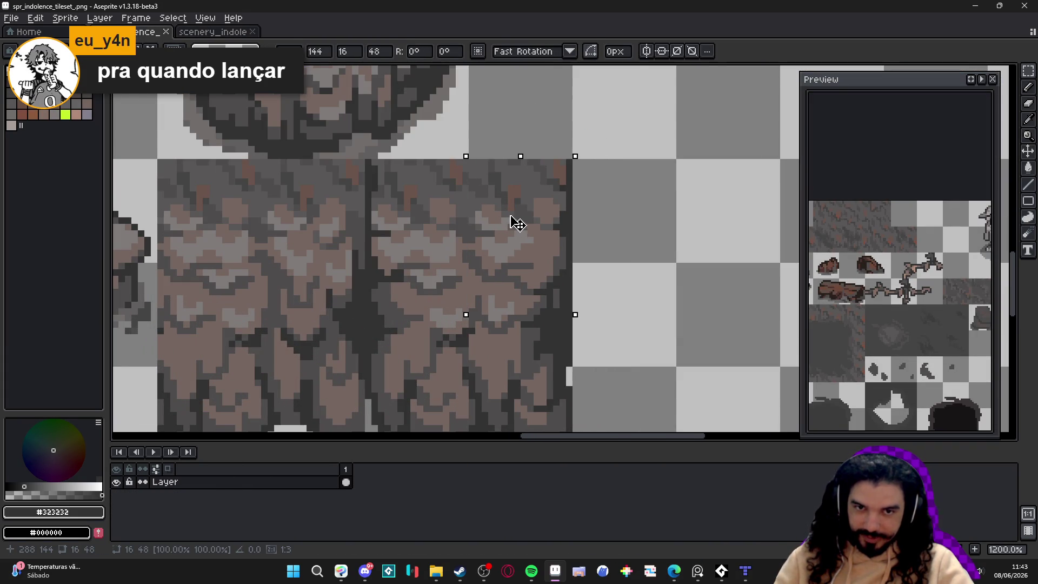
key(Return)
scroll(603, 309, down, 3)
key(ctrl+s)
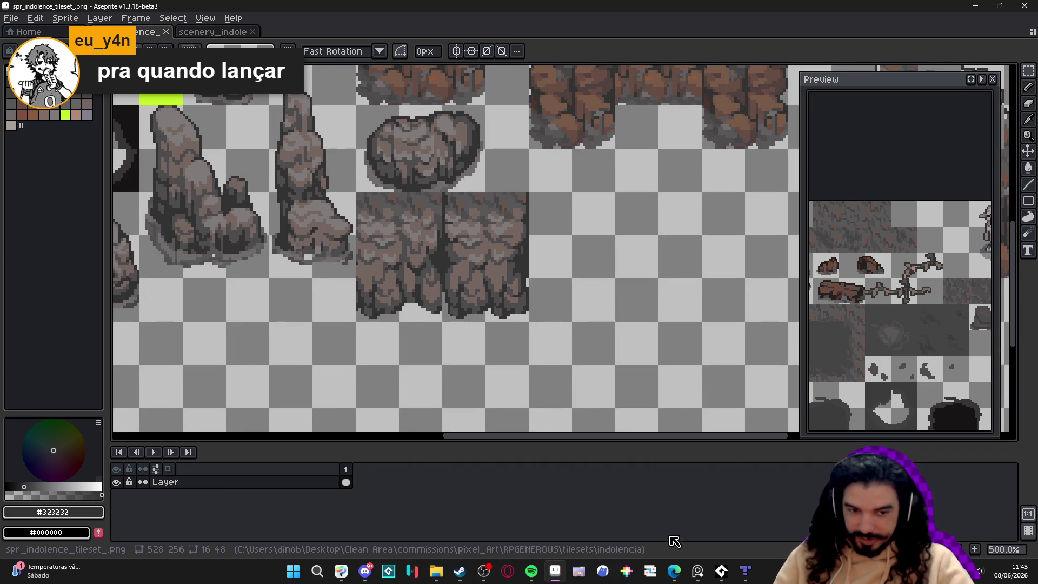
click(745, 570)
Step: Stamp a three-tile cliff column onto the cave wall on the cliff_2 layer
drag(954, 407, 962, 435)
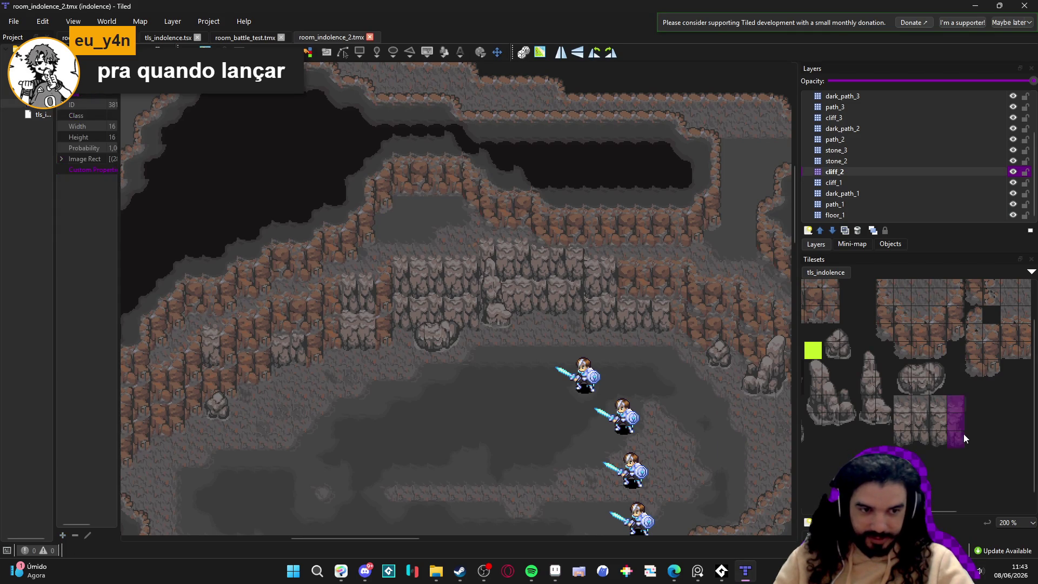
scroll(376, 297, up, 2)
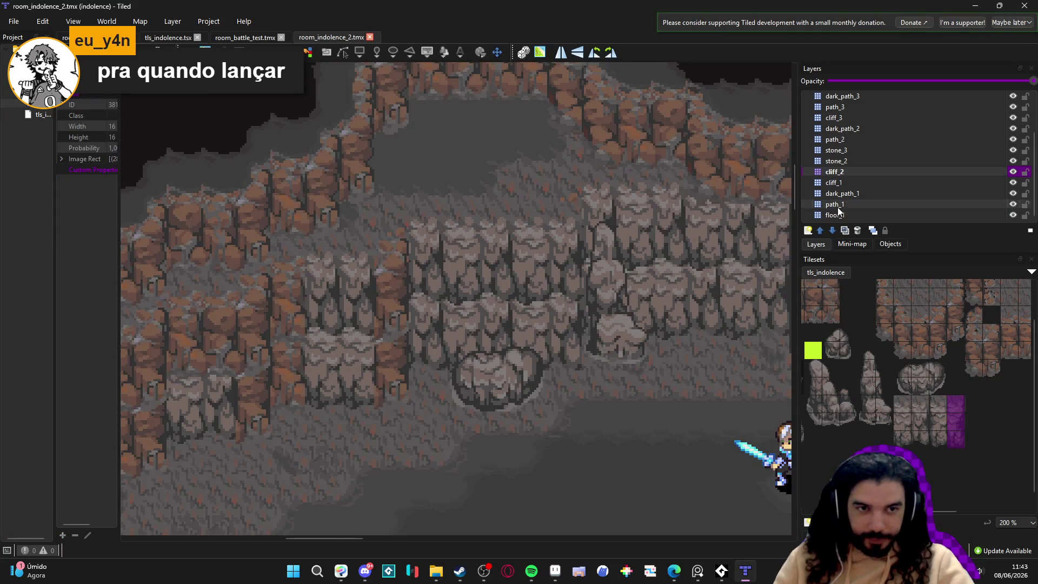
click(387, 277)
drag(486, 419, 479, 395)
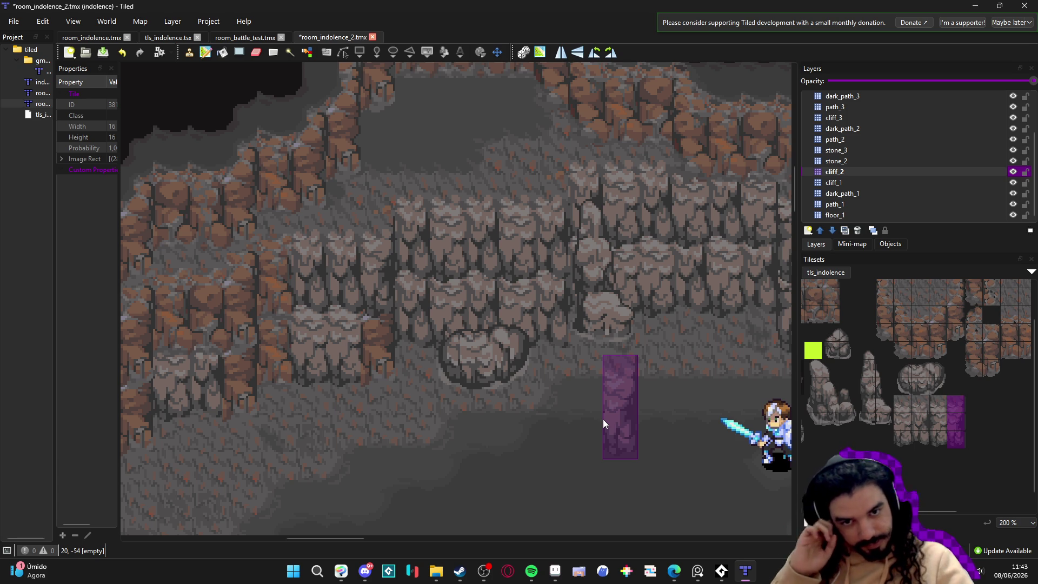
Step: Make cliff_1 the active layer and look over the cliffs
click(857, 184)
mouse_move(536, 386)
mouse_down()
mouse_move(456, 416)
mouse_move(528, 383)
mouse_up()
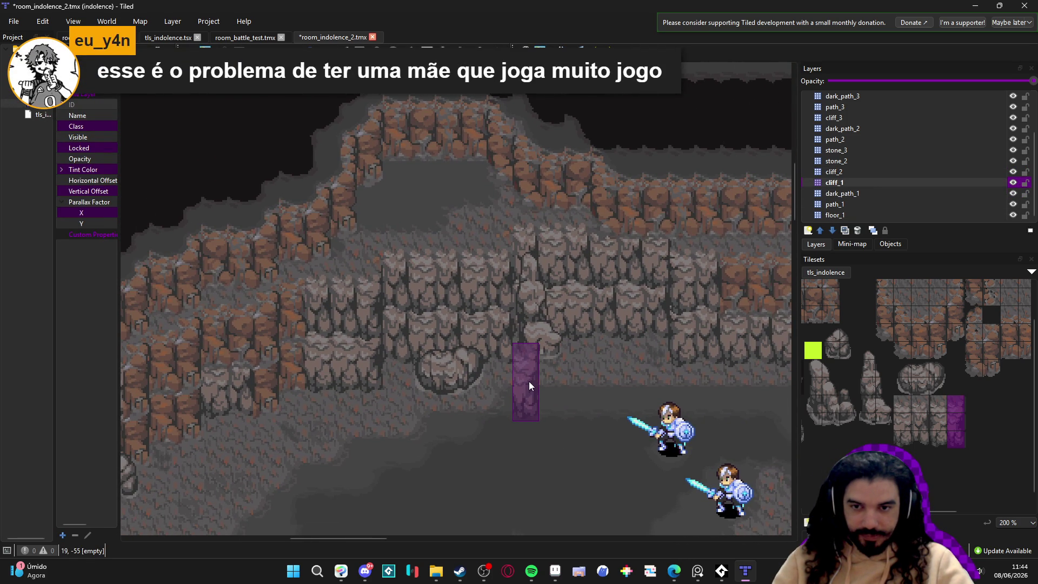
scroll(528, 381, down, 3)
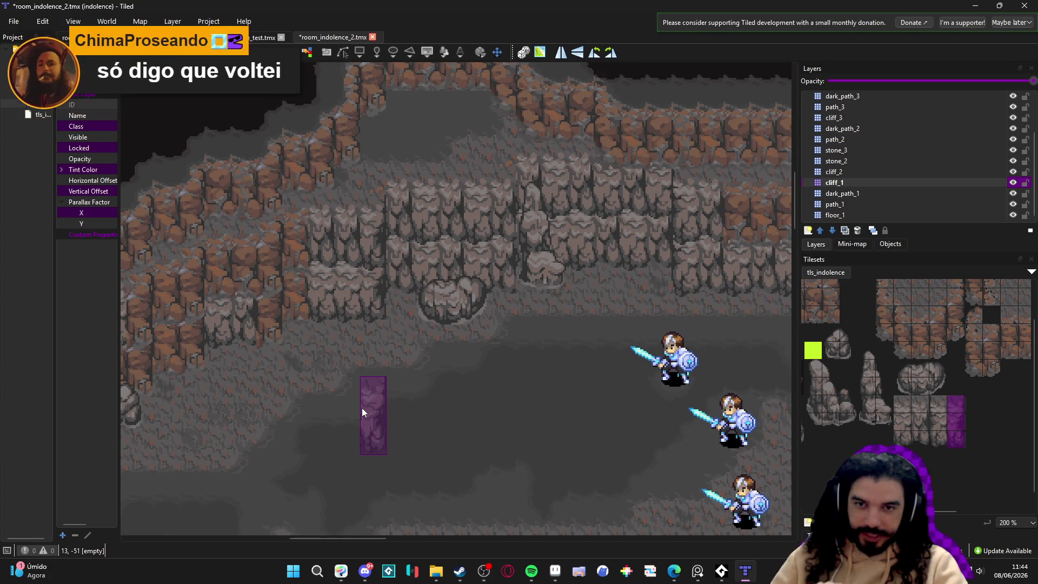
scroll(285, 249, up, 2)
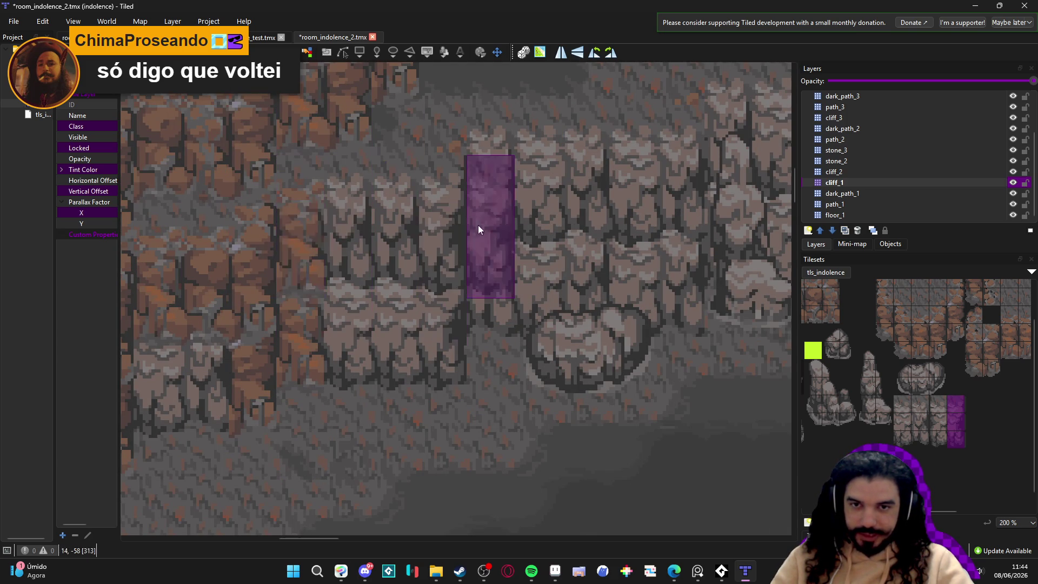
scroll(423, 268, down, 1)
scroll(346, 258, down, 1)
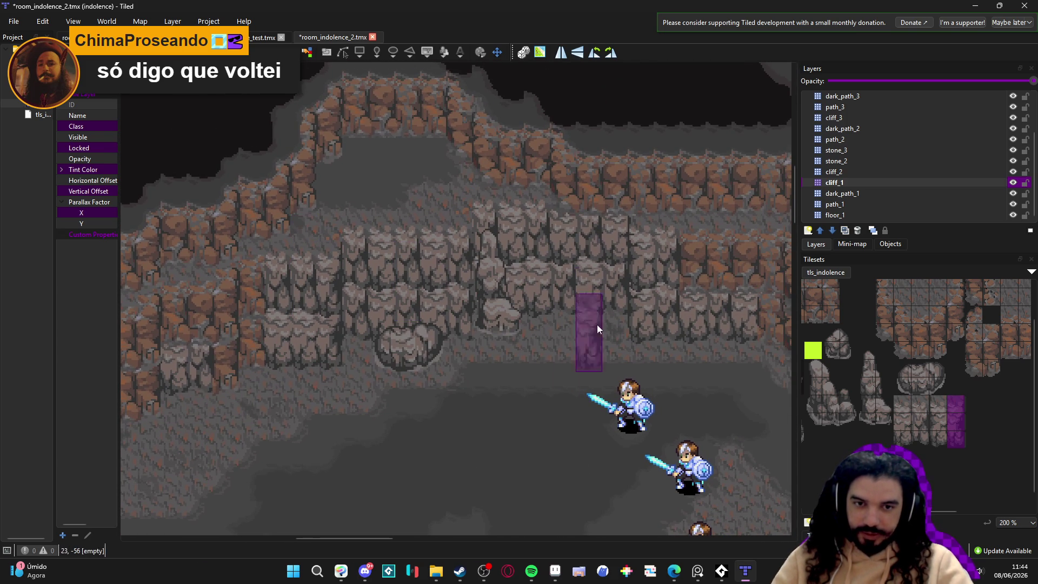
scroll(612, 292, down, 1)
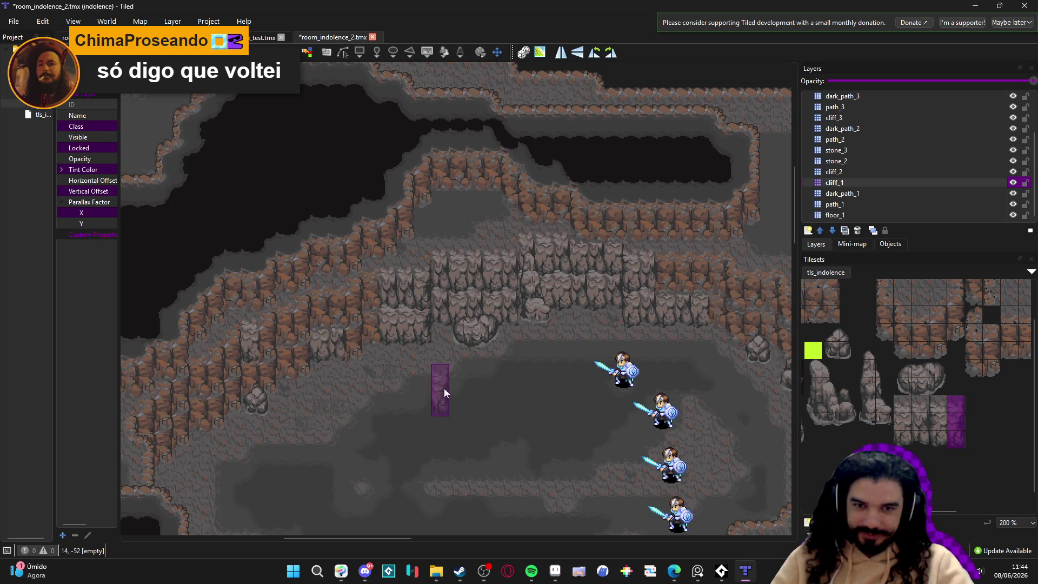
scroll(439, 397, up, 1)
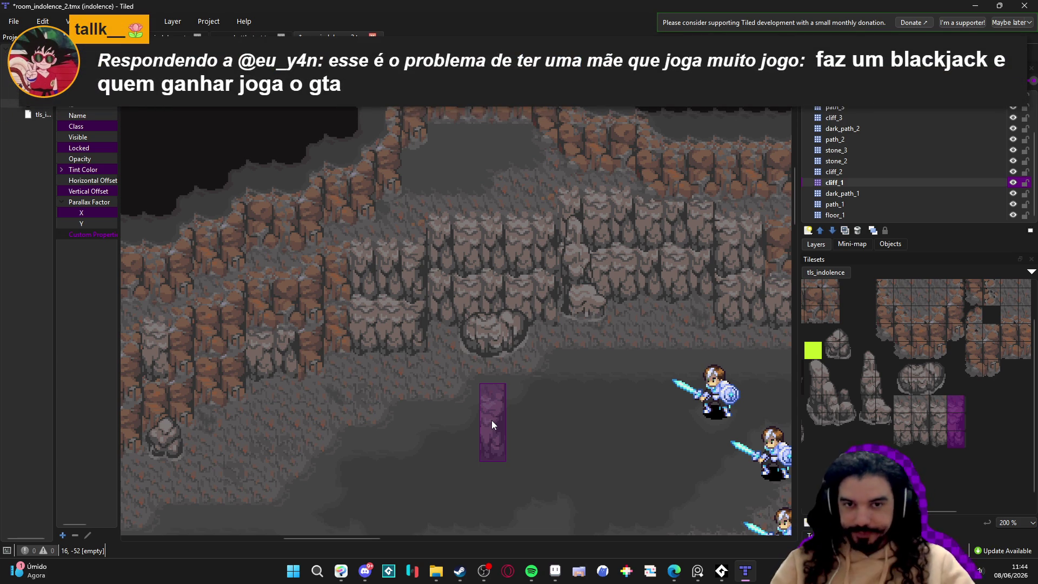
scroll(591, 325, right, 3)
Step: Save the room_indolence_2.tmx map
key(ctrl+s)
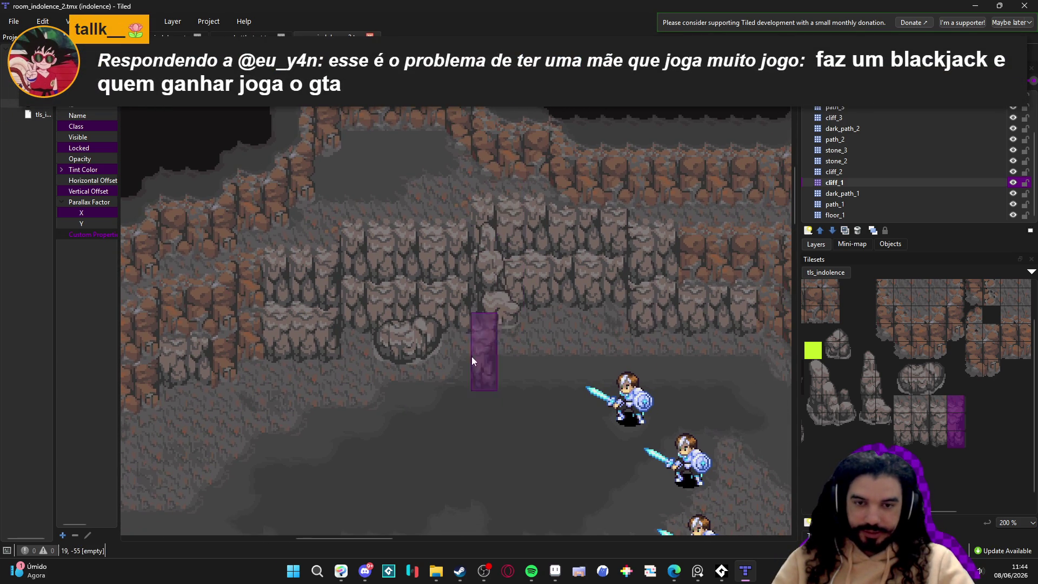
scroll(487, 370, right, 1)
scroll(439, 368, left, 2)
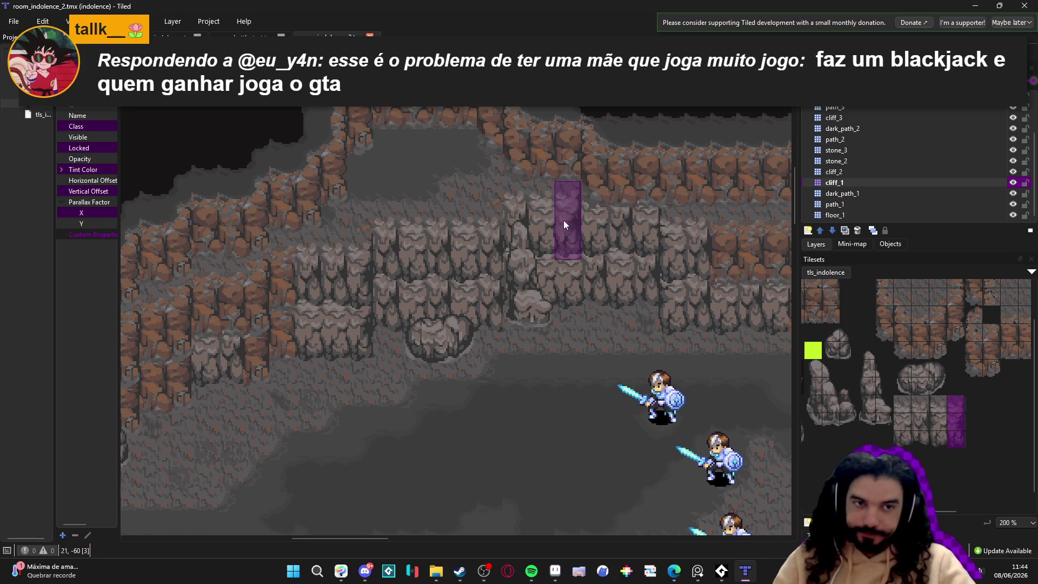
scroll(566, 220, up, 1)
scroll(567, 219, left, 1)
Step: Toggle the cliff_1, stone_2 and stone_3 layers' visibility to inspect which tiles each holds
click(1012, 182)
click(1012, 182)
click(990, 171)
click(1029, 161)
click(1014, 162)
click(1014, 162)
click(1014, 162)
click(1014, 162)
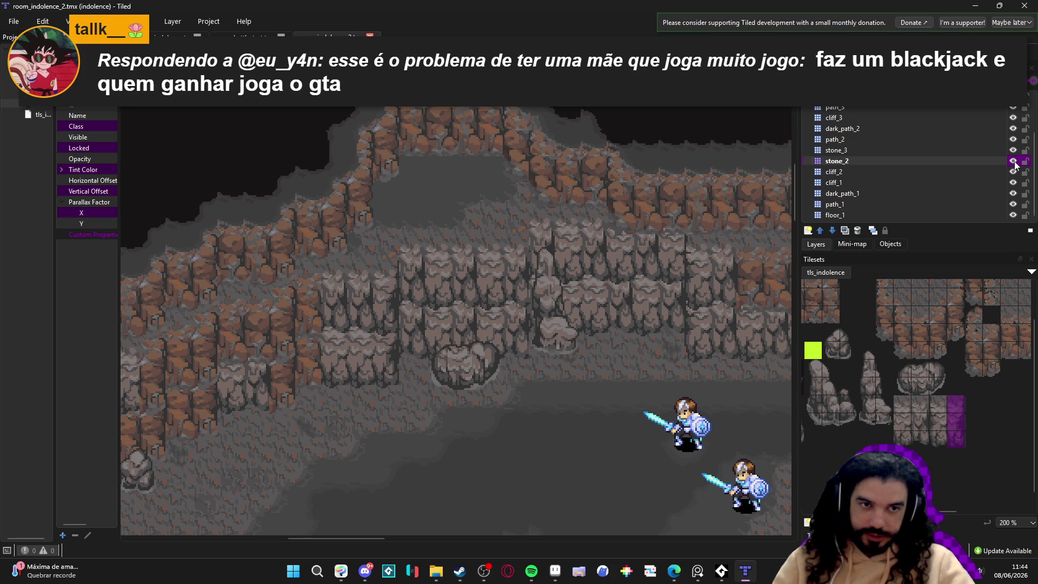
click(1004, 151)
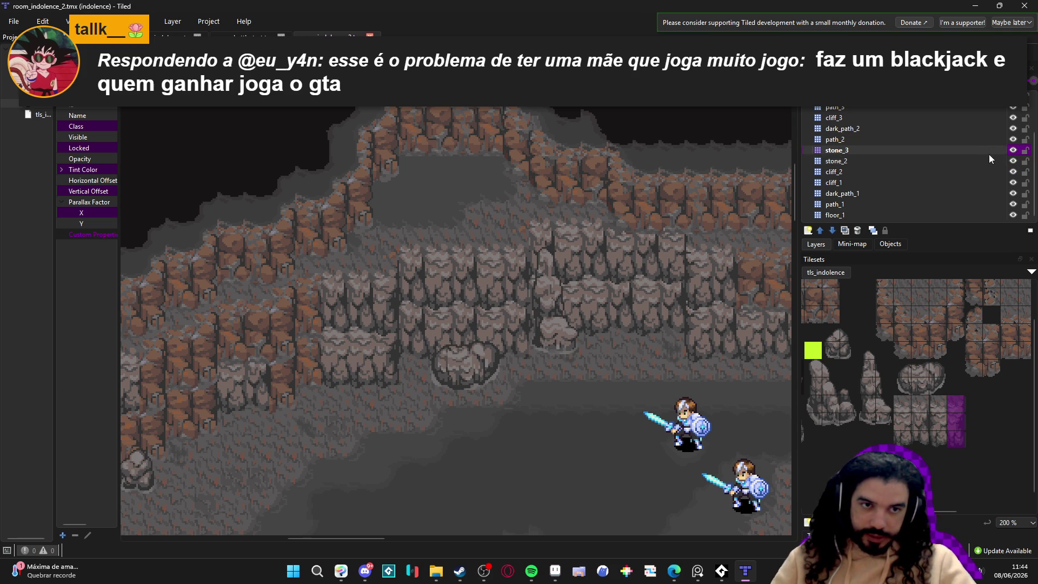
click(1011, 150)
click(1012, 150)
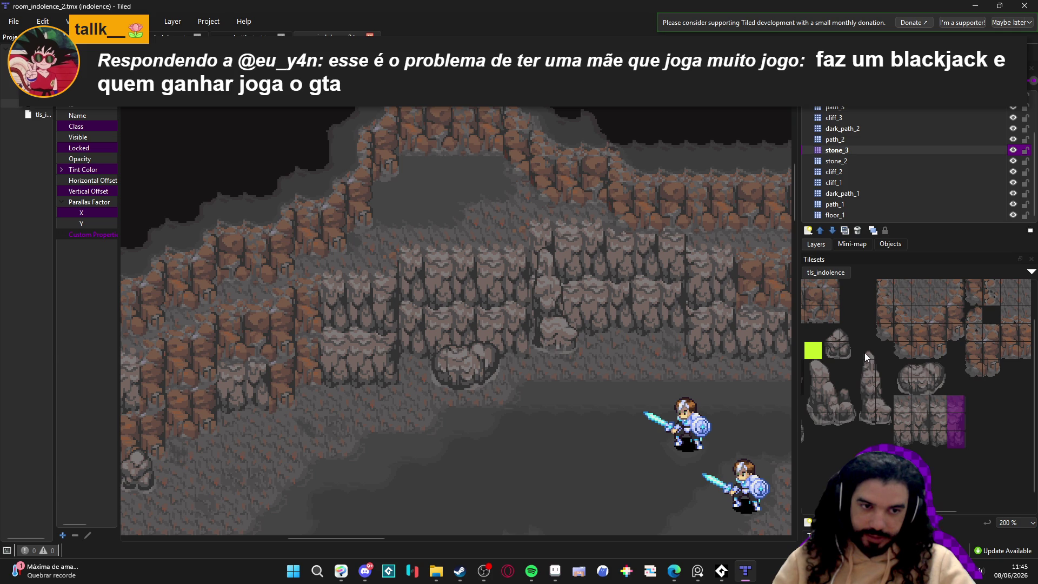
Step: Test-place the large stone block on the upper cliff, undo it, and compare dark_path_2 hidden and shown
drag(816, 370, 851, 424)
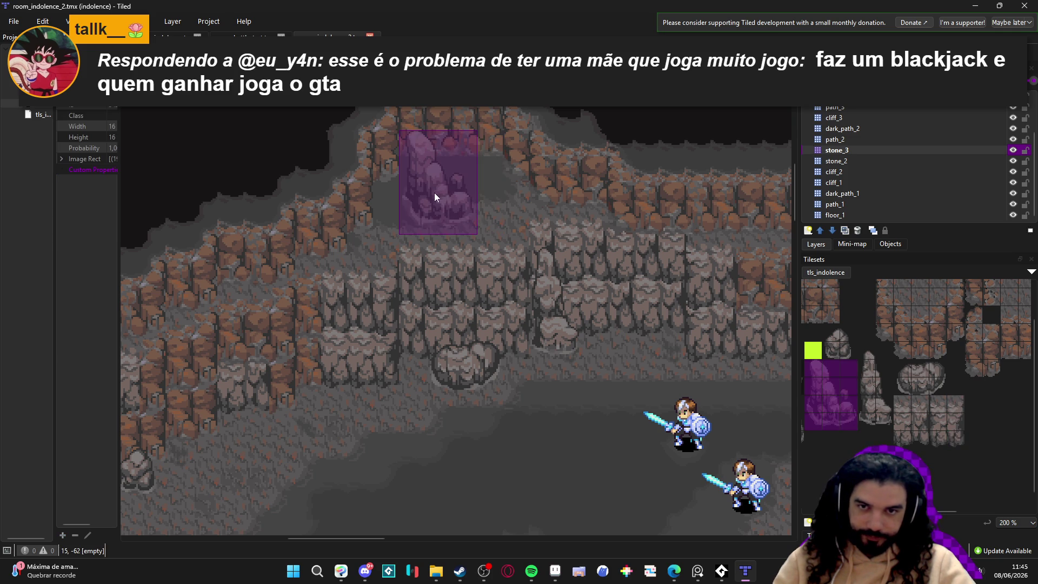
click(419, 216)
key(ctrl+z)
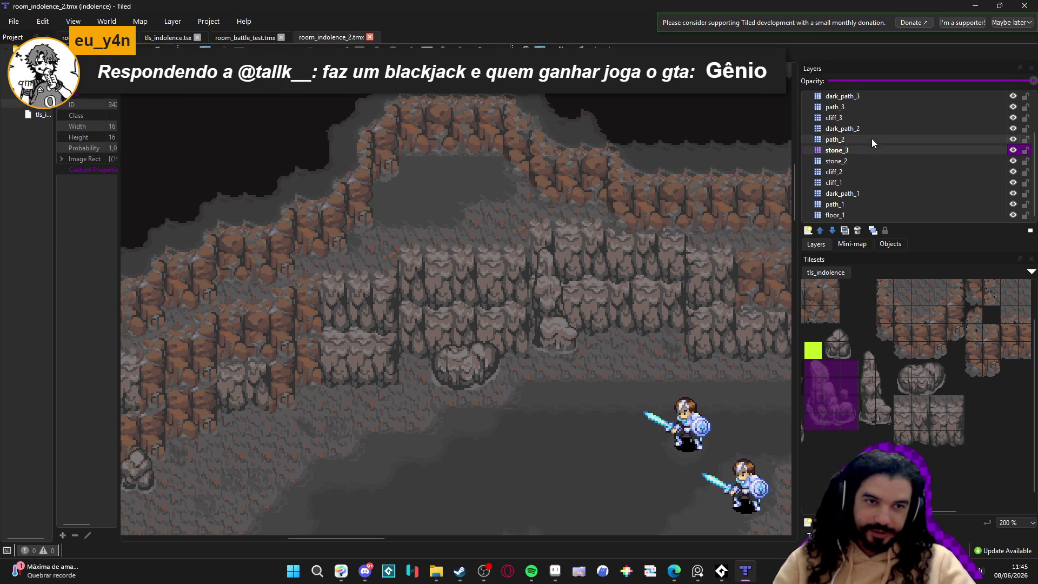
scroll(880, 120, up, 1)
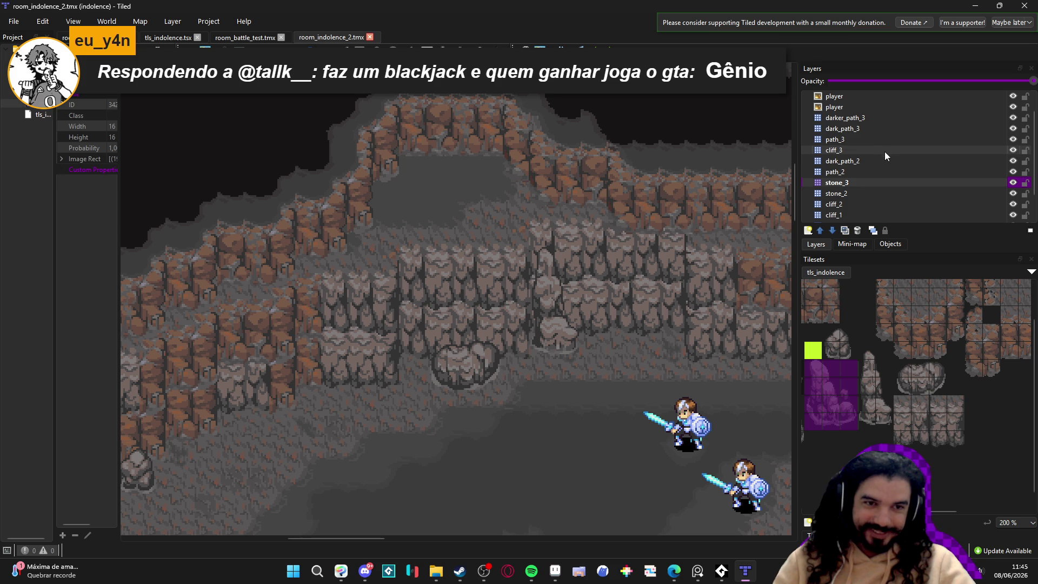
click(1013, 172)
click(1013, 172)
click(1013, 171)
click(1013, 172)
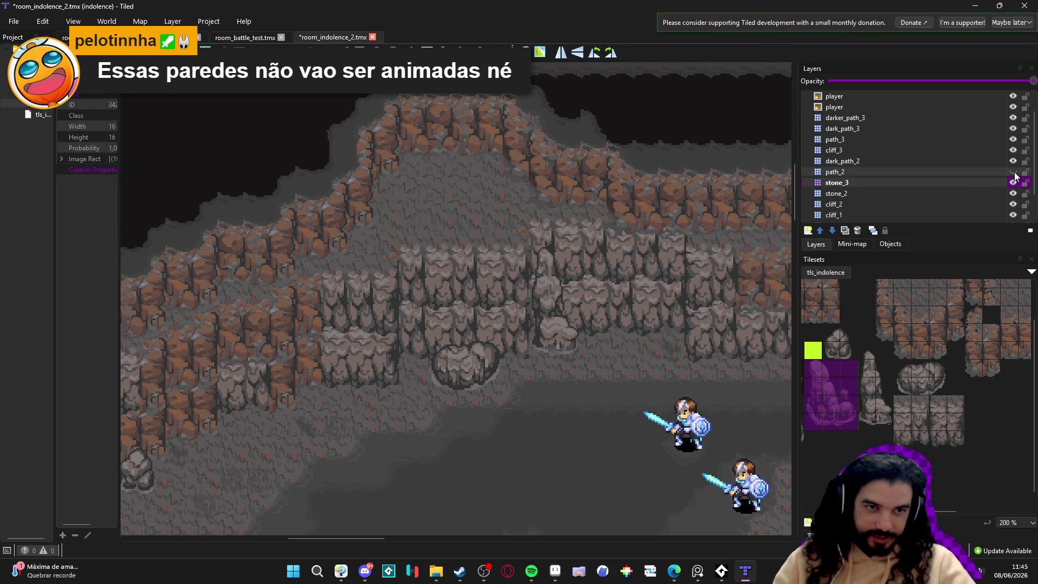
Step: Drag stone_3 up the layer list so it sits above path_3, below dark_path_3
click(941, 185)
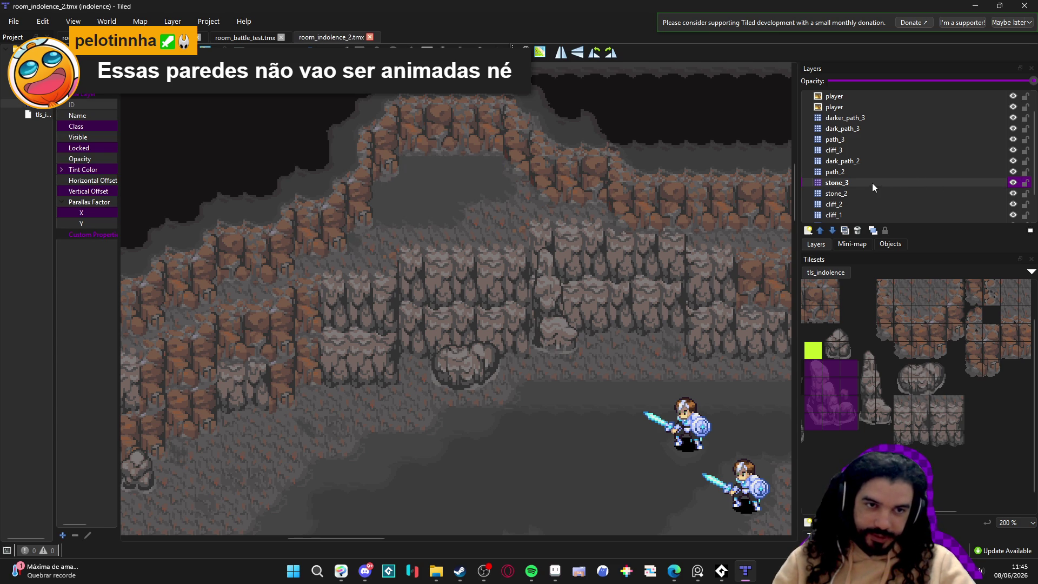
drag(882, 184, 884, 134)
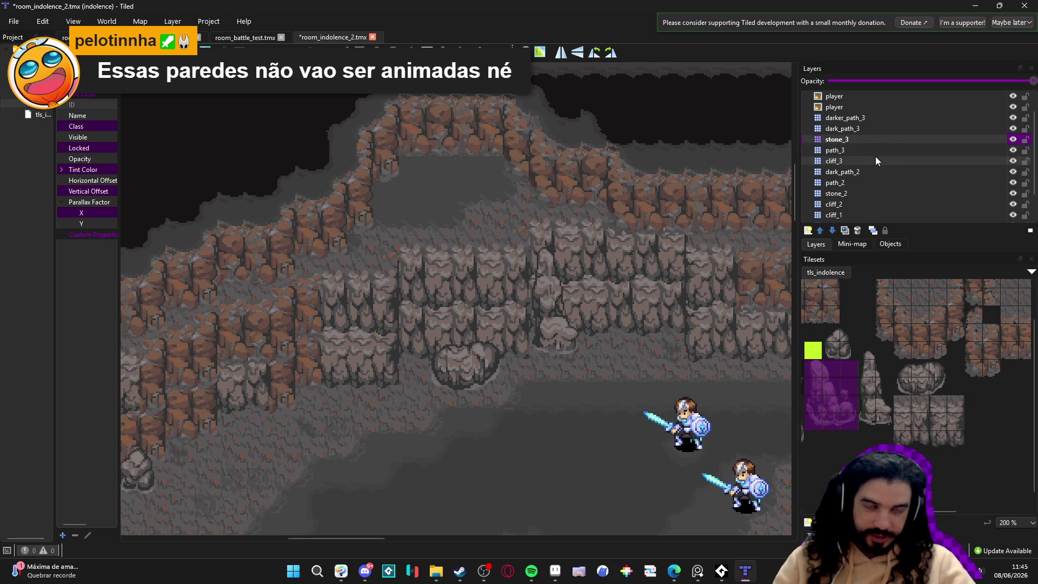
scroll(558, 294, down, 2)
drag(559, 293, 387, 265)
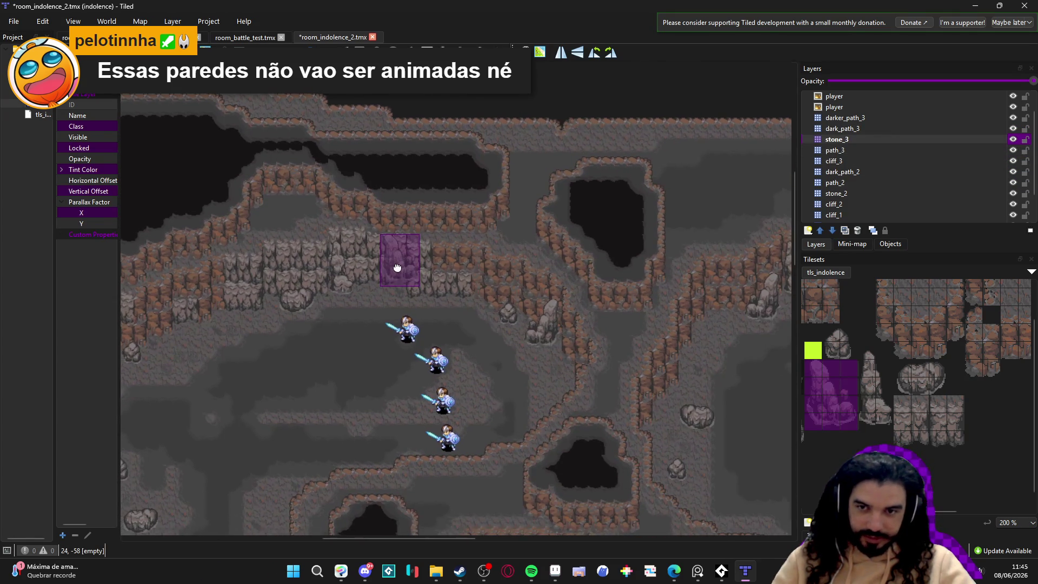
Step: Place a tall stone pillar on the upper ledge and a small 2x2 rock beside it
scroll(360, 255, up, 3)
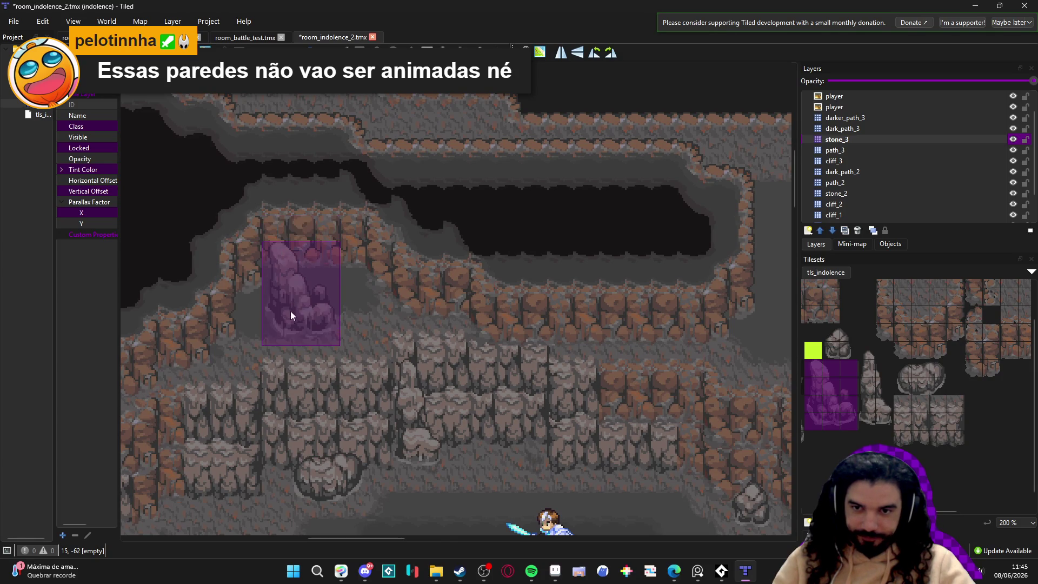
click(291, 325)
scroll(420, 266, left, 3)
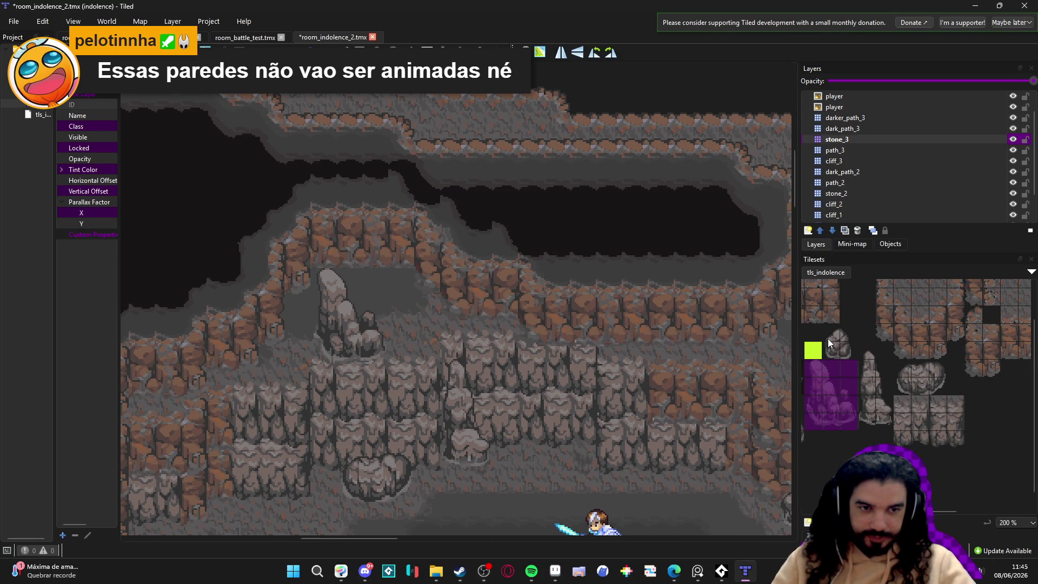
drag(827, 339, 846, 351)
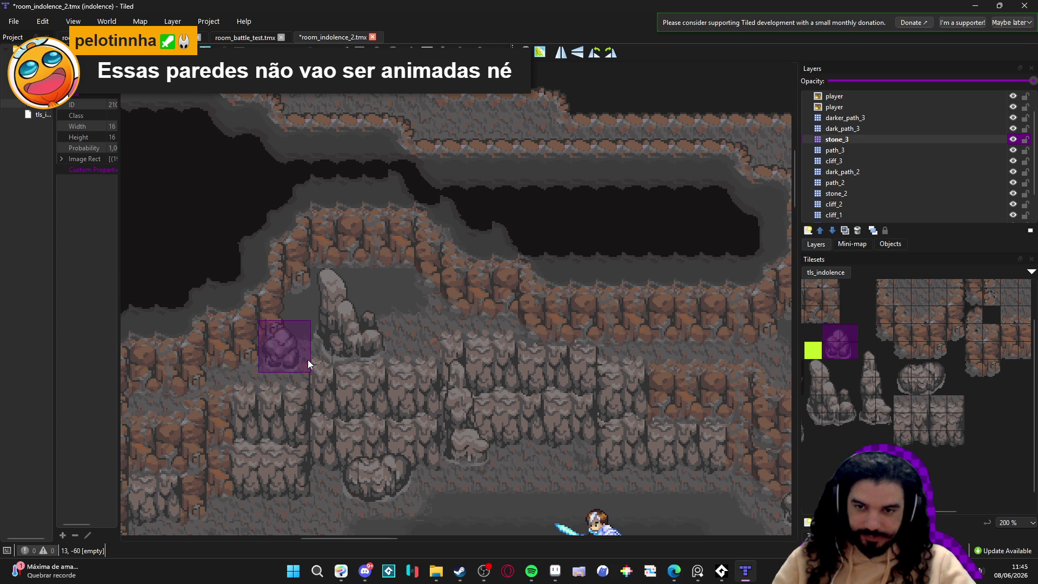
click(292, 375)
scroll(573, 328, right, 1)
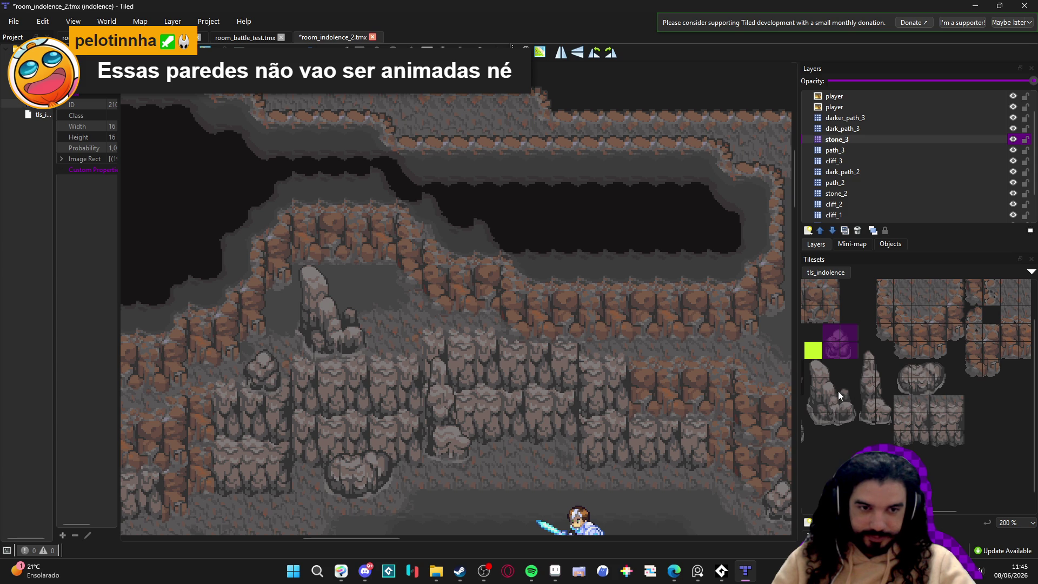
Step: Stamp the tall rock-pillar block twice on the upper cliff wall and add a small rock
click(817, 370)
drag(864, 354, 888, 429)
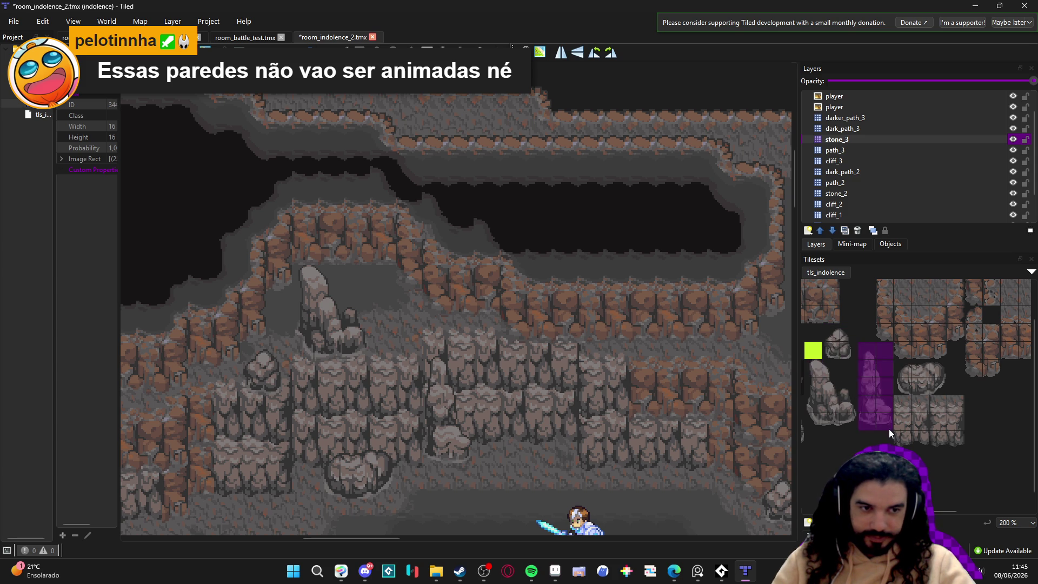
click(475, 283)
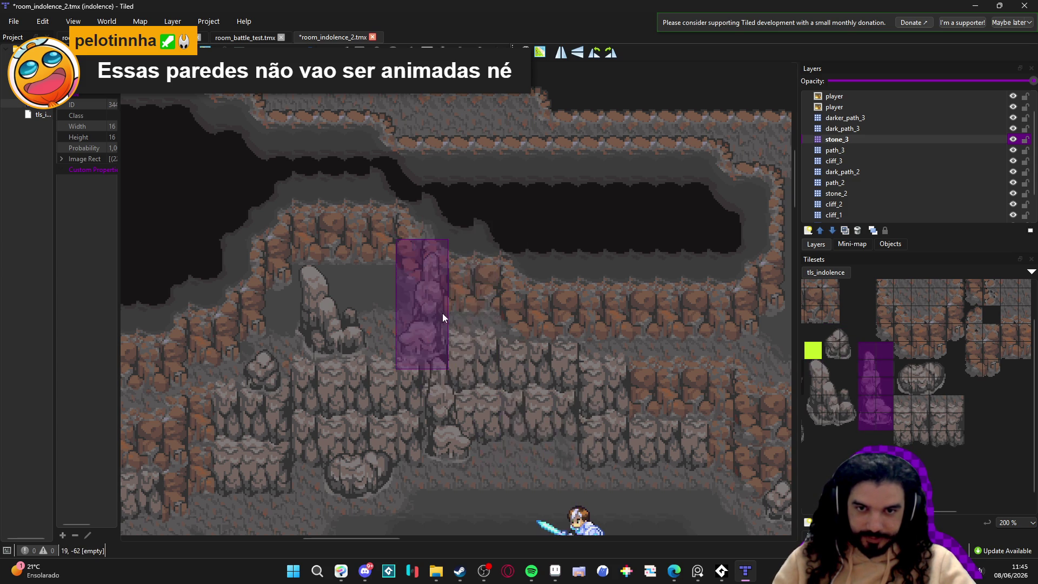
click(437, 307)
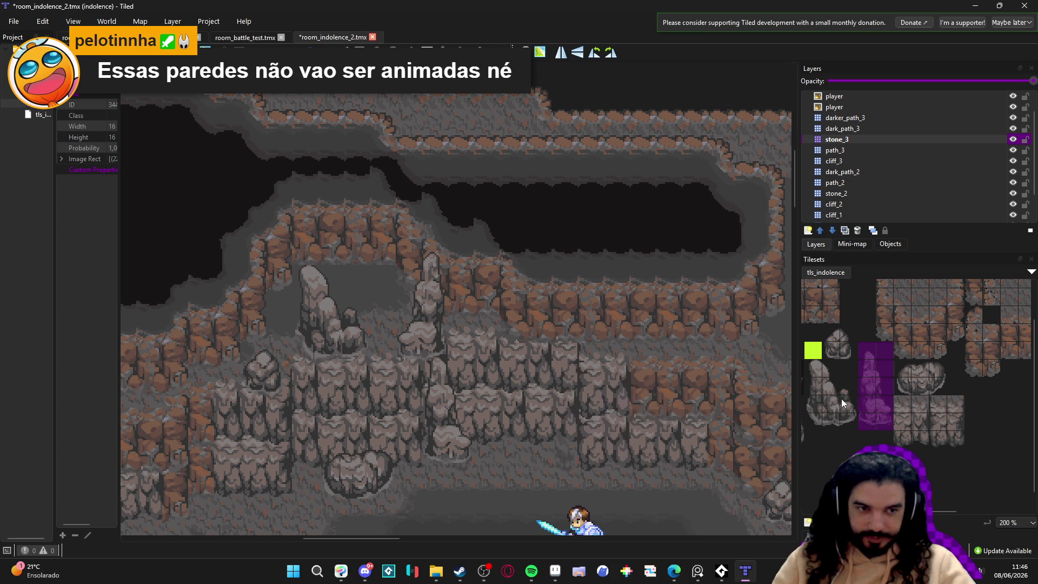
scroll(849, 388, left, 1)
click(861, 344)
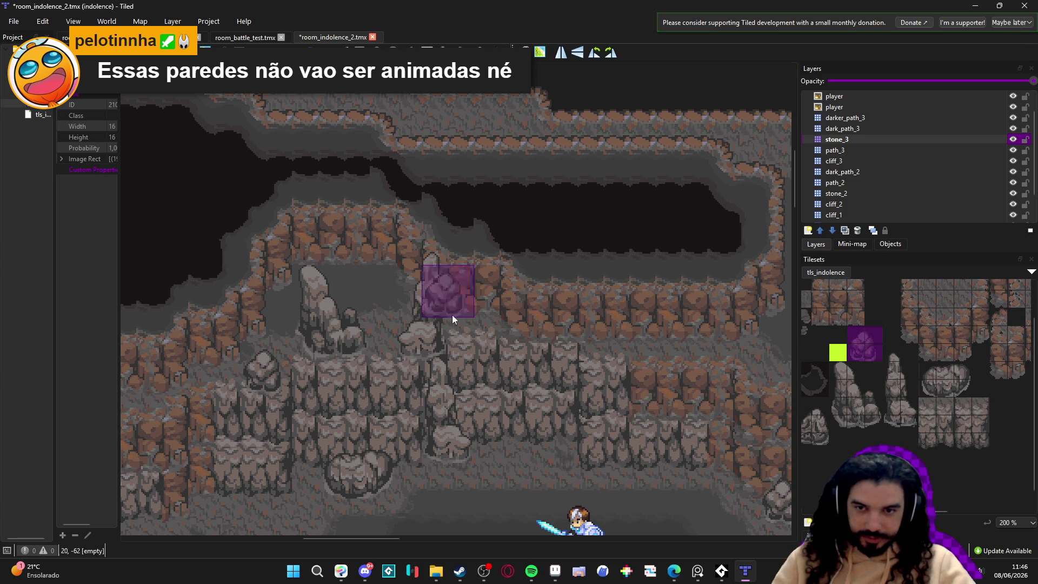
click(388, 292)
Step: Review the cave map and save it
scroll(514, 377, down, 2)
ctrl+scroll(514, 377, up, 1)
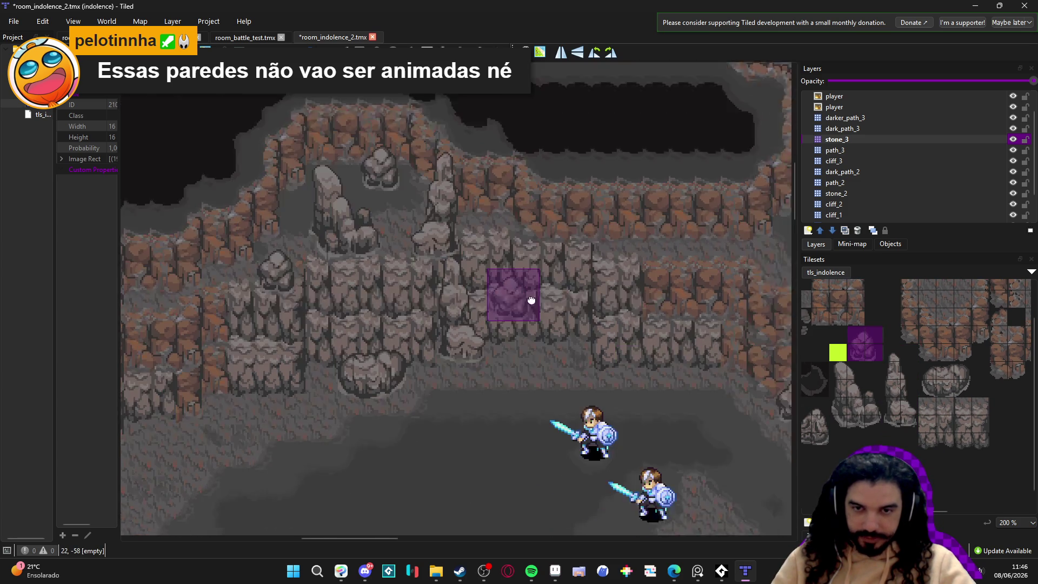
ctrl+scroll(542, 319, down, 1)
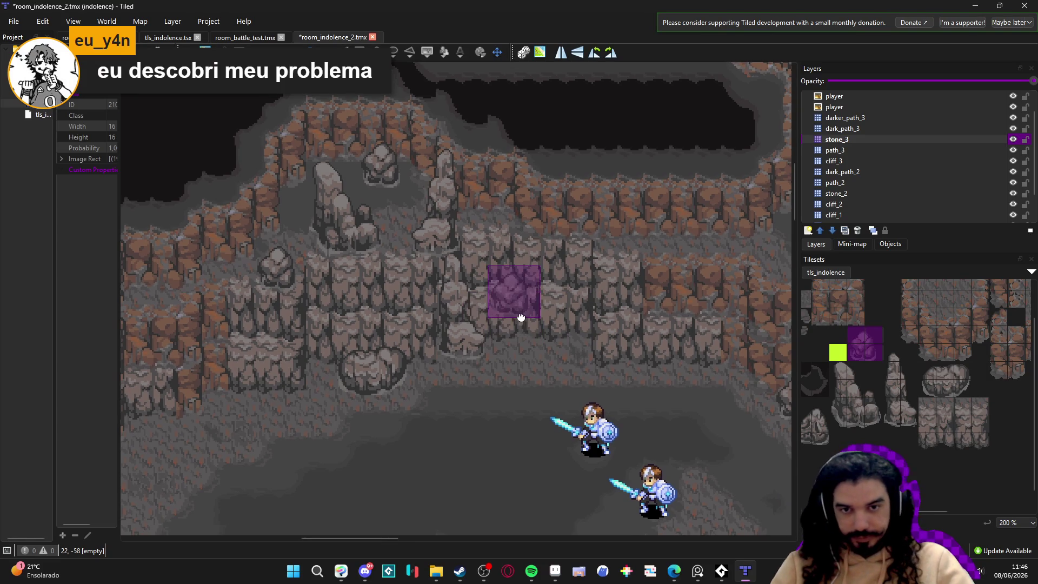
scroll(589, 495, down, 1)
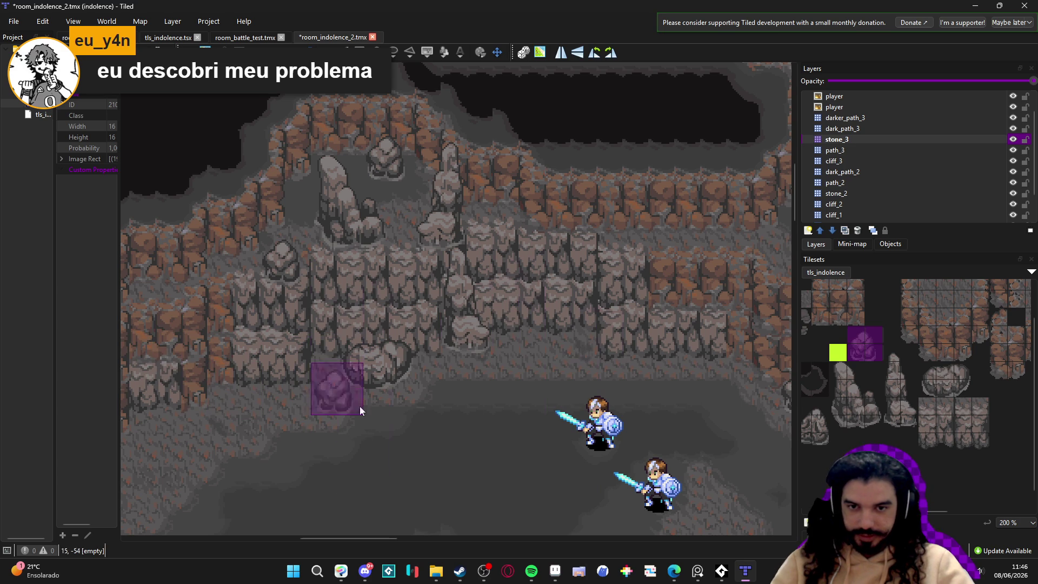
scroll(257, 404, up, 1)
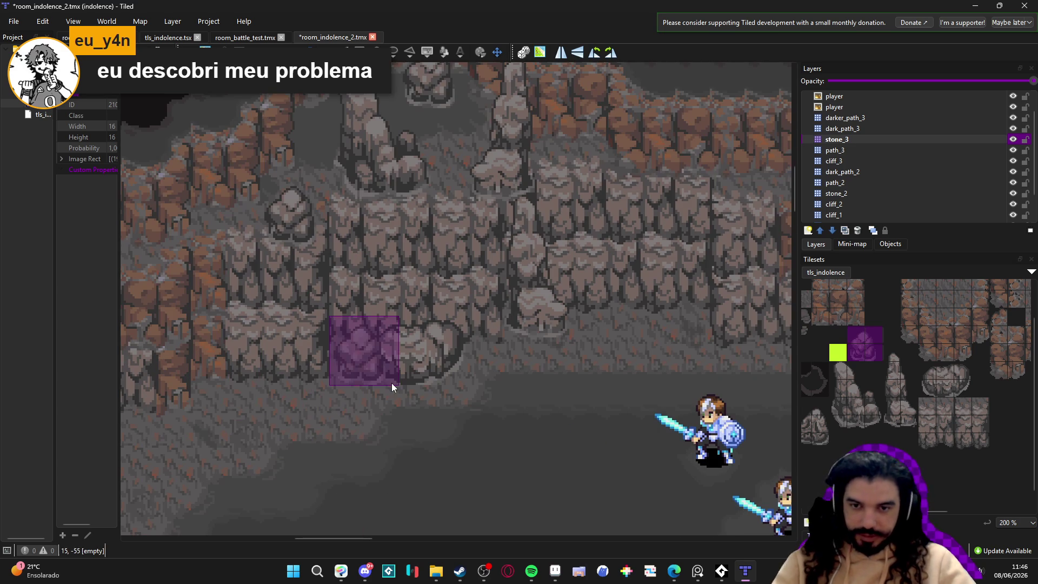
scroll(460, 366, down, 2)
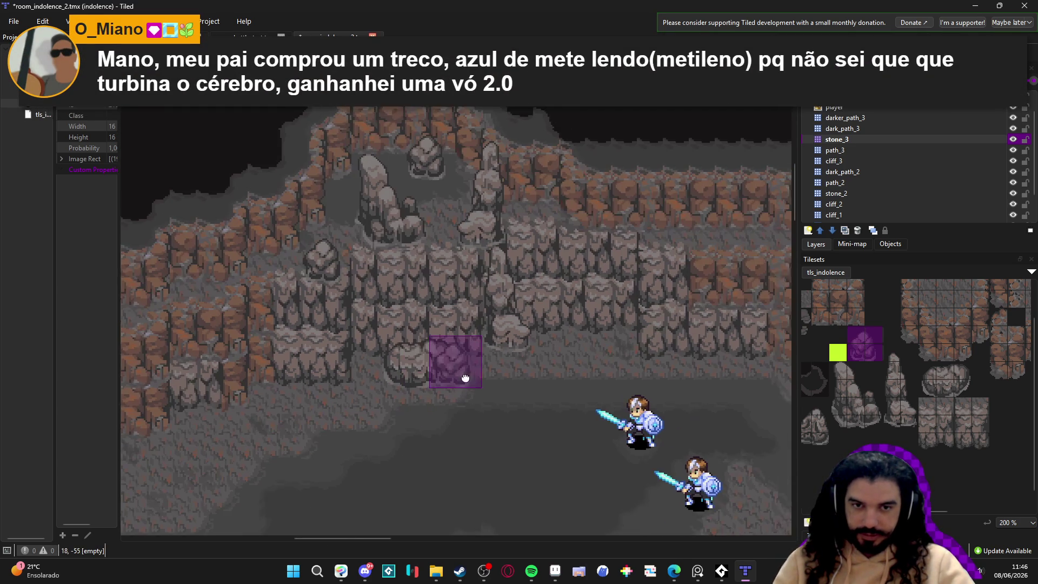
key(ctrl+s)
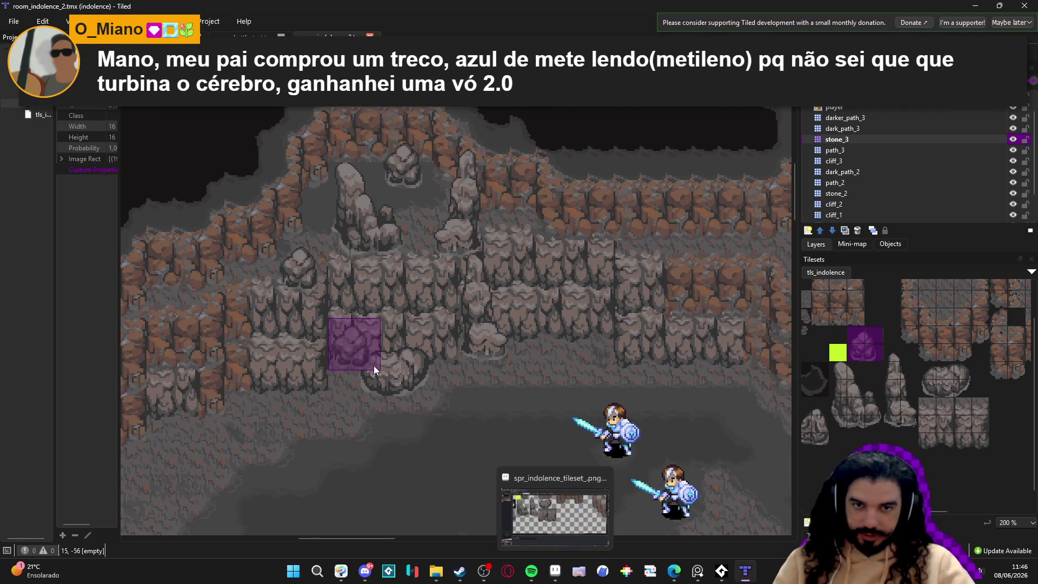
Step: Switch to Aseprite, pick a rock grey from the artwork, and bring up the scenery_indolence sprite
click(555, 570)
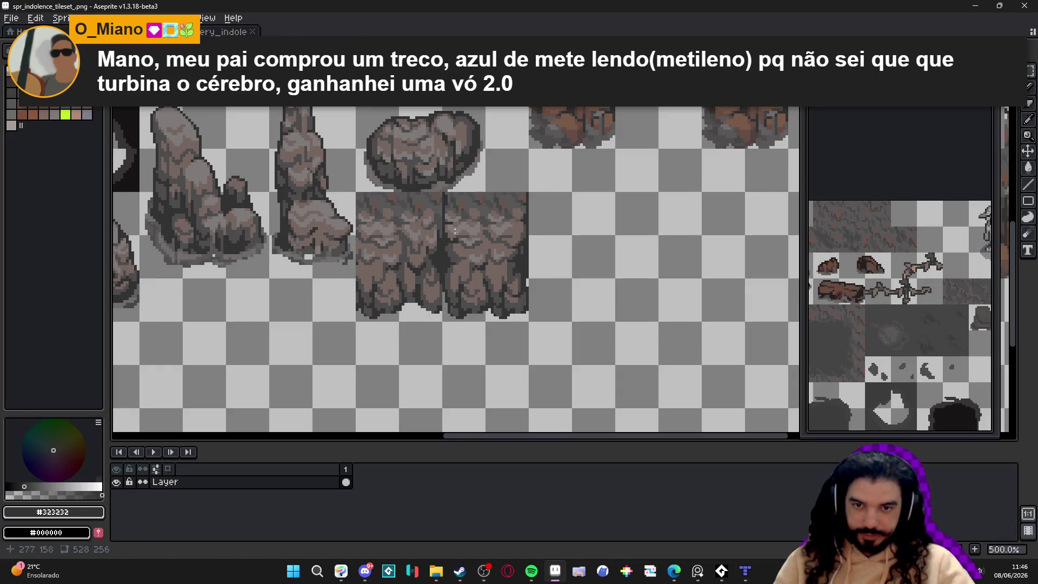
scroll(285, 258, up, 3)
alt+click(301, 251)
scroll(454, 347, up, 1)
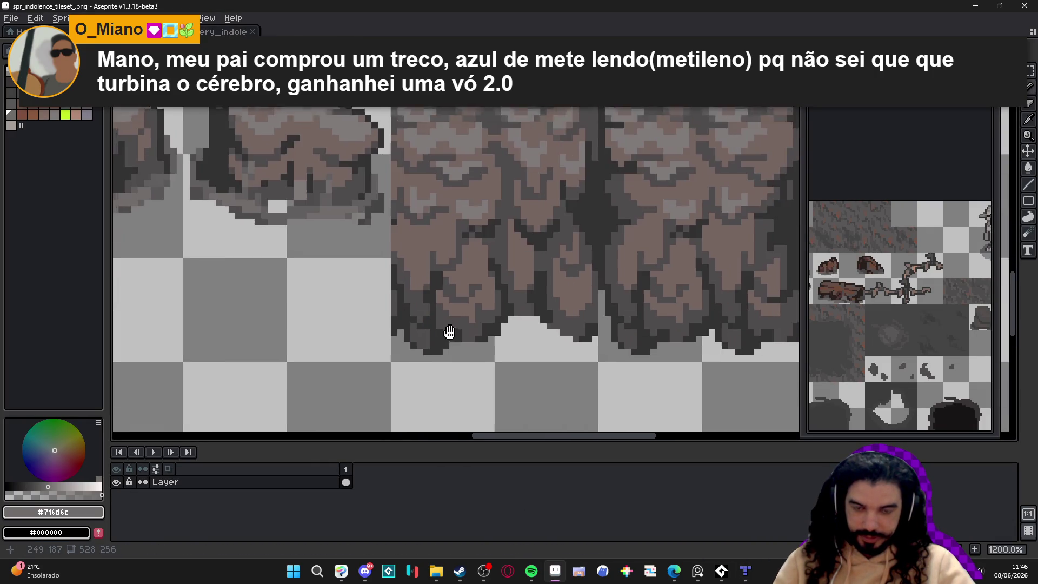
scroll(408, 308, down, 6)
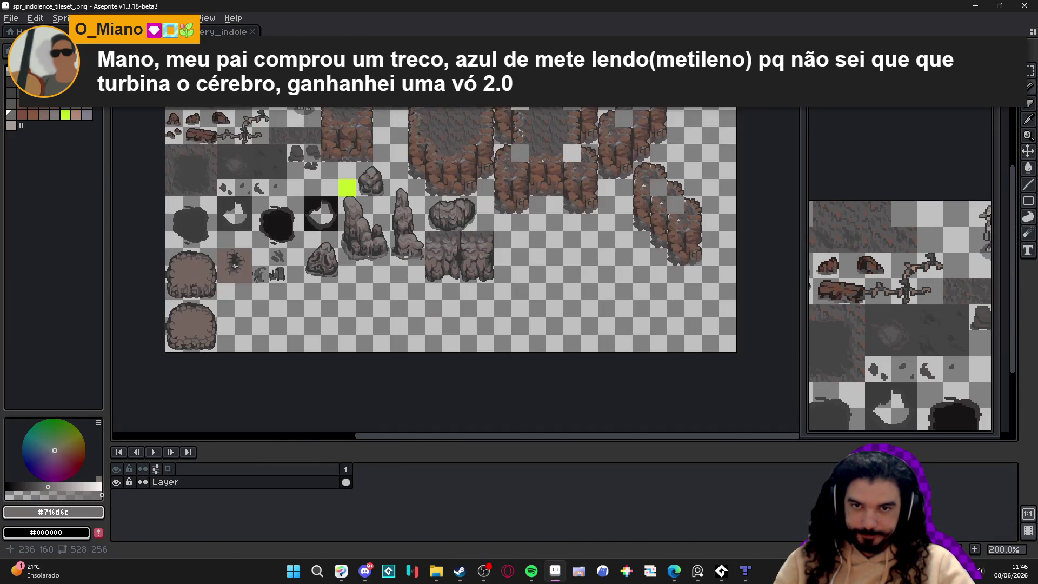
scroll(222, 241, down, 1)
key(ctrl+Tab)
Step: Bring the cliff wall tiles into view and save the scenery_indolence sprite
drag(410, 389, 421, 261)
scroll(376, 226, up, 3)
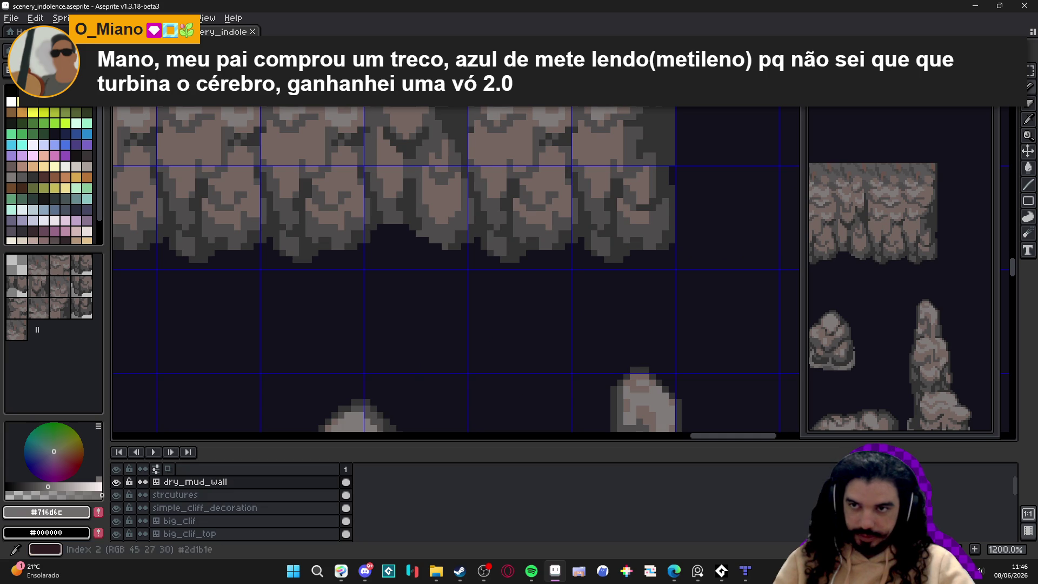
scroll(418, 273, down, 2)
key(ctrl+s)
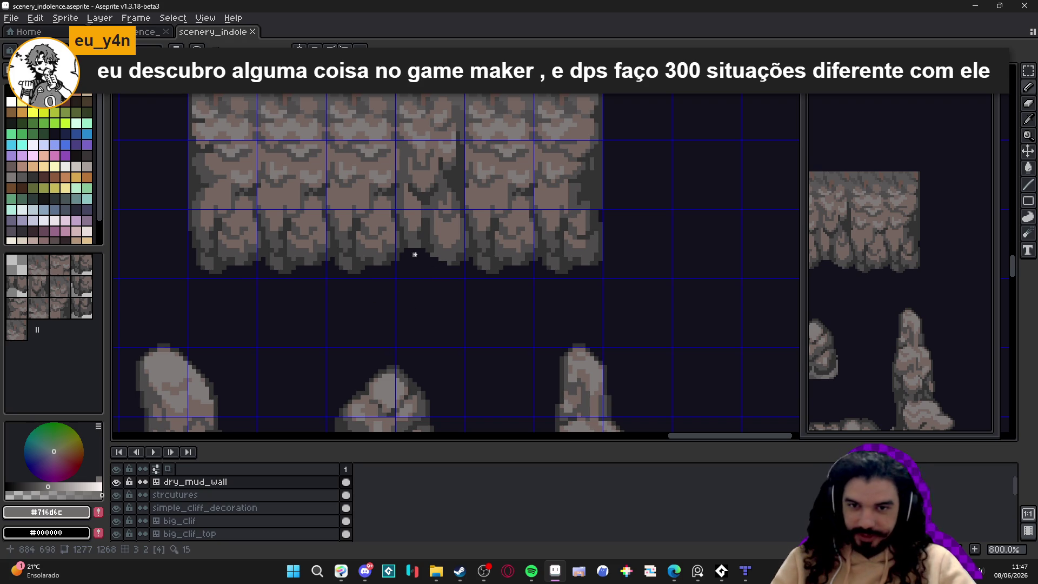
Step: Paint a light grey #716d6c rim along the bottom edge of the wall's right-end tiles
scroll(419, 255, up, 3)
mouse_move(412, 253)
mouse_down()
mouse_move(438, 253)
mouse_move(462, 275)
mouse_move(510, 291)
mouse_up()
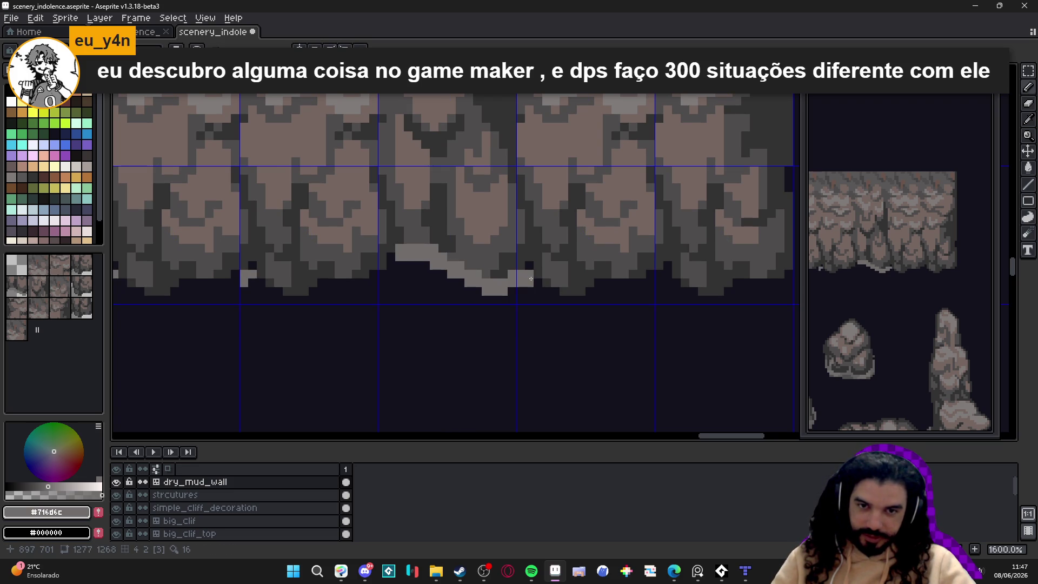
click(529, 266)
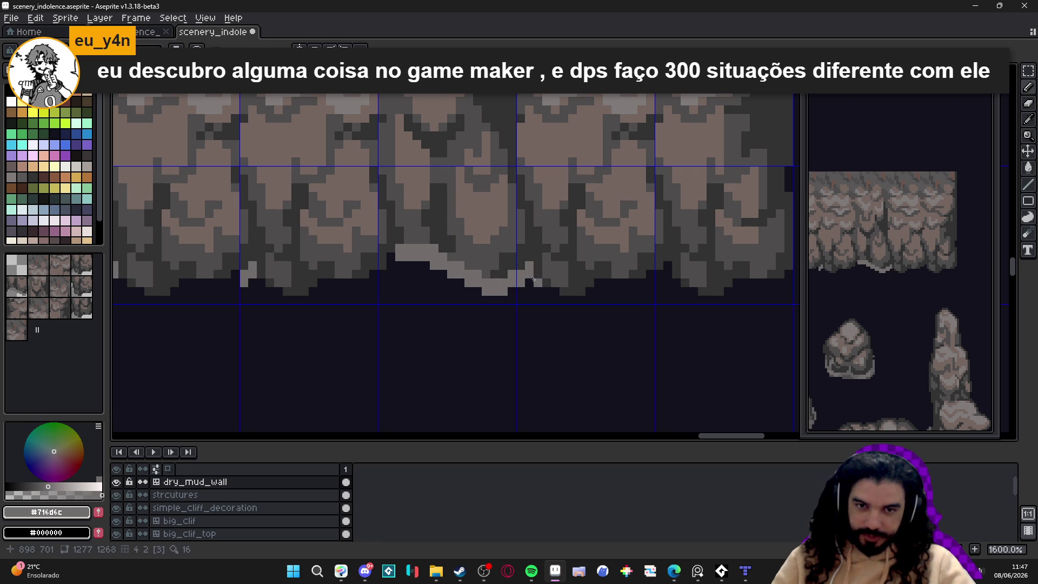
click(535, 287)
click(552, 297)
drag(559, 298, 644, 287)
click(650, 291)
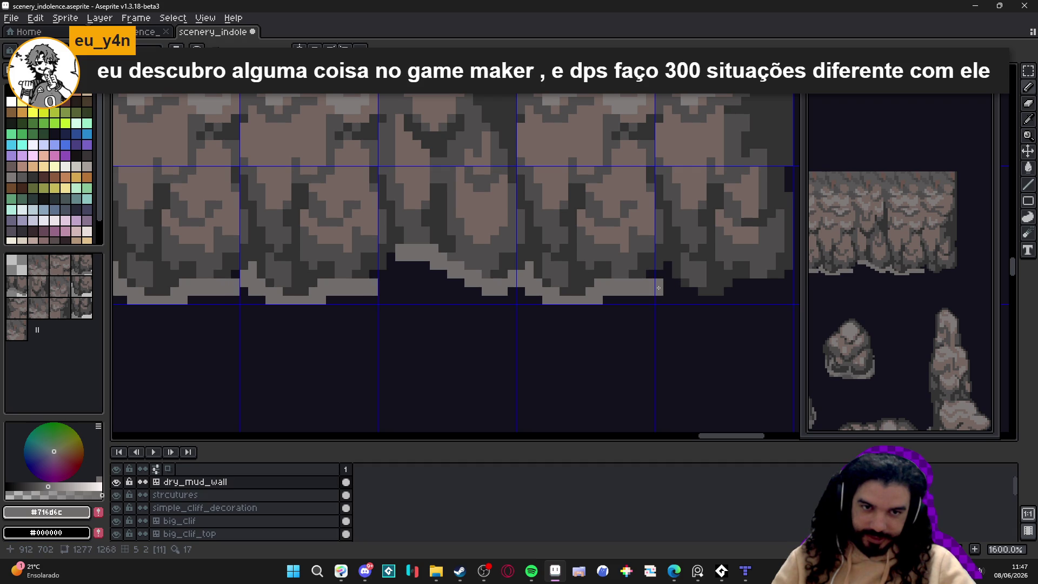
click(650, 278)
mouse_move(669, 269)
mouse_down()
mouse_move(680, 297)
mouse_move(751, 296)
mouse_move(489, 320)
mouse_move(627, 319)
mouse_up()
Step: Undo the last stroke and redraw the light rim along the sloped edge, bottom-left corner and left side
key(ctrl+z)
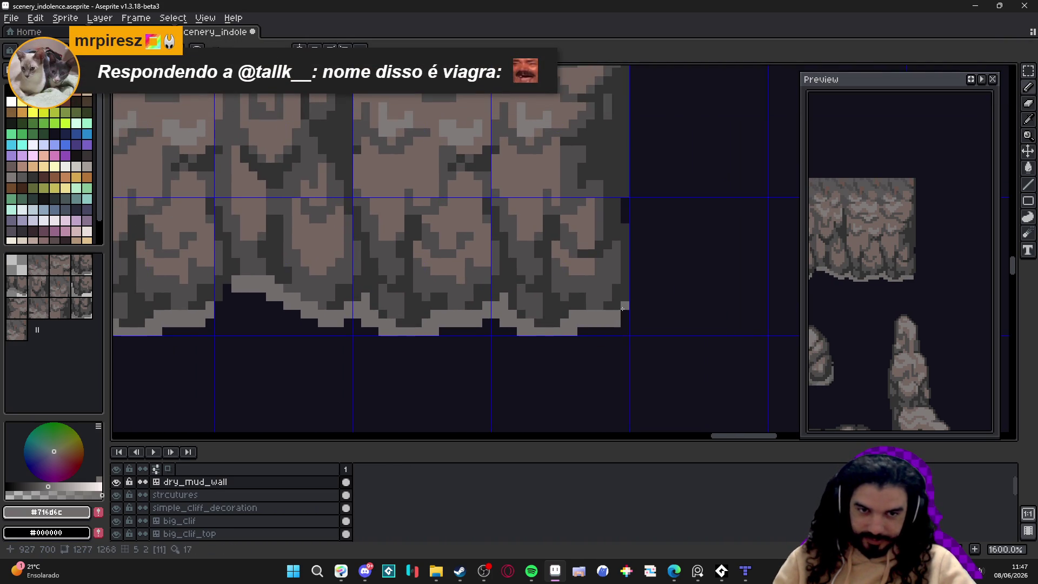
scroll(624, 312, down, 4)
scroll(586, 310, up, 5)
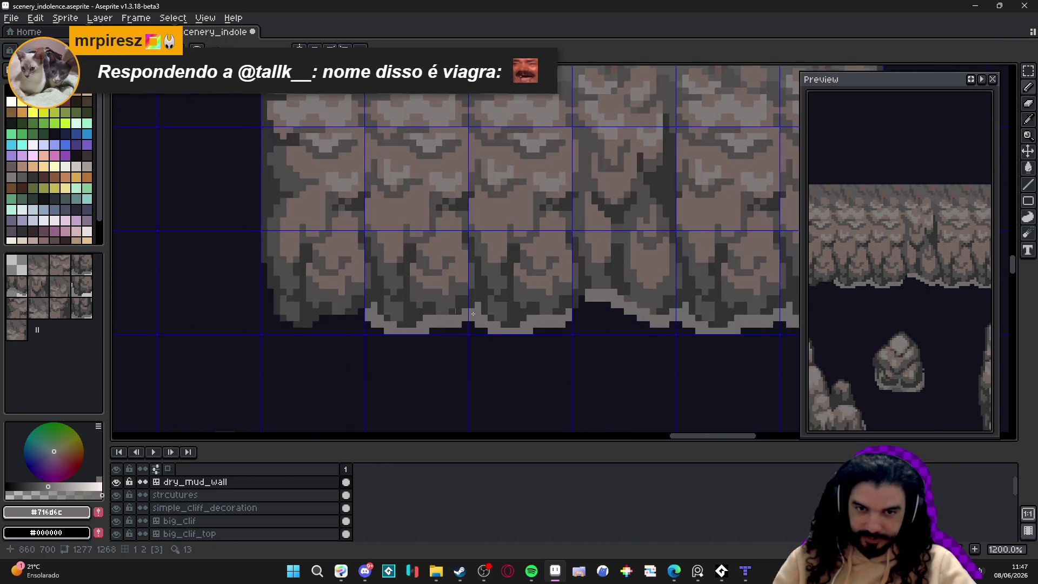
mouse_move(586, 310)
mouse_down()
mouse_move(579, 285)
mouse_move(573, 321)
mouse_up()
scroll(573, 321, down, 4)
scroll(439, 325, up, 2)
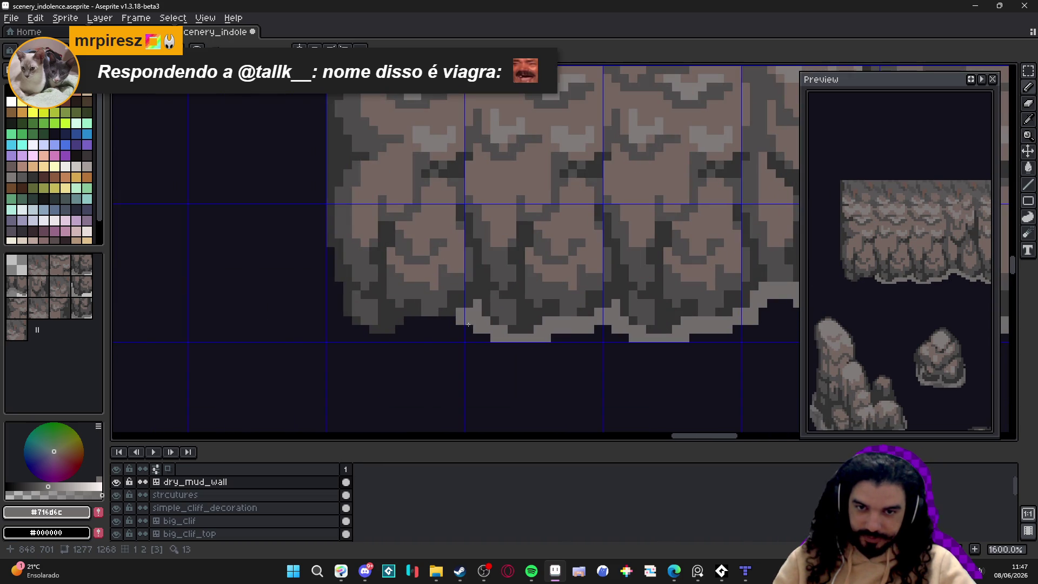
drag(454, 332, 427, 332)
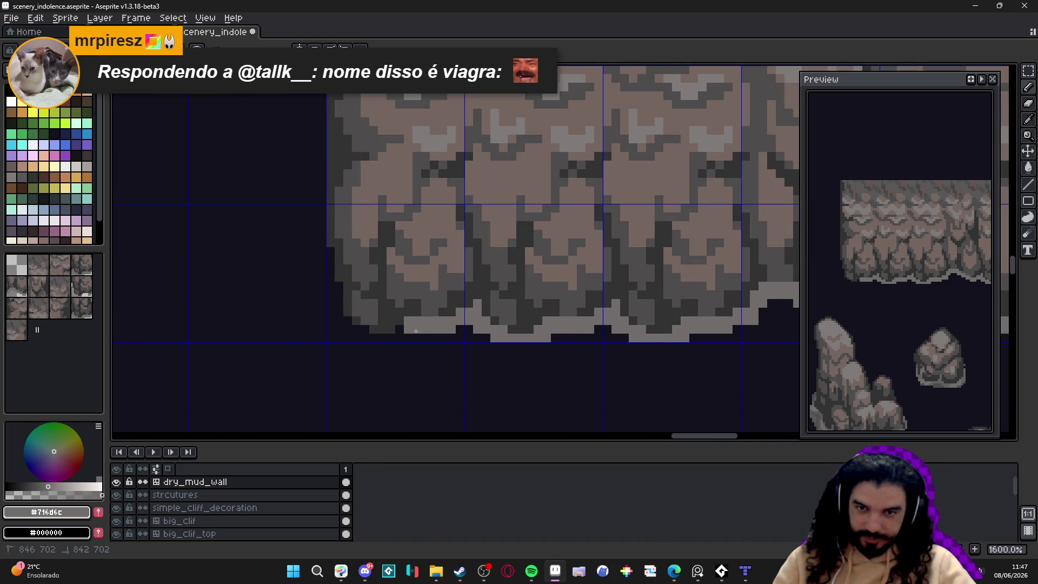
click(359, 336)
click(343, 320)
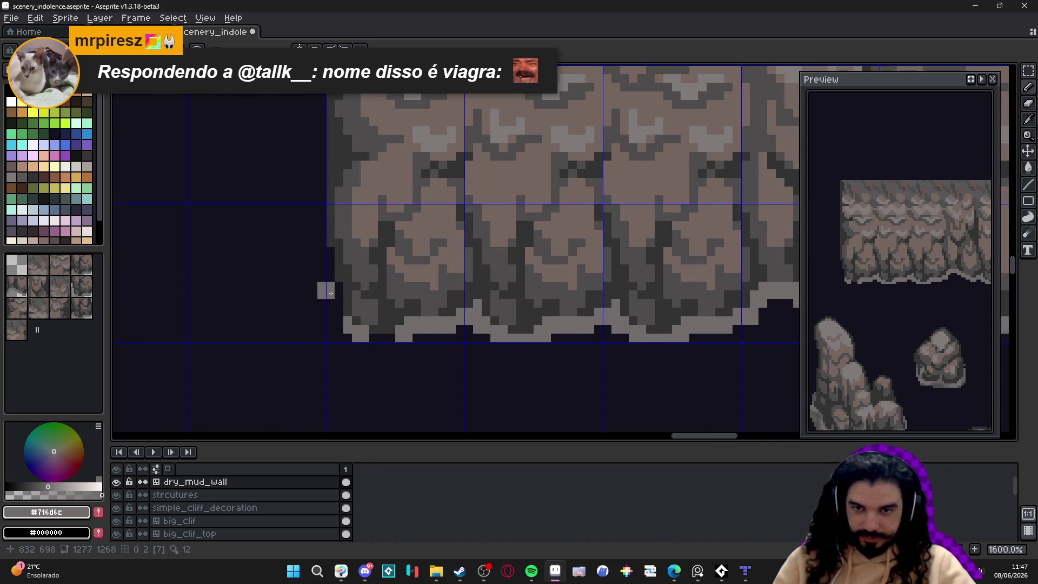
click(334, 318)
drag(327, 287, 326, 254)
Step: Eyedrop the darker grey #625F5F and paint over light pixels along the cliff's bottom edge
key(e)
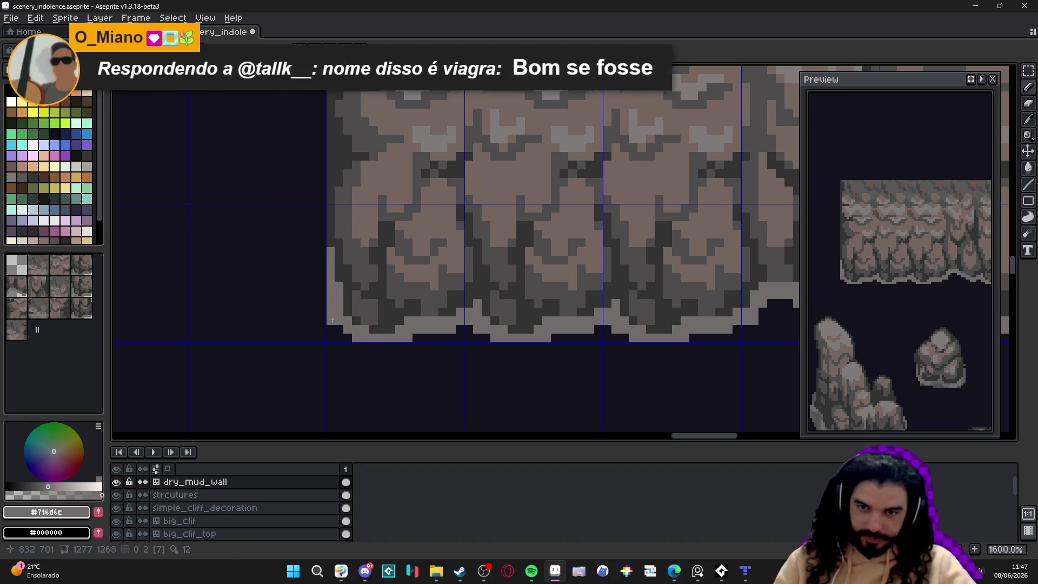
scroll(330, 320, down, 5)
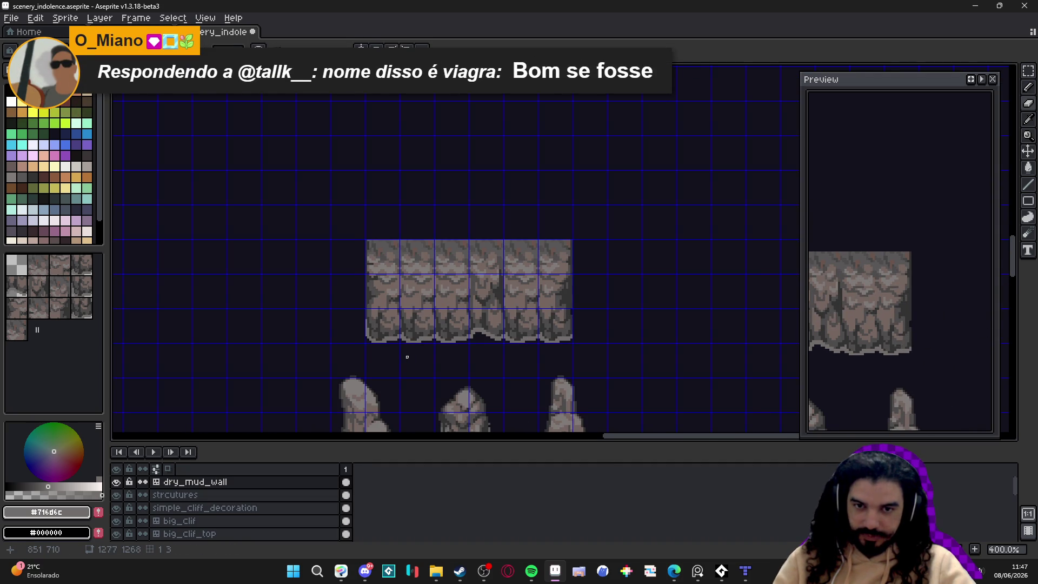
scroll(407, 357, down, 3)
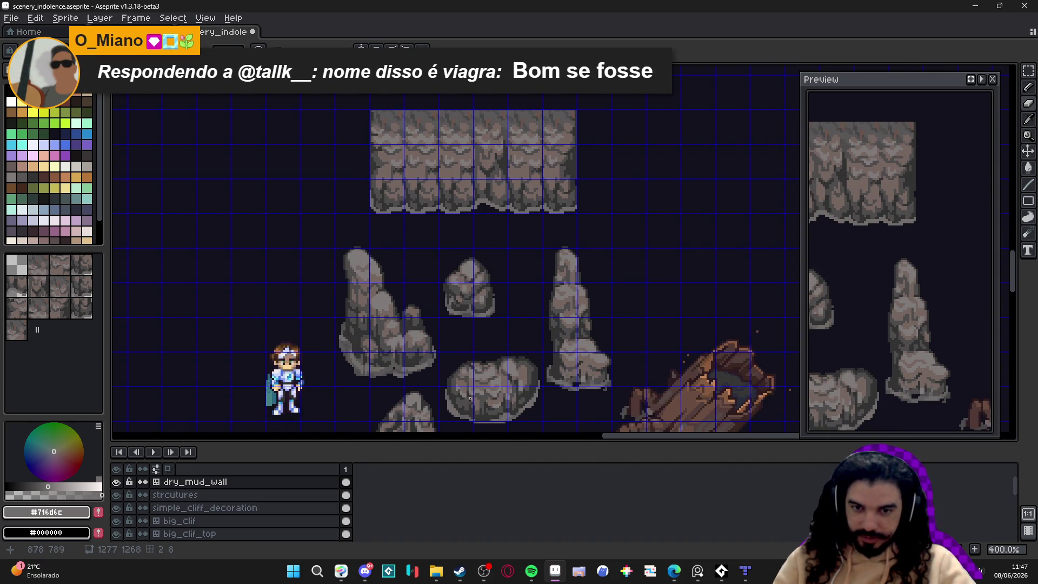
scroll(498, 381, up, 3)
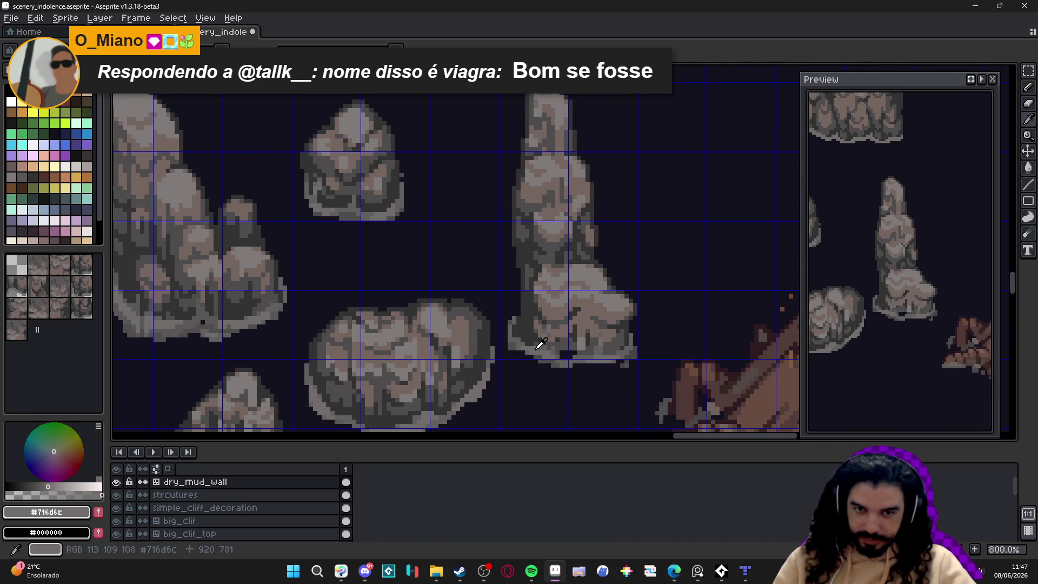
scroll(453, 240, down, 2)
scroll(431, 204, up, 2)
scroll(430, 204, down, 2)
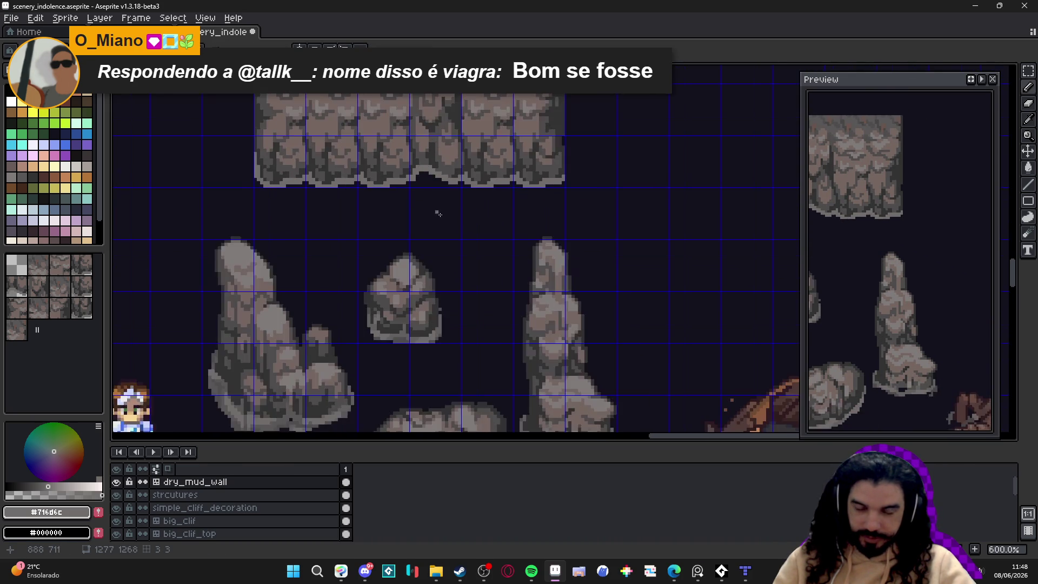
scroll(424, 199, up, 1)
scroll(440, 169, up, 4)
alt+click(508, 324)
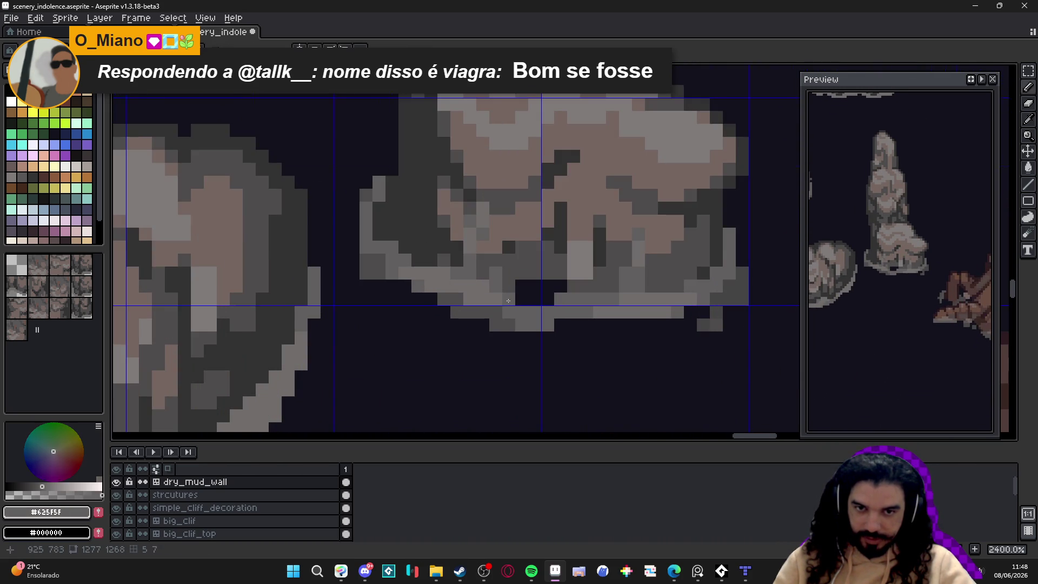
scroll(467, 375, down, 2)
scroll(401, 211, down, 2)
scroll(470, 187, up, 6)
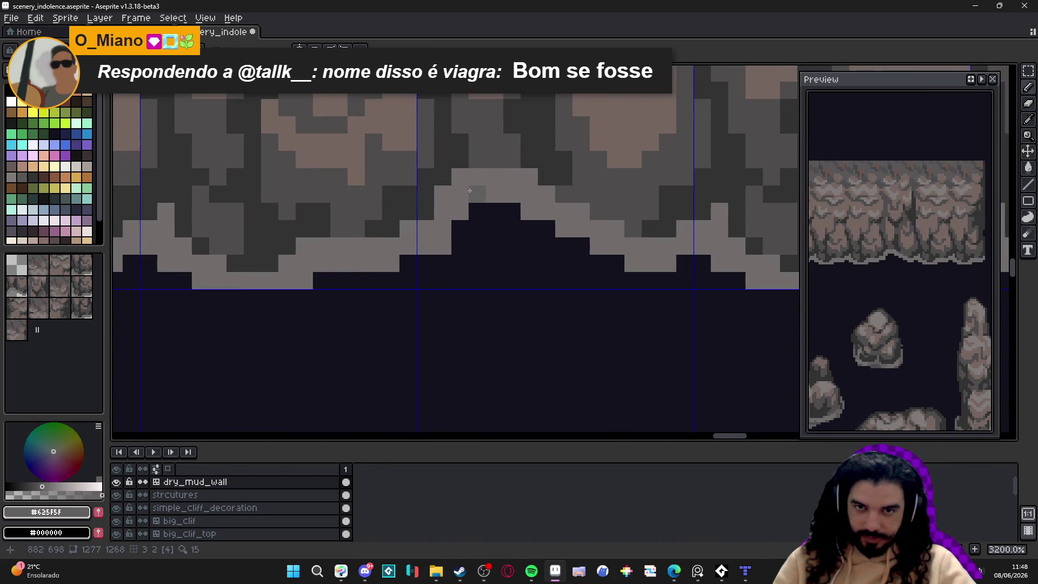
mouse_move(470, 187)
mouse_down()
mouse_move(522, 187)
mouse_move(589, 244)
mouse_move(598, 230)
mouse_move(655, 267)
mouse_up()
mouse_move(457, 247)
mouse_down()
mouse_move(546, 271)
mouse_move(508, 265)
mouse_move(530, 259)
mouse_move(466, 290)
mouse_move(205, 287)
mouse_move(410, 286)
mouse_up()
Step: Darken single stray rim pixels, including the left end, then pick #4F4D4D and review the edge
scroll(462, 303, down, 3)
scroll(462, 306, up, 2)
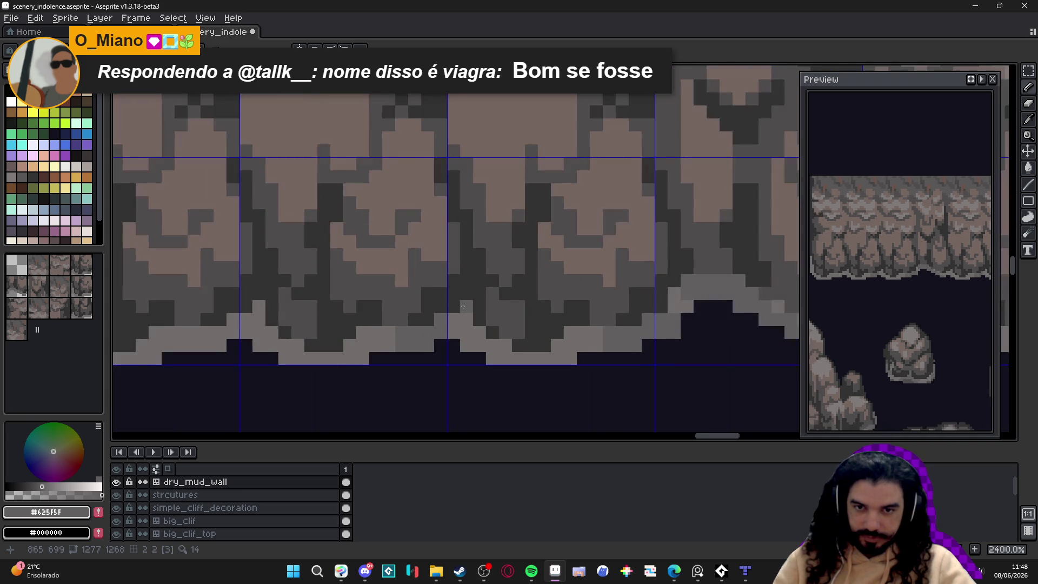
scroll(246, 319, down, 3)
scroll(396, 332, up, 4)
click(370, 328)
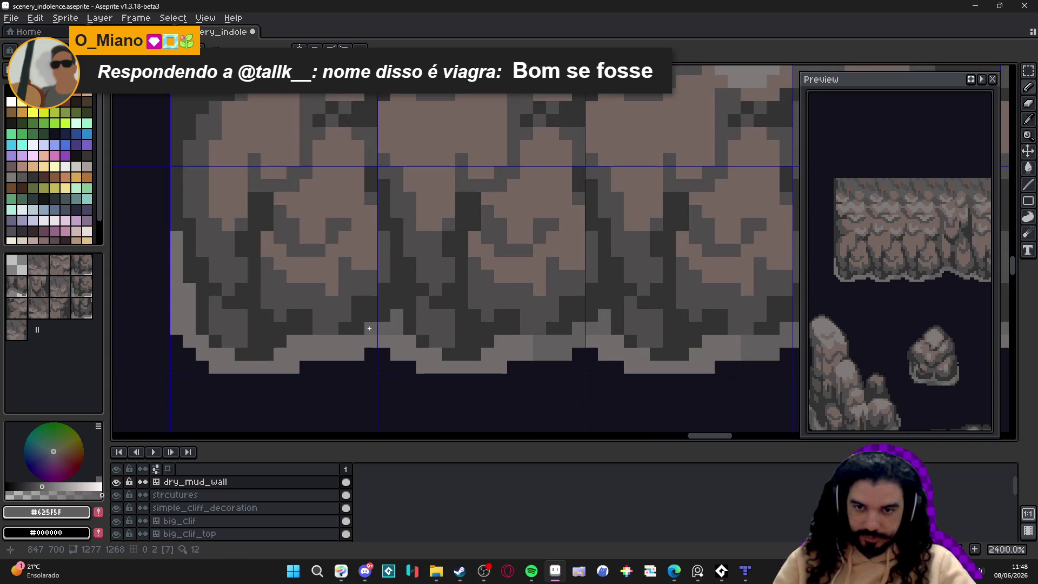
click(191, 342)
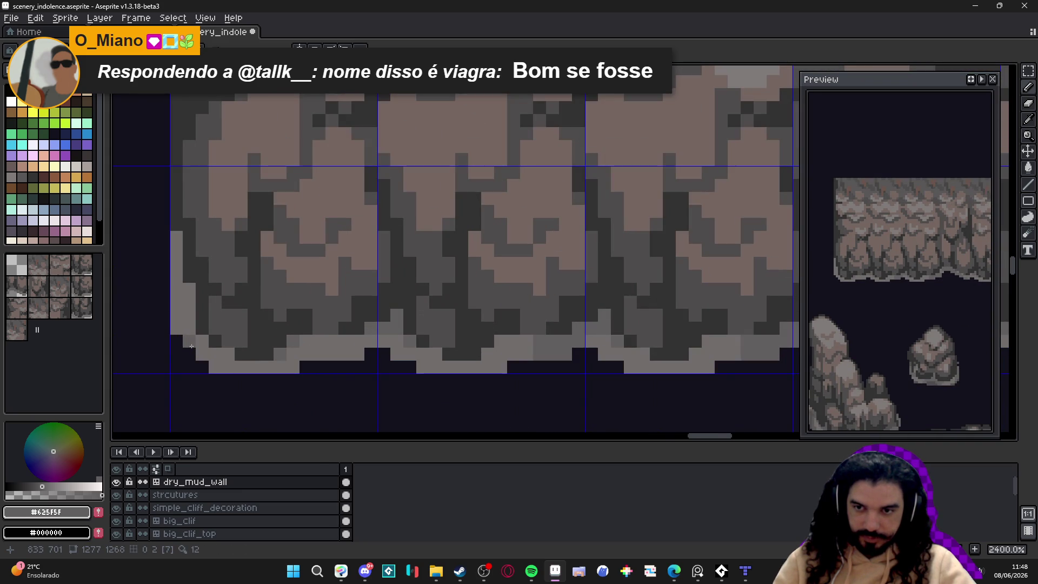
scroll(187, 290, down, 5)
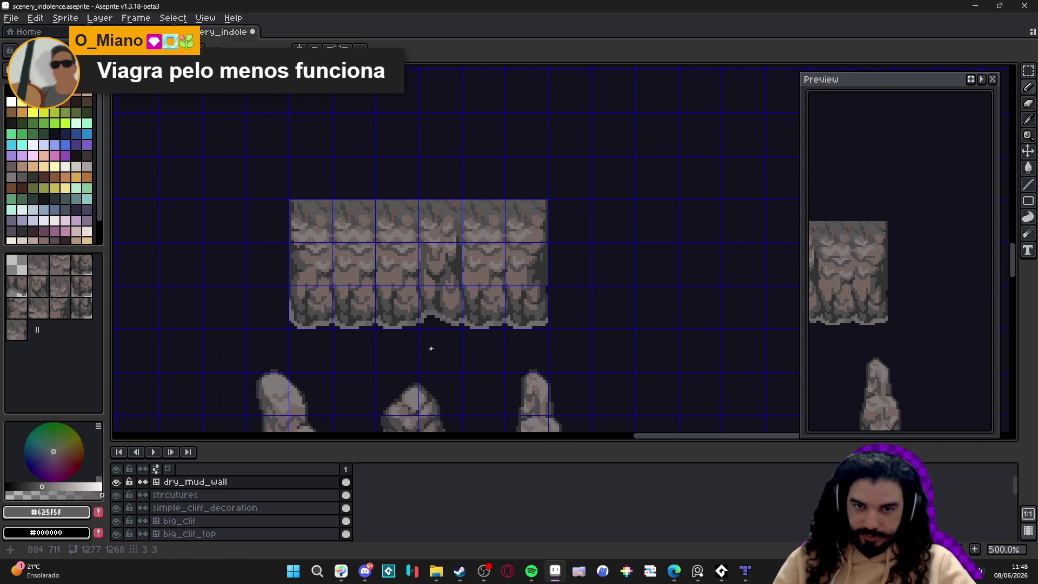
scroll(513, 398, up, 4)
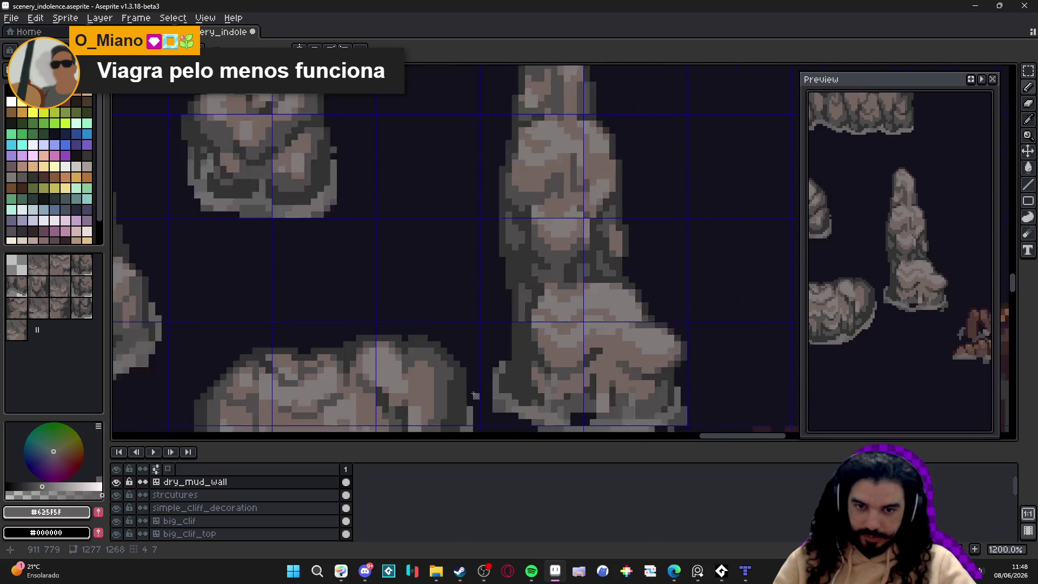
alt+click(516, 405)
scroll(395, 287, down, 3)
scroll(368, 179, up, 4)
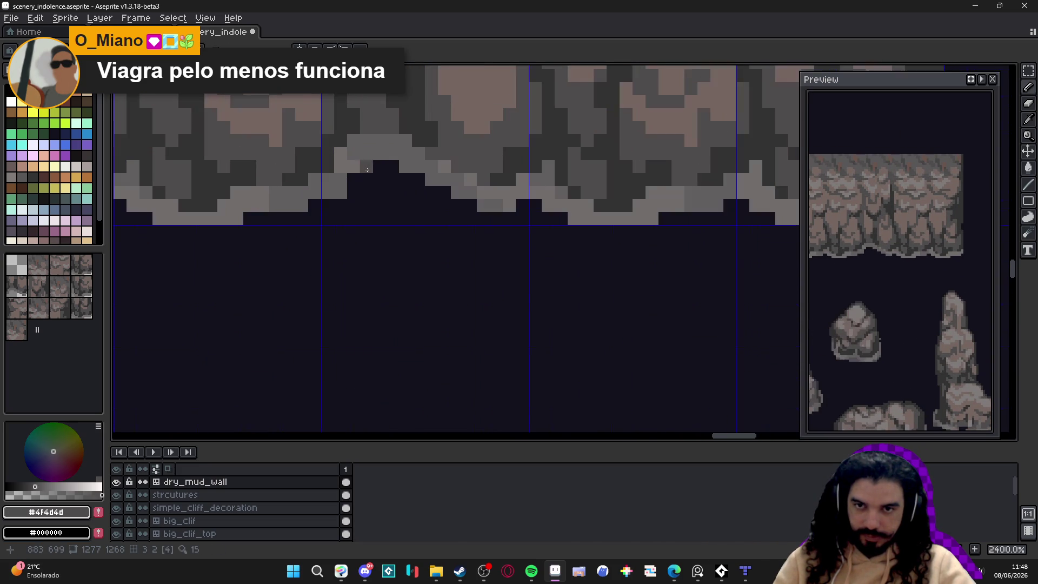
scroll(426, 176, down, 5)
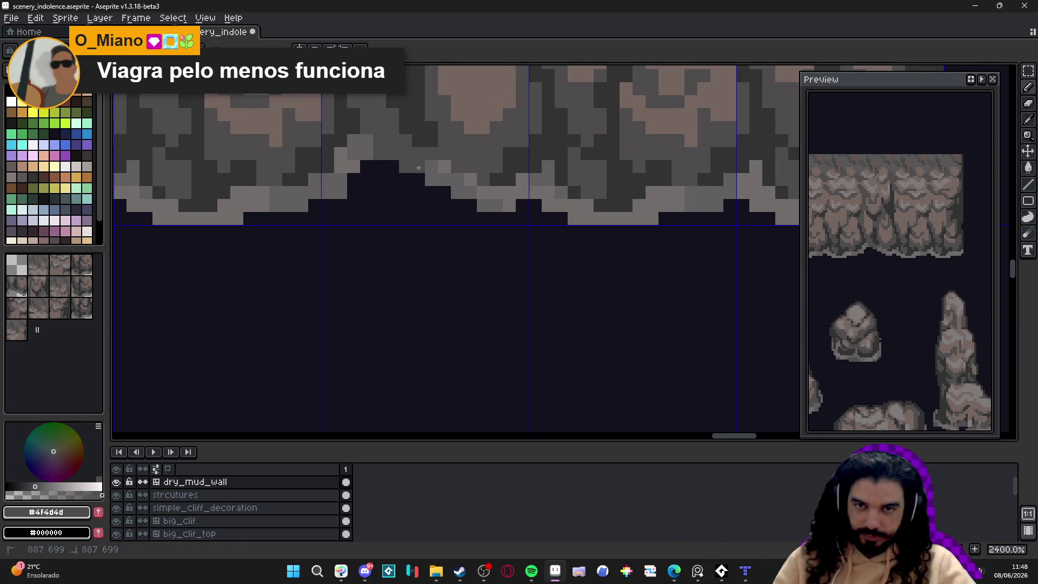
scroll(426, 308, up, 5)
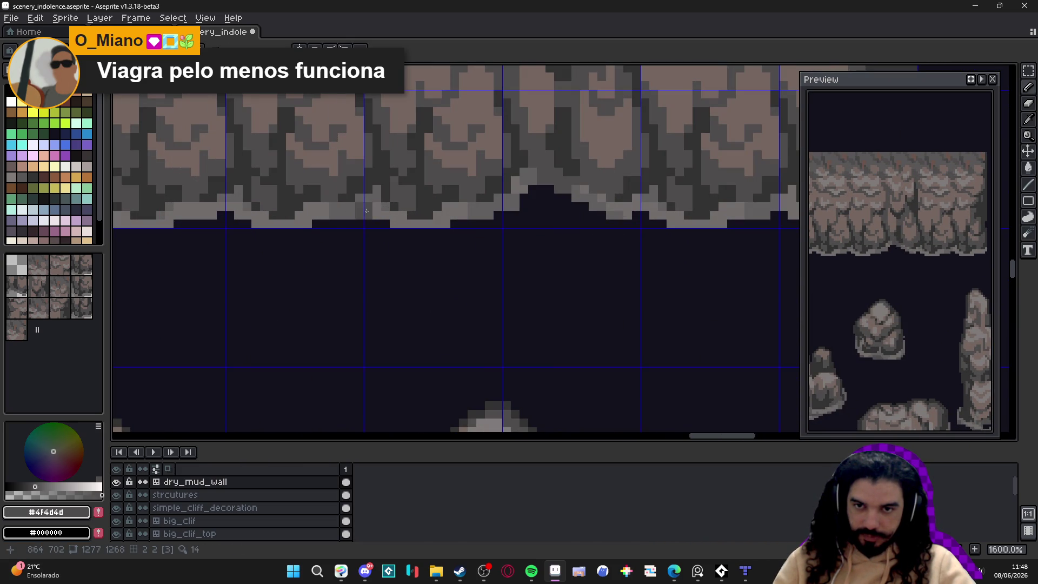
scroll(368, 199, down, 4)
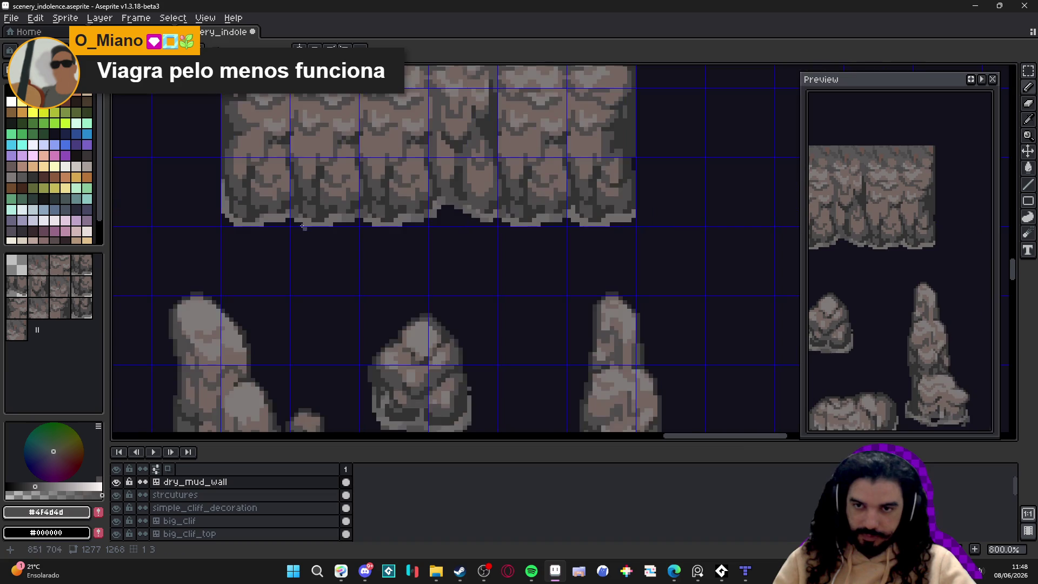
scroll(324, 205, up, 6)
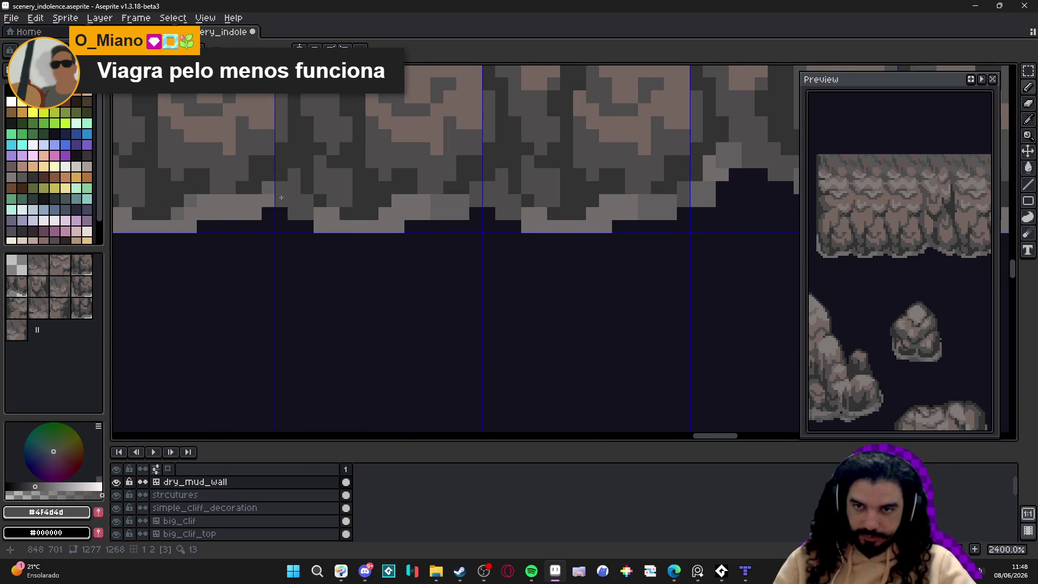
scroll(387, 262, down, 7)
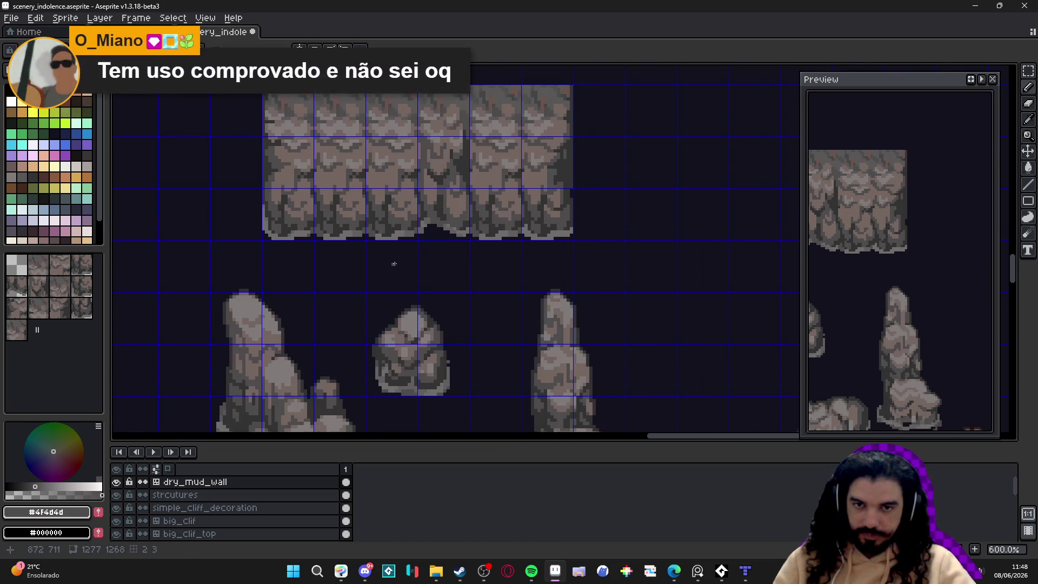
scroll(480, 332, down, 1)
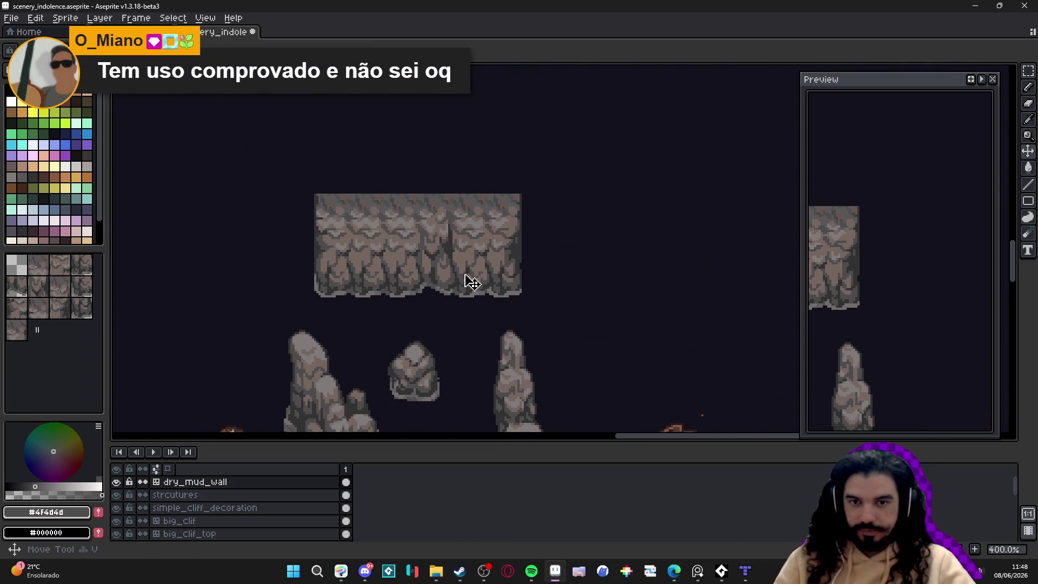
Step: Copy the leftmost cliff wall column into the tileset image over its cliff tiles and commit it
key(Tab)
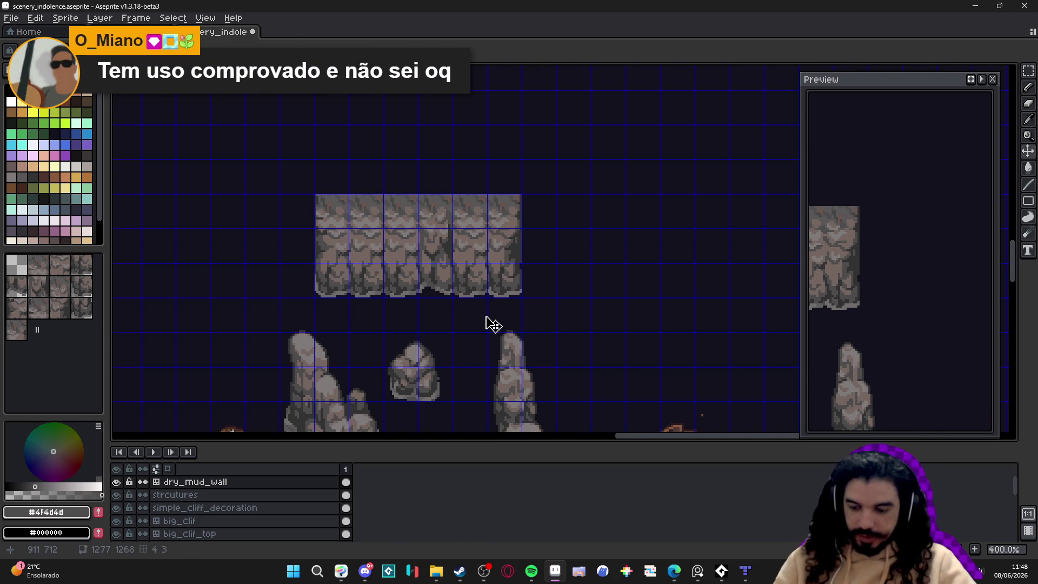
key(m)
drag(331, 216, 338, 287)
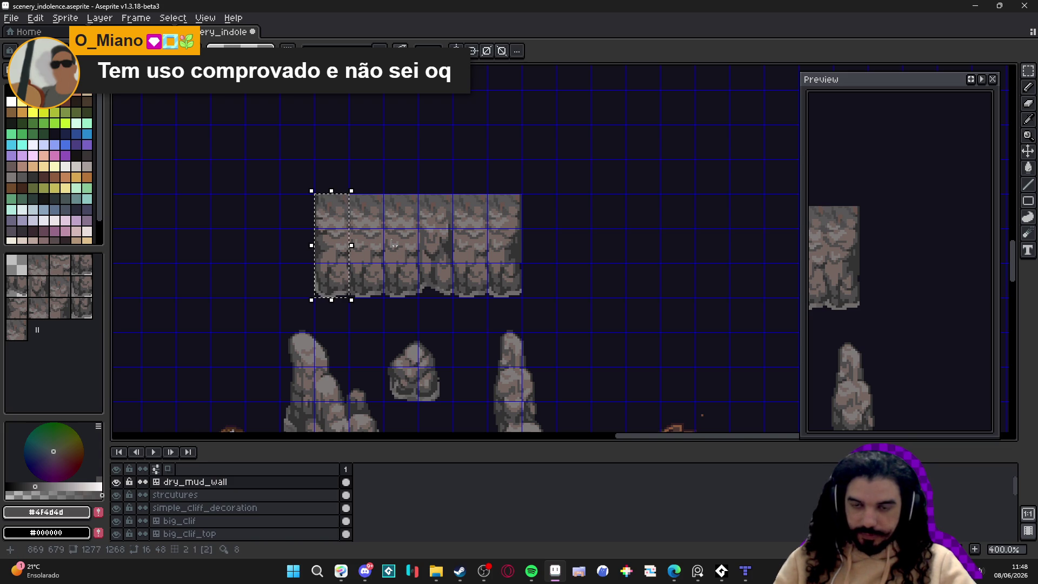
key(ctrl+Tab)
scroll(488, 274, up, 3)
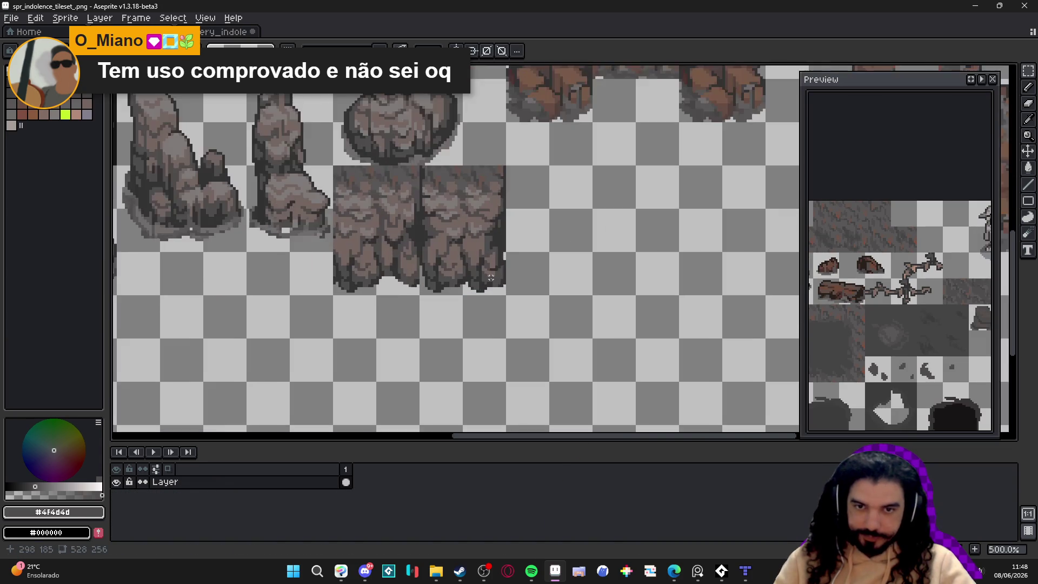
key(ctrl+v)
drag(579, 290, 440, 250)
scroll(452, 292, up, 4)
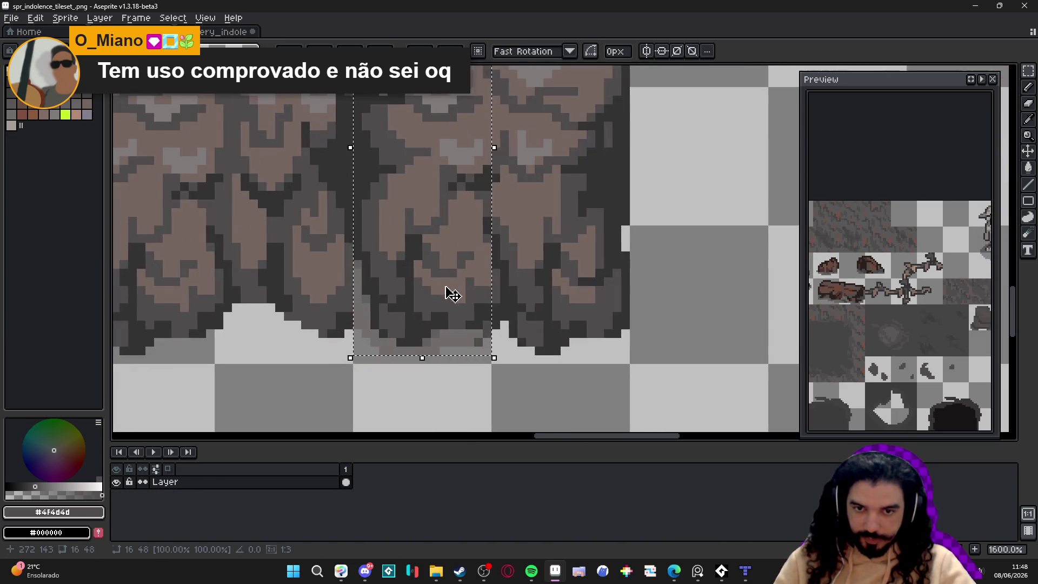
key(Return)
Step: Paste the cliff column into the tileset again, shifted further left, and commit it
key(ctrl+Tab)
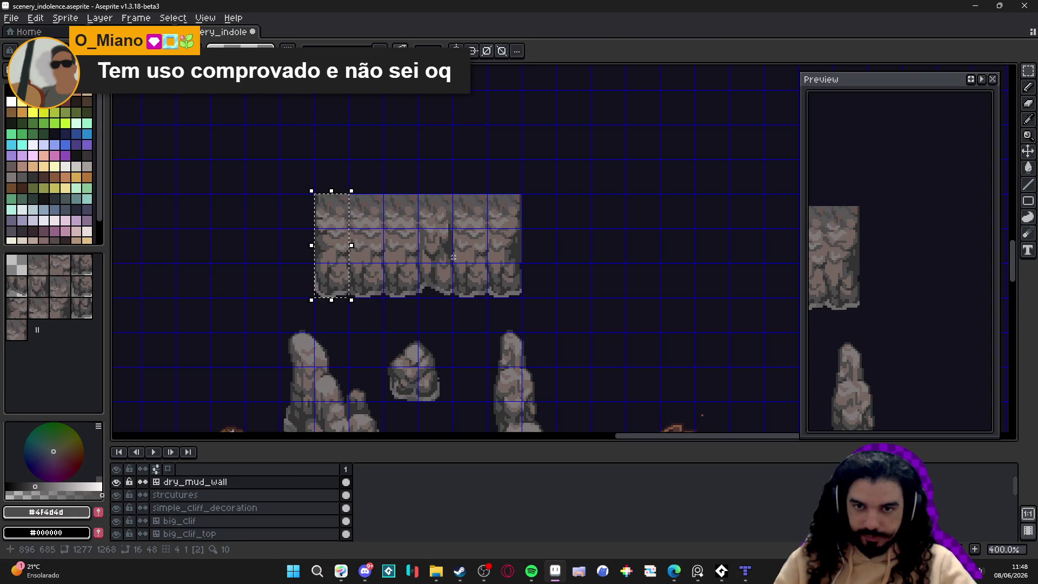
click(507, 207)
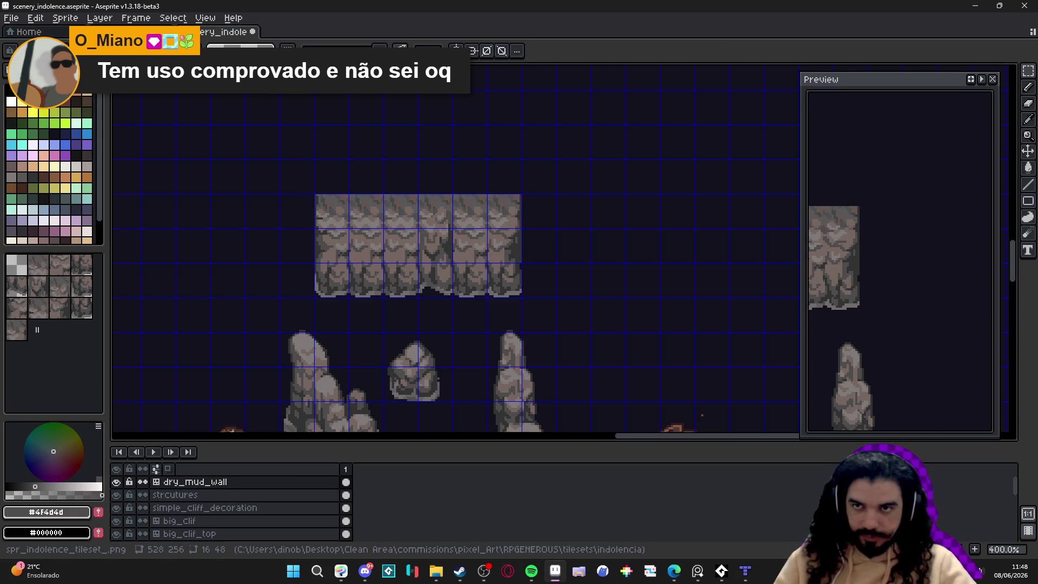
key(ctrl+Tab)
scroll(407, 326, up, 2)
key(ctrl+v)
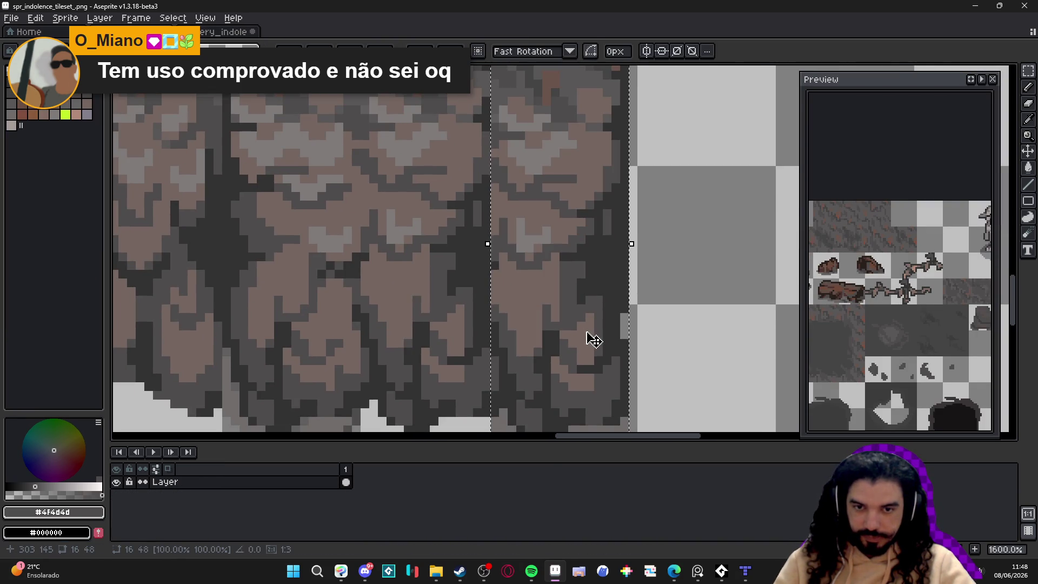
scroll(581, 292, down, 3)
scroll(587, 285, up, 2)
drag(586, 286, 484, 273)
key(Return)
scroll(496, 247, down, 2)
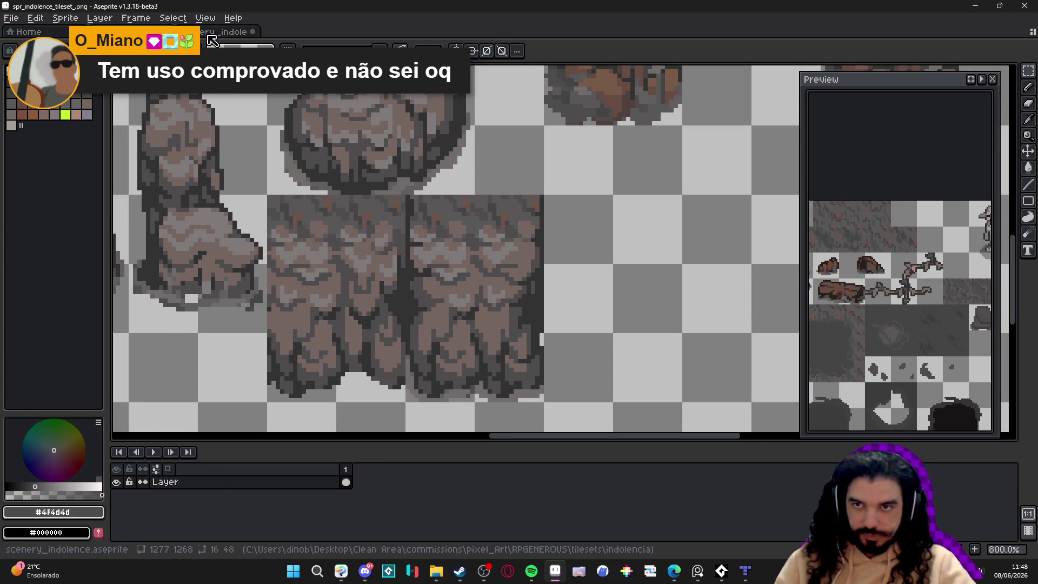
Step: Paste a two-tile-wide cliff piece left of the original tile, save the tileset, and return to Tiled
key(ctrl+Tab)
scroll(450, 296, up, 2)
drag(466, 297, 418, 192)
key(ctrl+Tab)
scroll(452, 331, left, 3)
scroll(546, 341, up, 2)
key(ctrl+v)
mouse_move(609, 329)
mouse_down()
mouse_move(348, 371)
mouse_move(396, 359)
mouse_up()
key(ctrl+s)
scroll(394, 360, down, 4)
drag(438, 352, 442, 352)
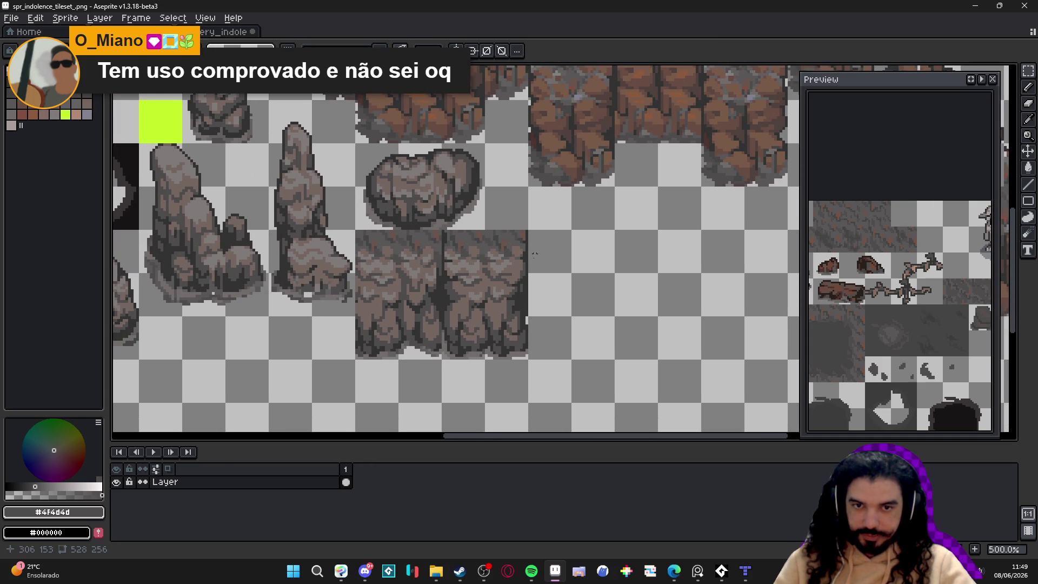
click(738, 575)
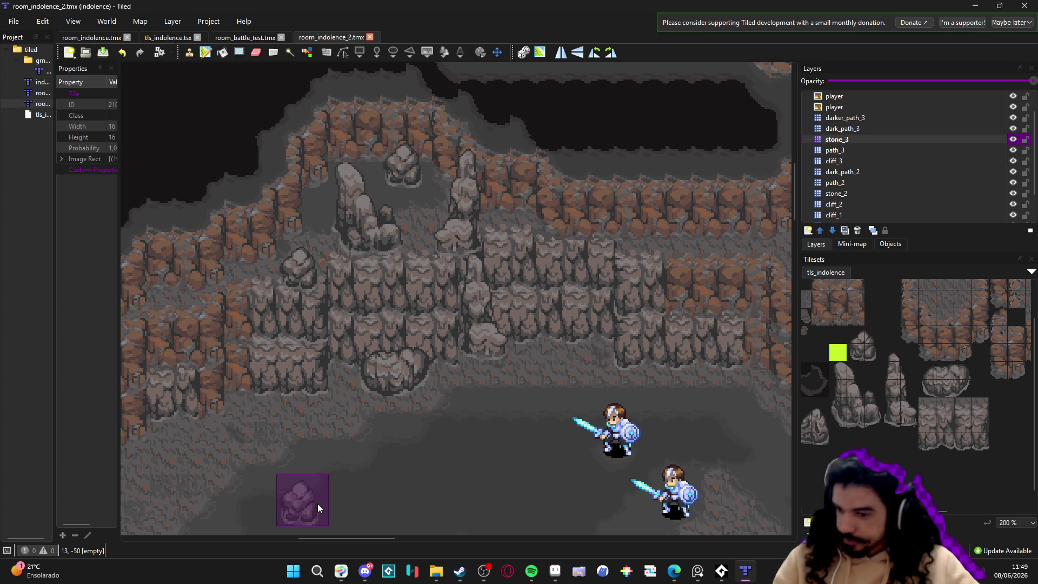
scroll(338, 433, down, 1)
drag(338, 432, 394, 359)
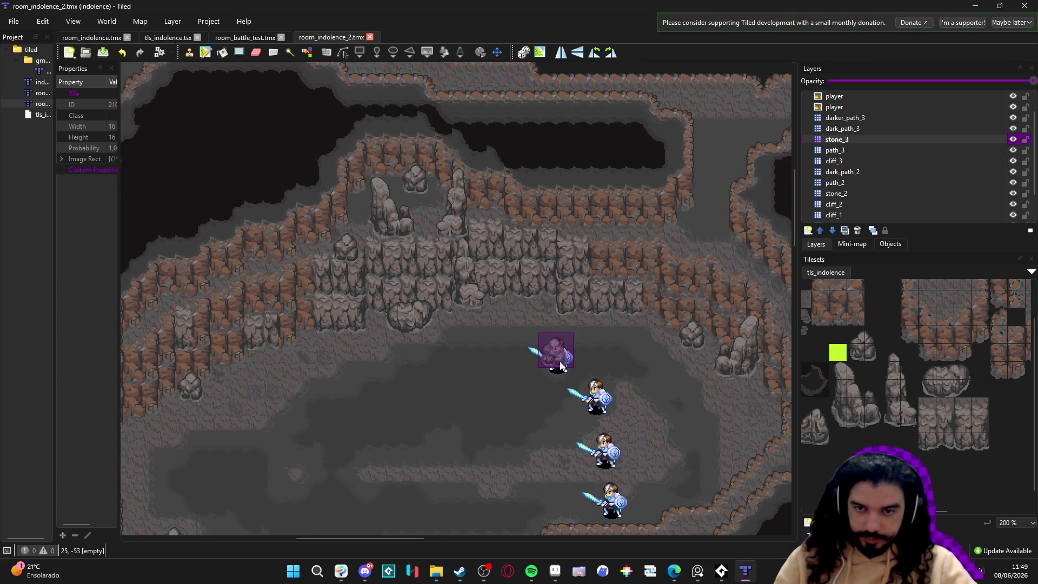
scroll(560, 365, up, 1)
scroll(574, 446, up, 1)
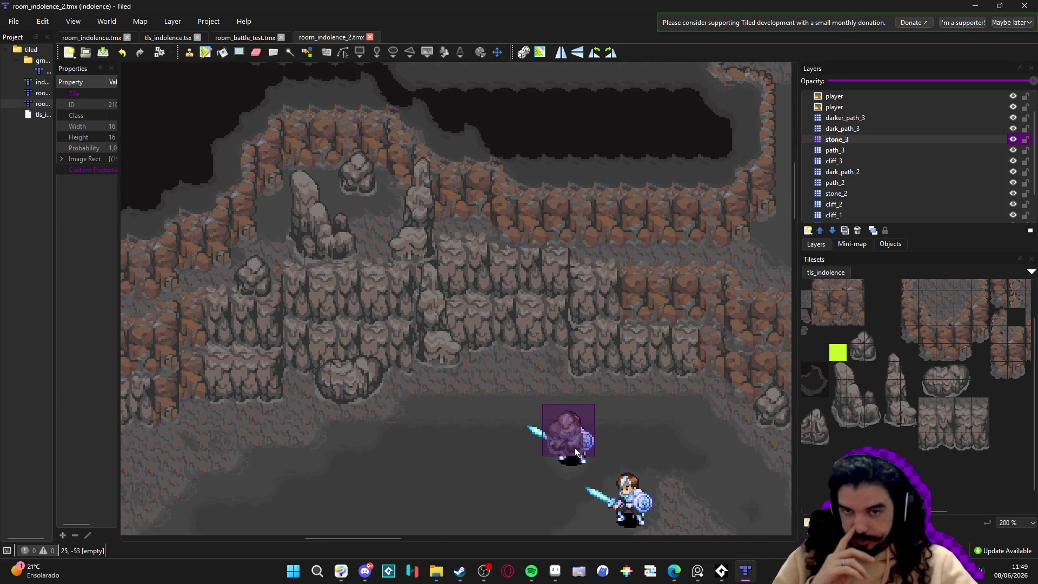